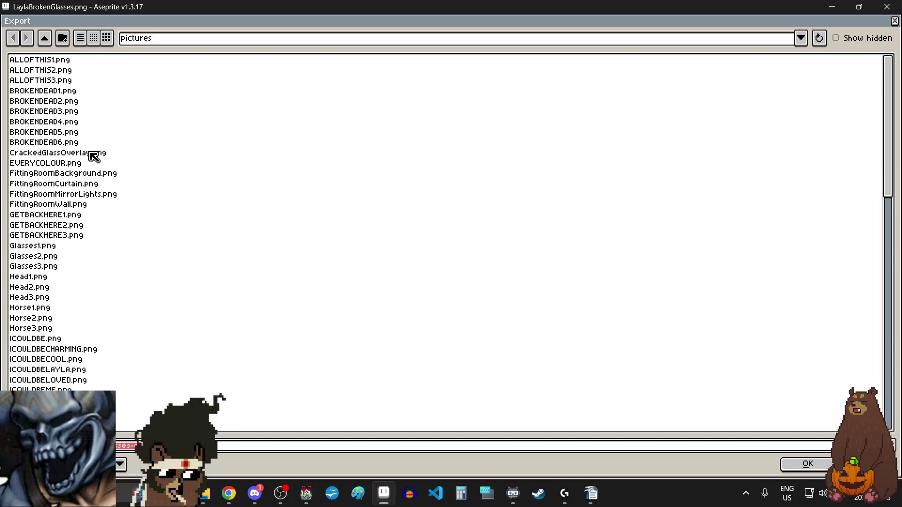
# Export the glasses image as LaylaUnbrokenGlasses.png, named after LaylaBrokenGlasses.png, into the pictures folder
pyautogui.scroll(-15, 80, 256)
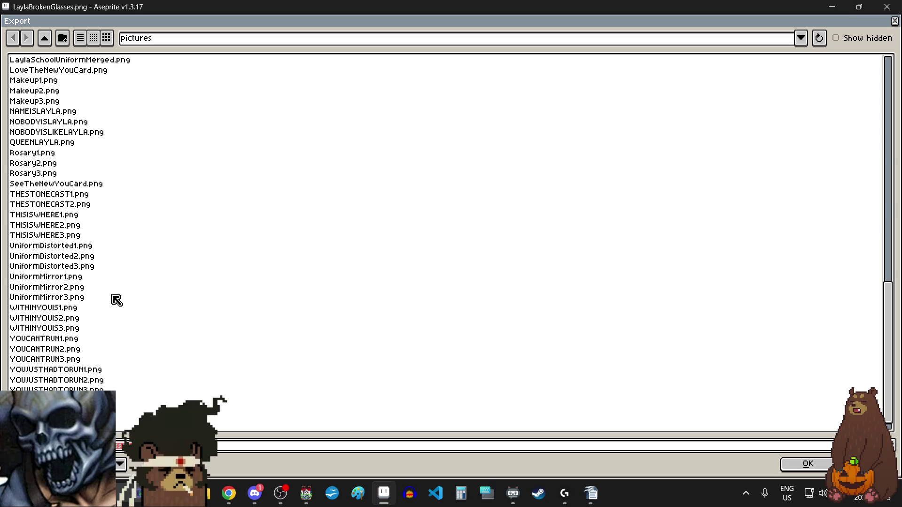
pyautogui.scroll(10, 117, 300)
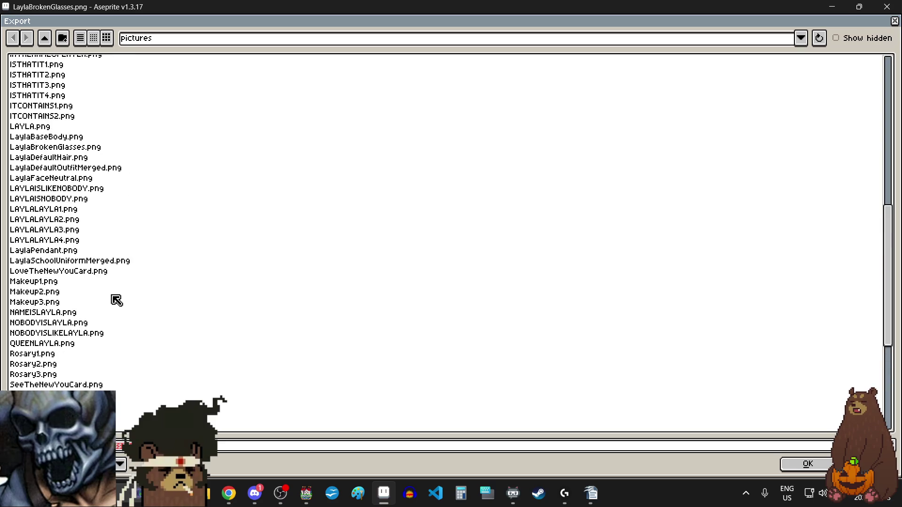
pyautogui.click(73, 240)
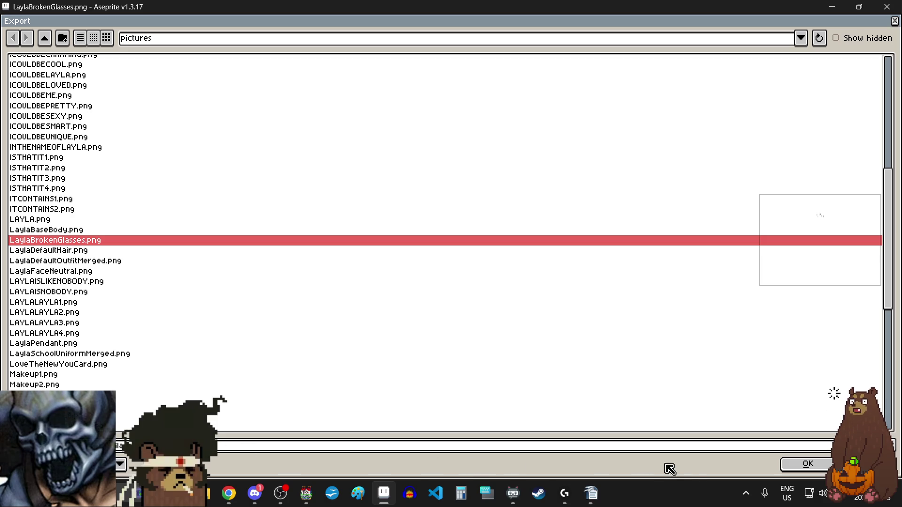
pyautogui.click(806, 464)
pyautogui.click(569, 320)
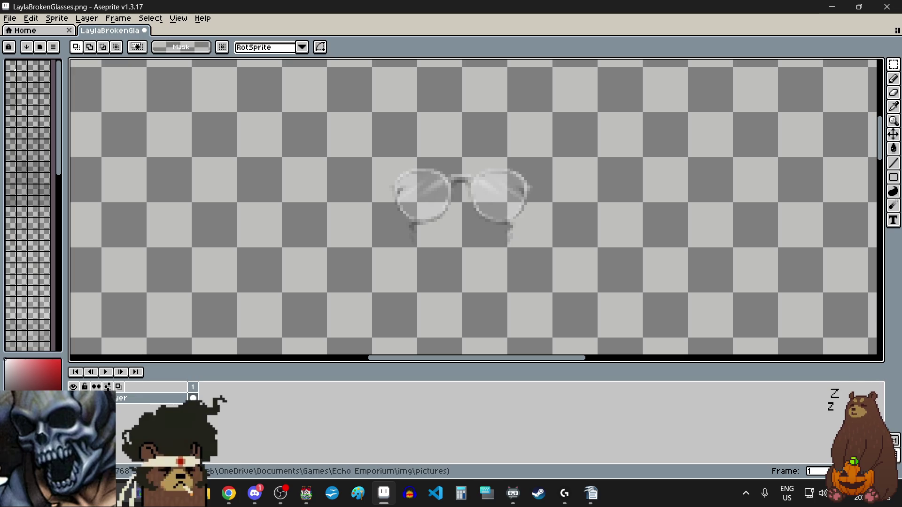
# Close LaylaBrokenGlasses.png, discarding its unsaved changes
pyautogui.hotkey('alt', 'Tab')
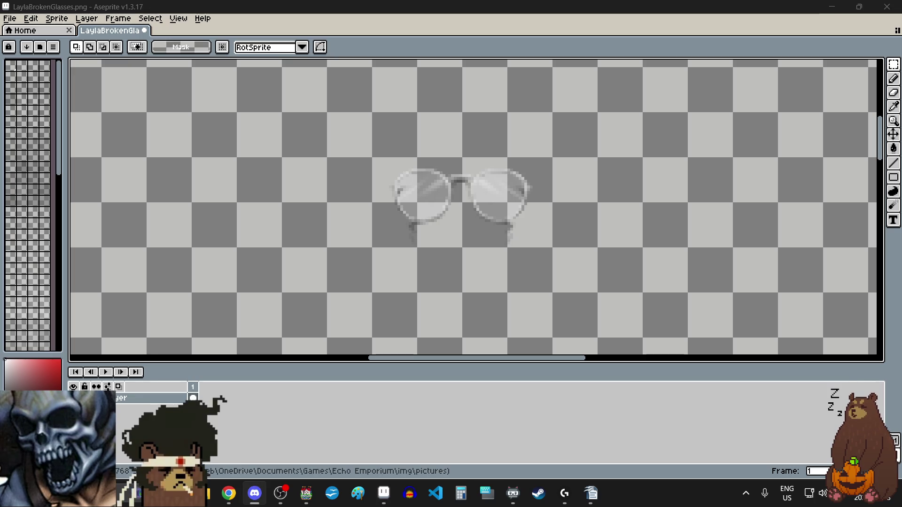
pyautogui.hotkey('alt', 'Tab')
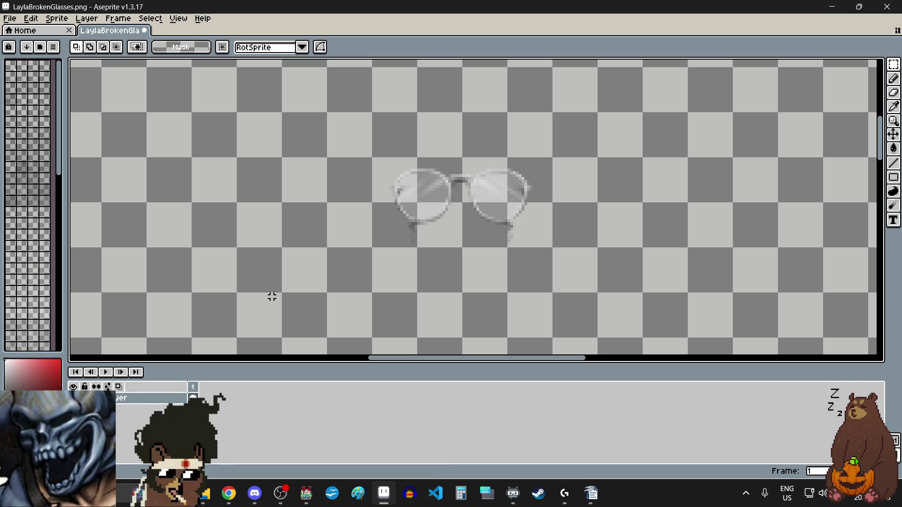
pyautogui.click(144, 30)
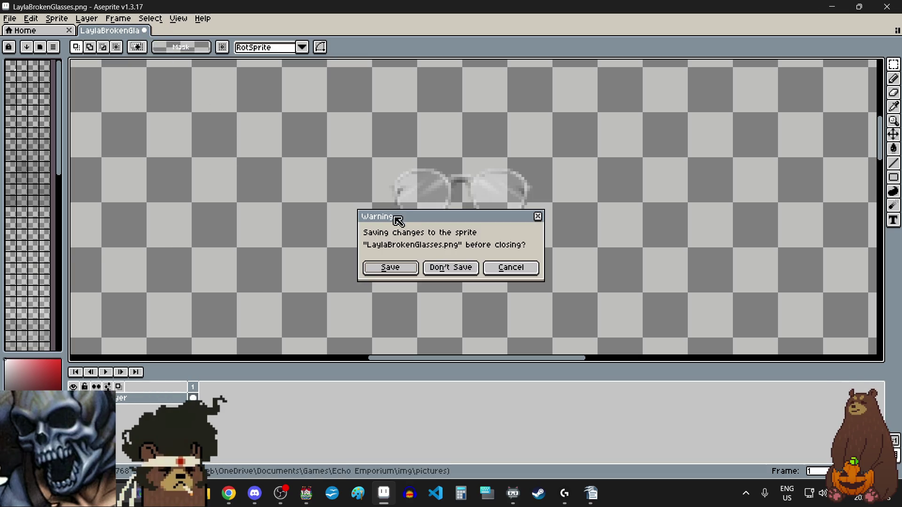
pyautogui.click(450, 267)
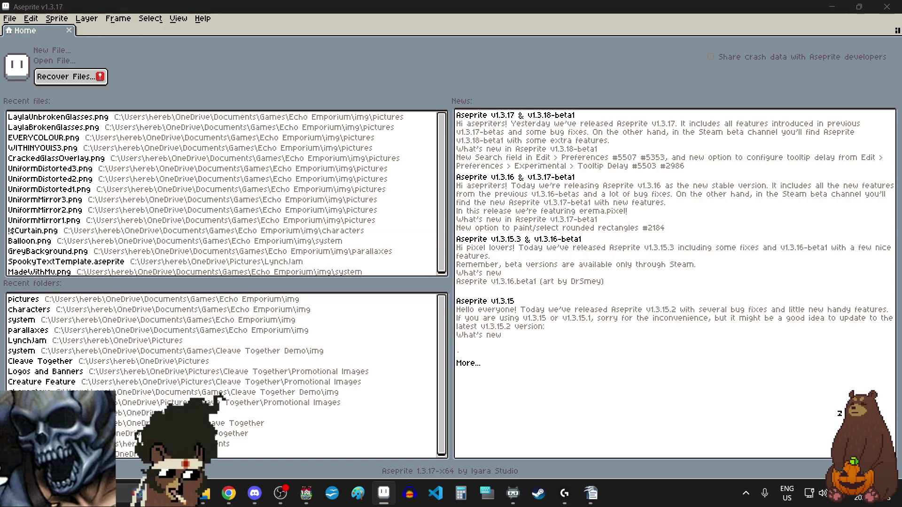
# Reopen LaylaBrokenGlasses.png and LaylaUnbrokenGlasses.png, leaving the broken-glasses file showing
pyautogui.hotkey('ctrl', 'shift', 't')
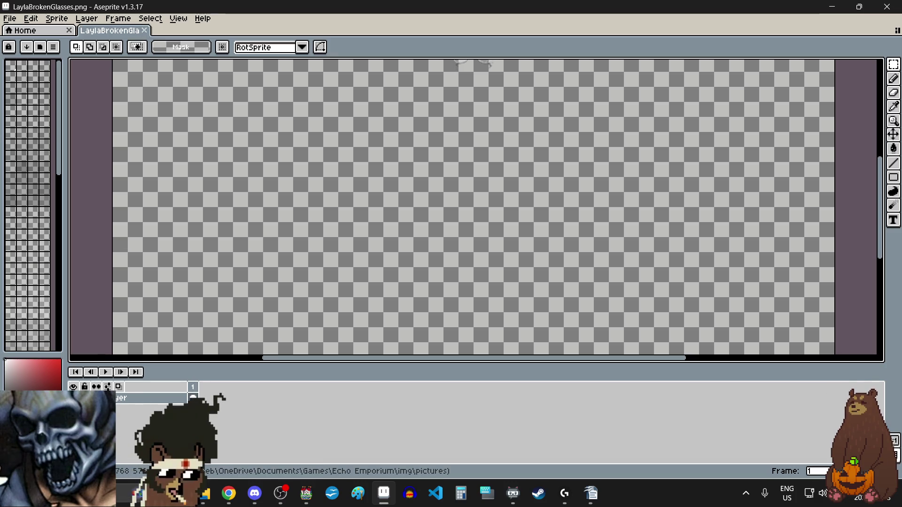
pyautogui.hotkey('ctrl', 'shift', 't')
pyautogui.scroll(4, 388, 256)
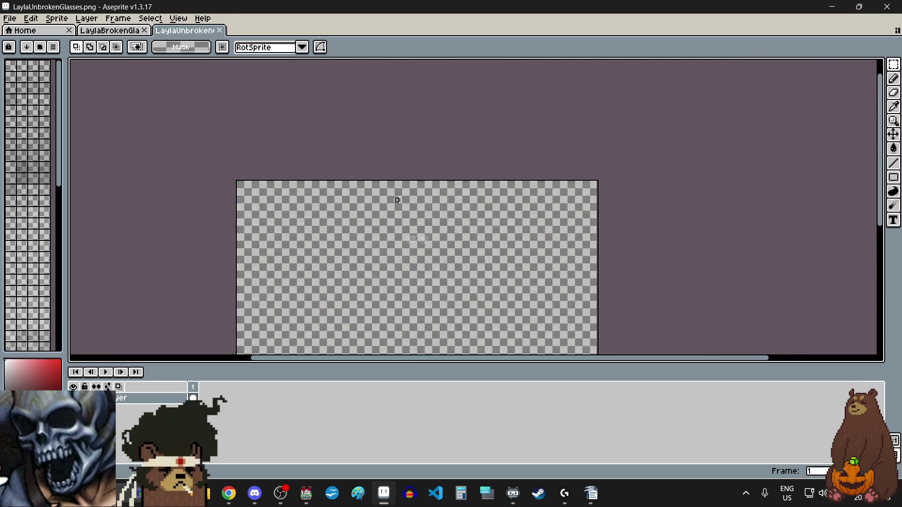
pyautogui.scroll(3, 380, 218)
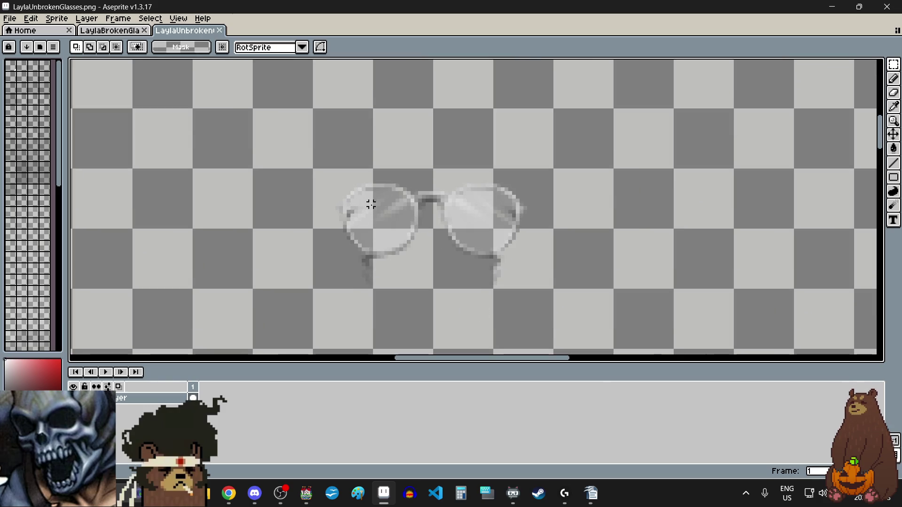
pyautogui.click(109, 30)
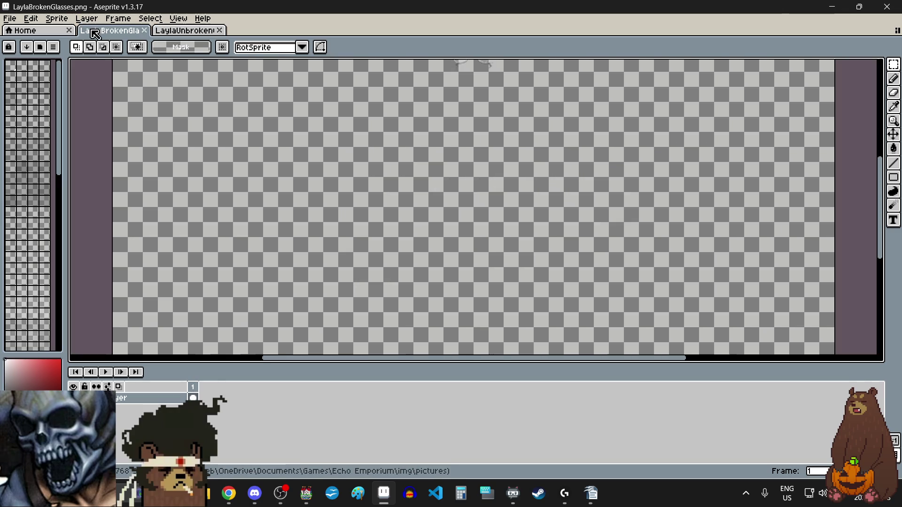
pyautogui.scroll(-3, 449, 203)
pyautogui.scroll(3, 449, 198)
# Flip between the unbroken and broken glasses images to compare them
pyautogui.scroll(3, 448, 196)
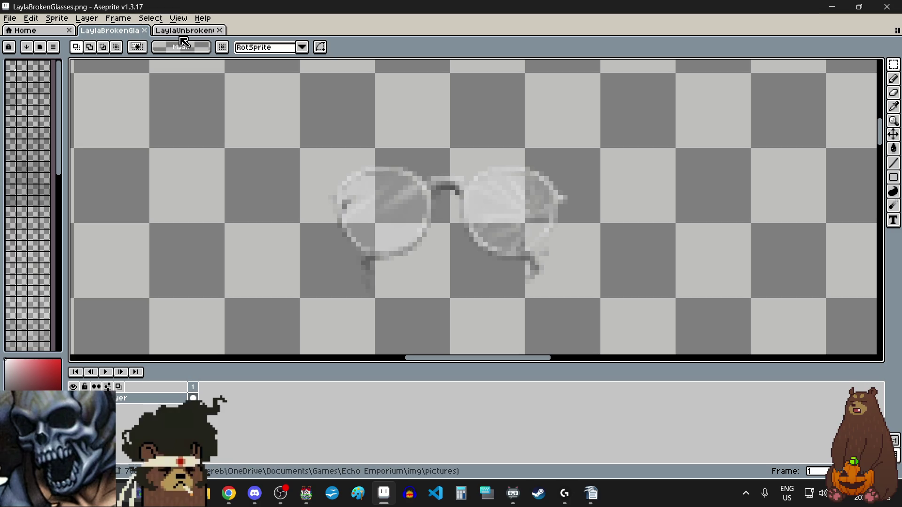
pyautogui.click(181, 32)
pyautogui.click(115, 33)
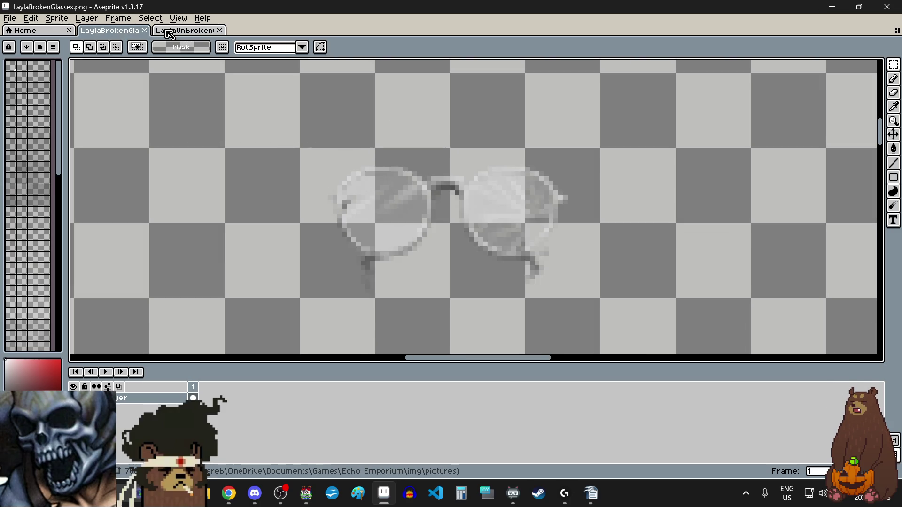
pyautogui.hotkey('ctrl', 'Tab')
pyautogui.click(130, 33)
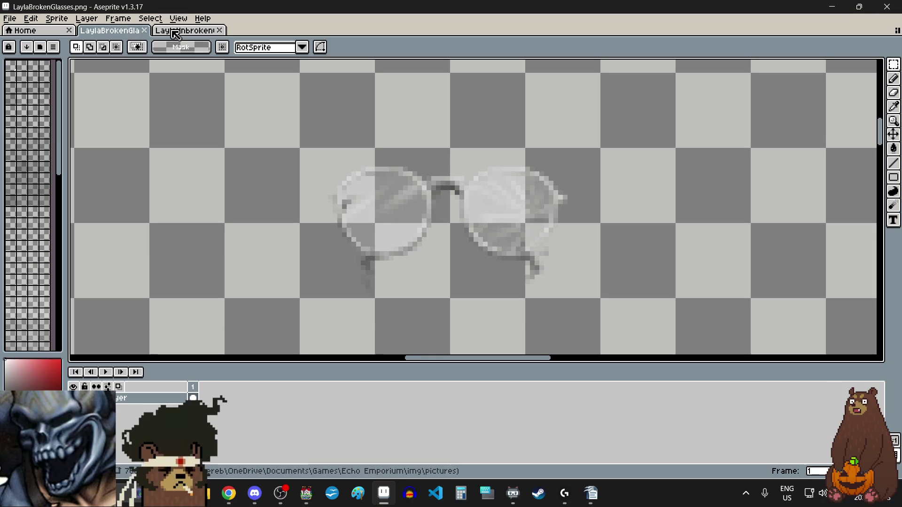
pyautogui.hotkey('ctrl', 'Tab')
pyautogui.click(118, 33)
# Draw a rectangular selection around the glasses in LaylaBrokenGlasses.png
pyautogui.hscroll(2, 331, 207)
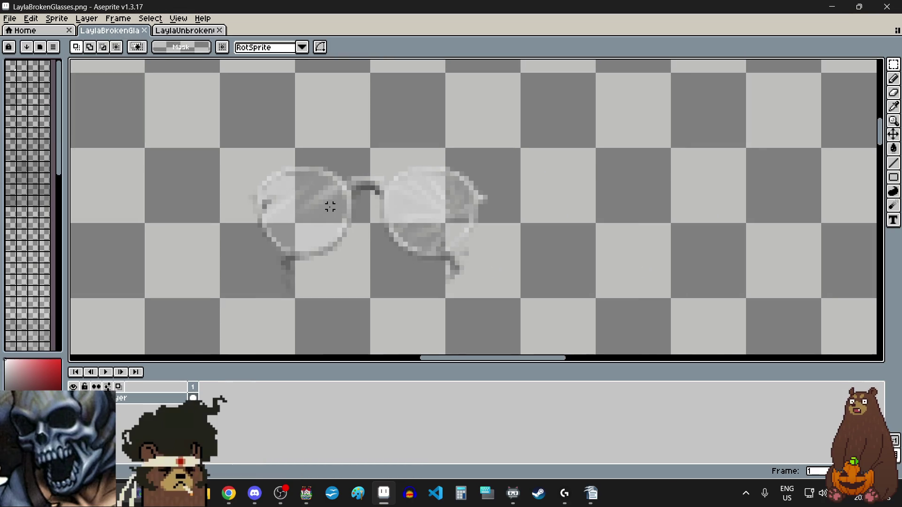
pyautogui.moveTo(454, 364); pyautogui.dragTo(427, 364)
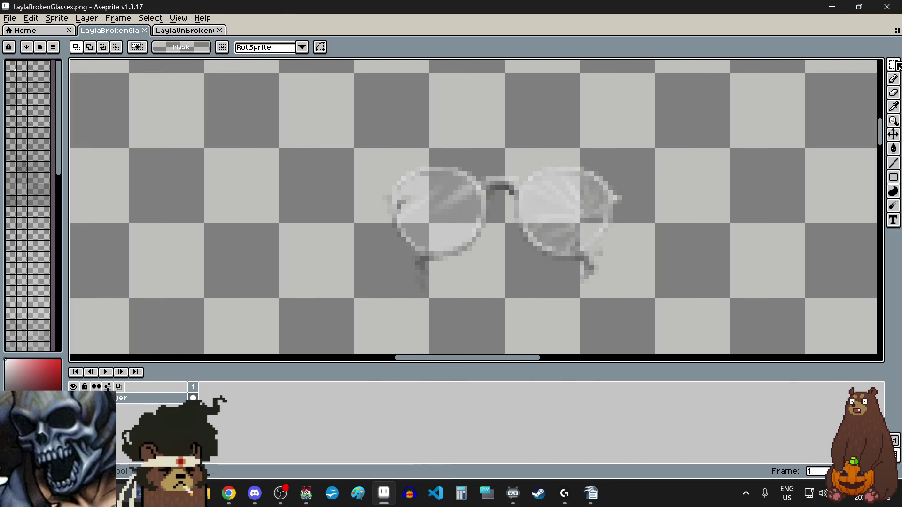
pyautogui.scroll(3, 502, 109)
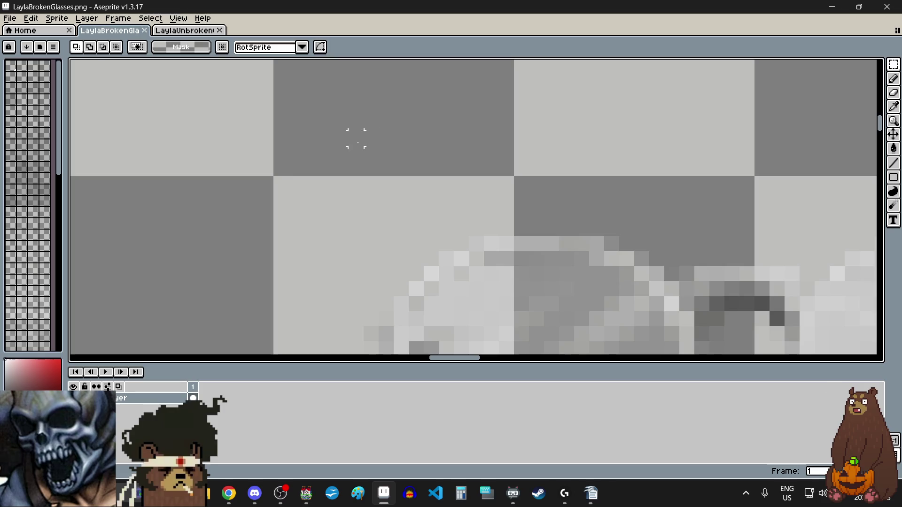
pyautogui.scroll(-3, 283, 179)
pyautogui.moveTo(283, 181); pyautogui.dragTo(529, 312)
pyautogui.scroll(3, 499, 244)
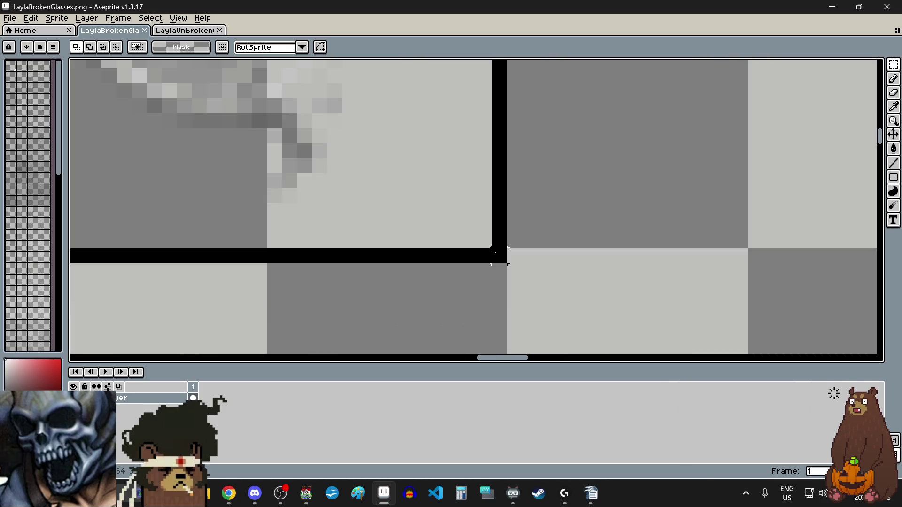
pyautogui.scroll(-4, 499, 240)
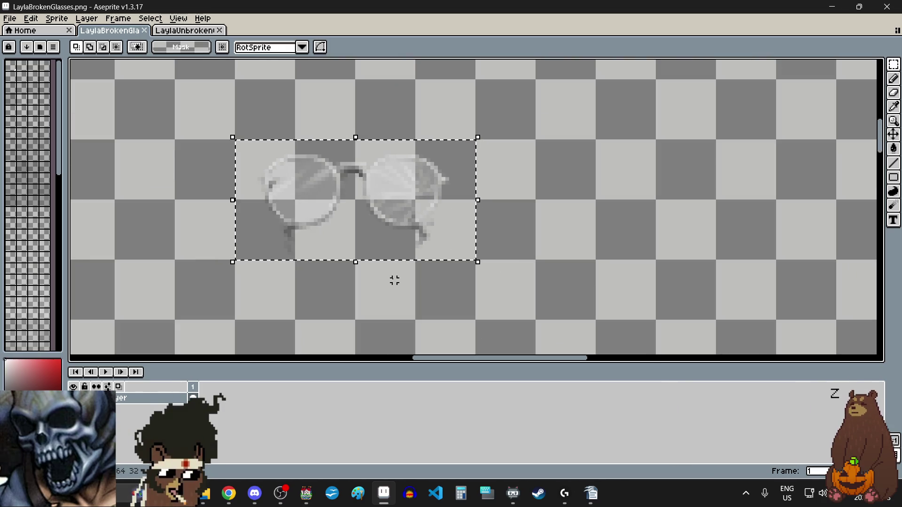
pyautogui.click(10, 18)
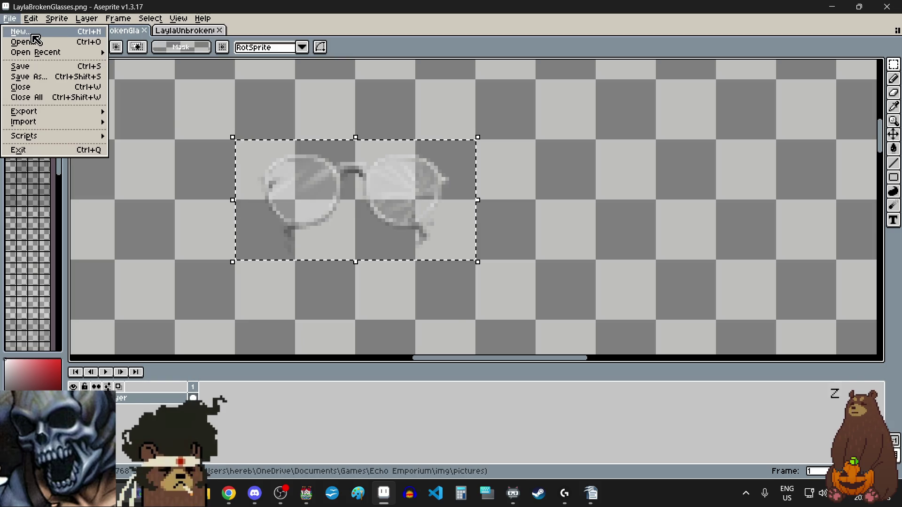
# Create a new sprite at the default size and paste the broken glasses into it
pyautogui.click(21, 31)
pyautogui.click(422, 331)
pyautogui.hotkey('ctrl', 'v')
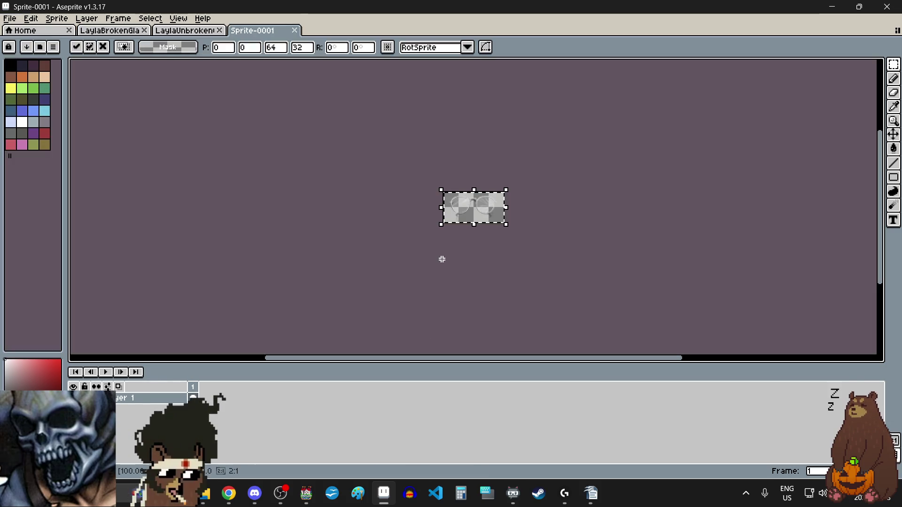
pyautogui.scroll(2, 395, 213)
pyautogui.press('Return')
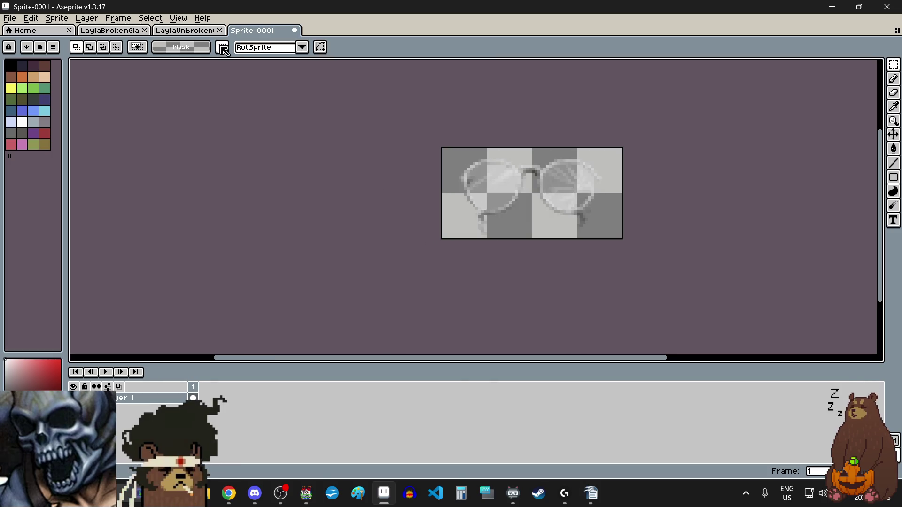
# Select the unbroken glasses in LaylaUnbrokenGlasses.png and paste them into the new sprite
pyautogui.click(185, 32)
pyautogui.scroll(4, 277, 155)
pyautogui.moveTo(270, 127)
pyautogui.mouseDown()
pyautogui.moveTo(487, 216)
pyautogui.moveTo(578, 277)
pyautogui.moveTo(644, 302)
pyautogui.moveTo(667, 287)
pyautogui.mouseUp()
pyautogui.scroll(-3, 277, 136)
pyautogui.scroll(-3, 487, 216)
pyautogui.scroll(4, 644, 302)
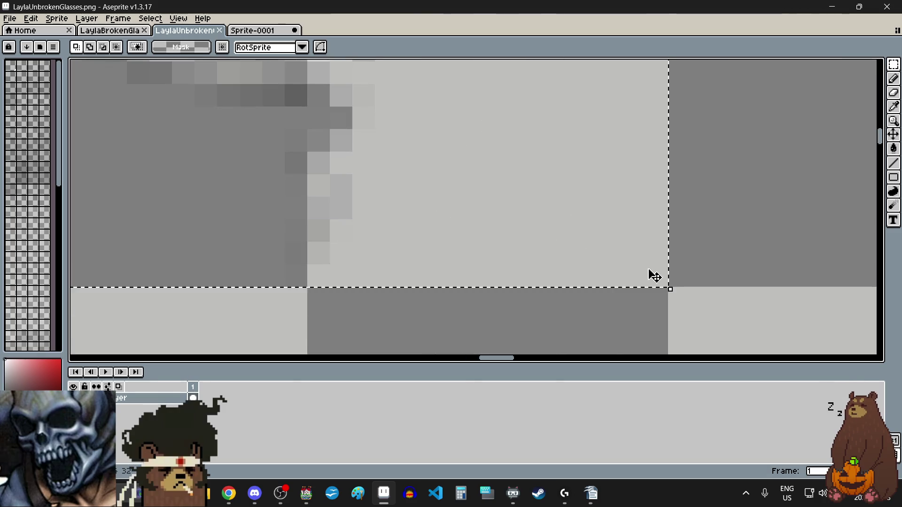
pyautogui.click(261, 30)
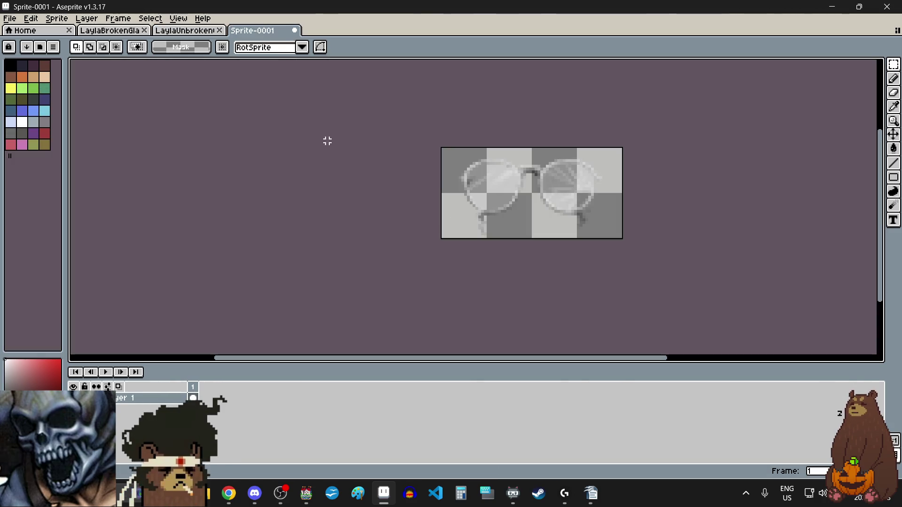
pyautogui.hotkey('ctrl', 'v')
pyautogui.scroll(1, 540, 153)
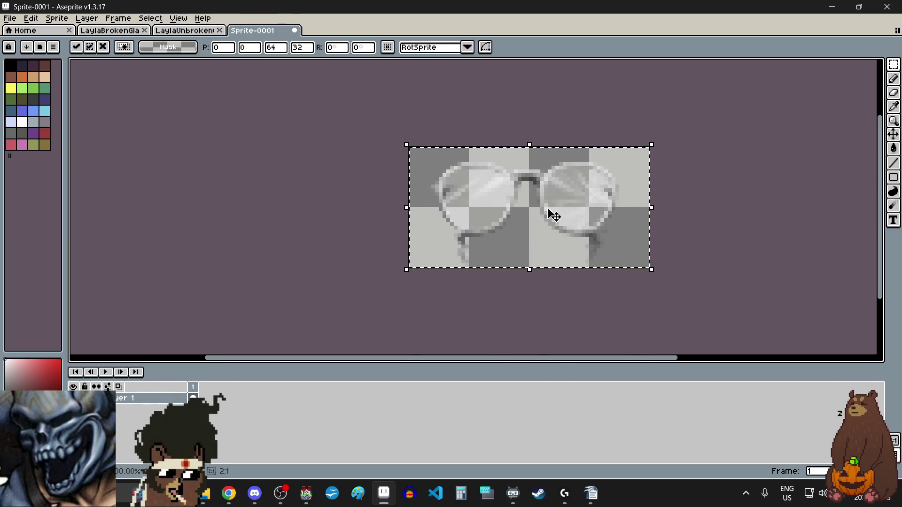
pyautogui.click(478, 288)
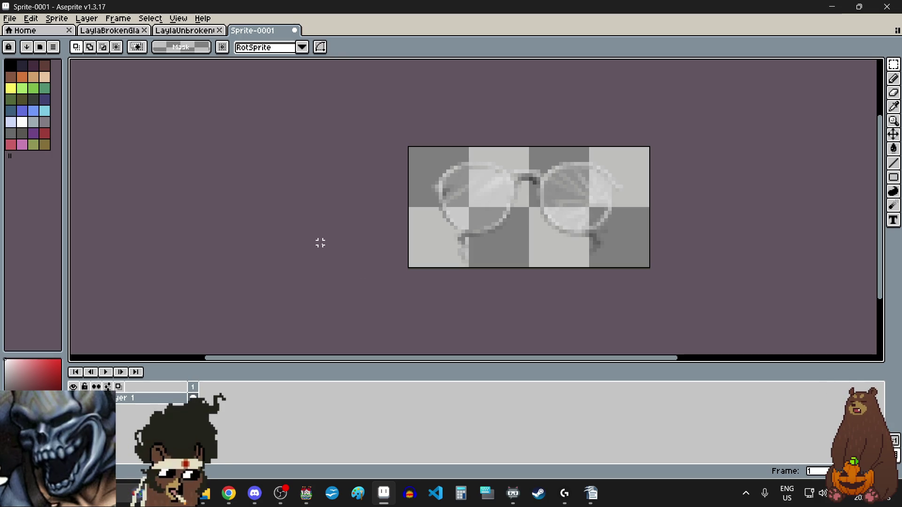
# Cancel the repeated extra pastes of the glasses, then quit Aseprite
pyautogui.hotkey('ctrl', 'v')
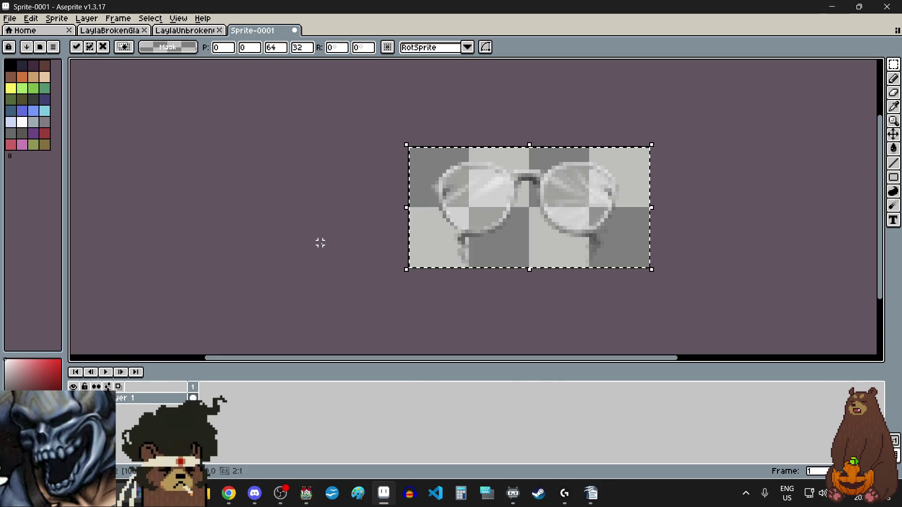
pyautogui.press('Escape')
pyautogui.hotkey('ctrl', 'v')
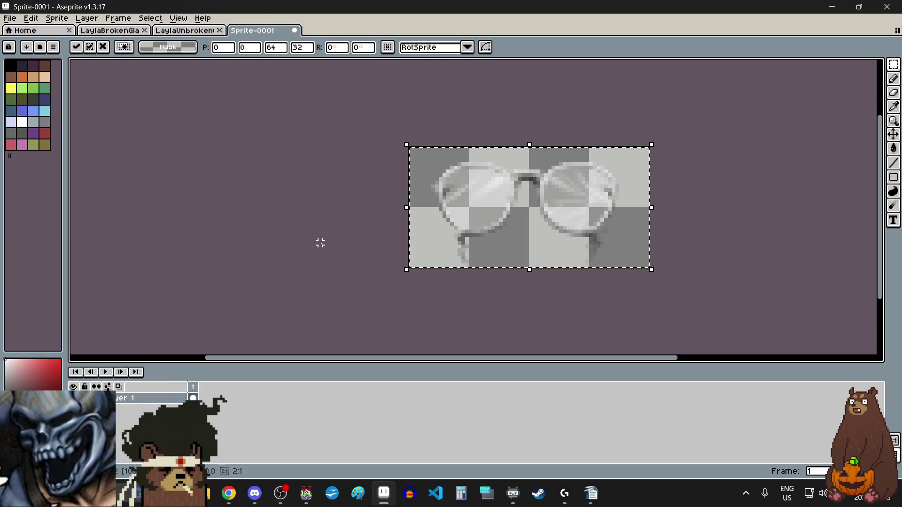
pyautogui.press('Escape')
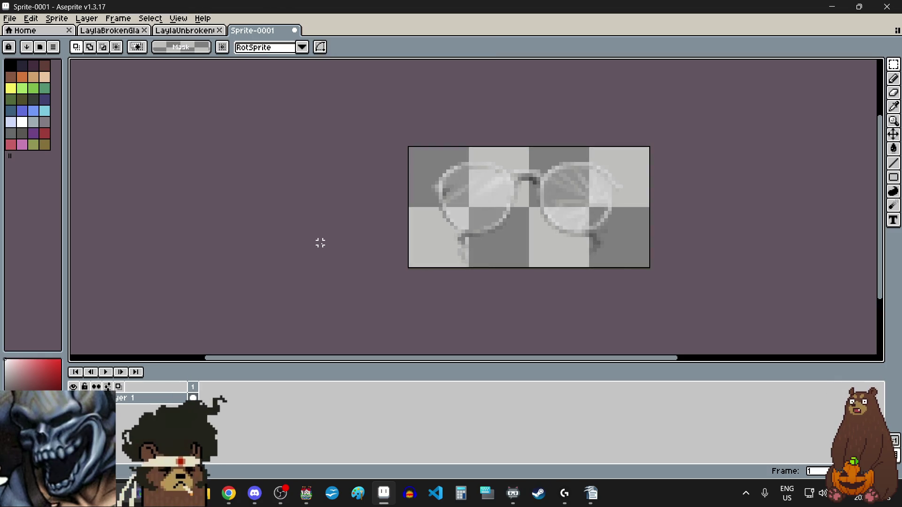
pyautogui.hotkey('ctrl', 'v')
pyautogui.press('Escape')
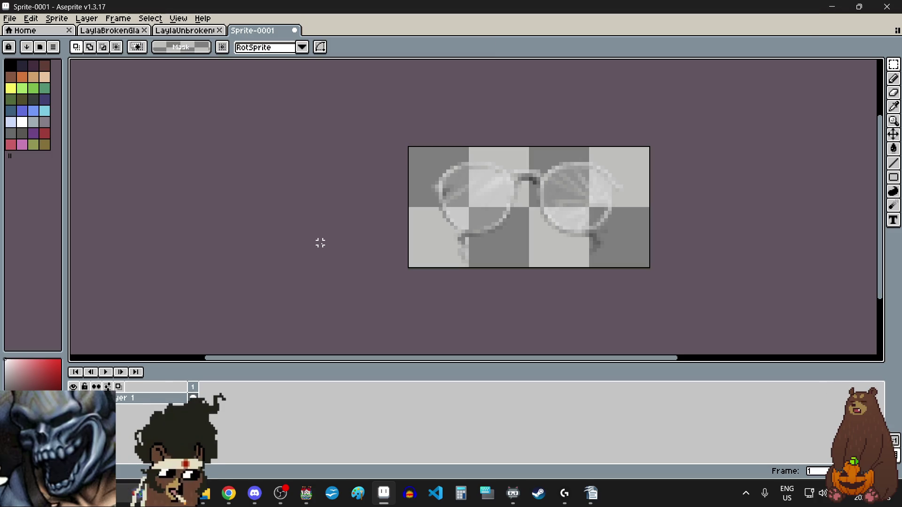
pyautogui.click(887, 7)
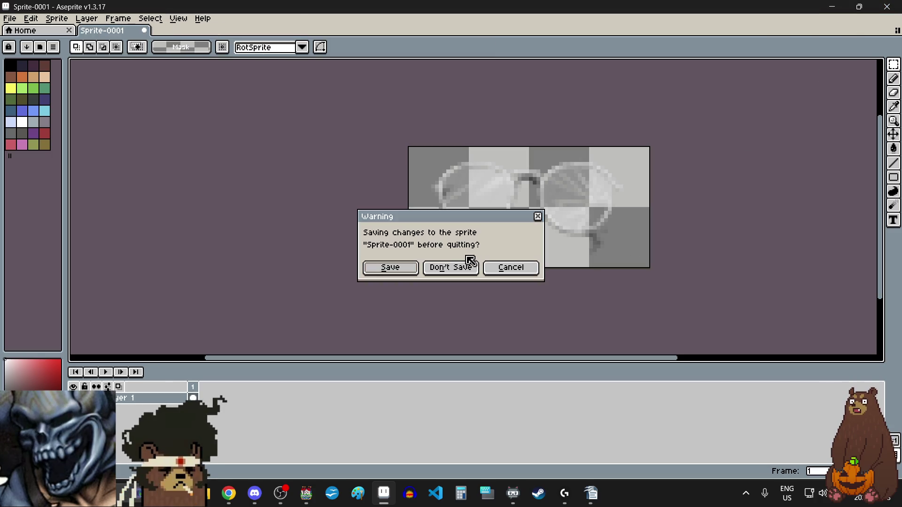
# Quit Aseprite without saving the scratch sprite and refocus RPG Maker MV's Event Editor
pyautogui.click(462, 270)
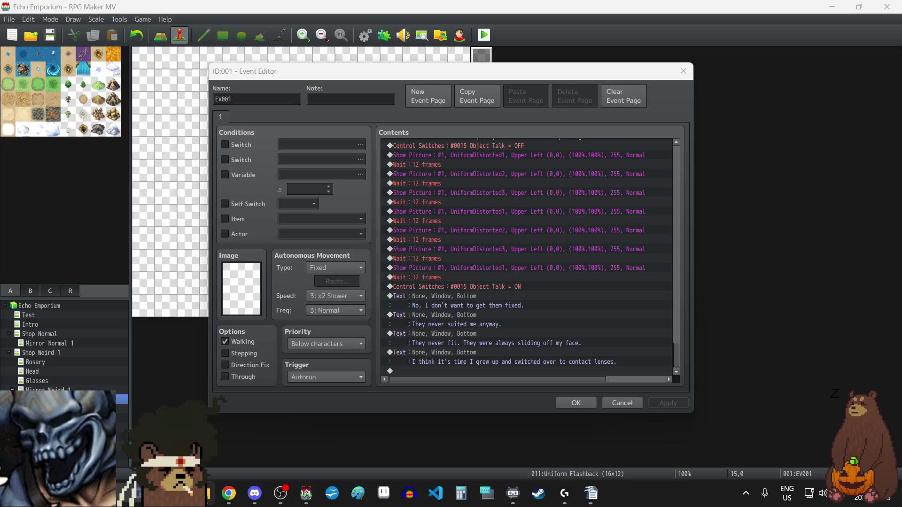
pyautogui.click(423, 371)
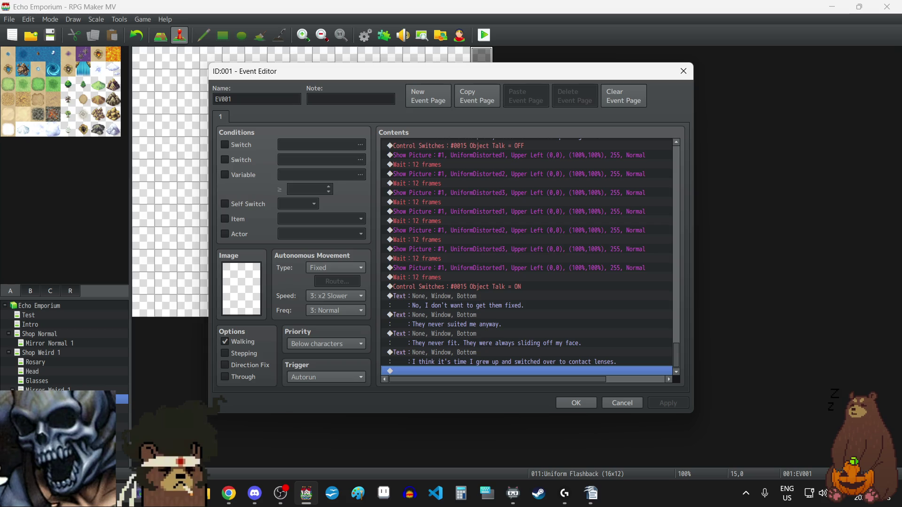
pyautogui.hotkey('alt', 'Tab')
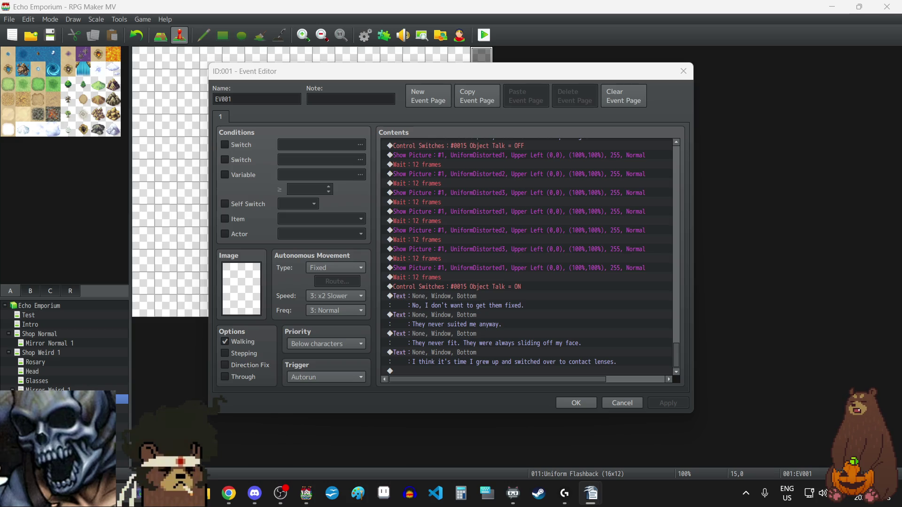
# Close the Event Editor, rename map Mirror Weird 1 to Mirror Weird 1A, then select Uniform Flashback
pyautogui.click(585, 403)
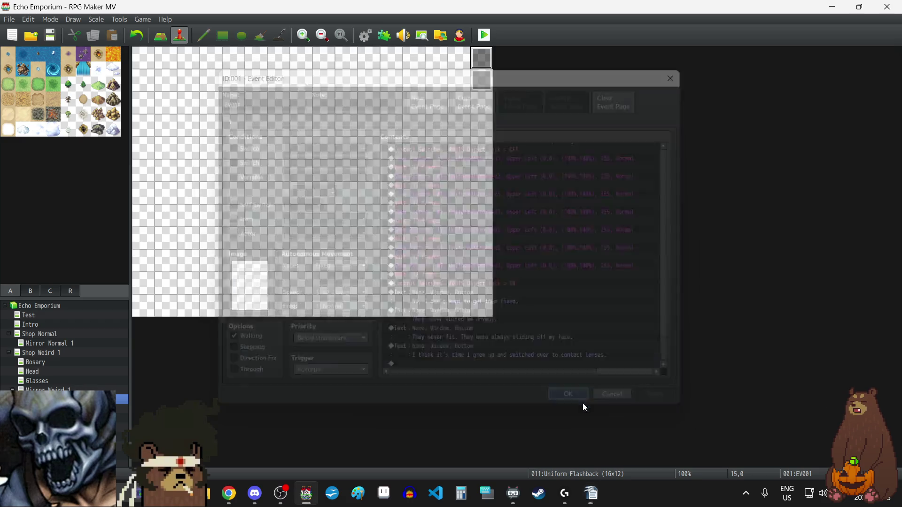
pyautogui.click(59, 389)
pyautogui.rightClick(59, 389)
pyautogui.click(100, 370)
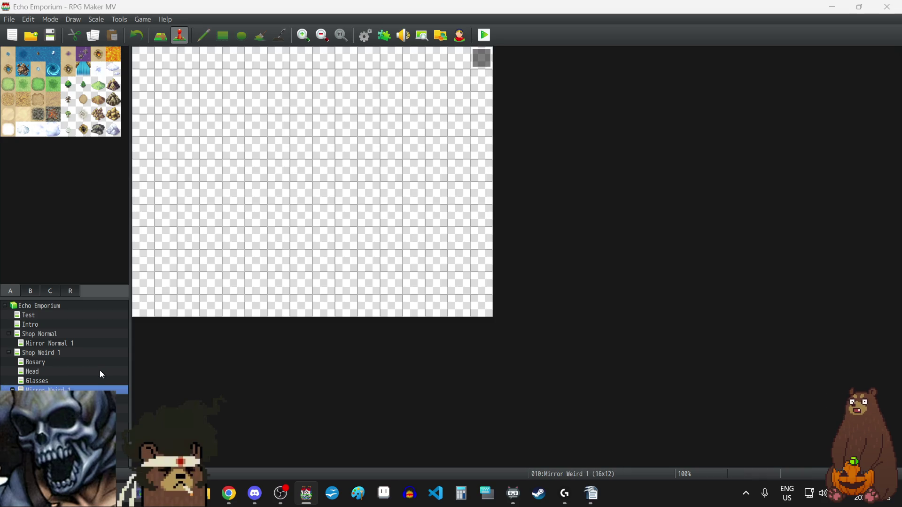
pyautogui.click(334, 136)
pyautogui.write('A')
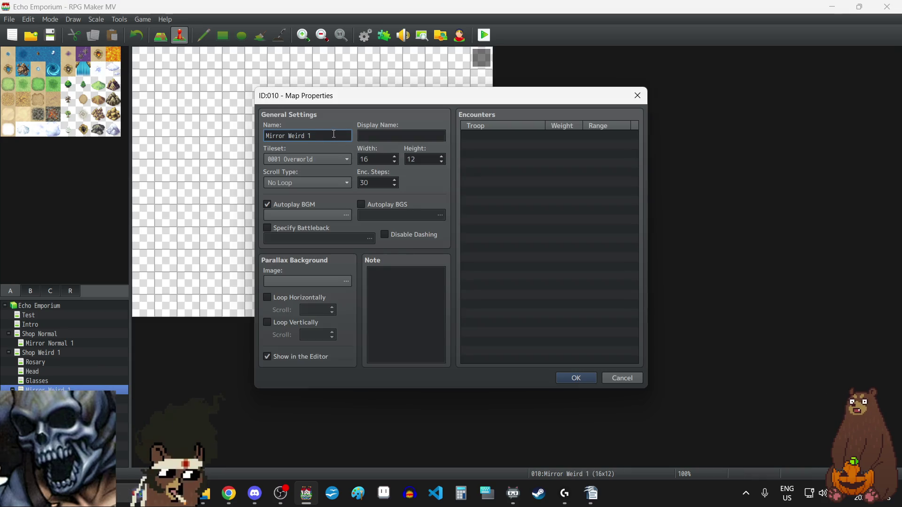
pyautogui.click(575, 378)
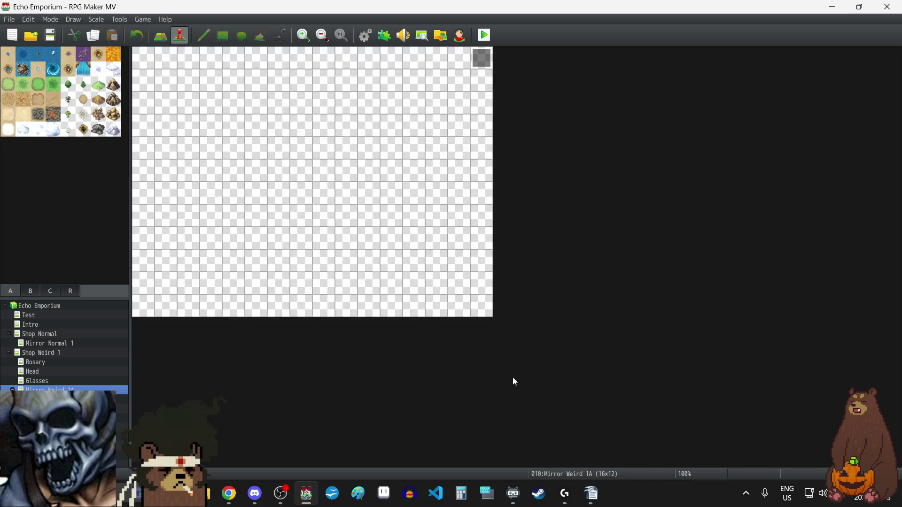
pyautogui.click(59, 399)
# Open EV001 at the top-right tile and select the Object Talk OFF switch after the Layla-name dialogue
pyautogui.doubleClick(481, 58)
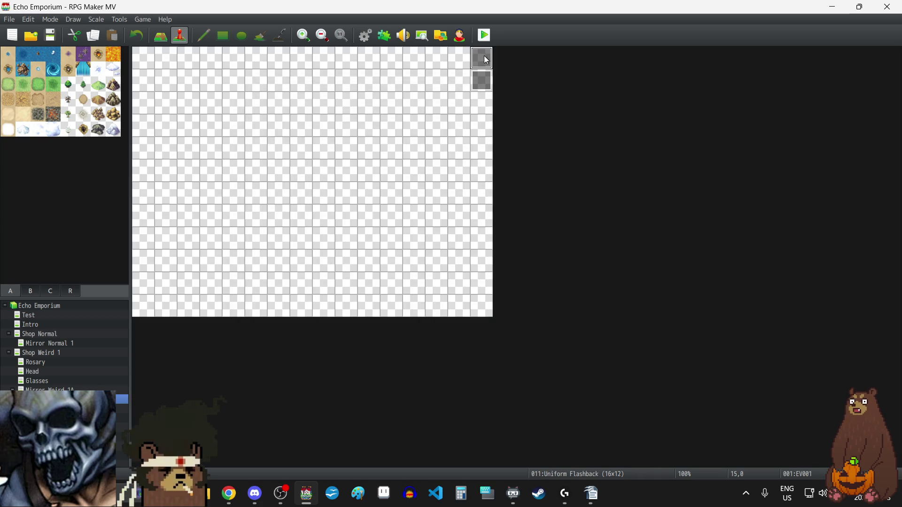
pyautogui.scroll(-3, 561, 225)
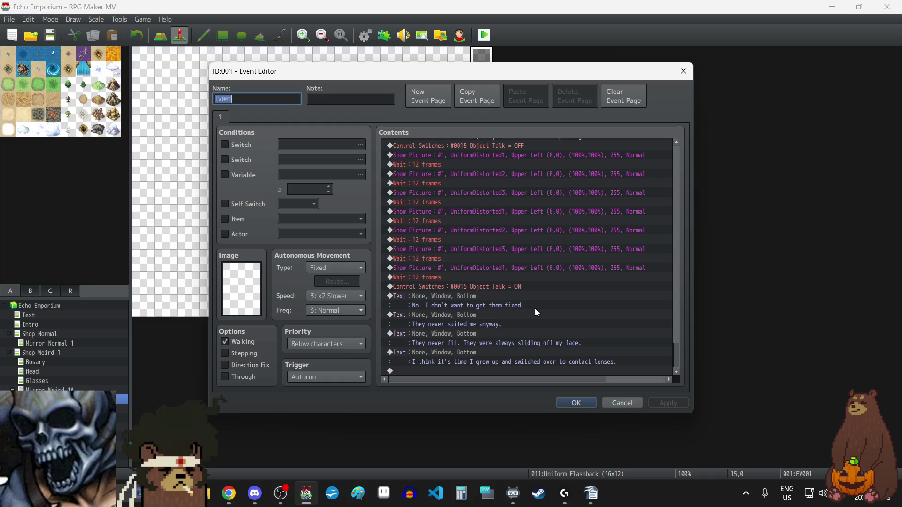
pyautogui.scroll(10, 535, 312)
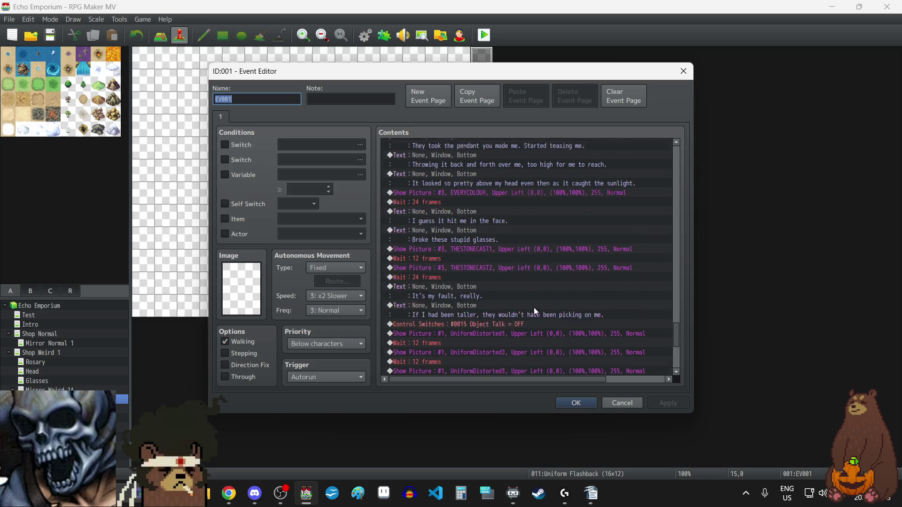
pyautogui.scroll(5, 532, 306)
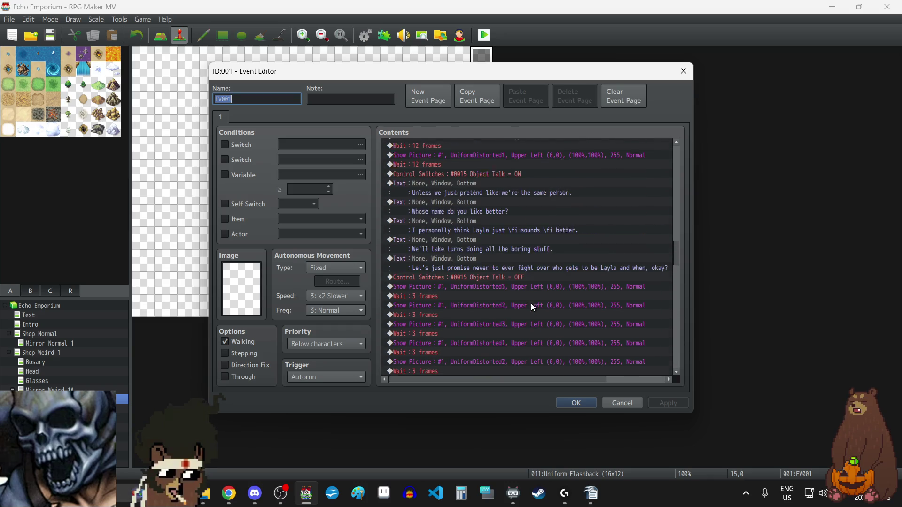
pyautogui.click(500, 297)
pyautogui.scroll(-3, 614, 243)
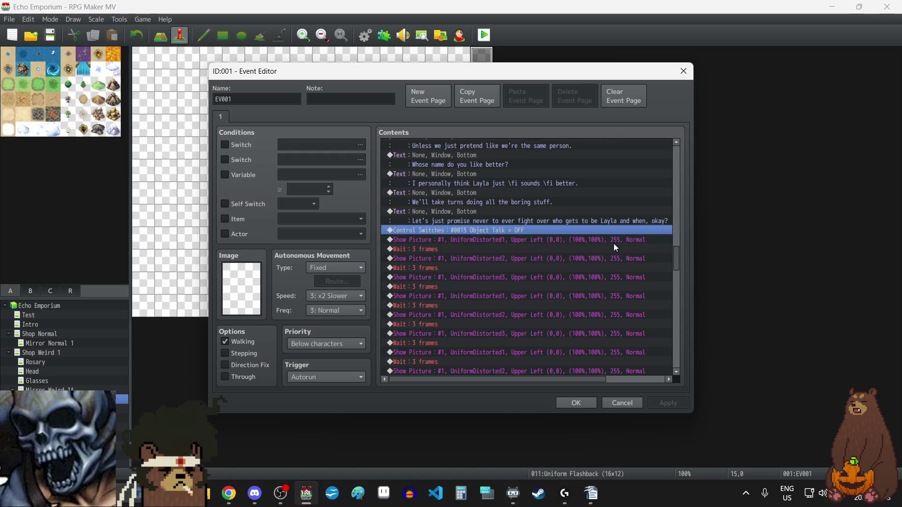
# Move the 3-frame UniformDistorted picture flicker to the end of the command list
pyautogui.hotkey('shift', 'Down')
pyautogui.hotkey('shift', 'Down')
pyautogui.hotkey('shift', 'Down')
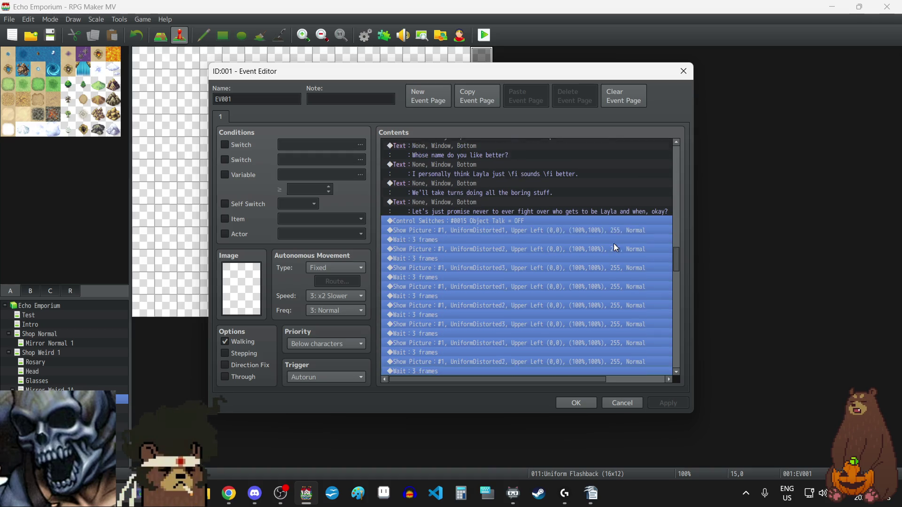
pyautogui.hotkey('shift', 'Down')
pyautogui.hotkey('shift', 'Down')
pyautogui.hotkey('shift', 'Down')
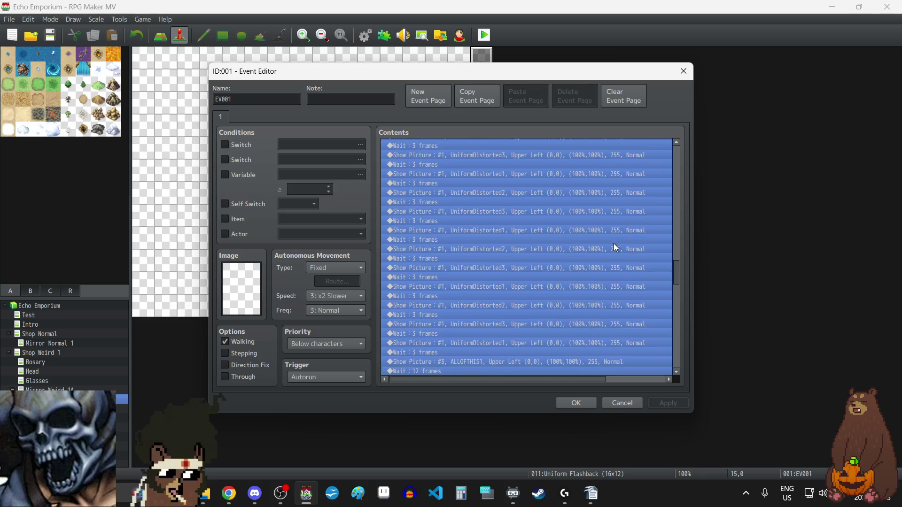
pyautogui.hotkey('shift', 'Up')
pyautogui.hotkey('shift', 'Up')
pyautogui.hotkey('shift', 'Up')
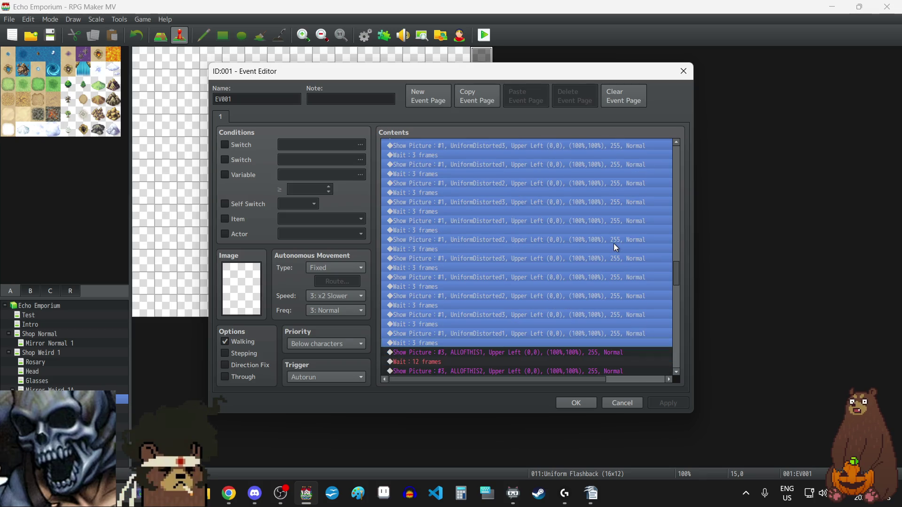
pyautogui.press('Delete')
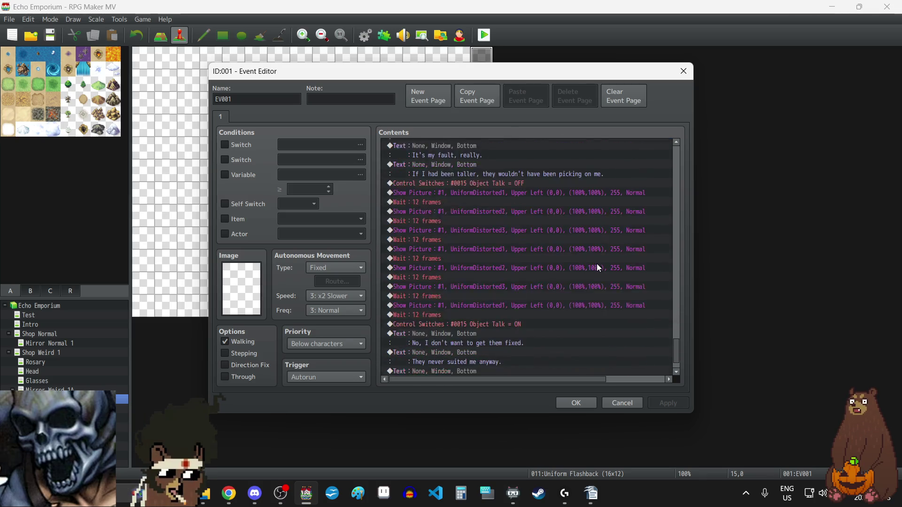
pyautogui.click(503, 371)
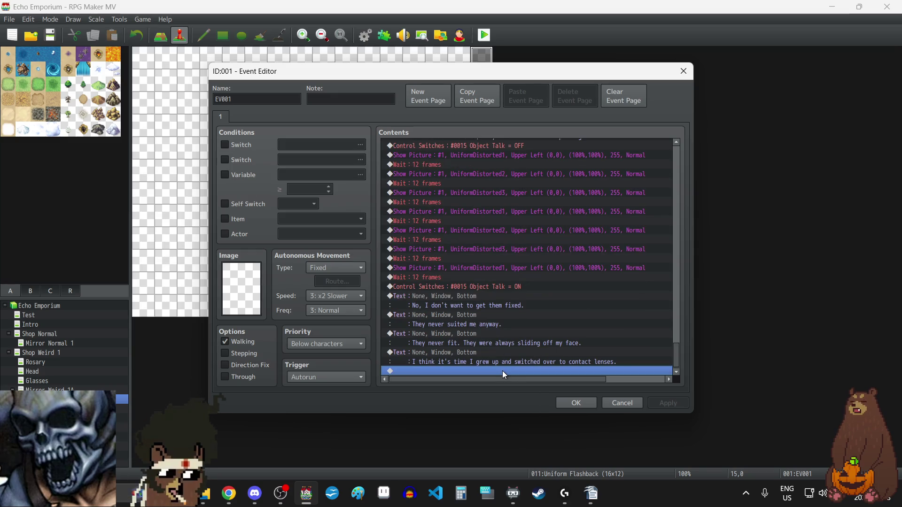
pyautogui.hotkey('ctrl', 'v')
# Copy the Object Talk ON switch and its dialogue line to the end of the list
pyautogui.scroll(5, 495, 341)
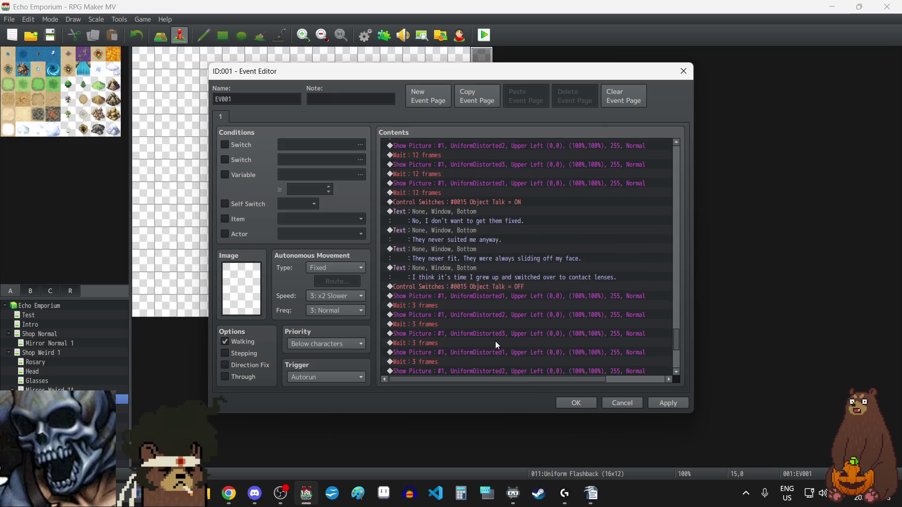
pyautogui.click(475, 202)
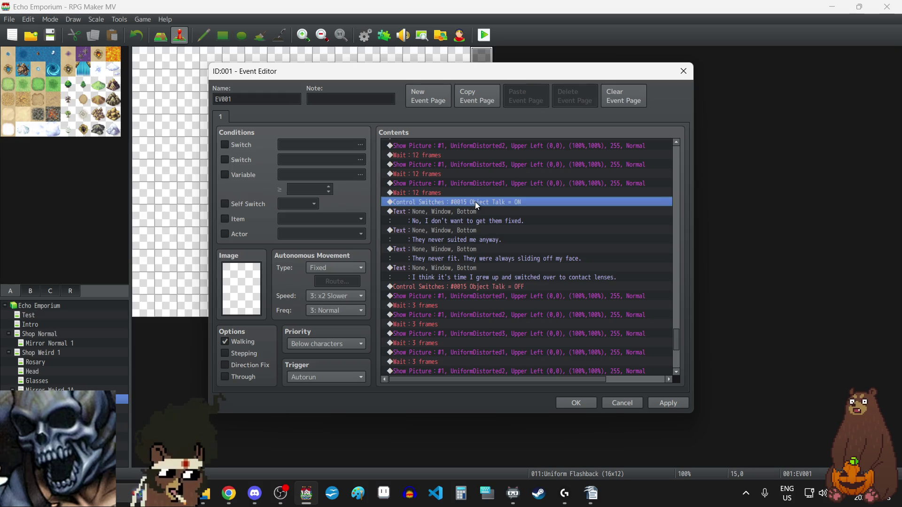
pyautogui.hotkey('shift', 'Down')
pyautogui.scroll(-5, 493, 267)
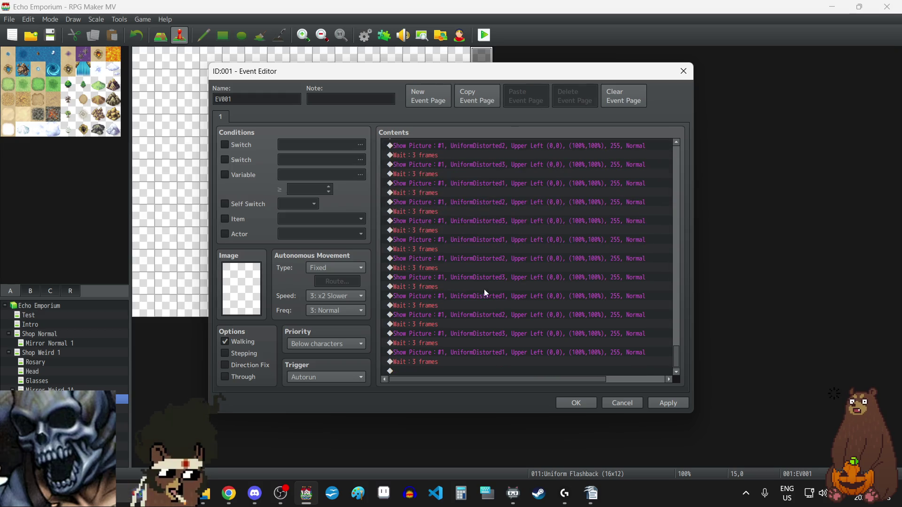
pyautogui.click(448, 369)
pyautogui.hotkey('ctrl', 'v')
# Change the pasted line's text to "But then we wouldn't look exactly alike any more."
pyautogui.doubleClick(455, 351)
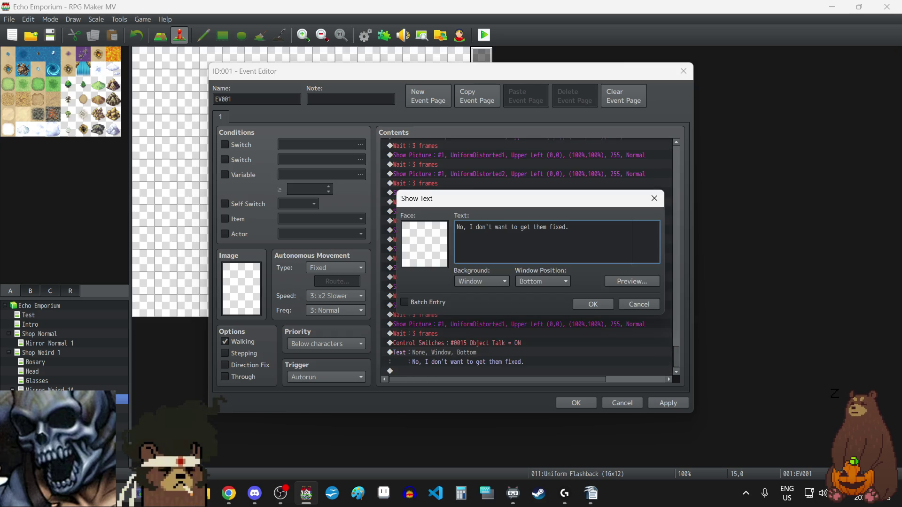
pyautogui.hotkey('alt', 'Tab')
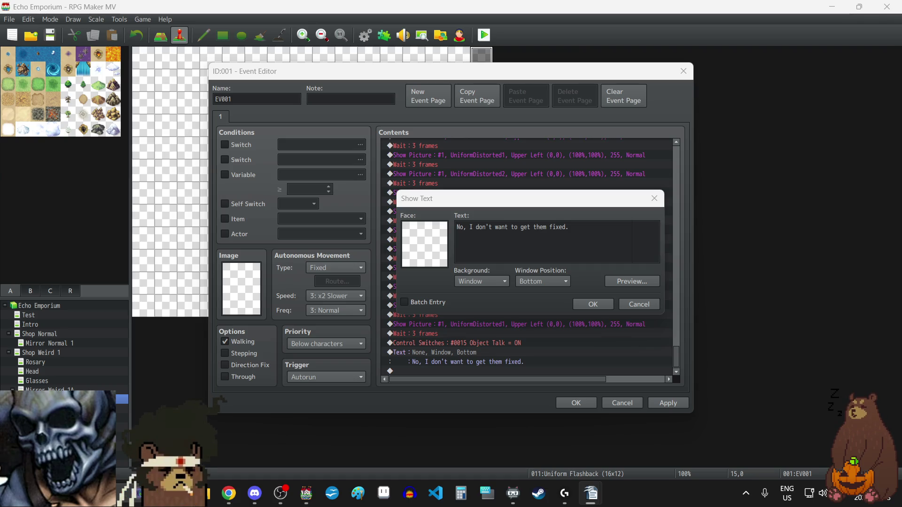
pyautogui.click(597, 246)
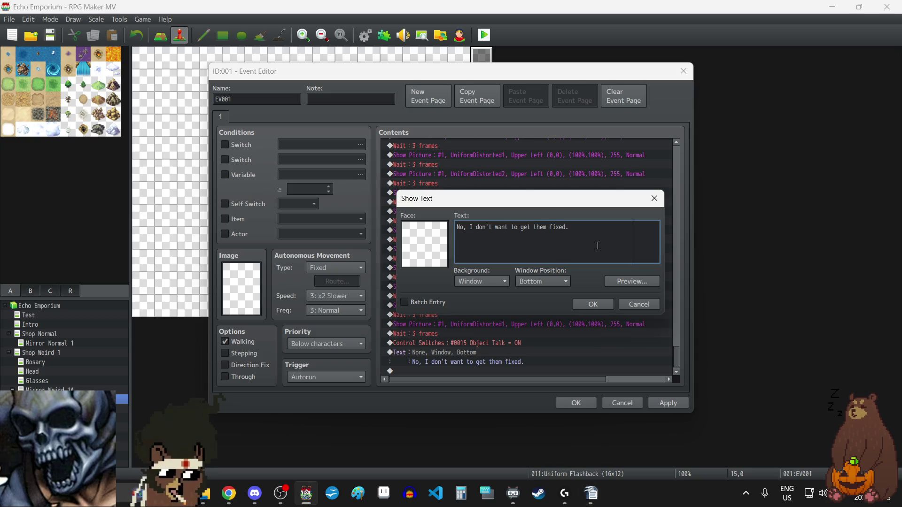
pyautogui.hotkey('ctrl', 'a')
pyautogui.press('BackSpace')
pyautogui.write("But then we wouldn't look exactly alike any more.")
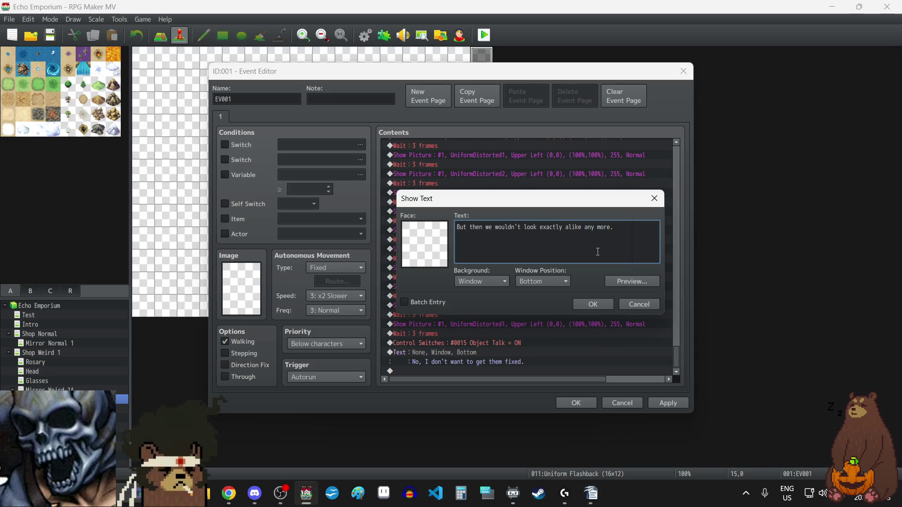
pyautogui.click(600, 307)
pyautogui.scroll(4, 497, 333)
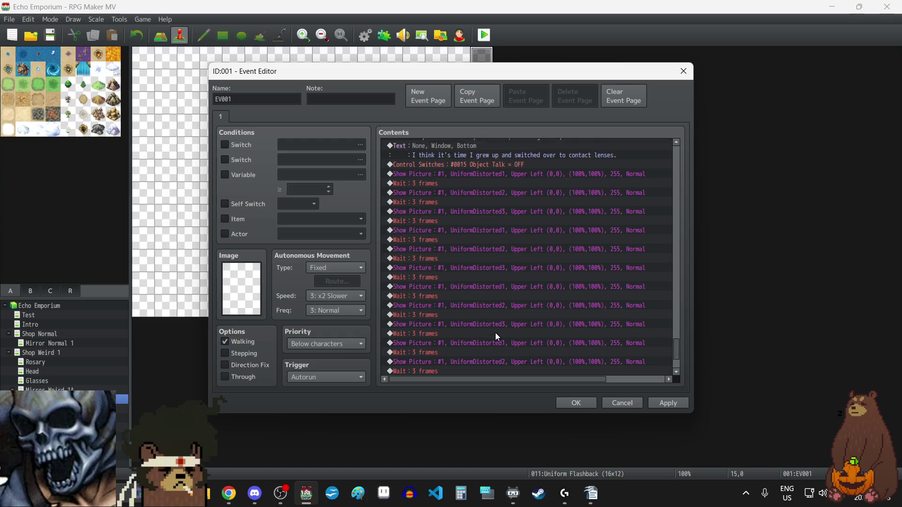
pyautogui.click(457, 210)
# Undo a mistaken block paste and insert the Object Talk OFF switch after the dialogue
pyautogui.click(464, 204)
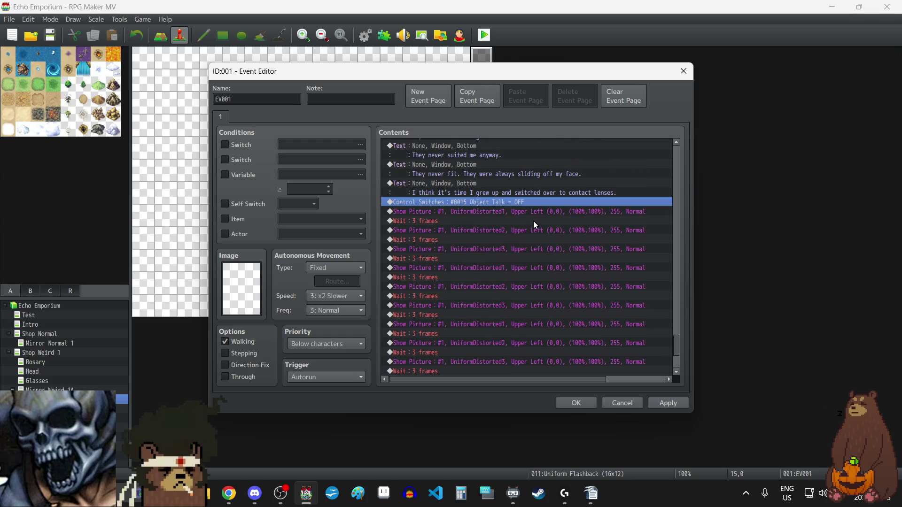
pyautogui.hotkey('shift', 'Down')
pyautogui.hotkey('shift', 'Down')
pyautogui.hotkey('shift', 'Down')
pyautogui.hotkey('shift', 'Down')
pyautogui.hotkey('shift', 'Down')
pyautogui.hotkey('shift', 'Down')
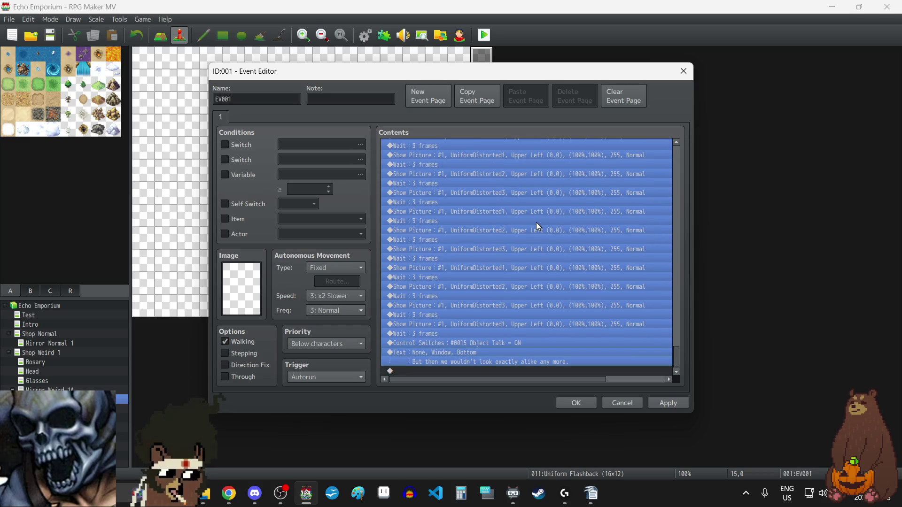
pyautogui.click(471, 371)
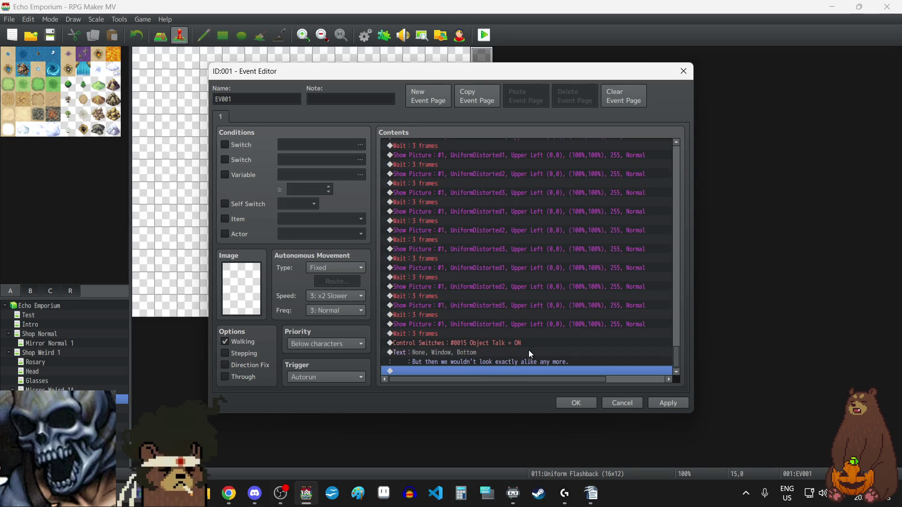
pyautogui.scroll(1, 526, 373)
pyautogui.hotkey('ctrl', 'v')
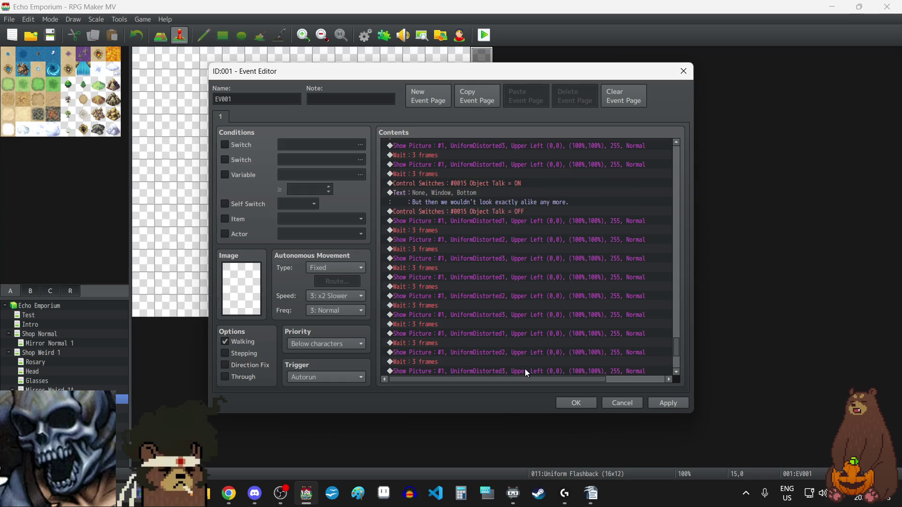
pyautogui.scroll(1, 521, 356)
pyautogui.scroll(-1, 522, 357)
pyautogui.scroll(1, 522, 355)
pyautogui.click(470, 211)
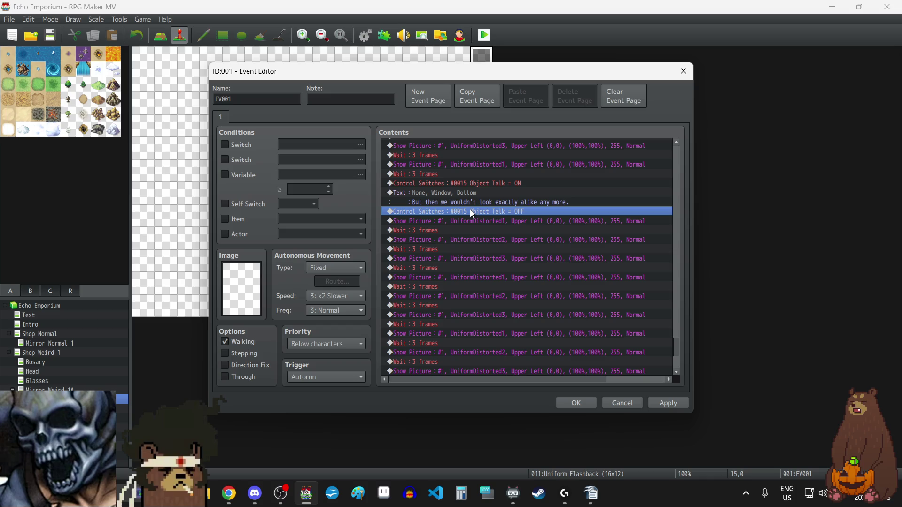
pyautogui.hotkey('ctrl', 'z')
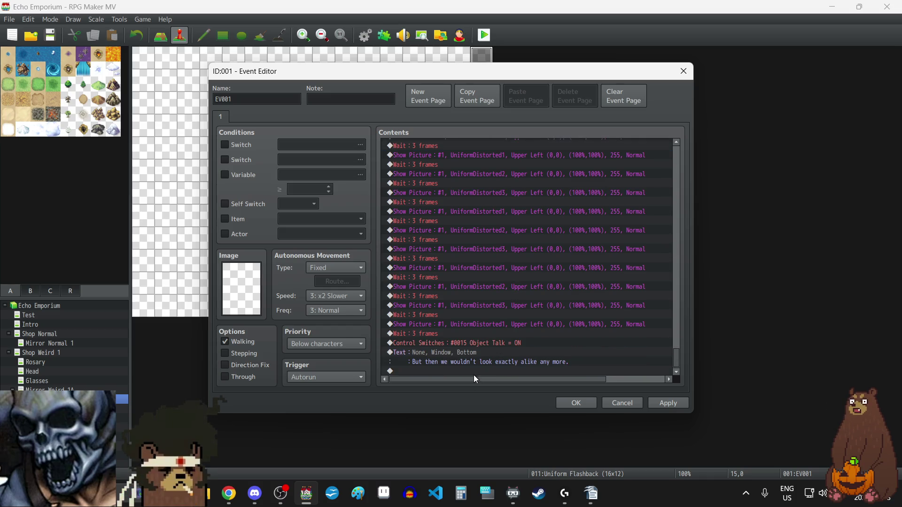
pyautogui.click(472, 372)
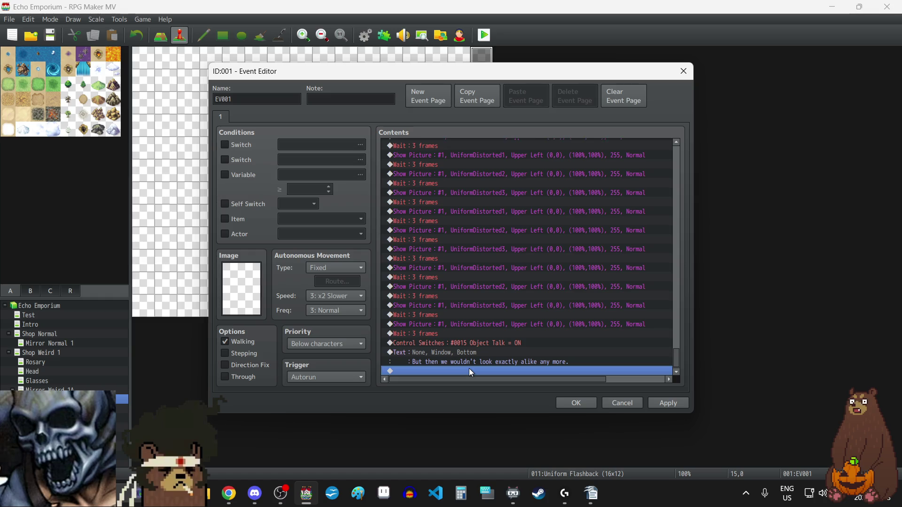
pyautogui.hotkey('ctrl', 'v')
# Change the dialogue line to "Well, maybe it's time we were two people." and apply the event
pyautogui.click(454, 340)
pyautogui.doubleClick(453, 339)
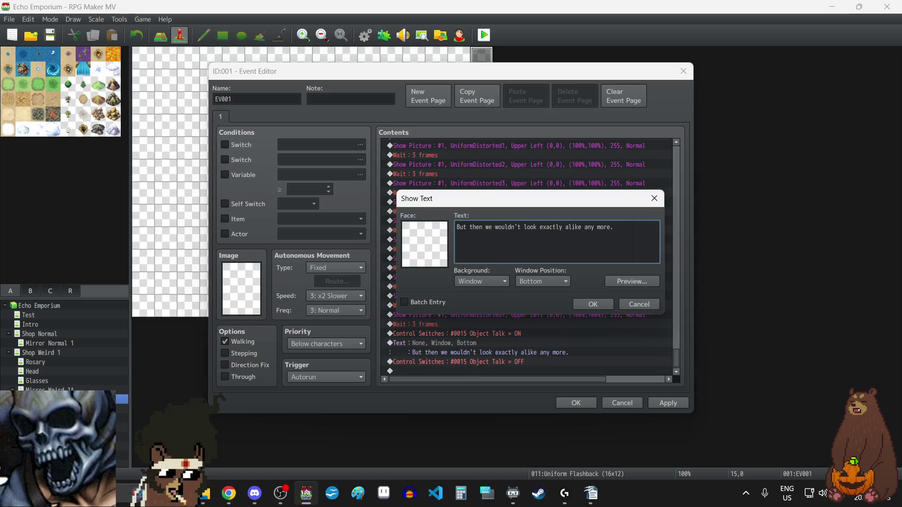
pyautogui.hotkey('alt', 'Tab')
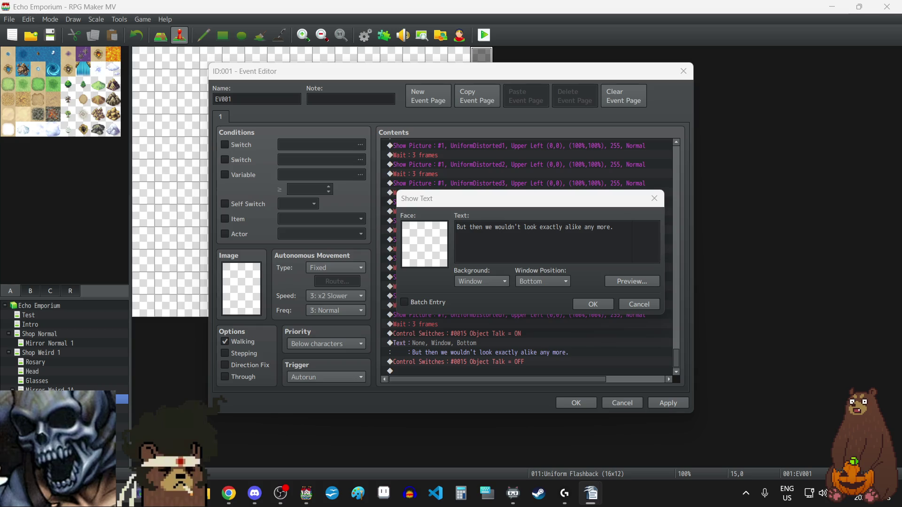
pyautogui.click(551, 242)
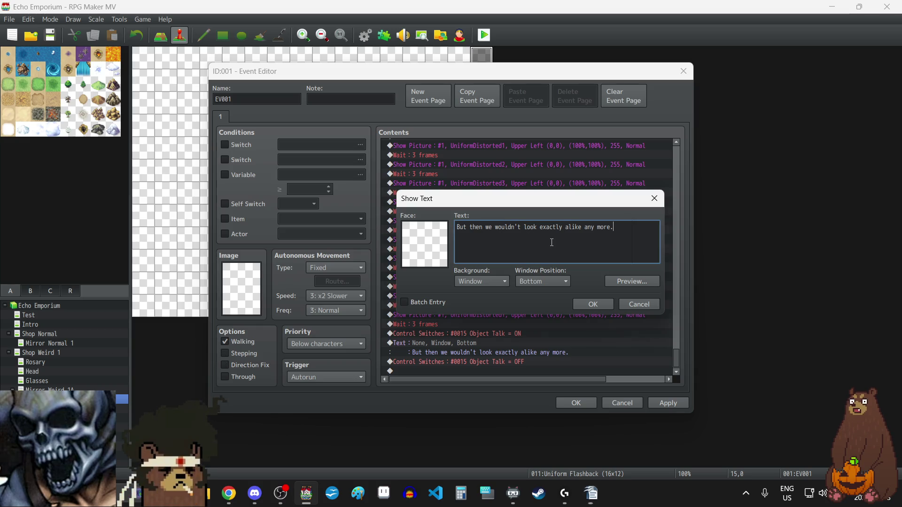
pyautogui.hotkey('ctrl', 'a')
pyautogui.press('BackSpace')
pyautogui.write("Well, maybe it's time we were two people.")
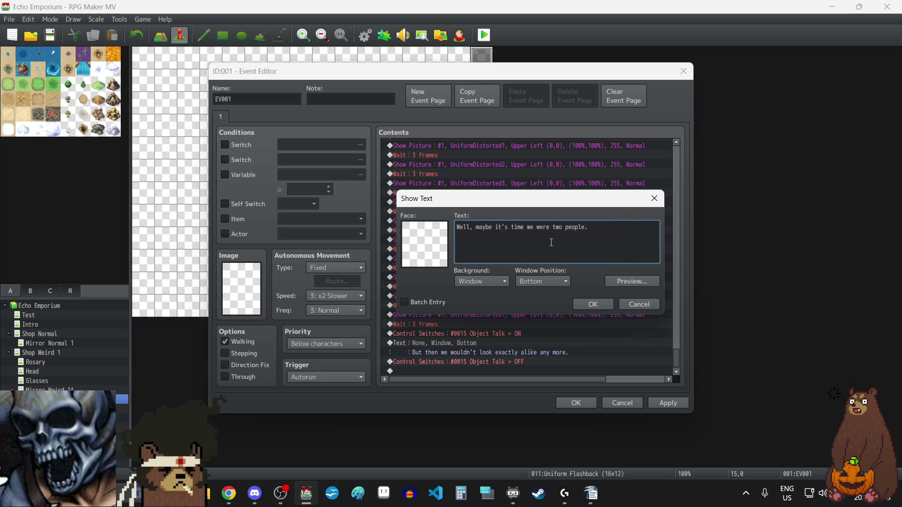
pyautogui.click(602, 305)
pyautogui.click(678, 403)
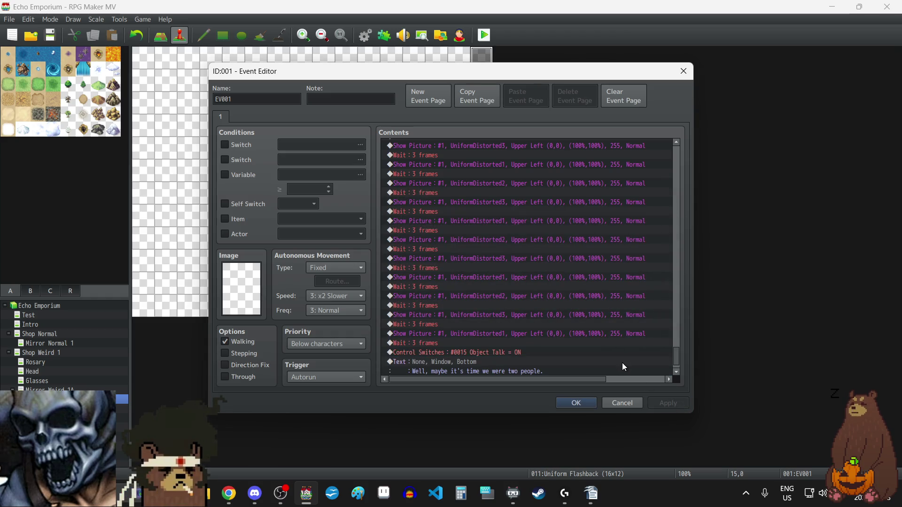
# Paste the Object Talk OFF switch and a 3-frame wait at the end of the event list
pyautogui.click(511, 365)
pyautogui.hotkey('ctrl', 'v')
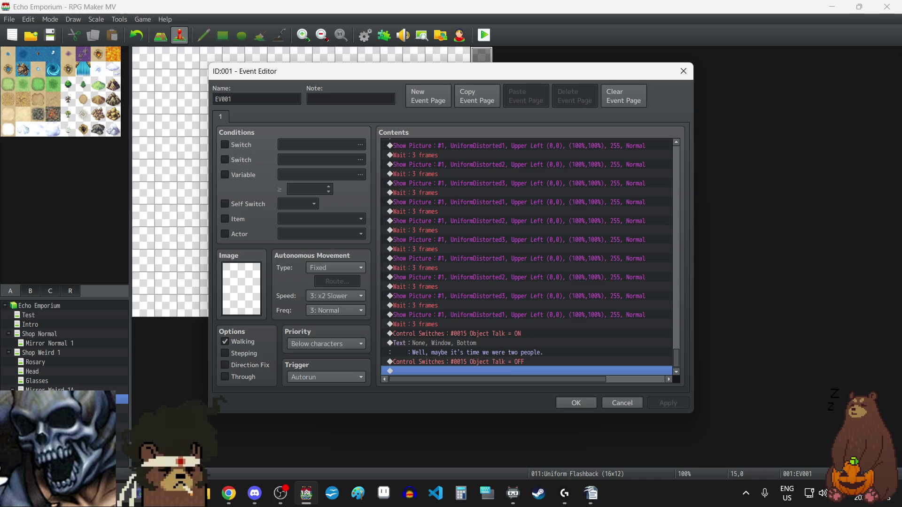
pyautogui.hotkey('alt', 'Tab')
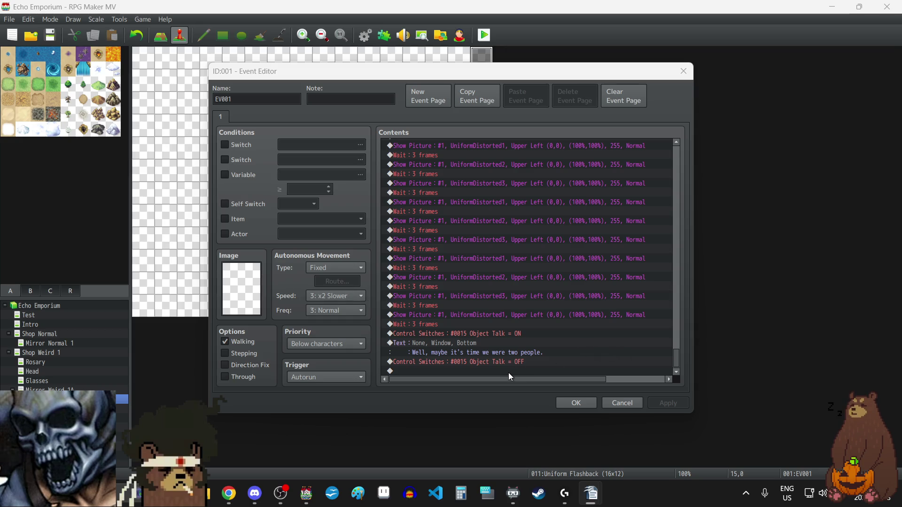
pyautogui.click(422, 323)
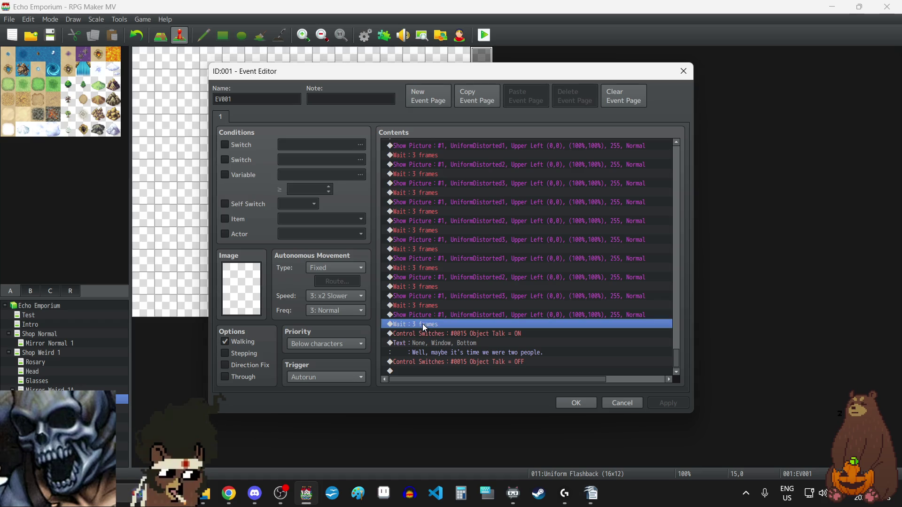
pyautogui.hotkey('ctrl', 'c')
pyautogui.click(502, 370)
pyautogui.hotkey('ctrl', 'v')
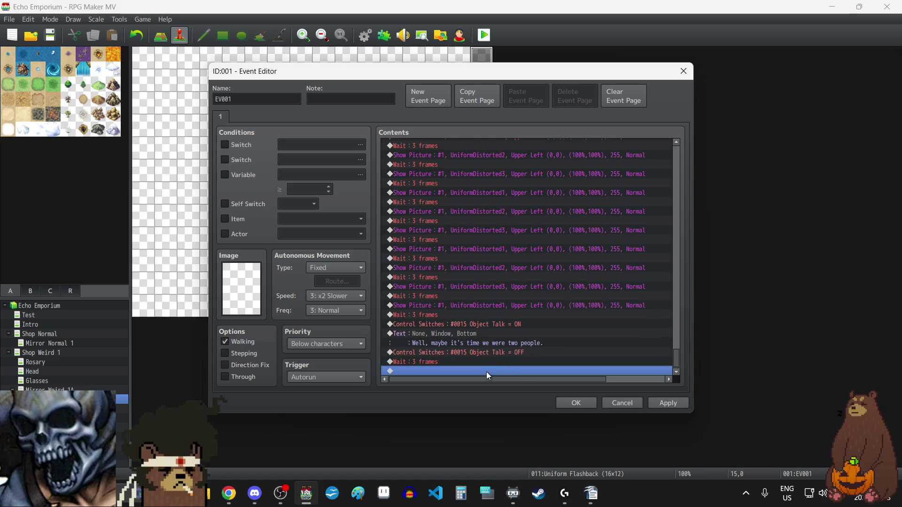
# Add a Show Picture #3 command using the YOUJUSTHADTORUN1 image
pyautogui.doubleClick(486, 371)
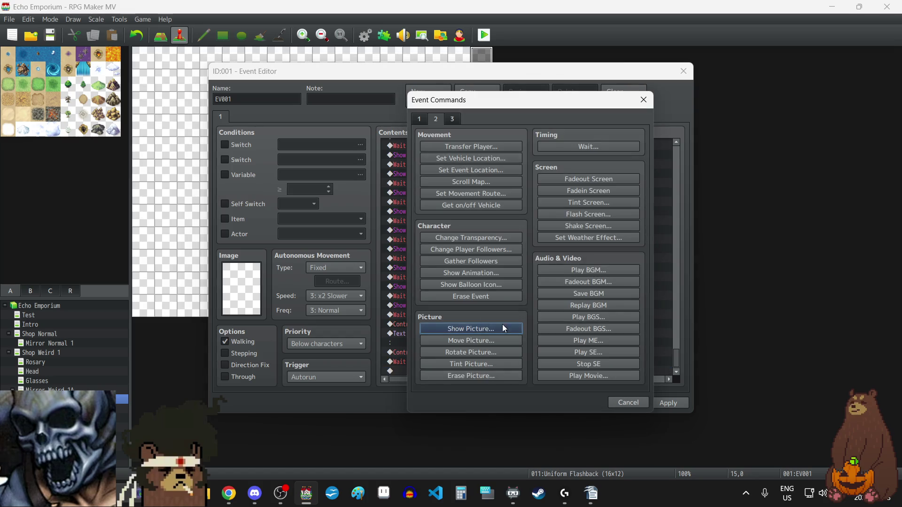
pyautogui.click(500, 329)
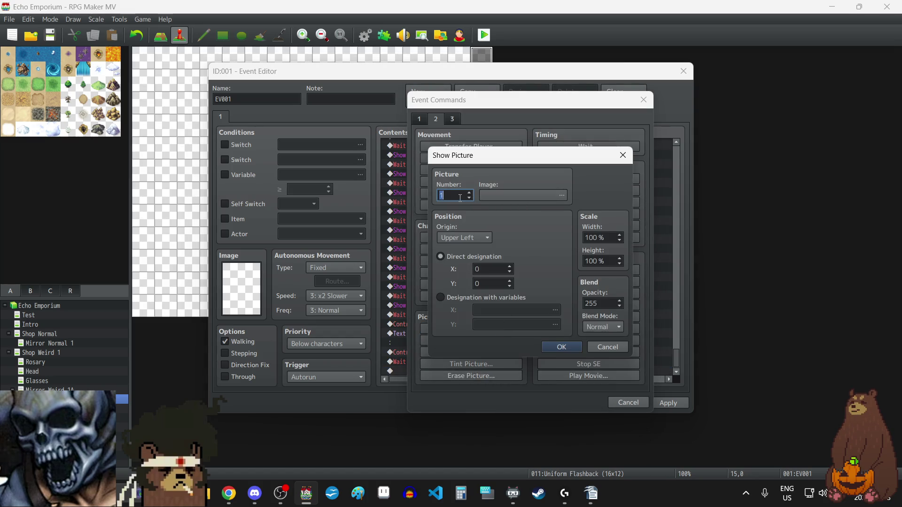
pyautogui.click(520, 196)
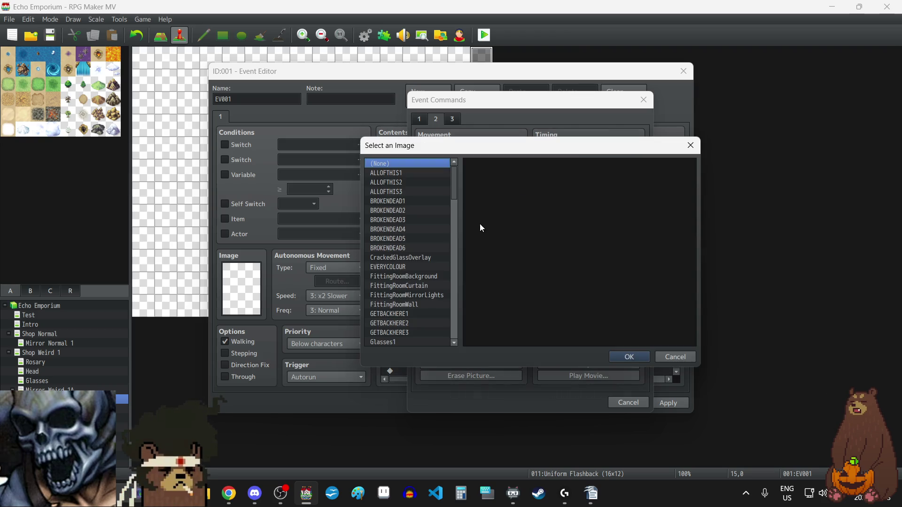
pyautogui.scroll(-20, 423, 270)
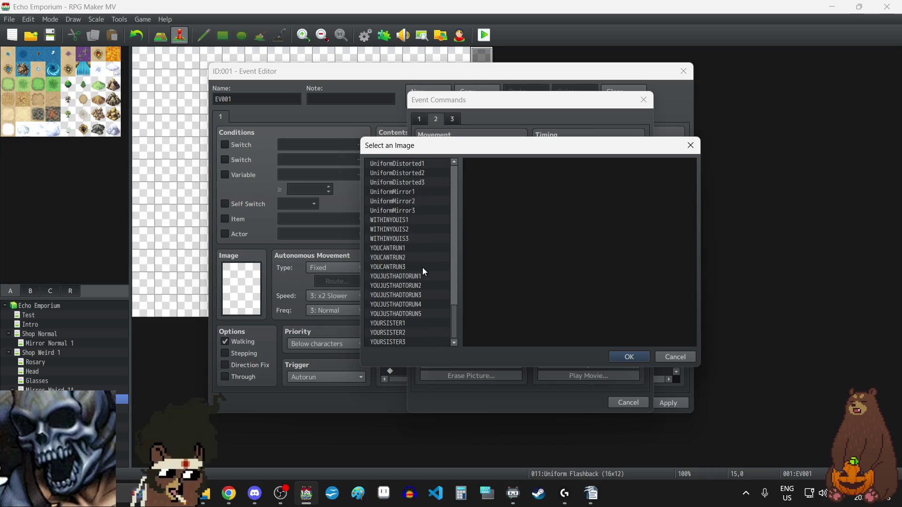
pyautogui.click(414, 278)
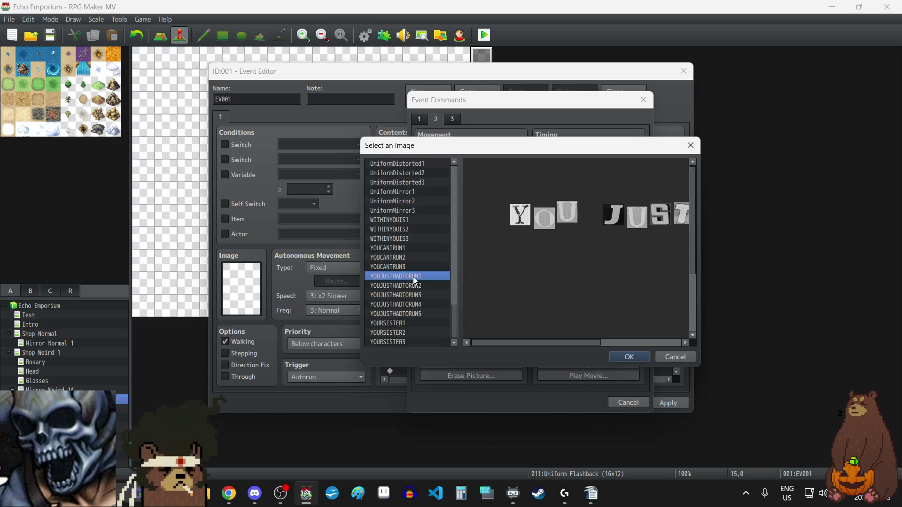
pyautogui.click(635, 359)
pyautogui.click(563, 348)
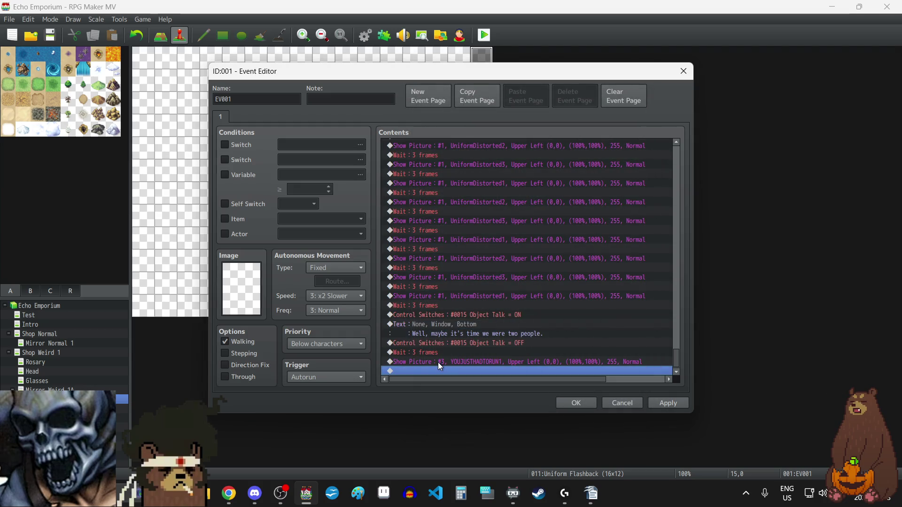
# Add a 12-frame wait after the YOUJUSTHADTORUN1 picture
pyautogui.click(426, 355)
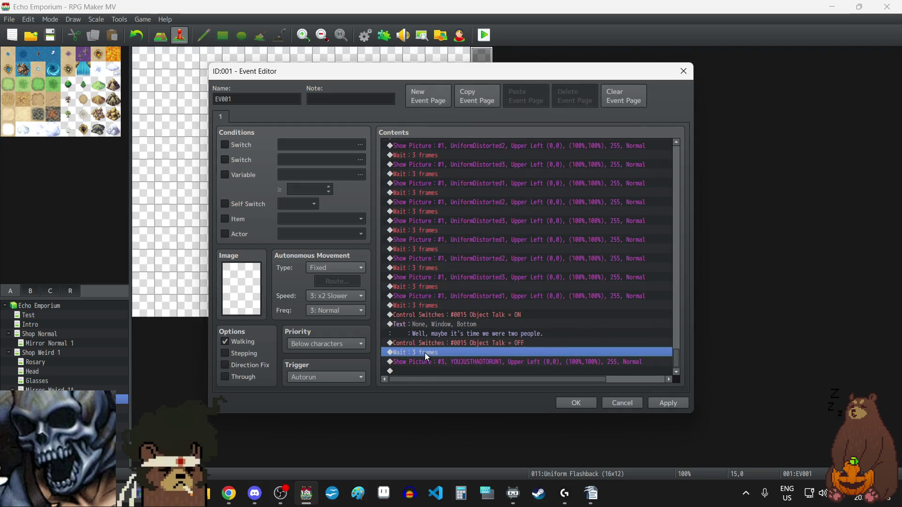
pyautogui.hotkey('ctrl', 'c')
pyautogui.click(440, 371)
pyautogui.hotkey('ctrl', 'v')
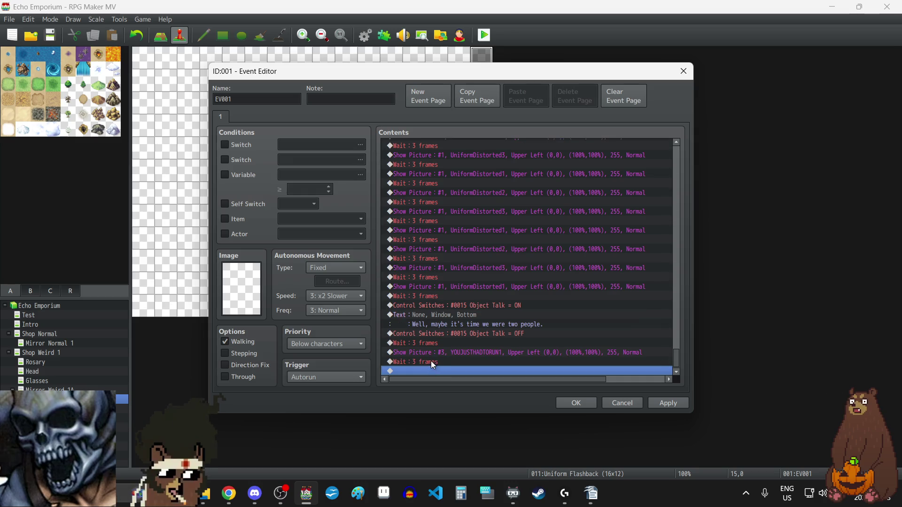
pyautogui.doubleClick(431, 362)
pyautogui.write('12')
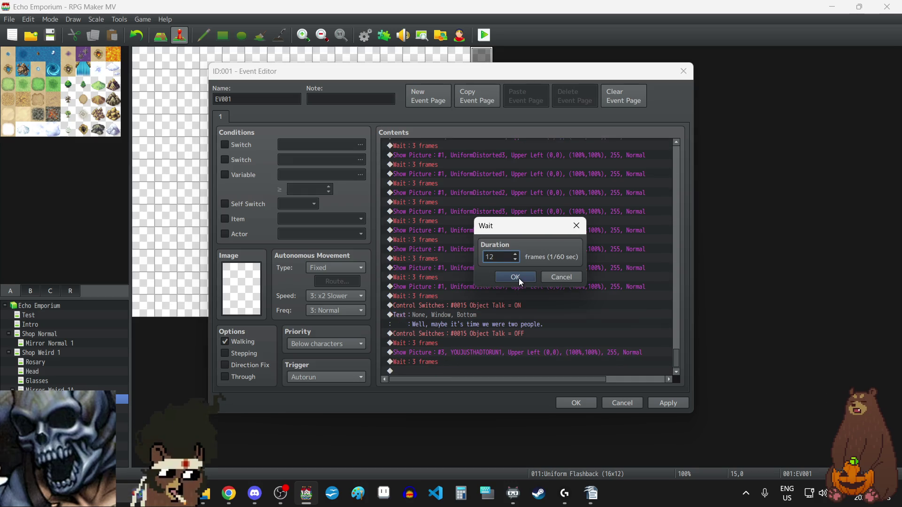
pyautogui.click(518, 278)
# Duplicate the picture command and switch its image to YOUJUSTHADTORUN2
pyautogui.click(470, 361)
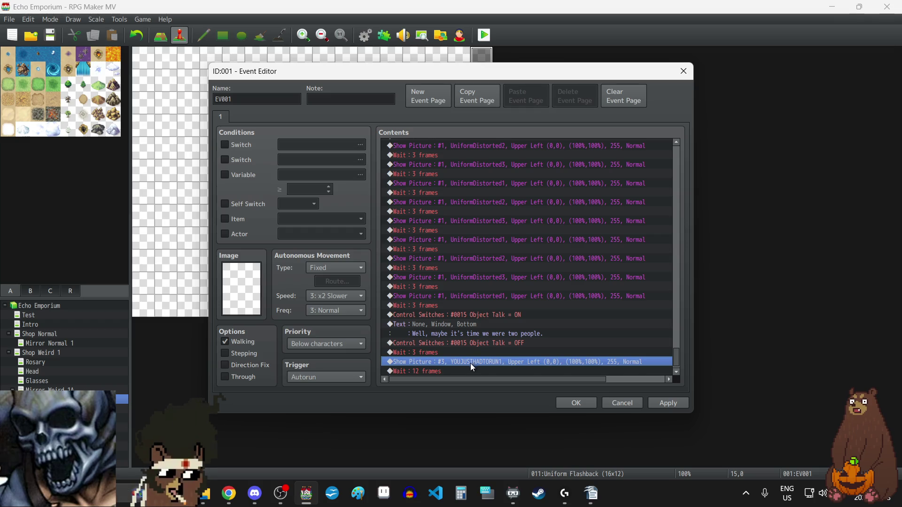
pyautogui.hotkey('ctrl', 'c')
pyautogui.click(445, 370)
pyautogui.hotkey('ctrl', 'v')
pyautogui.doubleClick(445, 360)
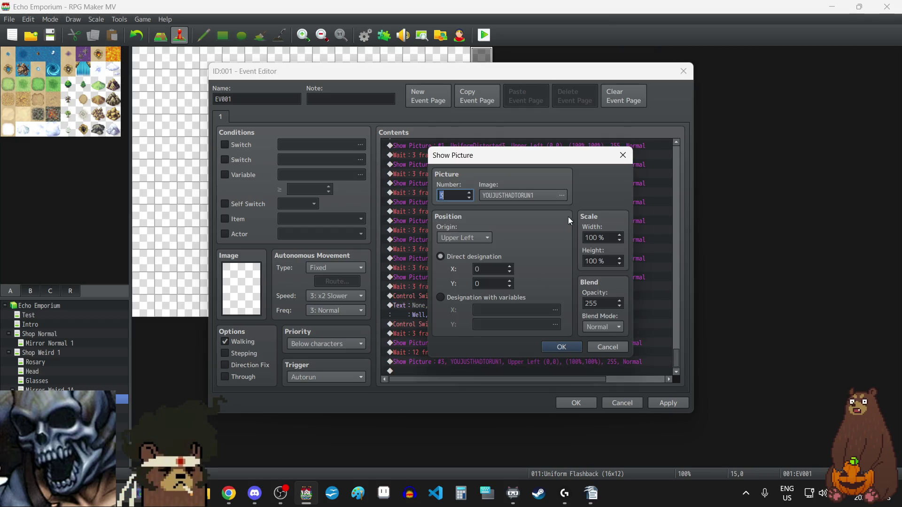
pyautogui.click(526, 219)
pyautogui.moveTo(483, 344); pyautogui.dragTo(543, 343)
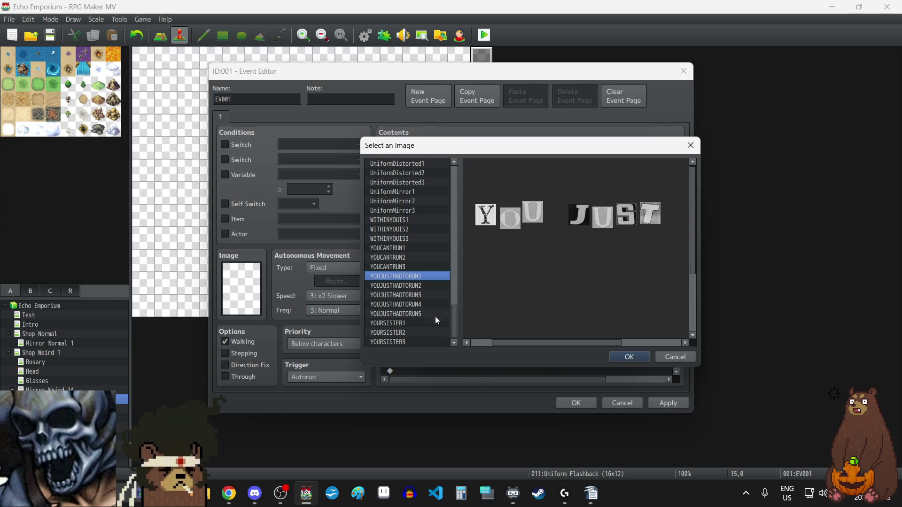
pyautogui.click(410, 286)
pyautogui.click(626, 356)
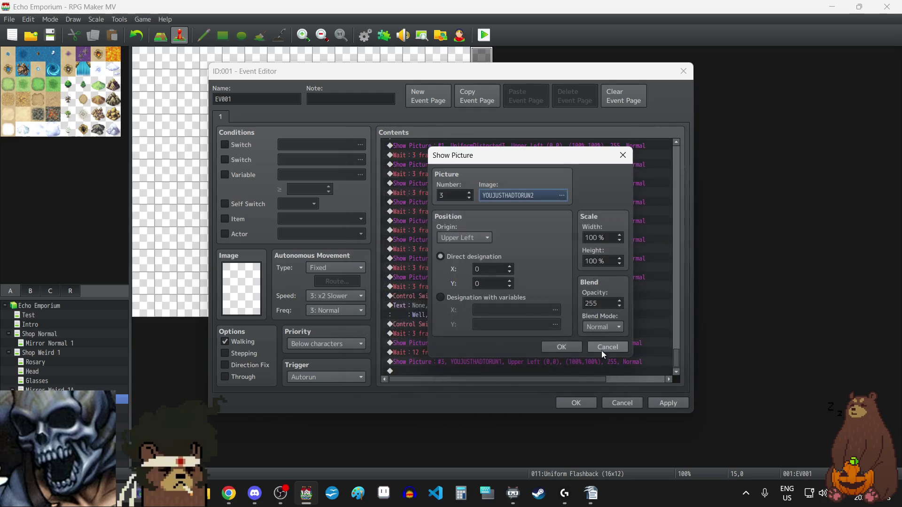
pyautogui.click(564, 347)
# Add a 12-frame wait after YOUJUSTHADTORUN2, then paste two more copies of that picture-and-wait pair
pyautogui.click(438, 352)
pyautogui.hotkey('ctrl', 'c')
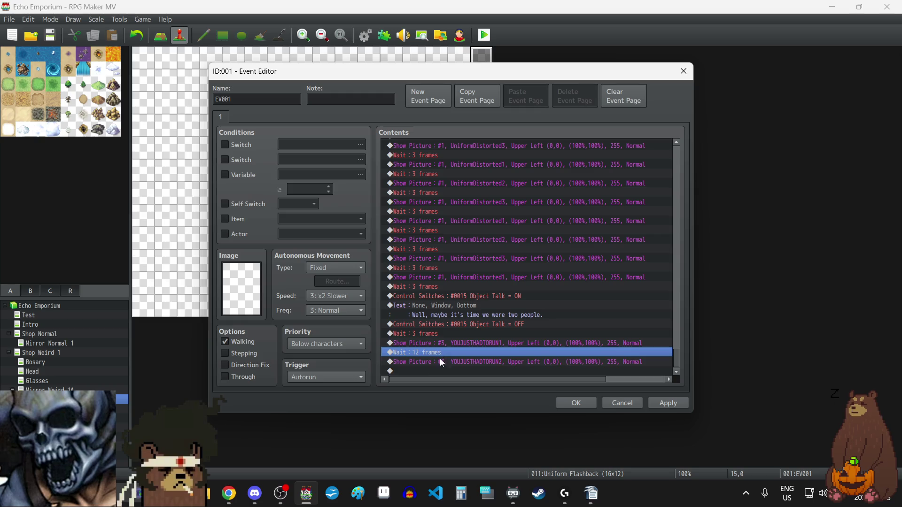
pyautogui.click(441, 369)
pyautogui.hotkey('ctrl', 'v')
pyautogui.click(449, 355)
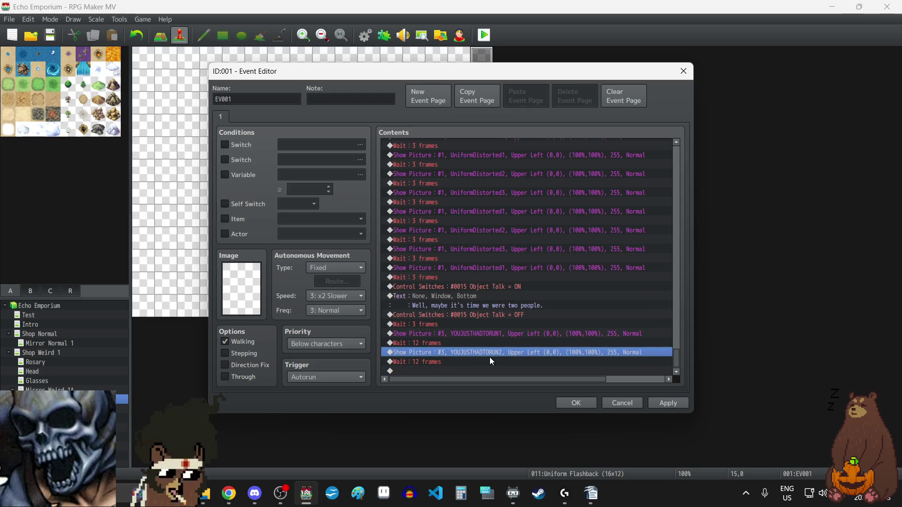
pyautogui.keyDown('shift'); pyautogui.click(489, 358); pyautogui.keyUp('shift')
pyautogui.hotkey('ctrl', 'c')
pyautogui.click(468, 371)
pyautogui.hotkey('ctrl', 'v')
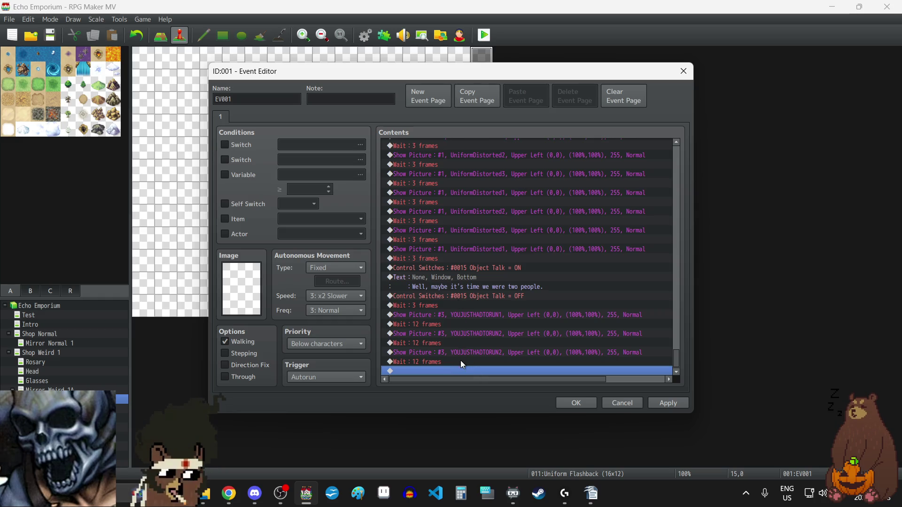
pyautogui.hotkey('ctrl', 'v')
pyautogui.hotkey('ctrl', 'v')
# Change the third and fourth pictures to YOUJUSTHADTORUN3 and YOUJUSTHADTORUN4
pyautogui.click(468, 277)
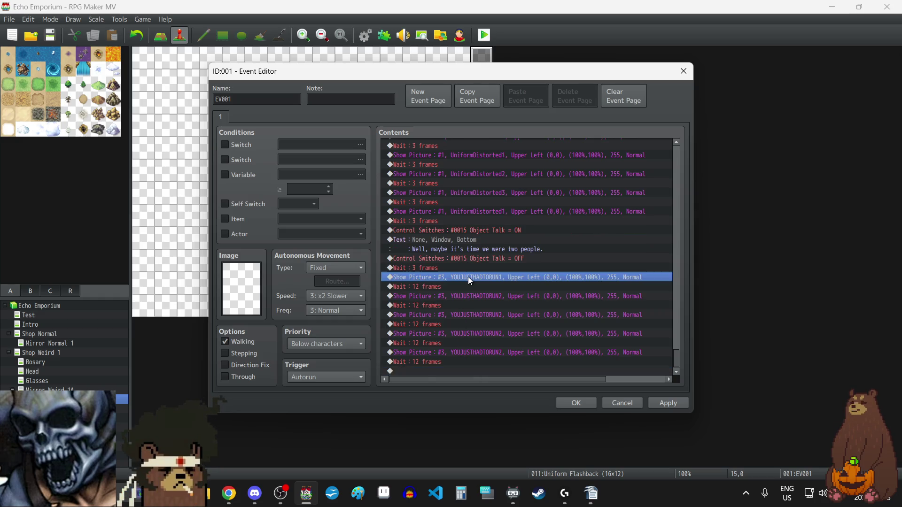
pyautogui.doubleClick(467, 314)
pyautogui.click(507, 199)
pyautogui.click(431, 295)
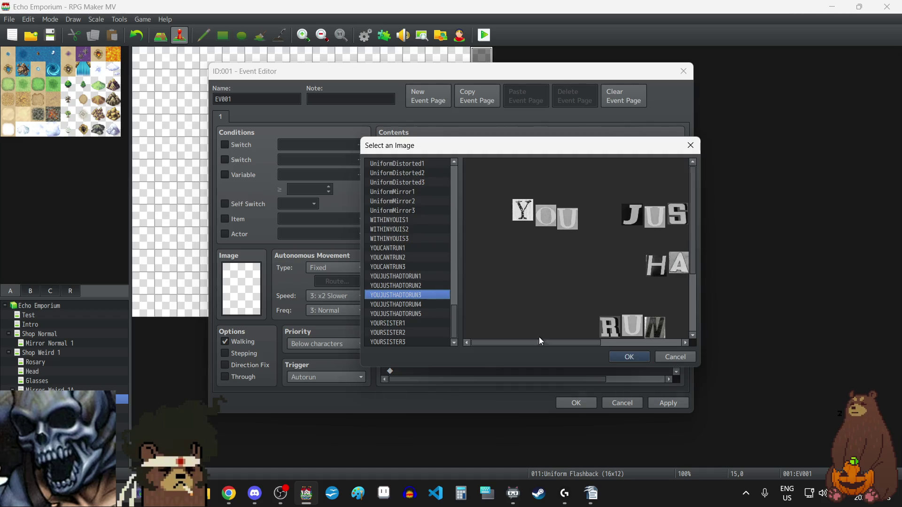
pyautogui.click(627, 357)
pyautogui.click(572, 349)
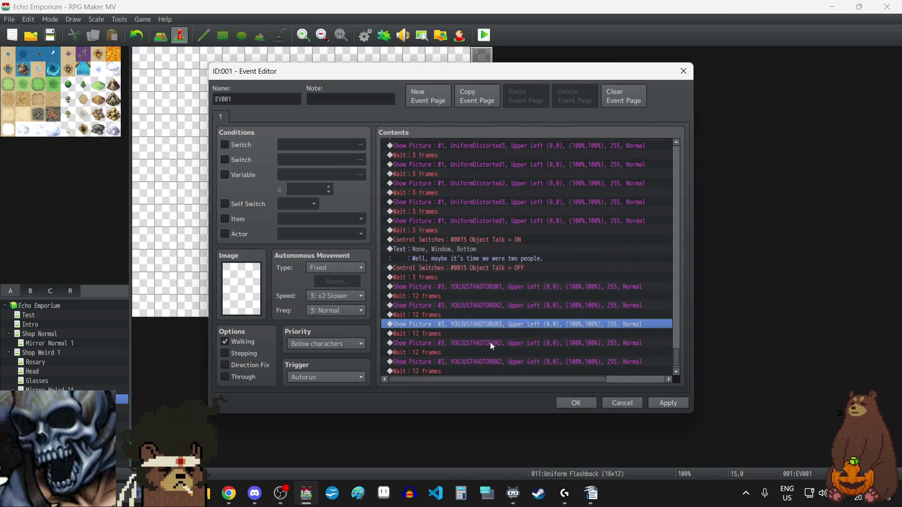
pyautogui.doubleClick(471, 340)
pyautogui.click(532, 193)
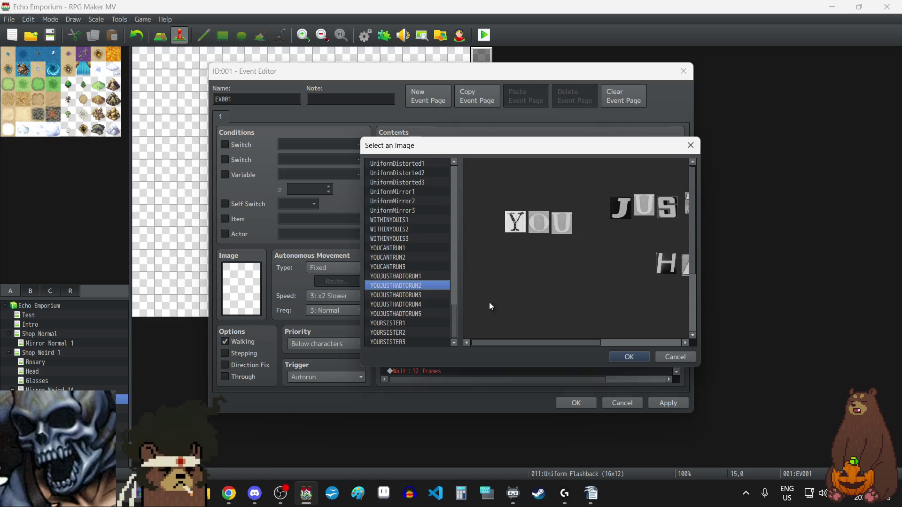
pyautogui.click(416, 304)
pyautogui.click(637, 356)
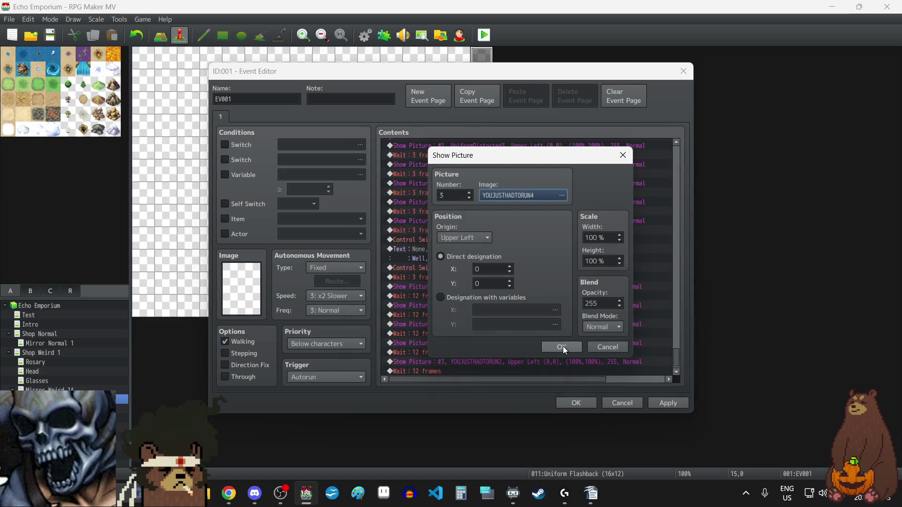
pyautogui.click(563, 346)
# Change the last duplicated picture to YOUJUSTHADTORUN5
pyautogui.doubleClick(481, 362)
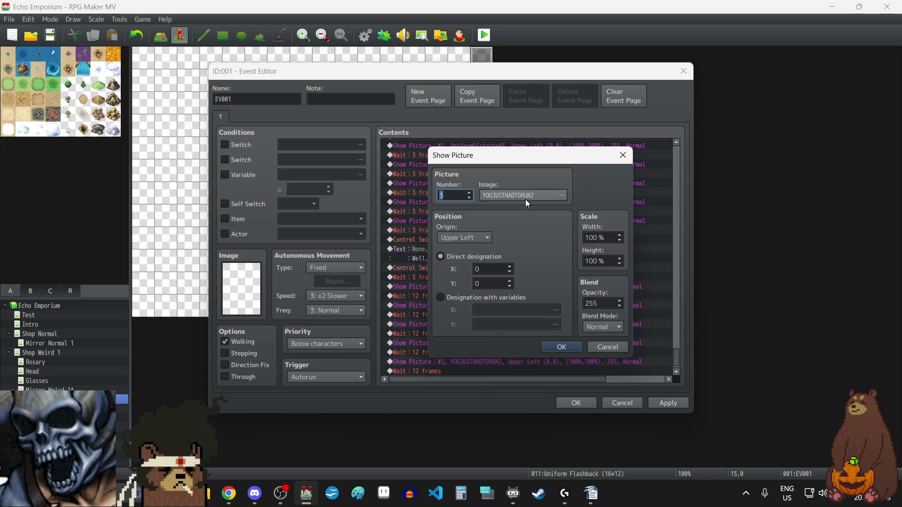
pyautogui.click(525, 199)
pyautogui.click(416, 313)
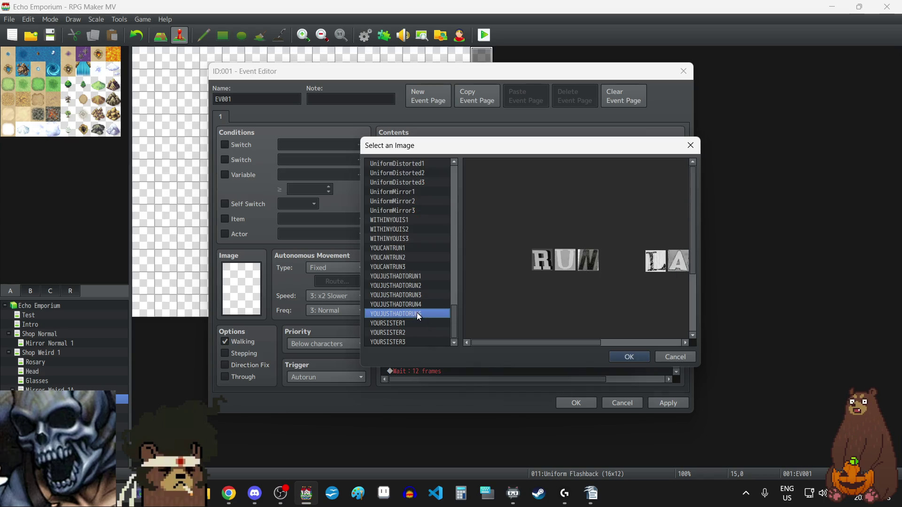
pyautogui.click(636, 358)
pyautogui.click(552, 346)
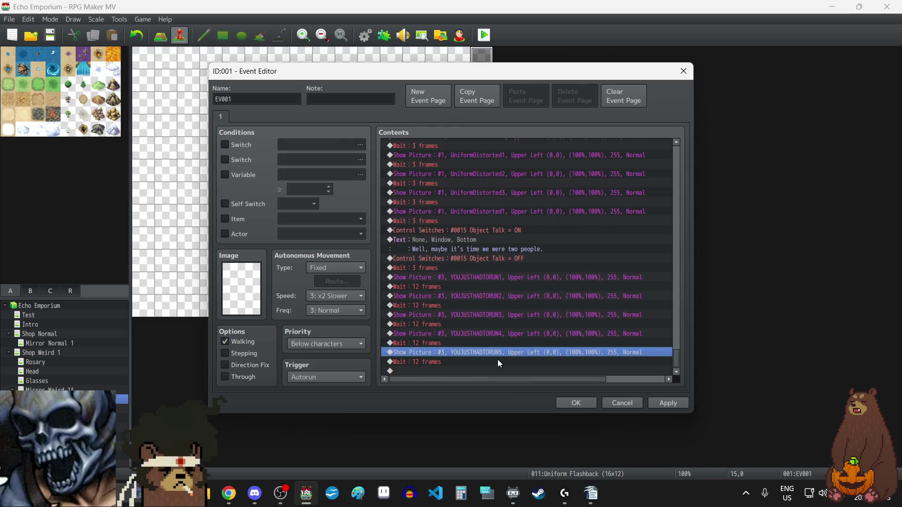
# Review the YOUJUSTHADTORUN5 picture, then delete it along with its wait
pyautogui.doubleClick(475, 353)
pyautogui.click(545, 198)
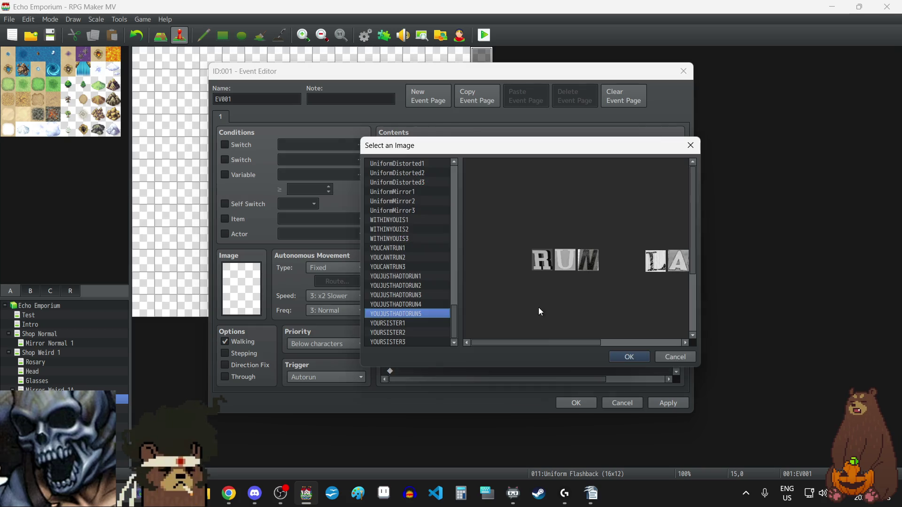
pyautogui.moveTo(538, 342); pyautogui.dragTo(590, 342)
pyautogui.click(691, 145)
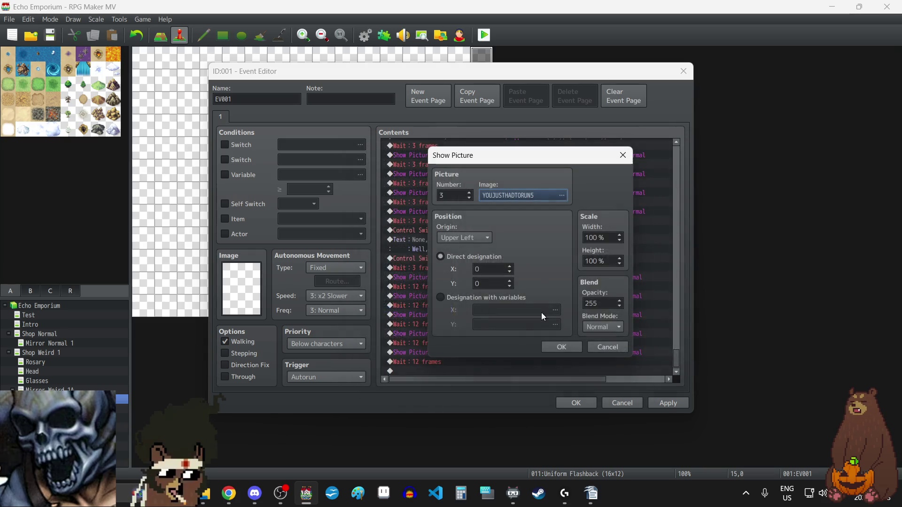
pyautogui.click(607, 347)
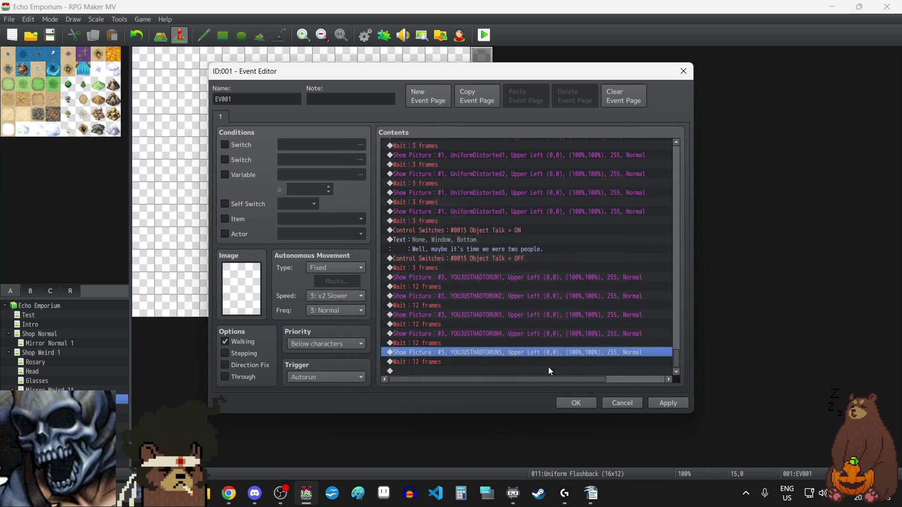
pyautogui.click(441, 345)
pyautogui.hotkey('shift', 'Down')
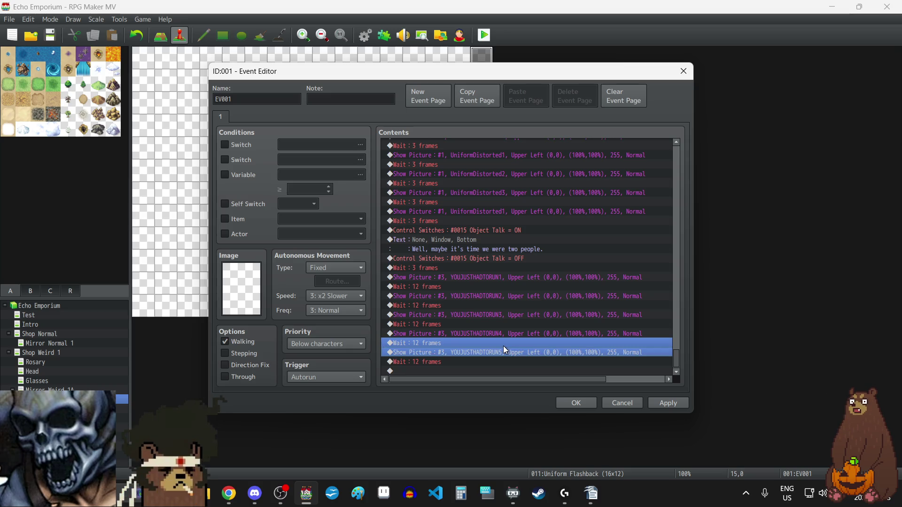
pyautogui.press('Delete')
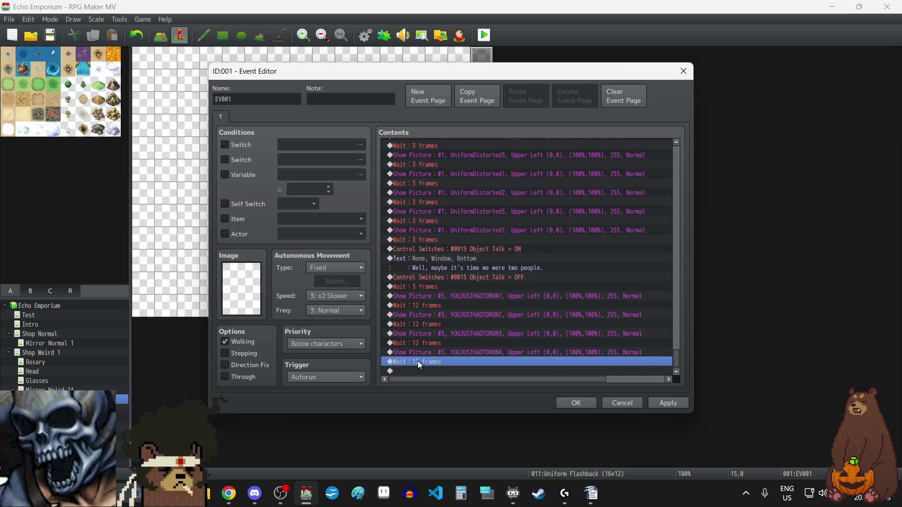
# Lengthen the final wait to 24 frames and review the YOUJUSTHADTORUN4 picture image
pyautogui.doubleClick(419, 362)
pyautogui.write('24')
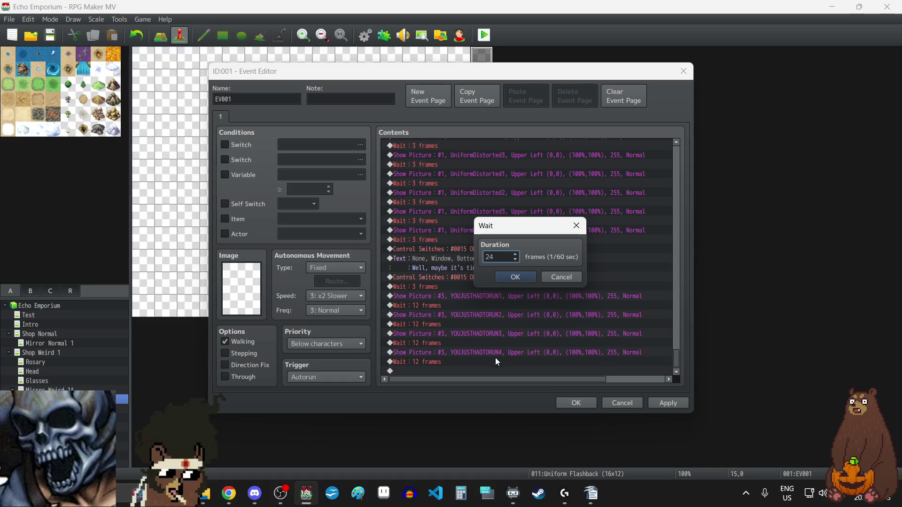
pyautogui.click(515, 277)
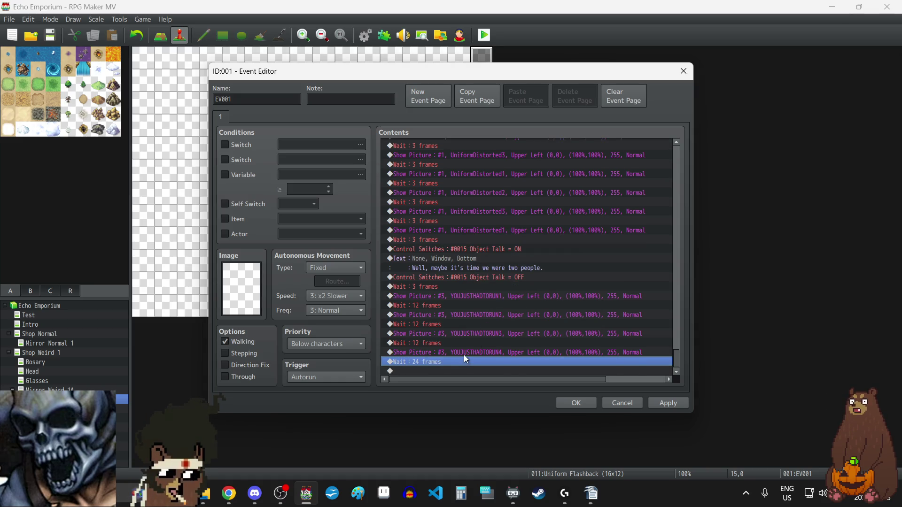
pyautogui.doubleClick(464, 355)
pyautogui.click(535, 196)
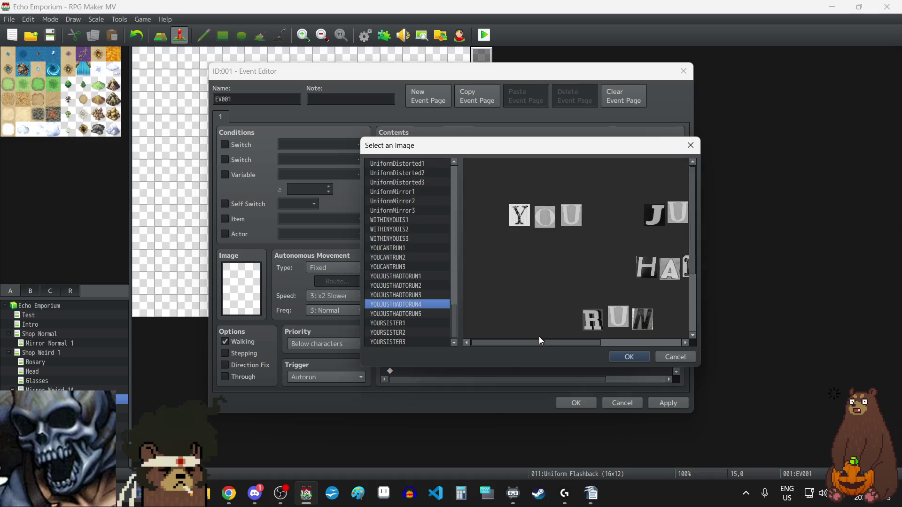
pyautogui.moveTo(536, 342)
pyautogui.mouseDown()
pyautogui.moveTo(591, 340)
pyautogui.moveTo(574, 341)
pyautogui.mouseUp()
pyautogui.scroll(-3, 569, 259)
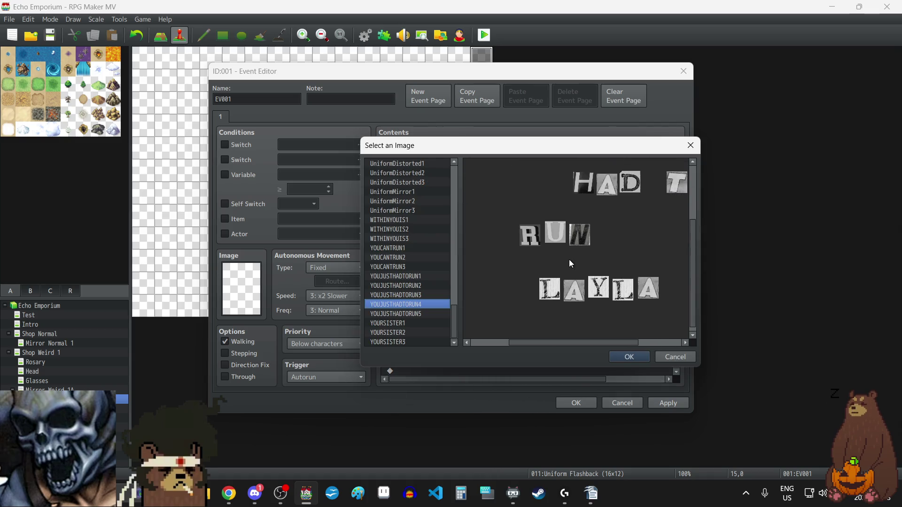
pyautogui.doubleClick(664, 170)
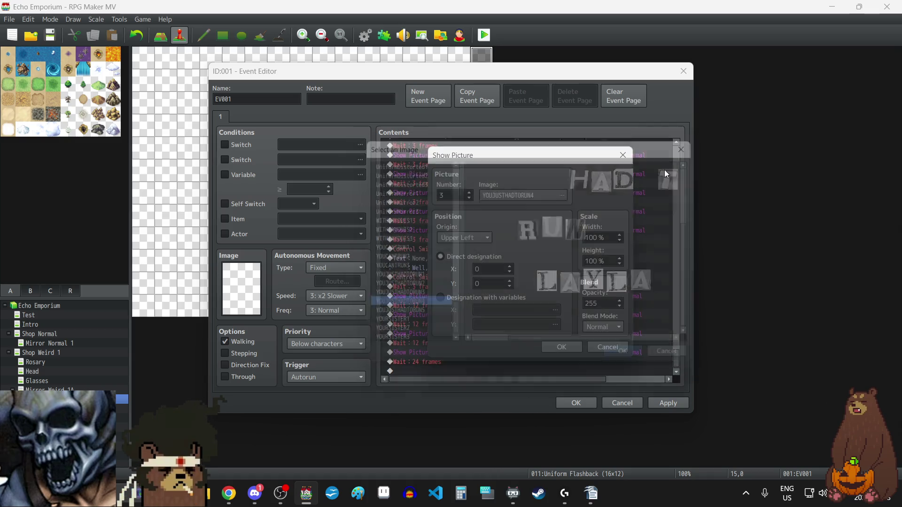
pyautogui.click(596, 342)
# Copy a picture command to the end and change its image to YOUCANTRUN1
pyautogui.click(435, 370)
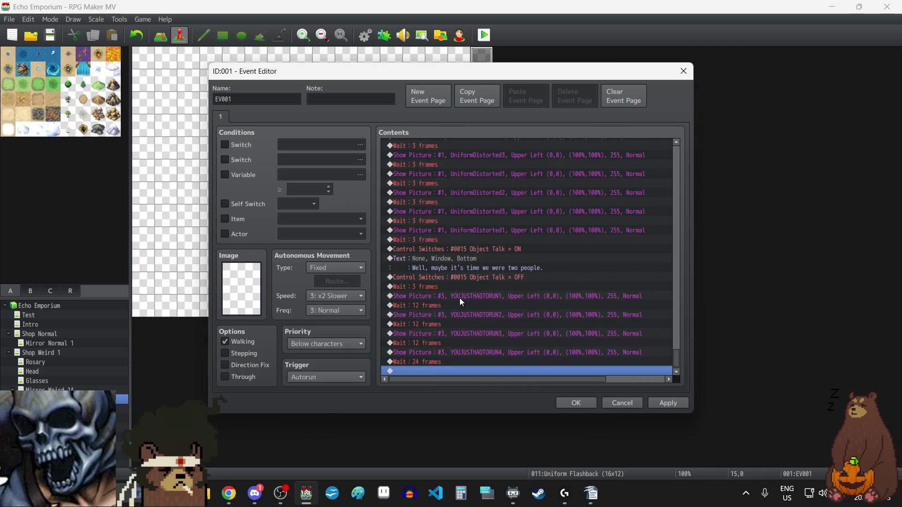
pyautogui.click(460, 296)
pyautogui.hotkey('ctrl', 'c')
pyautogui.click(441, 368)
pyautogui.hotkey('ctrl', 'v')
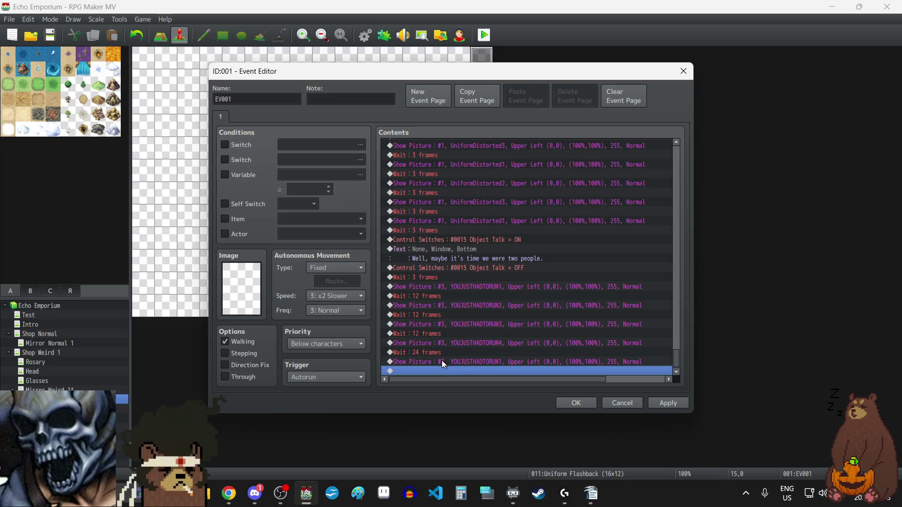
pyautogui.doubleClick(442, 361)
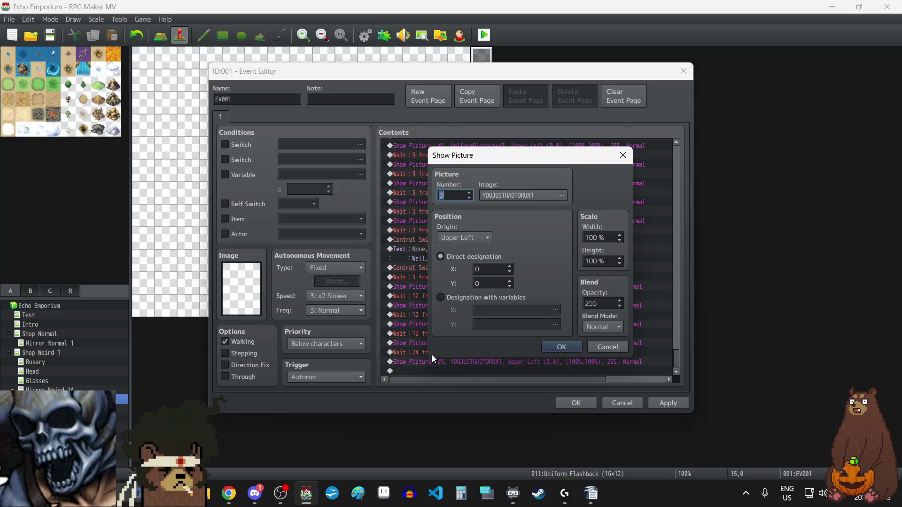
pyautogui.click(549, 195)
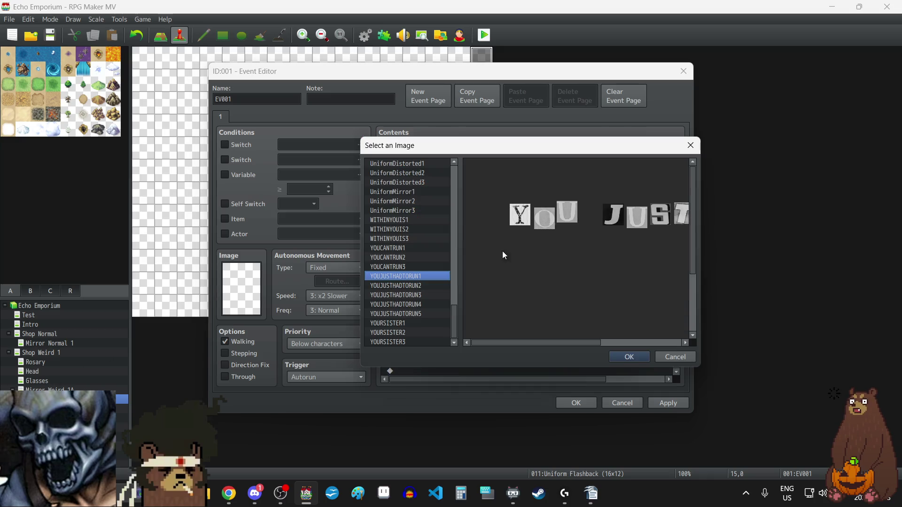
pyautogui.click(406, 248)
pyautogui.moveTo(572, 348); pyautogui.dragTo(598, 302)
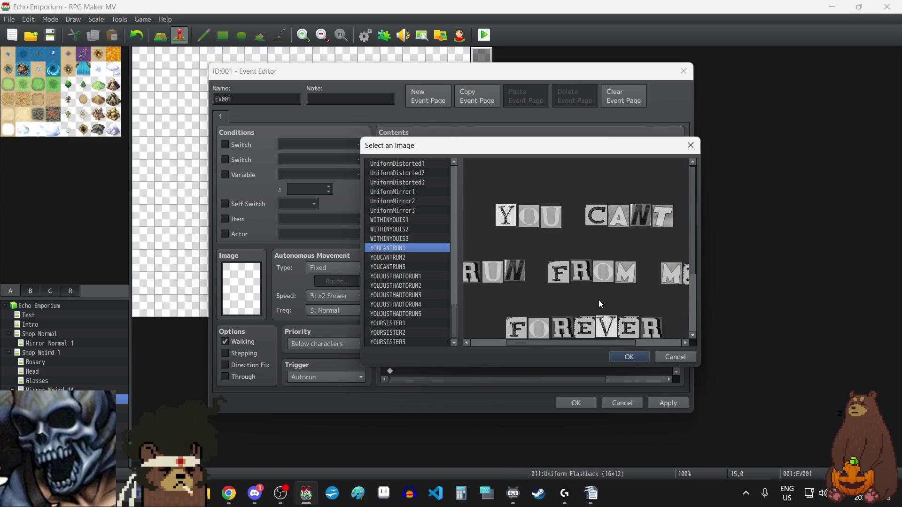
pyautogui.scroll(-2, 615, 323)
pyautogui.click(628, 356)
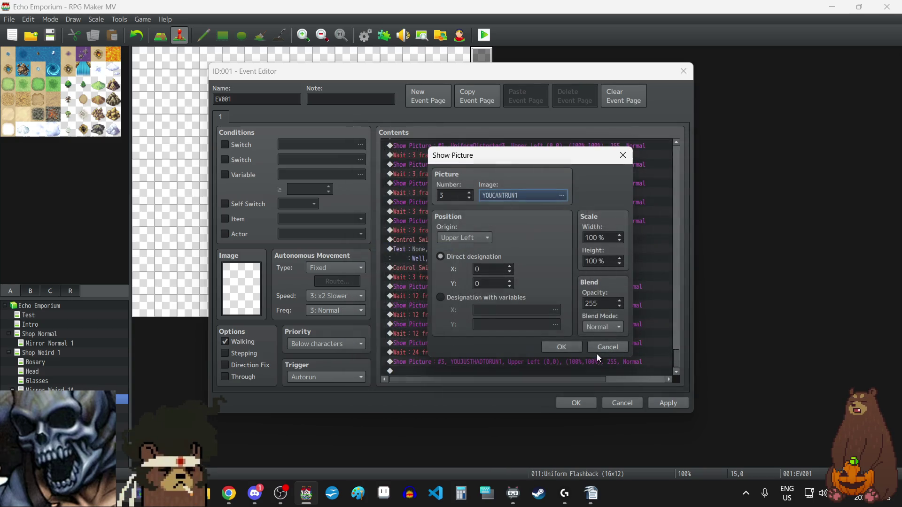
pyautogui.click(573, 346)
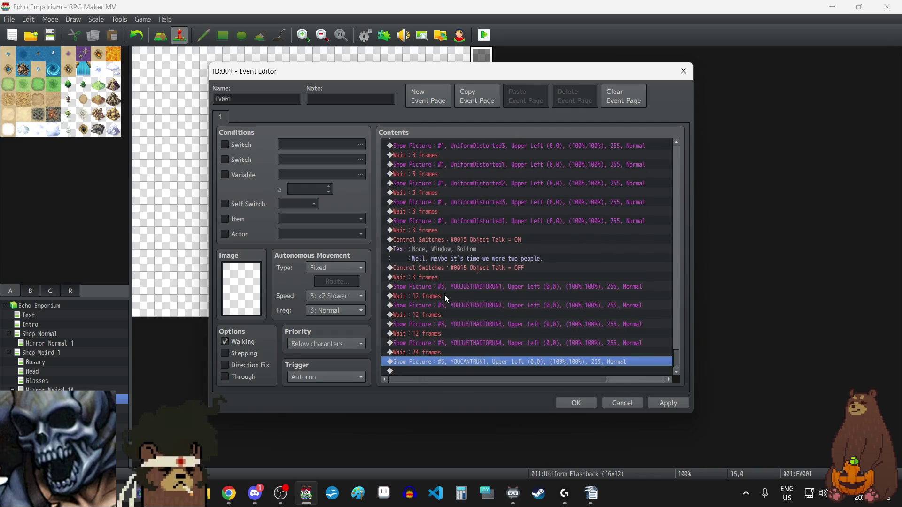
# Add a 12-frame wait after YOUCANTRUN1 and paste two copies of that pair
pyautogui.click(445, 295)
pyautogui.click(457, 370)
pyautogui.hotkey('ctrl', 'v')
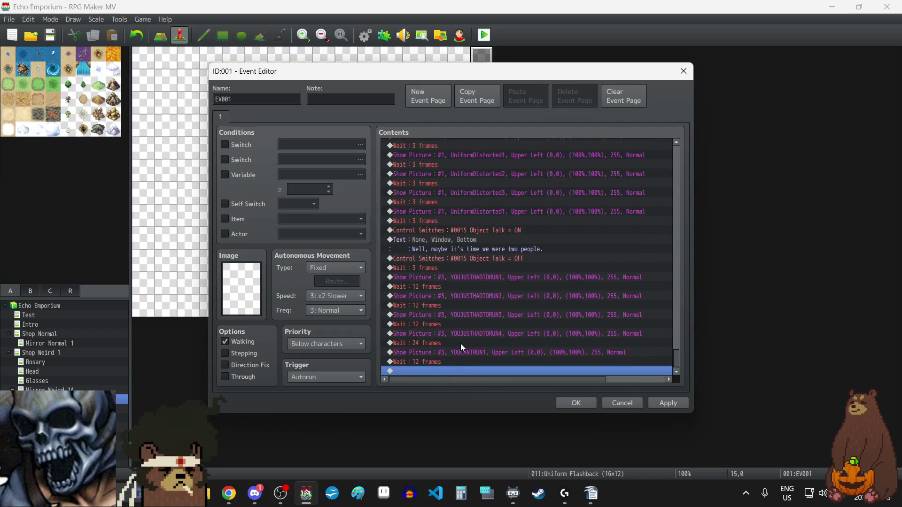
pyautogui.click(465, 350)
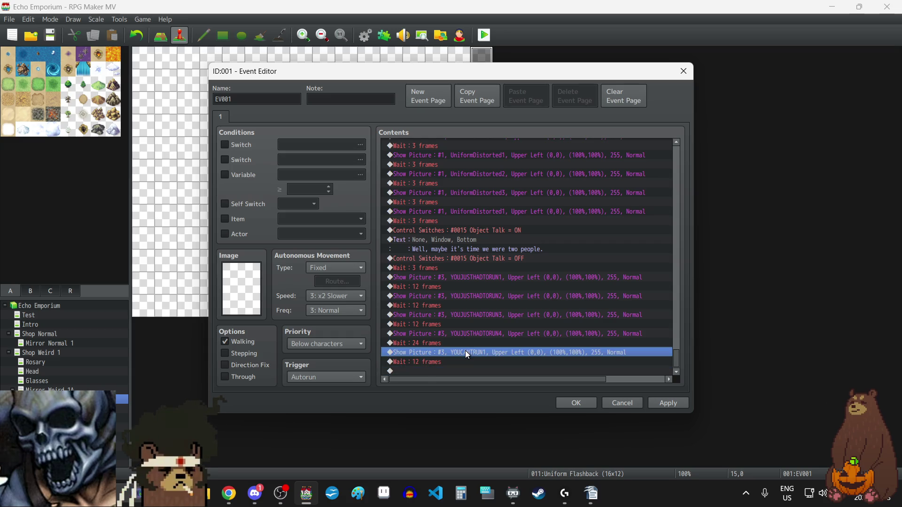
pyautogui.hotkey('shift', 'Down')
pyautogui.hotkey('ctrl', 'c')
pyautogui.click(453, 370)
pyautogui.hotkey('ctrl', 'v')
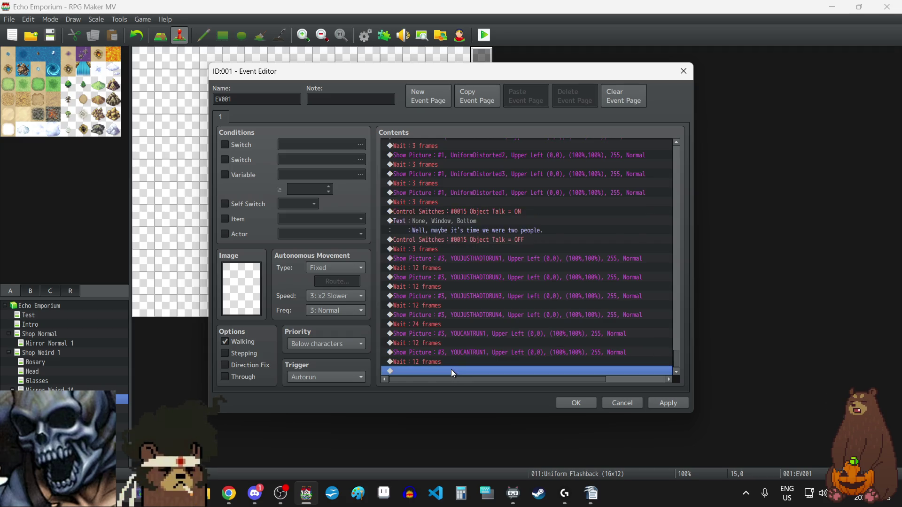
pyautogui.hotkey('ctrl', 'v')
# Change the first copied picture's image to YOUCANTRUN2
pyautogui.doubleClick(466, 335)
pyautogui.press('Tab')
pyautogui.press('space')
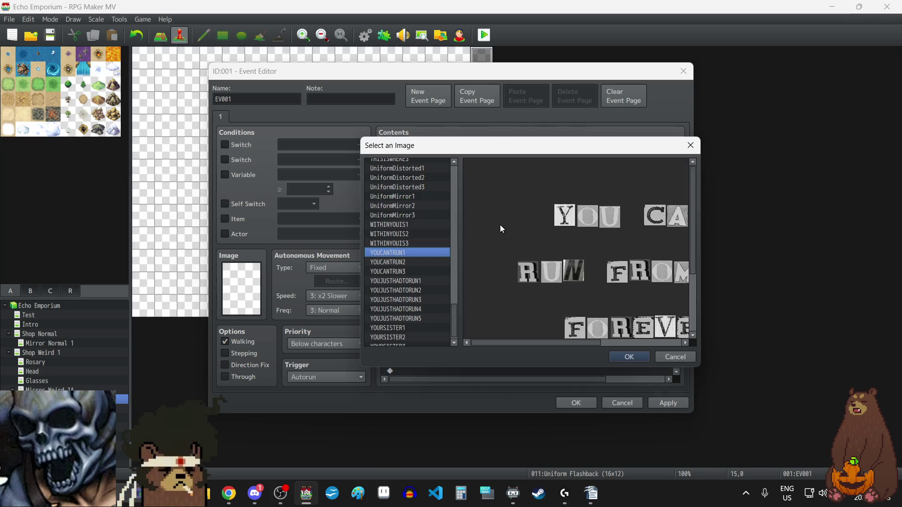
pyautogui.click(406, 262)
pyautogui.click(638, 357)
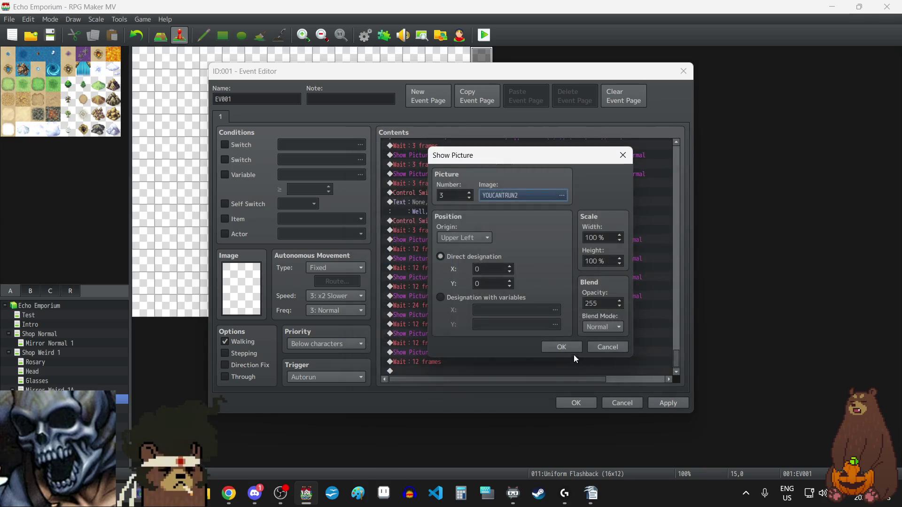
pyautogui.click(564, 348)
# Change the next copied picture's image to YOUCANTRUN3
pyautogui.doubleClick(464, 354)
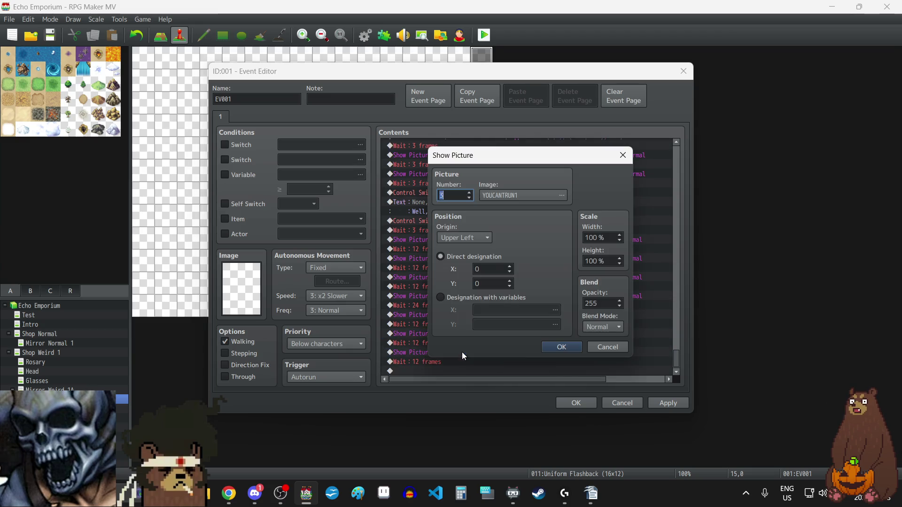
pyautogui.click(512, 195)
pyautogui.click(400, 271)
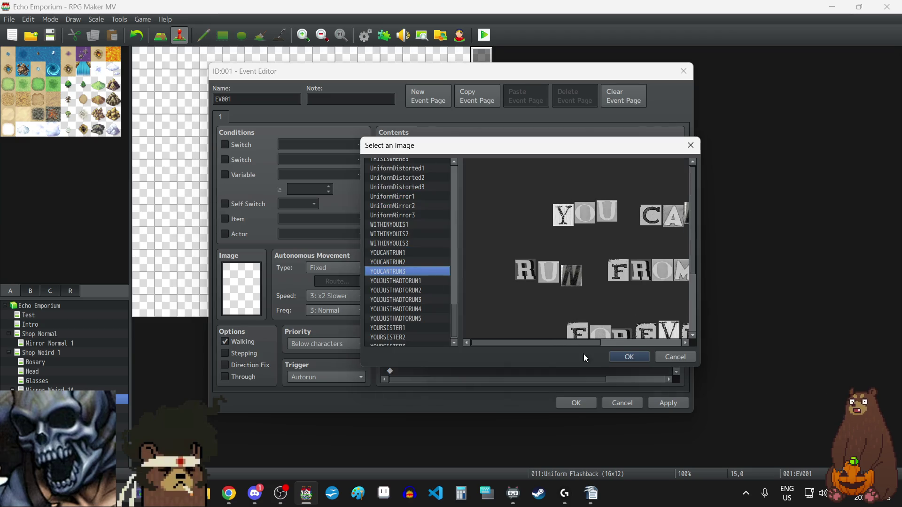
pyautogui.click(624, 358)
pyautogui.click(574, 348)
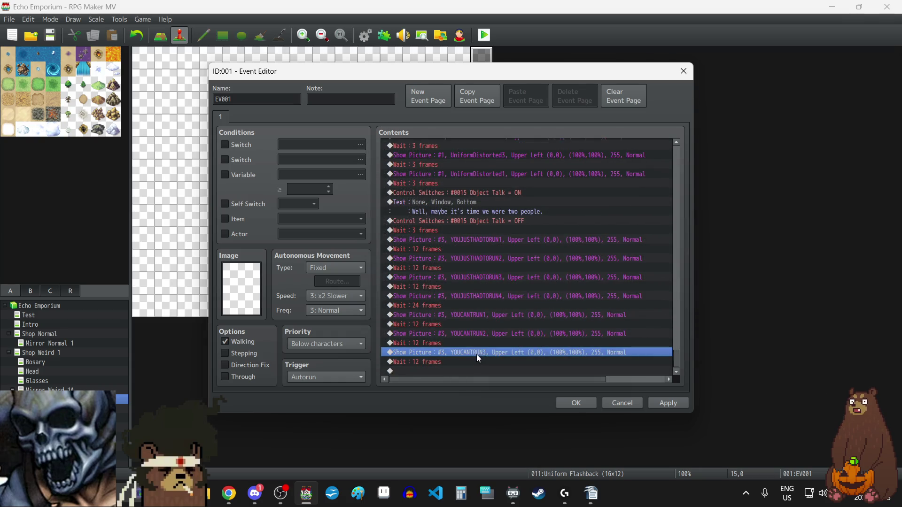
# Paste a second copy of the YOUCANTRUN1–3 pictures with their 12-frame waits at the end
pyautogui.click(465, 315)
pyautogui.hotkey('shift', 'Down')
pyautogui.hotkey('shift', 'Down')
pyautogui.hotkey('shift', 'Down')
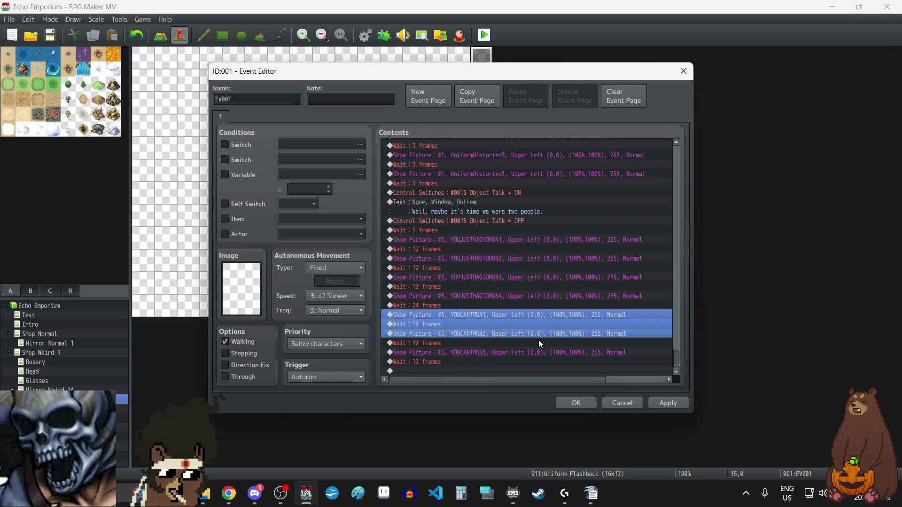
pyautogui.click(459, 370)
pyautogui.hotkey('ctrl', 'v')
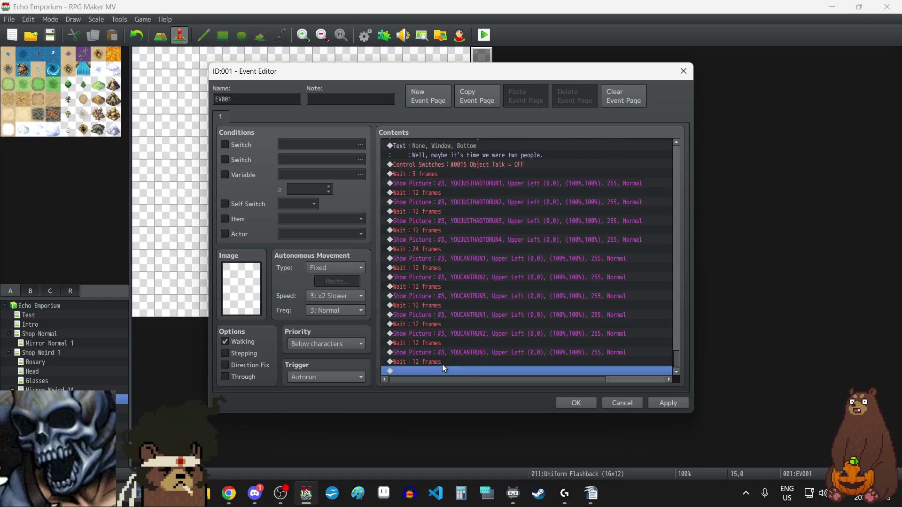
pyautogui.doubleClick(439, 361)
pyautogui.click(577, 277)
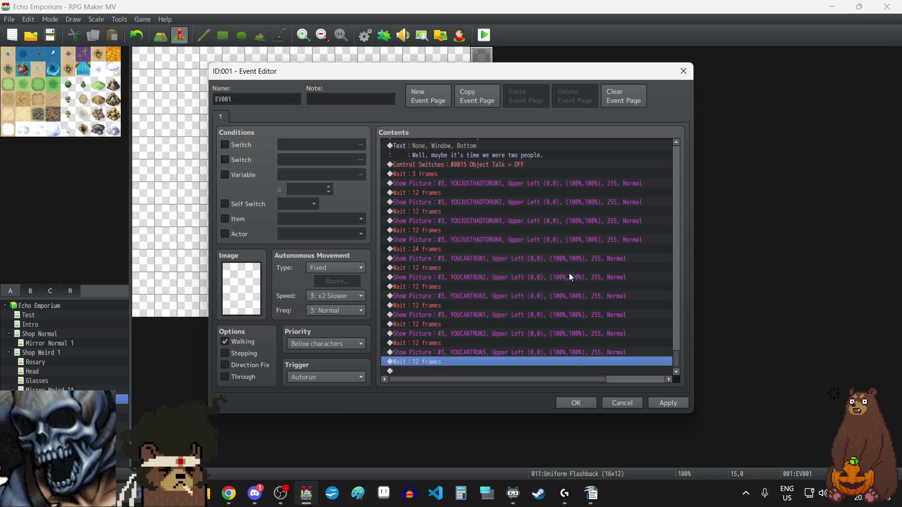
pyautogui.hotkey('alt', 'Tab')
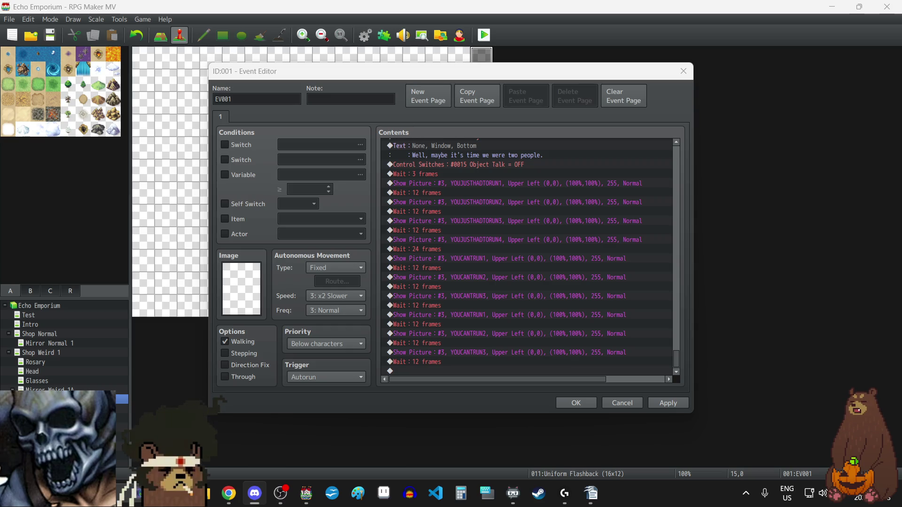
pyautogui.click(413, 362)
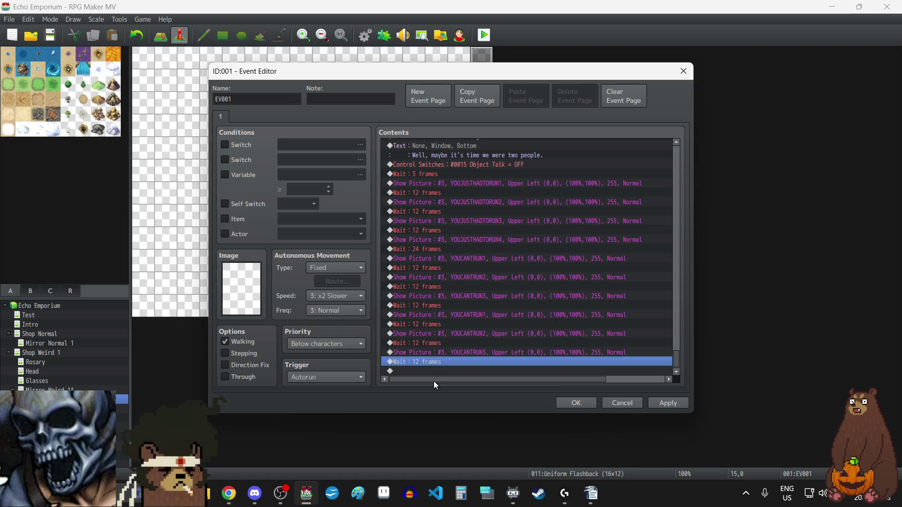
# Add a Show Picture #3 command using the LAYLA image at Upper Left (0,0)
pyautogui.doubleClick(466, 371)
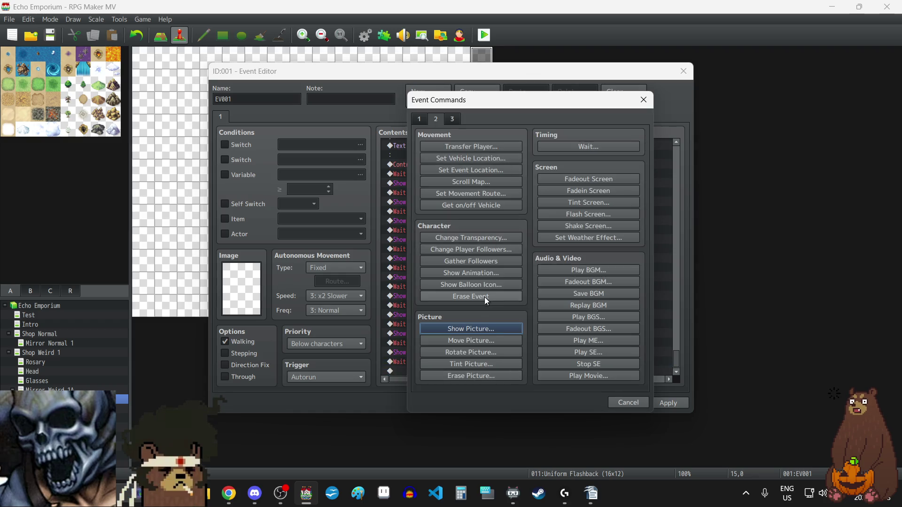
pyautogui.click(475, 329)
pyautogui.click(469, 192)
pyautogui.click(469, 193)
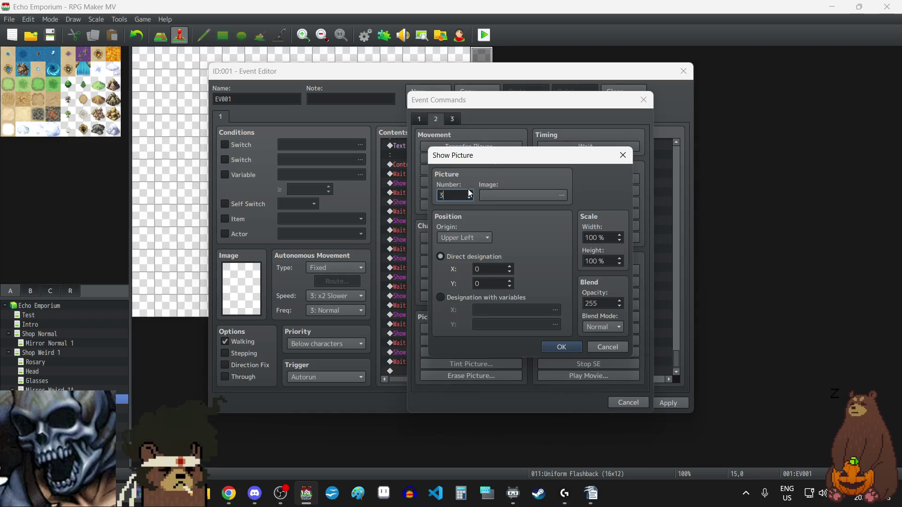
pyautogui.click(539, 195)
pyautogui.scroll(-8, 435, 275)
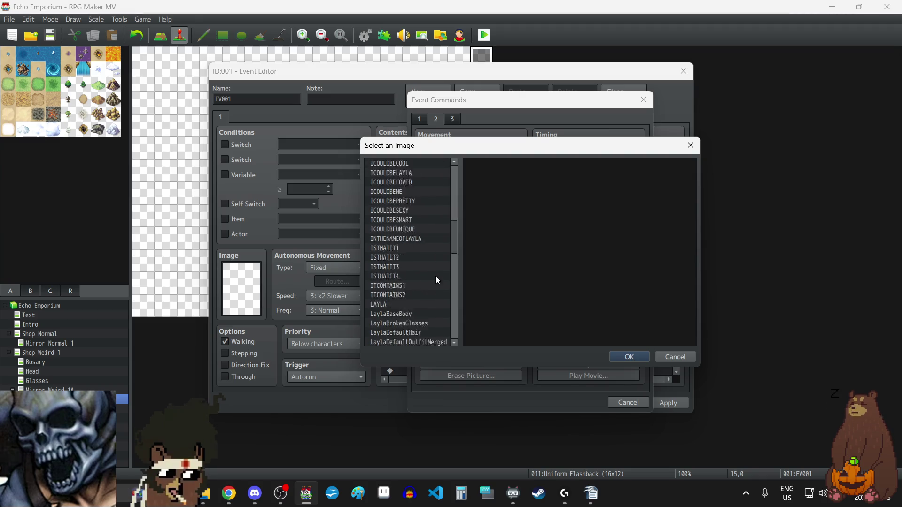
pyautogui.click(385, 200)
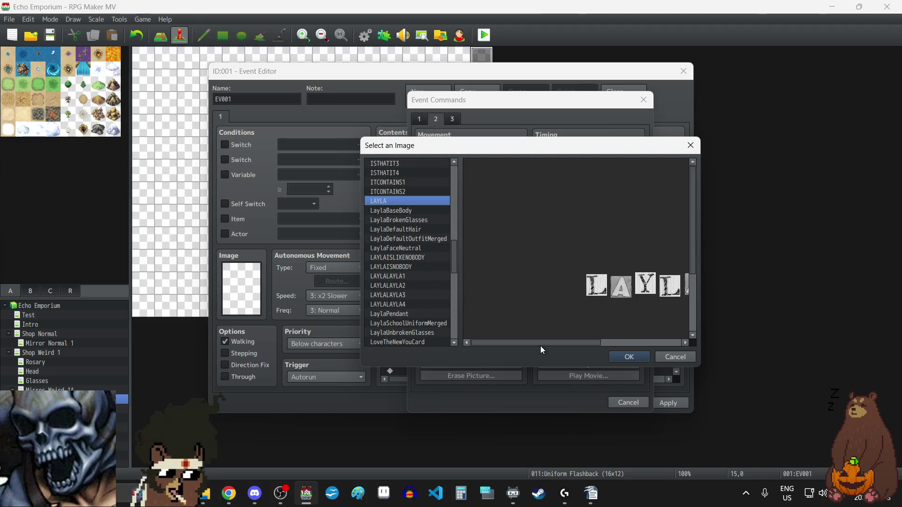
pyautogui.moveTo(531, 342); pyautogui.dragTo(587, 342)
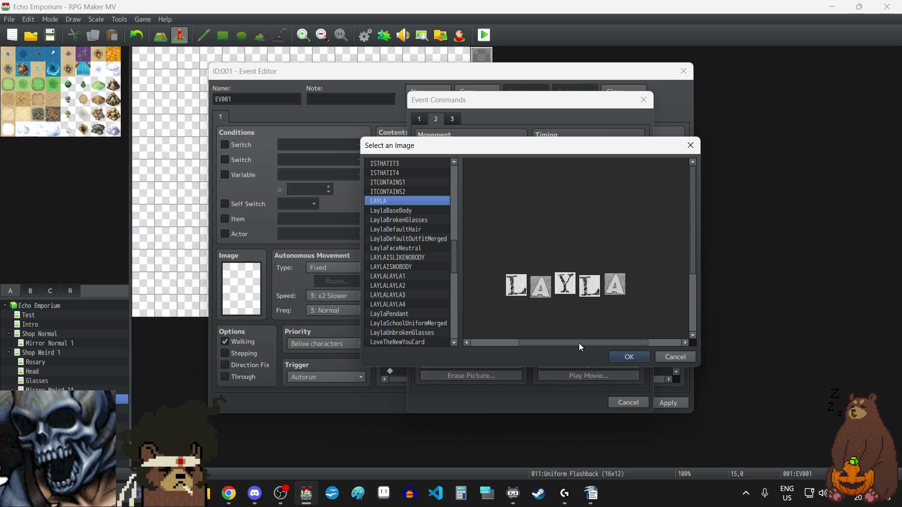
pyautogui.click(629, 357)
pyautogui.click(570, 346)
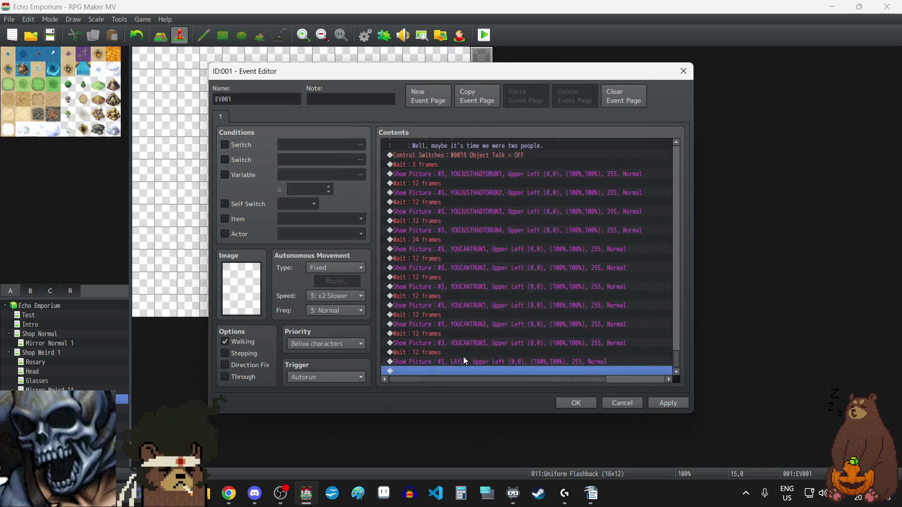
# Paste a 12-frame wait after LAYLA, then add a copy of the picture command showing LAYLALAYLA1
pyautogui.click(432, 353)
pyautogui.click(431, 369)
pyautogui.hotkey('ctrl', 'v')
pyautogui.click(443, 354)
pyautogui.click(442, 363)
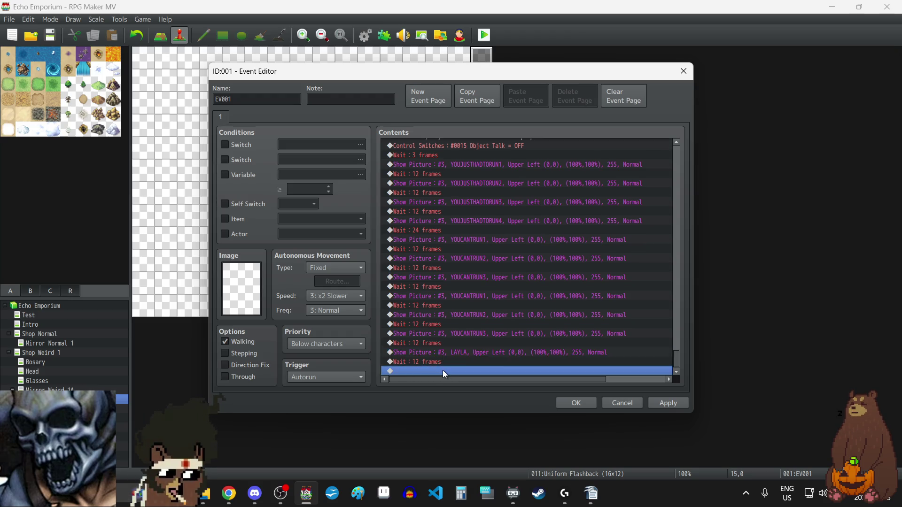
pyautogui.press('Delete')
pyautogui.doubleClick(439, 362)
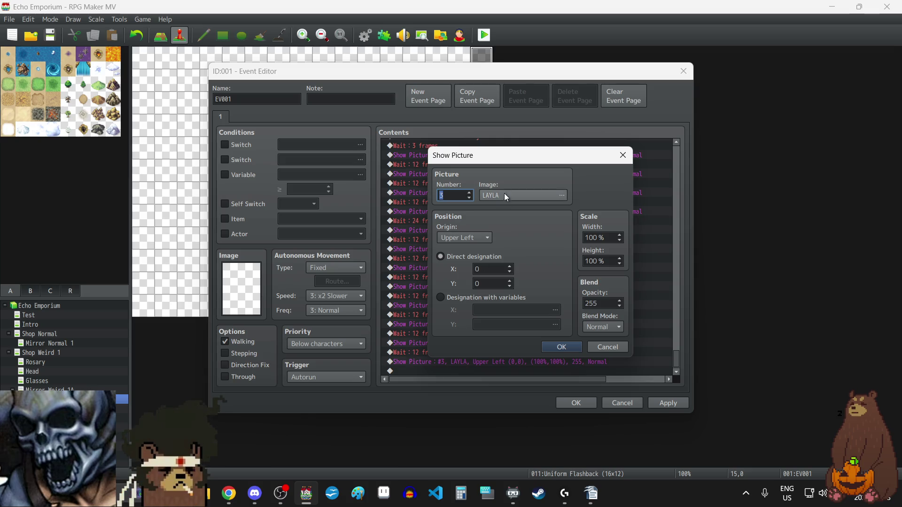
pyautogui.click(504, 194)
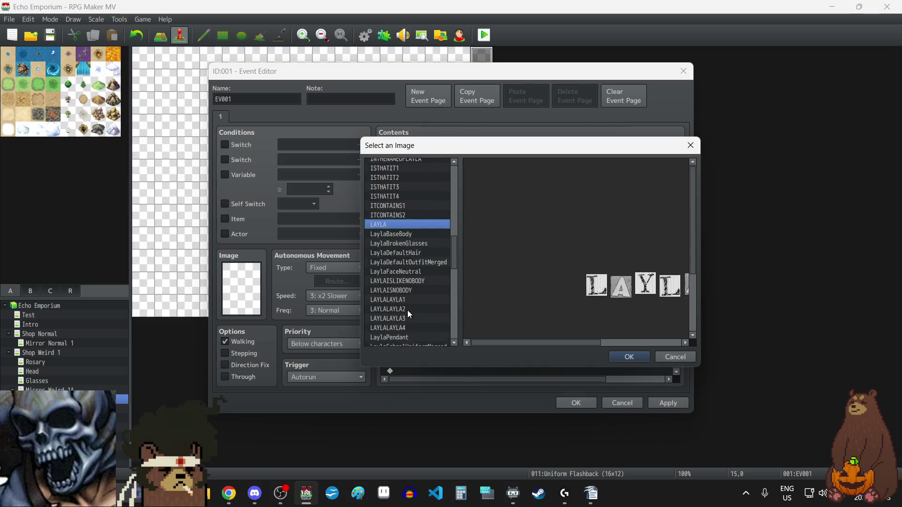
pyautogui.scroll(-2, 407, 310)
pyautogui.click(406, 290)
pyautogui.click(618, 358)
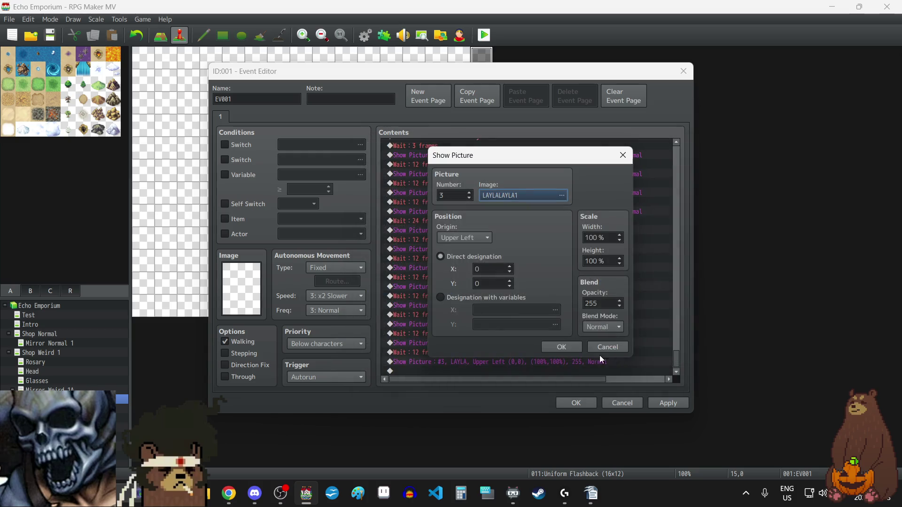
pyautogui.click(570, 348)
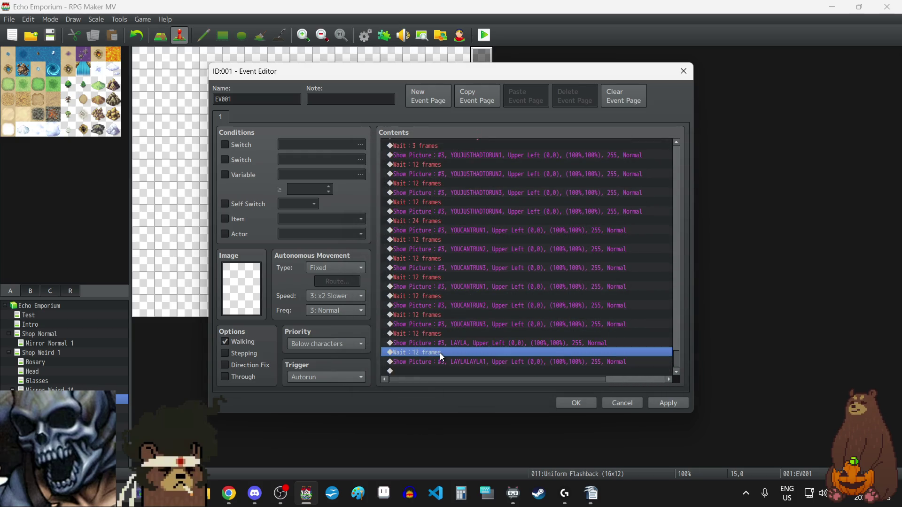
# Paste a 12-frame wait after LAYLALAYLA1, then add a copy of the picture command showing LAYLALAYLA2
pyautogui.click(440, 371)
pyautogui.hotkey('ctrl', 'v')
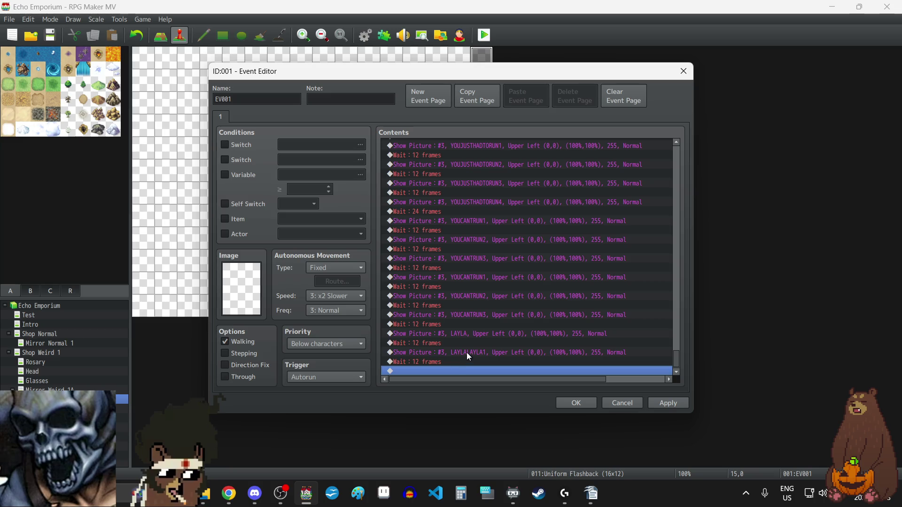
pyautogui.click(466, 352)
pyautogui.click(456, 371)
pyautogui.hotkey('ctrl', 'v')
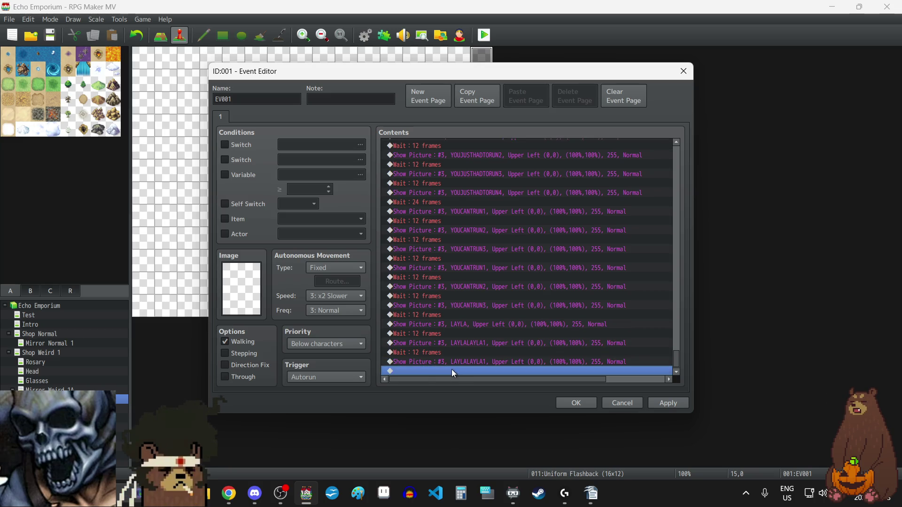
pyautogui.doubleClick(458, 361)
pyautogui.click(528, 194)
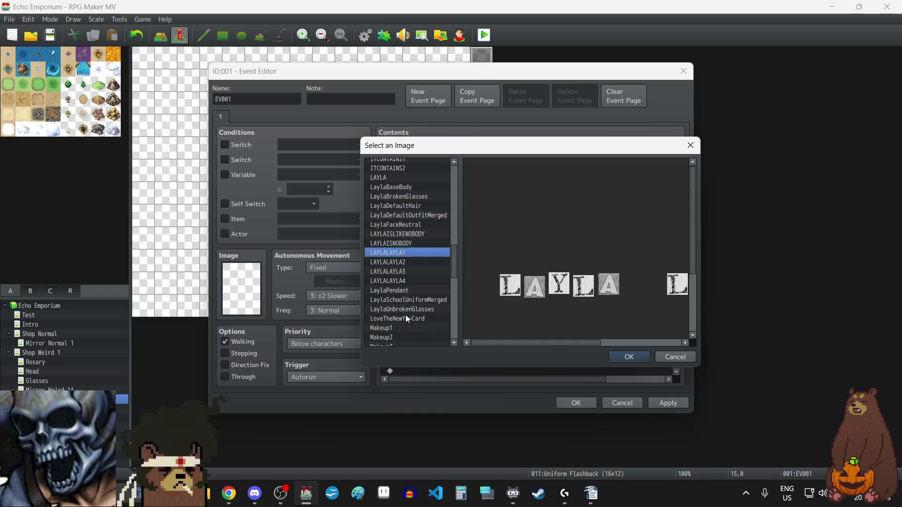
pyautogui.click(404, 262)
pyautogui.click(624, 357)
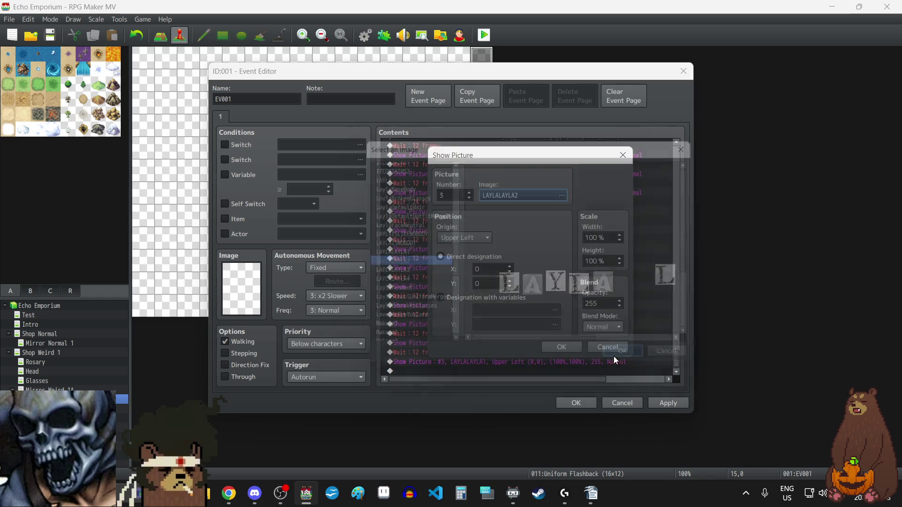
pyautogui.click(562, 347)
# Duplicate the wait and LAYLALAYLA2 pair, and change the first duplicate's image to LAYLALAYLA3
pyautogui.click(440, 353)
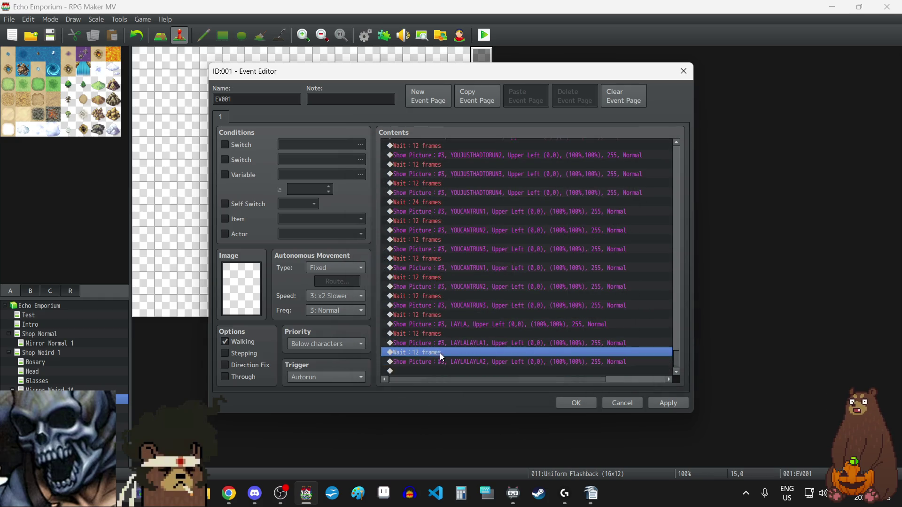
pyautogui.hotkey('shift', 'Down')
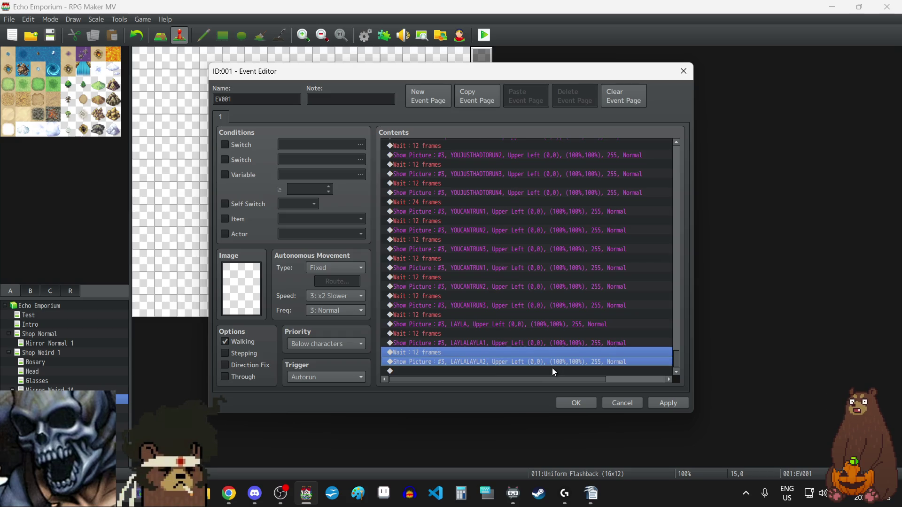
pyautogui.hotkey('ctrl', 'c')
pyautogui.click(482, 371)
pyautogui.hotkey('ctrl', 'v')
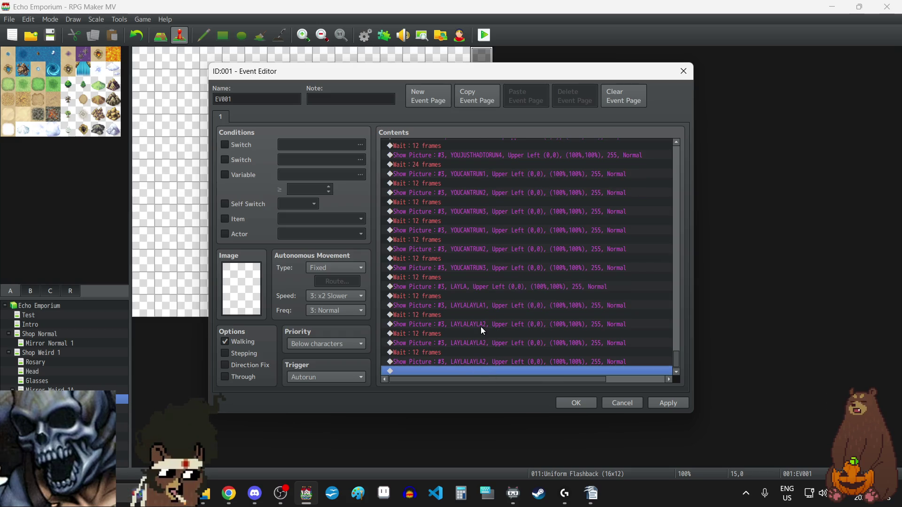
pyautogui.doubleClick(475, 343)
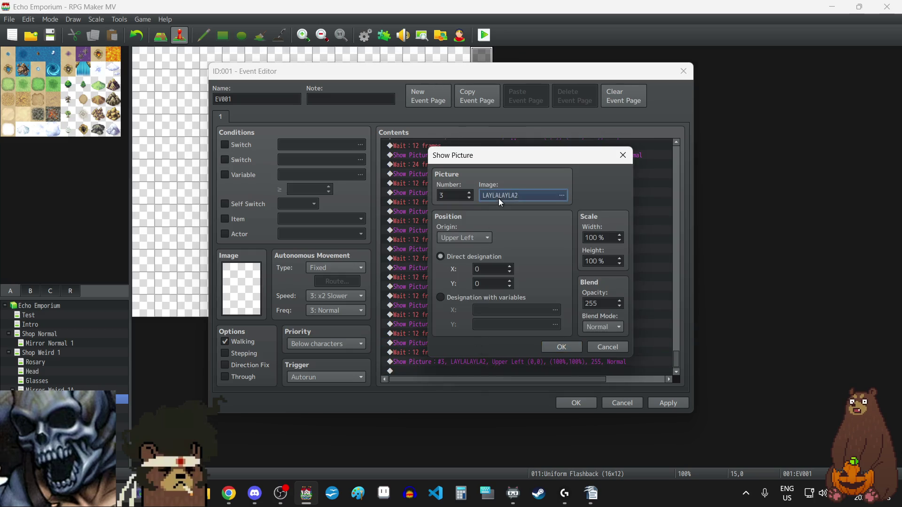
pyautogui.click(498, 199)
pyautogui.click(405, 263)
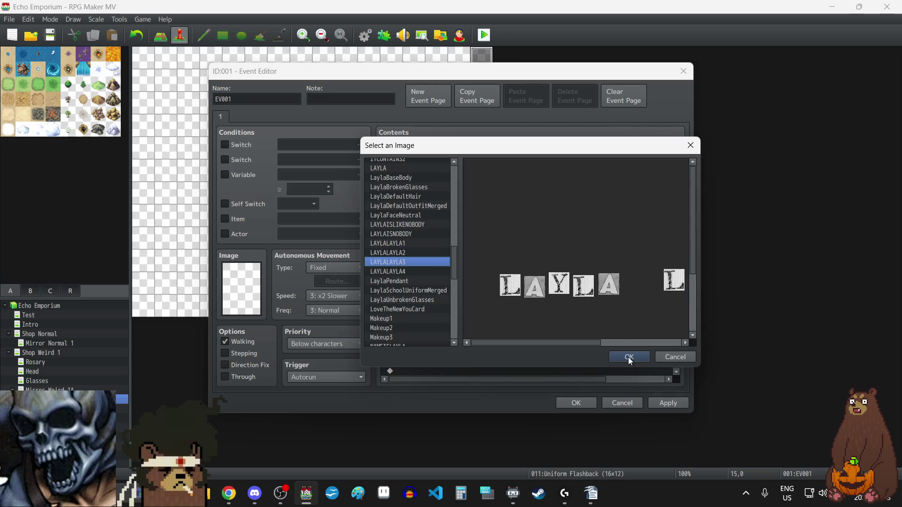
pyautogui.click(629, 357)
pyautogui.click(559, 342)
# Change the last duplicated picture's image to LAYLALAYLA4 and apply the event changes
pyautogui.doubleClick(464, 359)
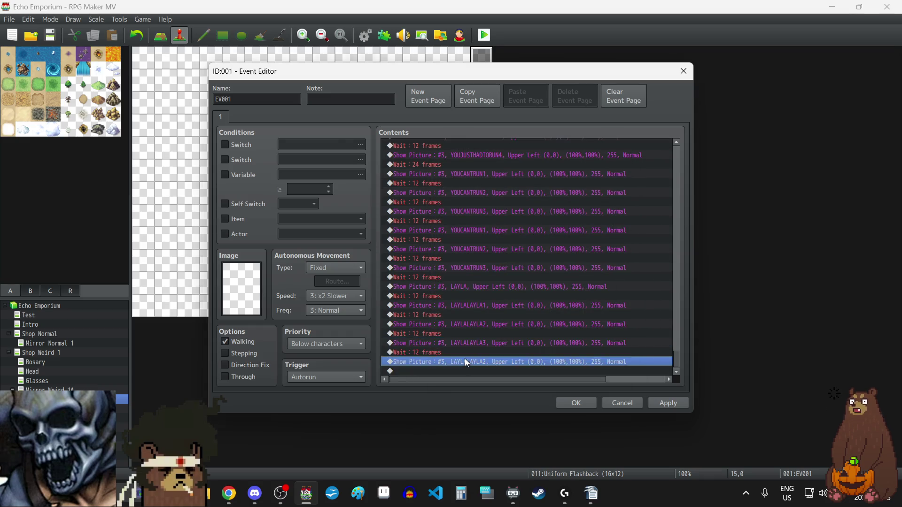
pyautogui.click(511, 196)
pyautogui.click(407, 271)
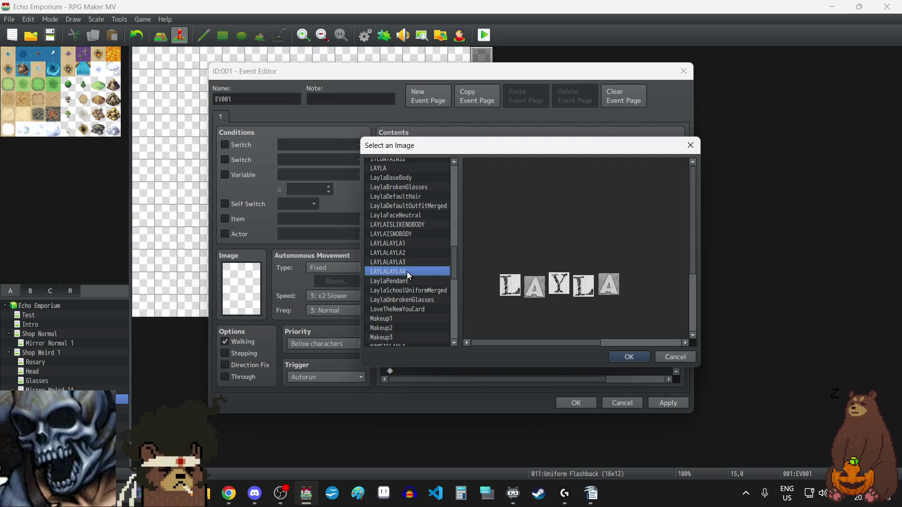
pyautogui.moveTo(567, 342)
pyautogui.mouseDown()
pyautogui.moveTo(632, 343)
pyautogui.moveTo(595, 344)
pyautogui.mouseUp()
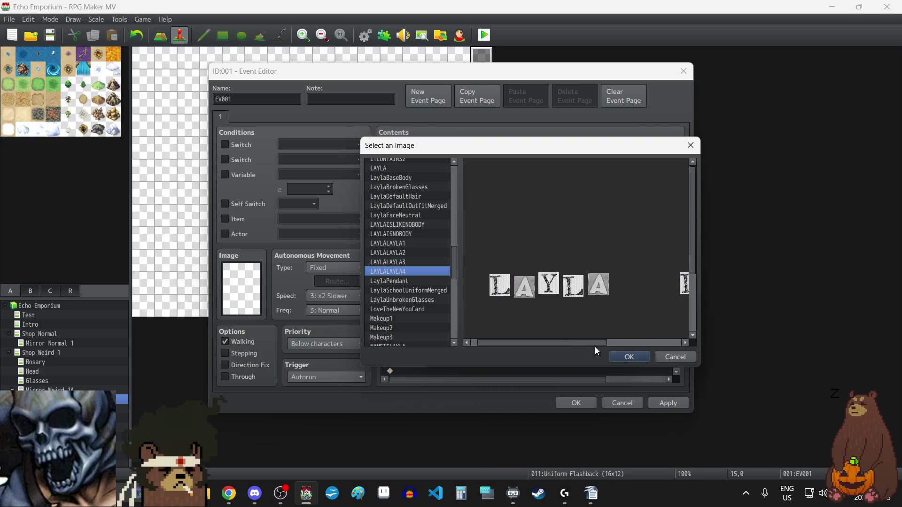
pyautogui.click(629, 357)
pyautogui.click(555, 346)
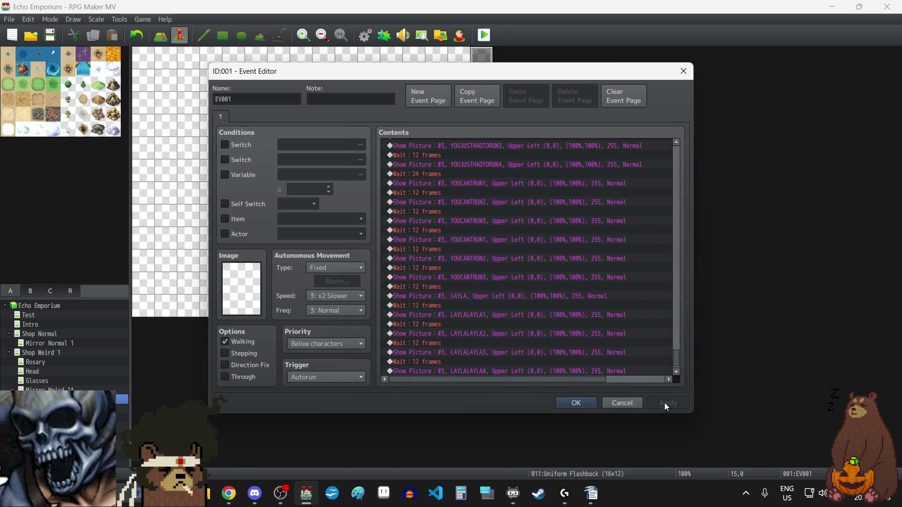
pyautogui.click(664, 402)
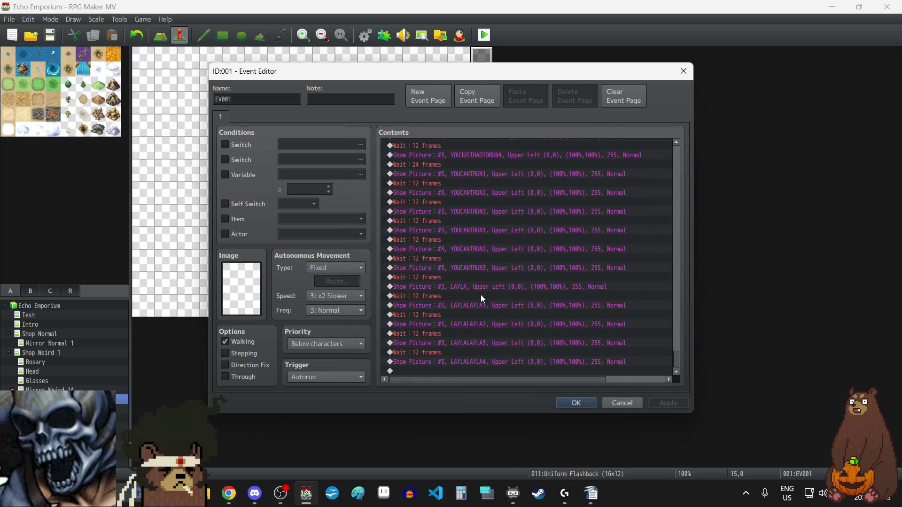
# Paste a copy of the 12-frame wait at the list end, change it to 24 frames, and apply
pyautogui.click(448, 353)
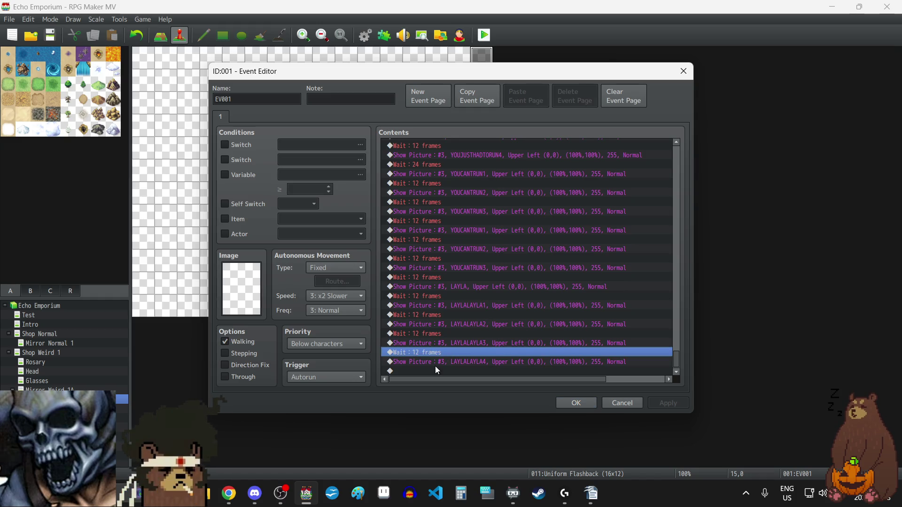
pyautogui.click(433, 370)
pyautogui.hotkey('ctrl', 'v')
pyautogui.doubleClick(427, 361)
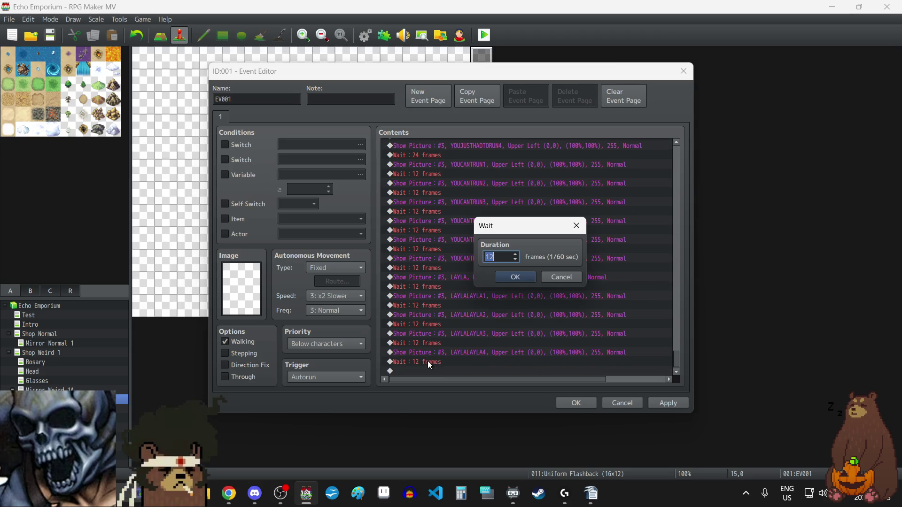
pyautogui.write('24')
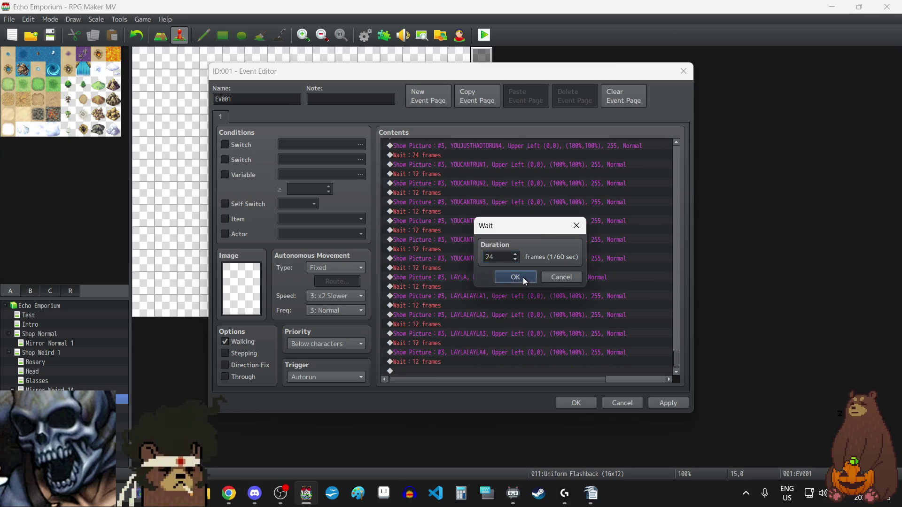
pyautogui.click(523, 277)
pyautogui.click(656, 402)
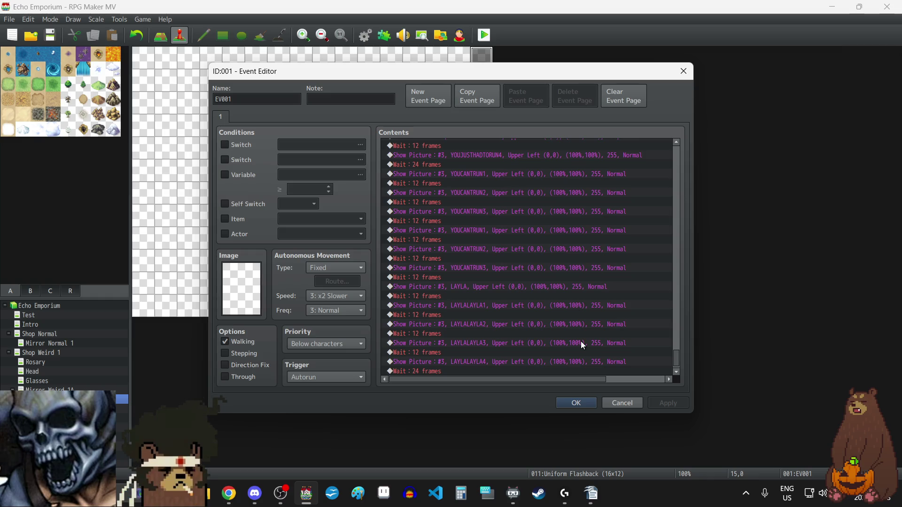
pyautogui.scroll(-1, 490, 341)
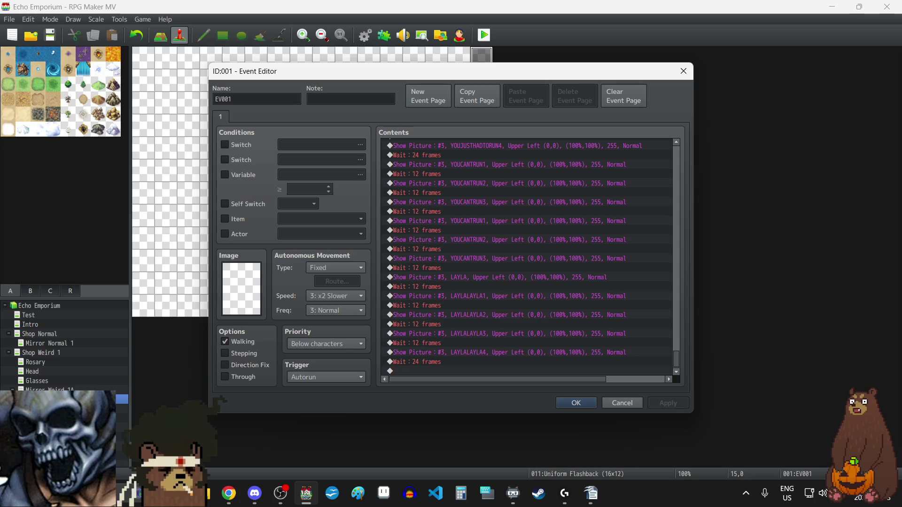
# Append a Fadeout Screen command followed by Erase Picture #1
pyautogui.doubleClick(435, 368)
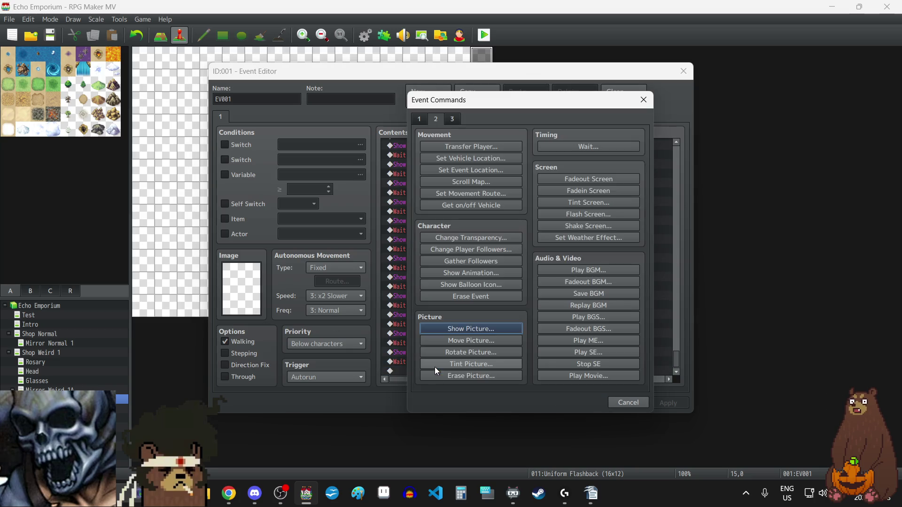
pyautogui.click(597, 183)
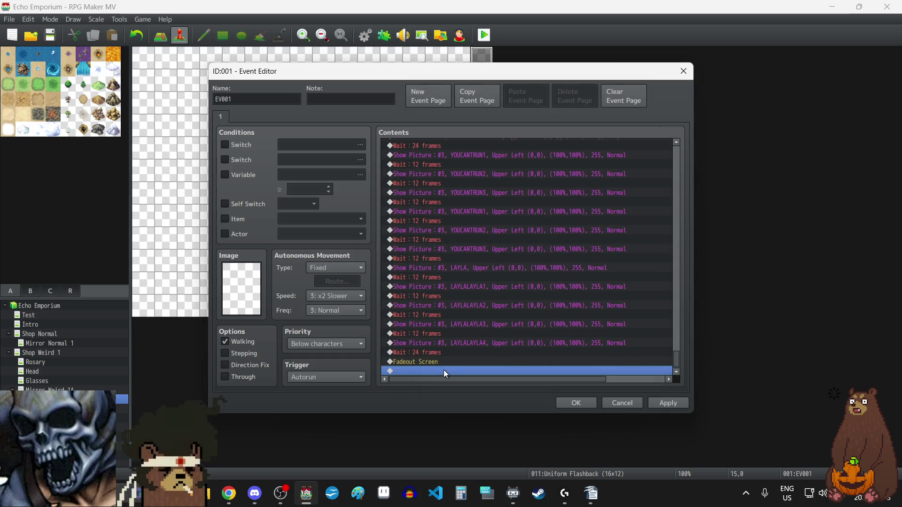
pyautogui.doubleClick(443, 371)
pyautogui.click(419, 119)
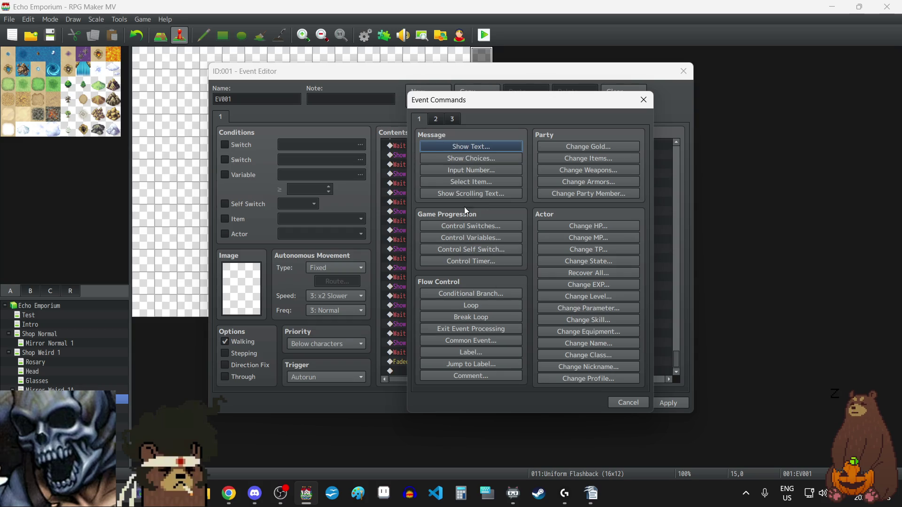
pyautogui.click(436, 119)
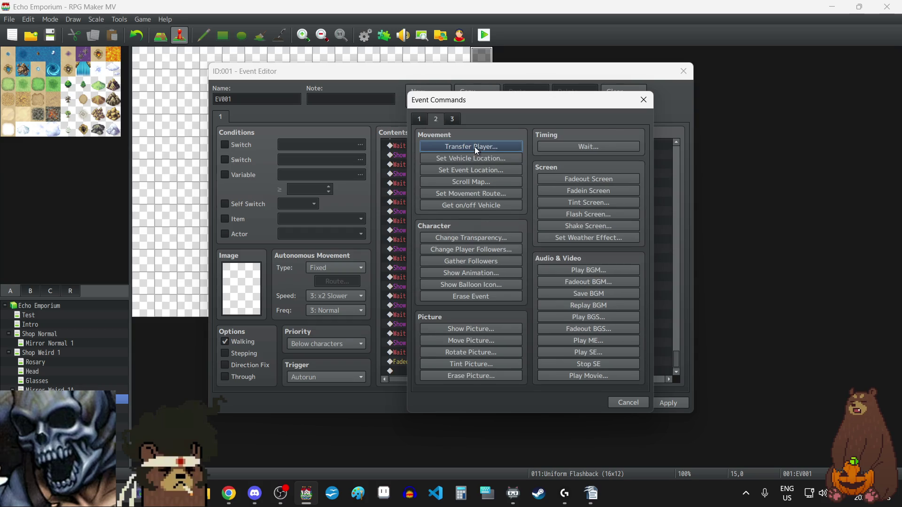
pyautogui.click(485, 379)
pyautogui.click(508, 278)
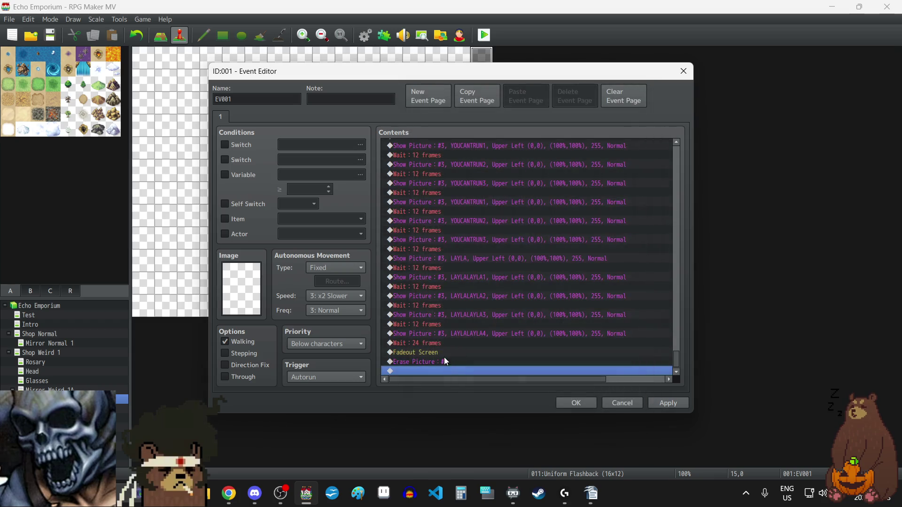
# Duplicate the erase line as Erase Picture #2 and #3, apply, and close the editor
pyautogui.hotkey('ctrl', 'c')
pyautogui.hotkey('ctrl', 'v')
pyautogui.hotkey('ctrl', 'v')
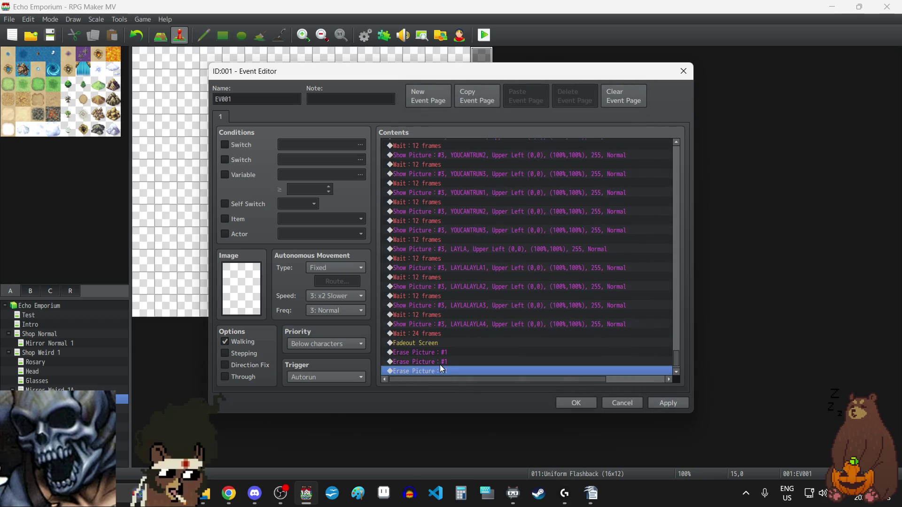
pyautogui.doubleClick(433, 363)
pyautogui.write('2')
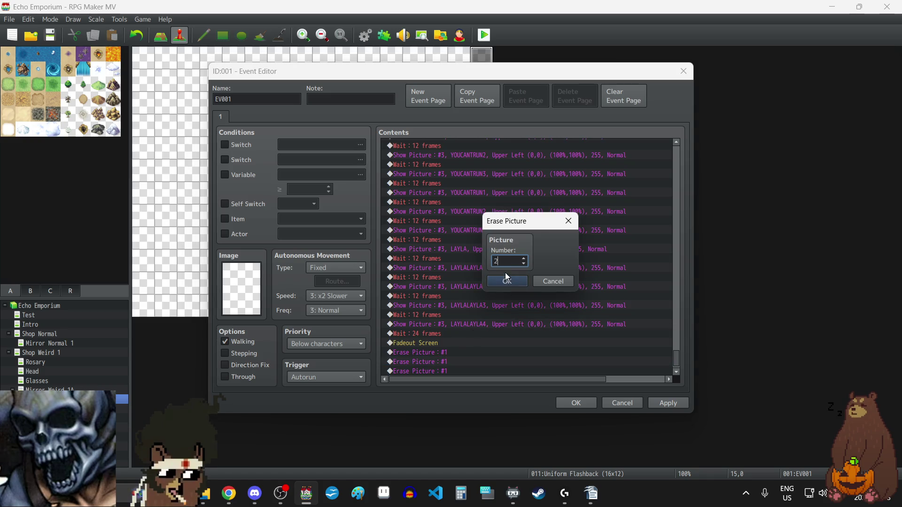
pyautogui.click(506, 281)
pyautogui.click(439, 365)
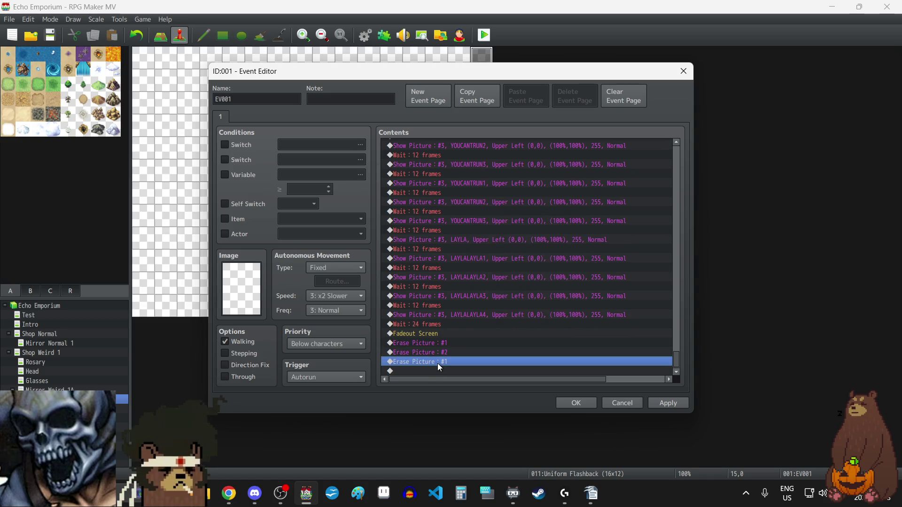
pyautogui.doubleClick(438, 363)
pyautogui.write('3')
pyautogui.click(507, 281)
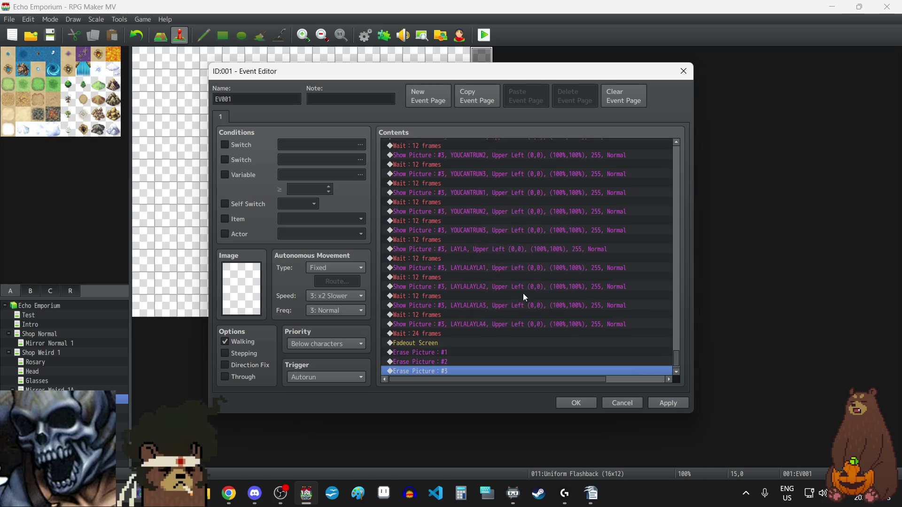
pyautogui.click(665, 403)
pyautogui.scroll(-1, 494, 314)
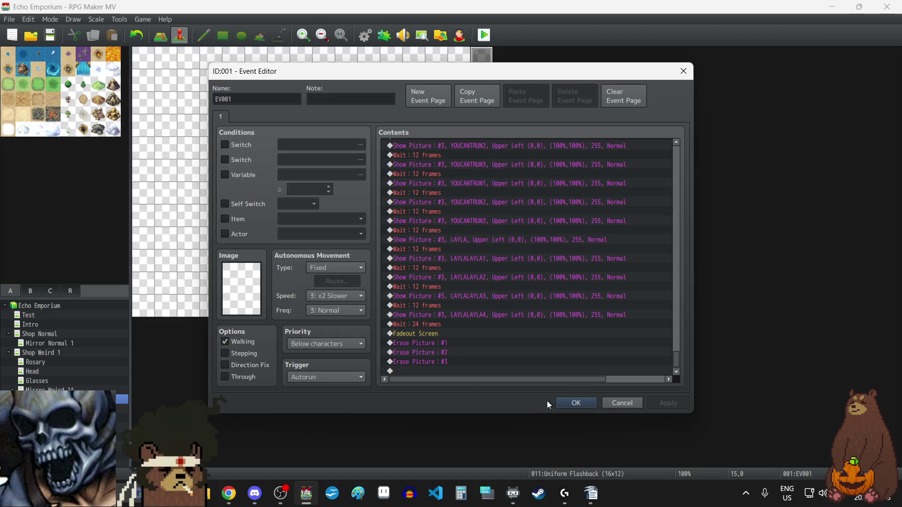
pyautogui.click(577, 403)
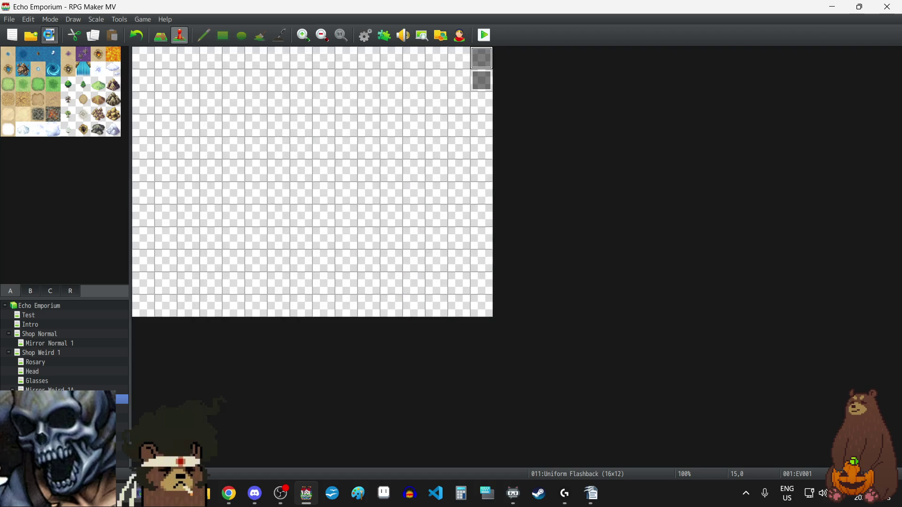
# Paste a copy of the Mirror Weird 1A map into the map list
pyautogui.click(47, 390)
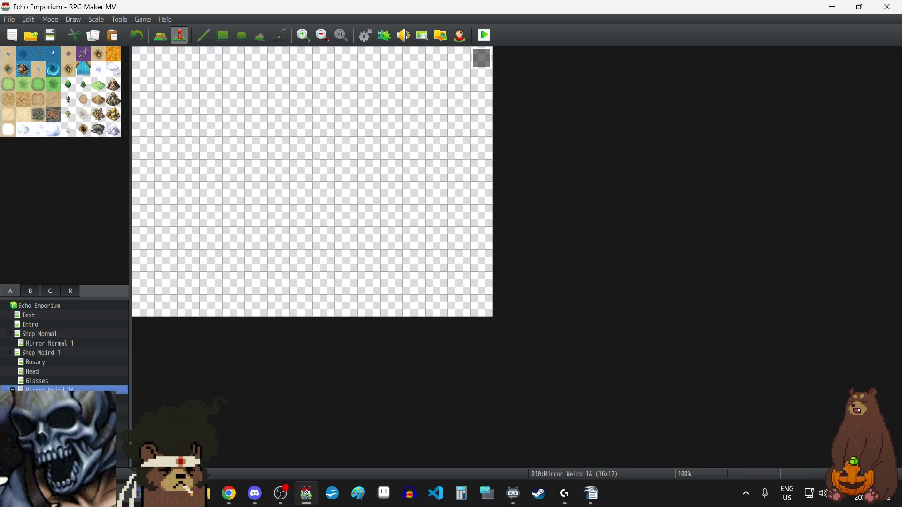
pyautogui.rightClick(58, 399)
pyautogui.click(141, 418)
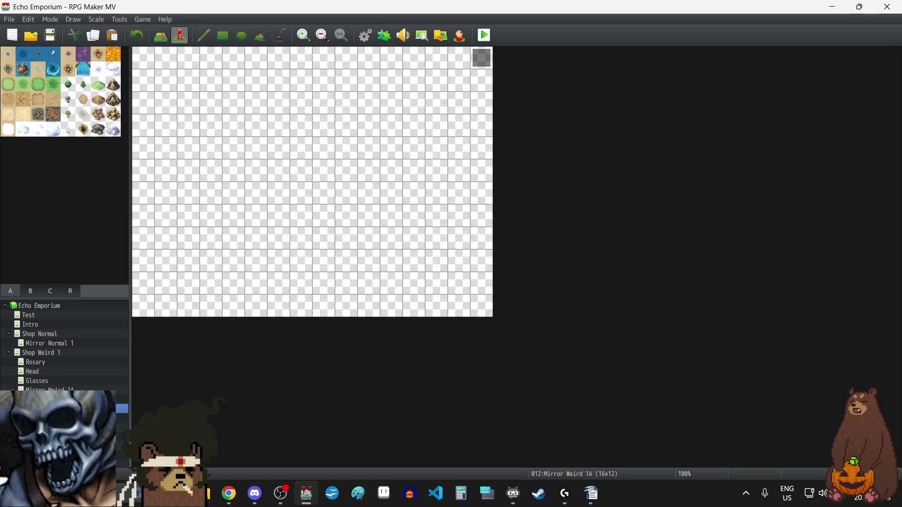
# Rename the new map from Mirror Weird 1A to Mirror Weird 1B
pyautogui.rightClick(70, 409)
pyautogui.click(97, 373)
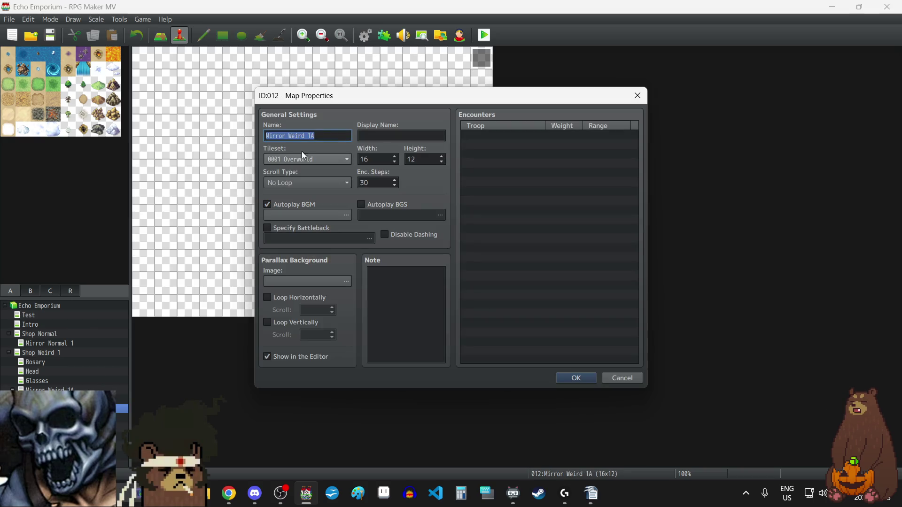
pyautogui.click(338, 135)
pyautogui.press('BackSpace')
pyautogui.write('B')
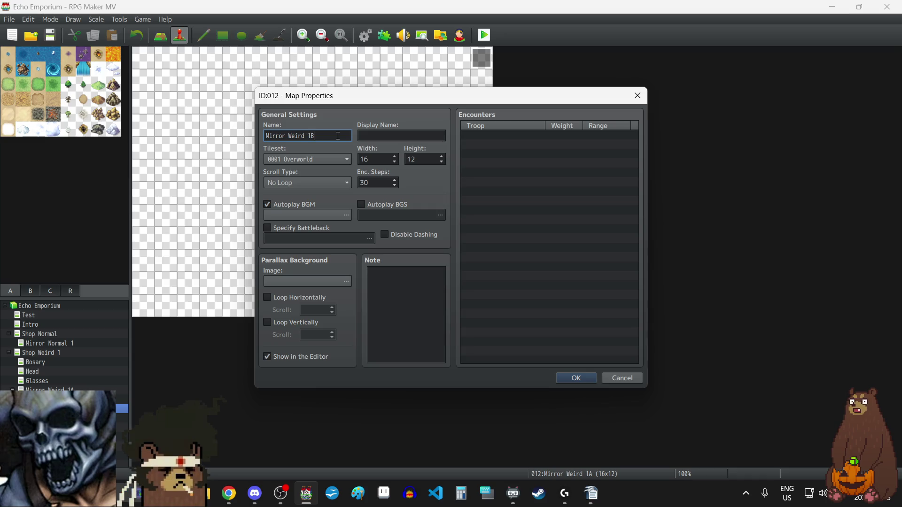
pyautogui.click(587, 379)
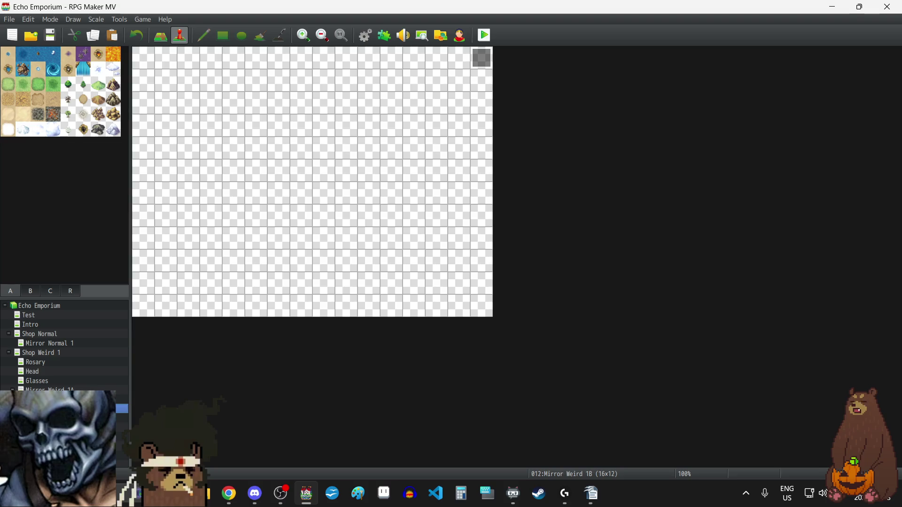
# Browse between the maps and return to the Uniform Flashback map
pyautogui.click(47, 399)
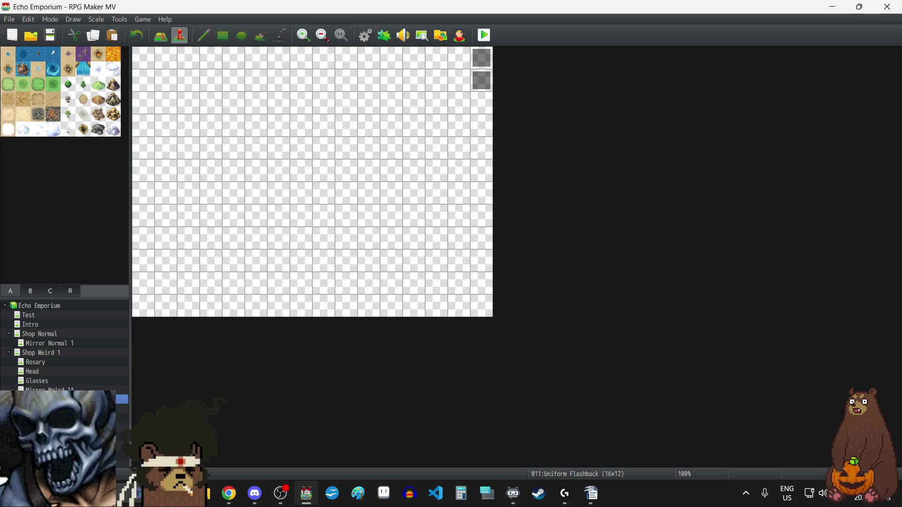
pyautogui.press('Down')
pyautogui.press('Up')
pyautogui.click(47, 409)
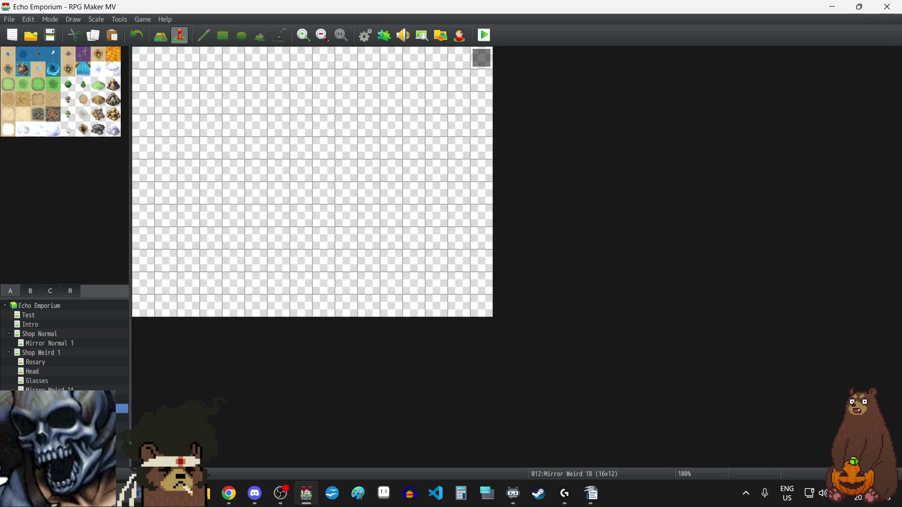
pyautogui.press('Up')
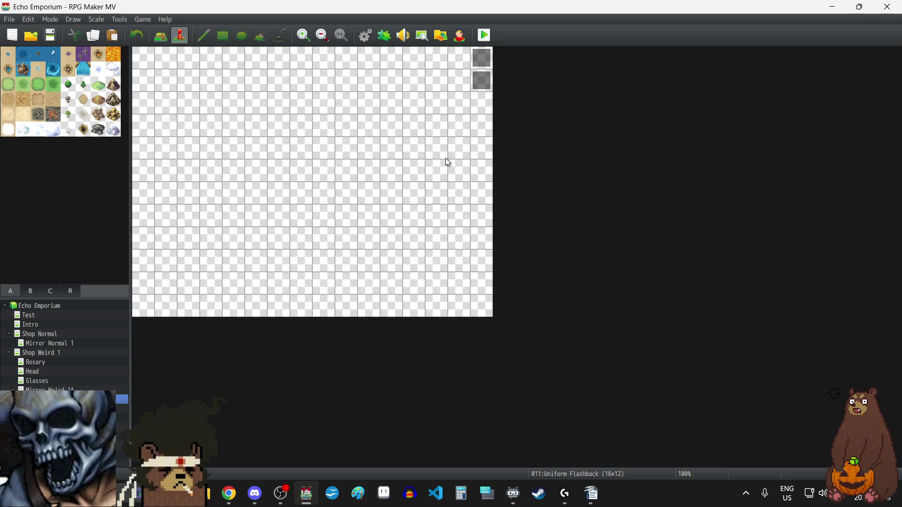
# Add a Transfer Player command to Mirror Weird 1B at the end of the Uniform Flashback event
pyautogui.doubleClick(484, 60)
pyautogui.scroll(-10, 555, 327)
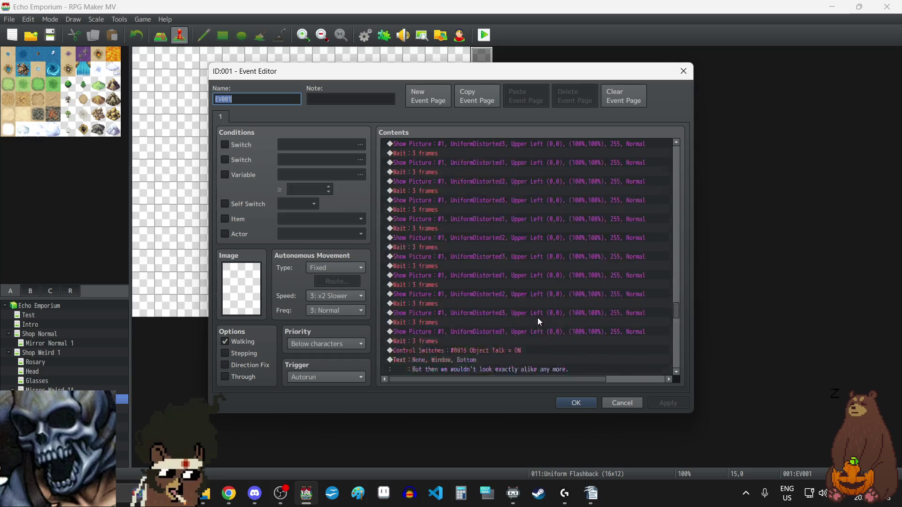
pyautogui.doubleClick(421, 371)
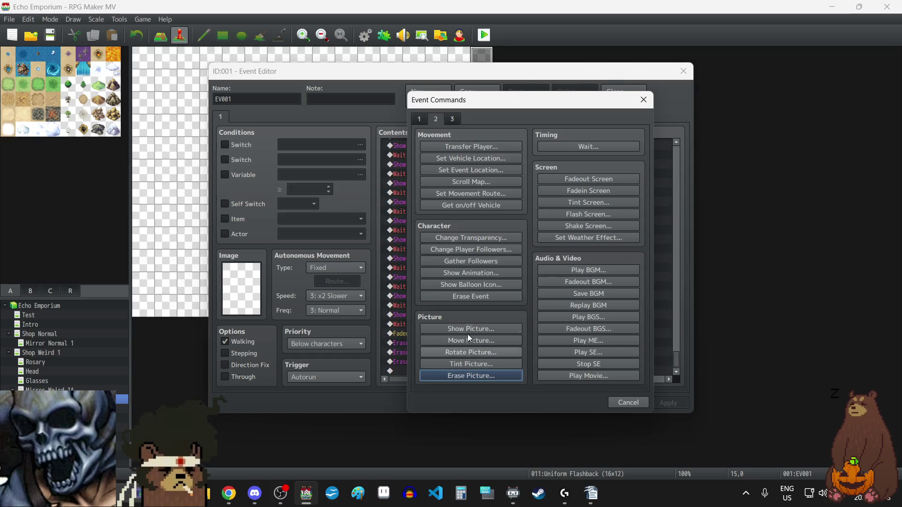
pyautogui.click(419, 118)
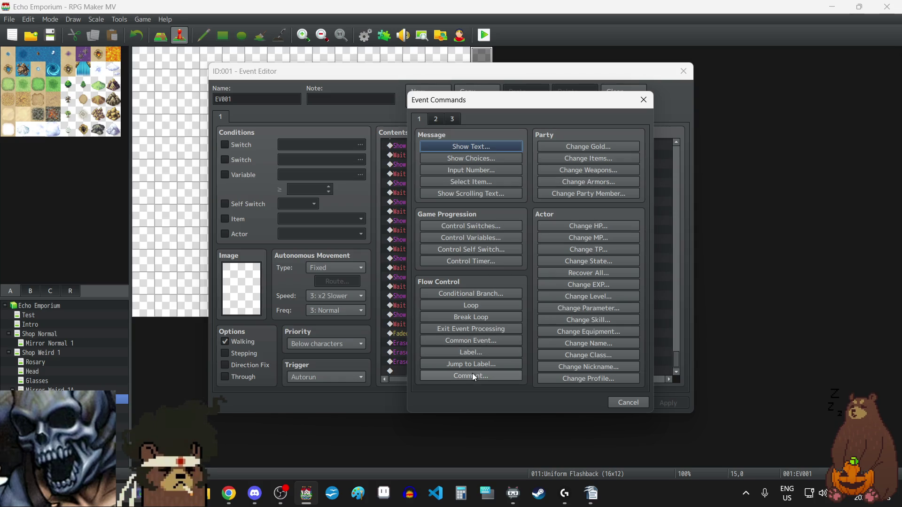
pyautogui.click(437, 120)
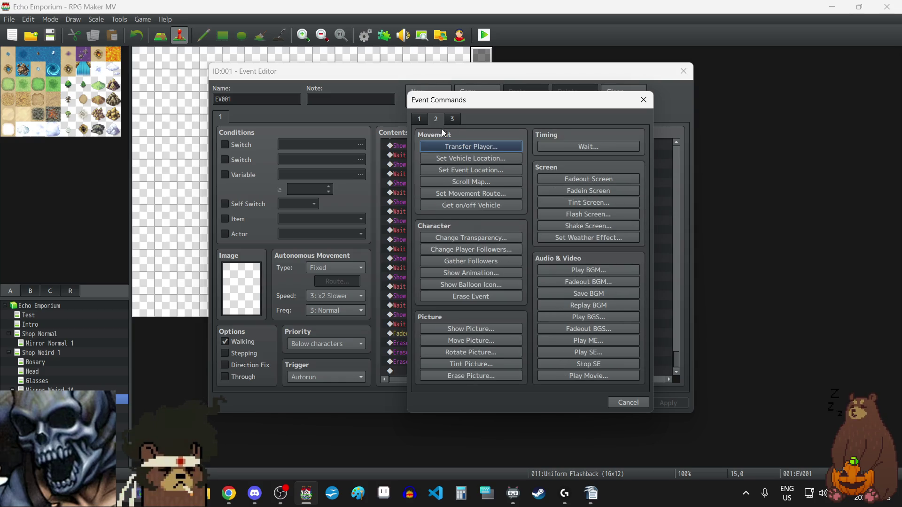
pyautogui.click(452, 147)
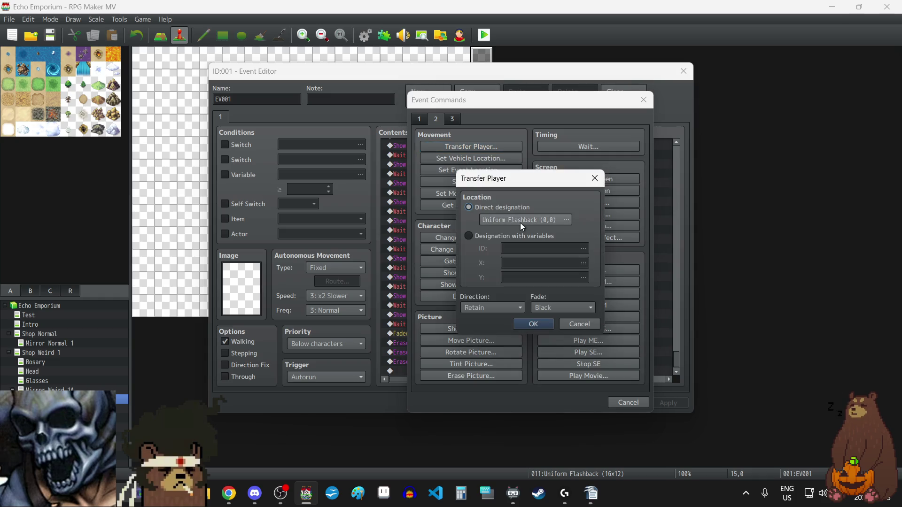
pyautogui.click(520, 222)
pyautogui.click(347, 212)
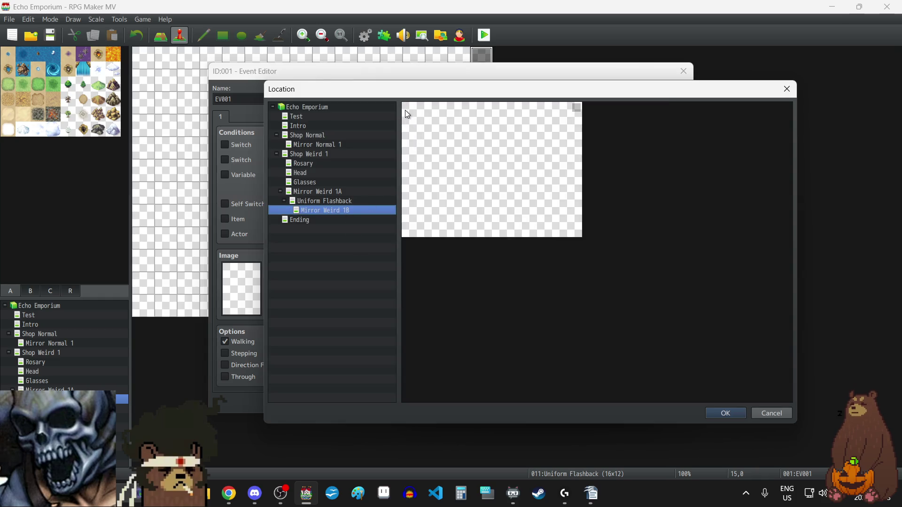
pyautogui.click(716, 415)
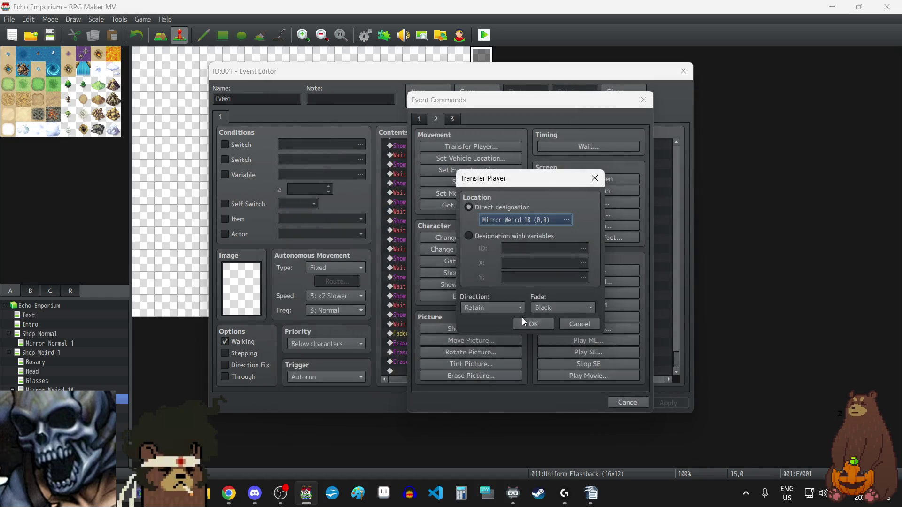
pyautogui.click(524, 323)
# Apply and close the event editor, then open the Mirror Weird 1B map
pyautogui.click(678, 402)
pyautogui.click(575, 403)
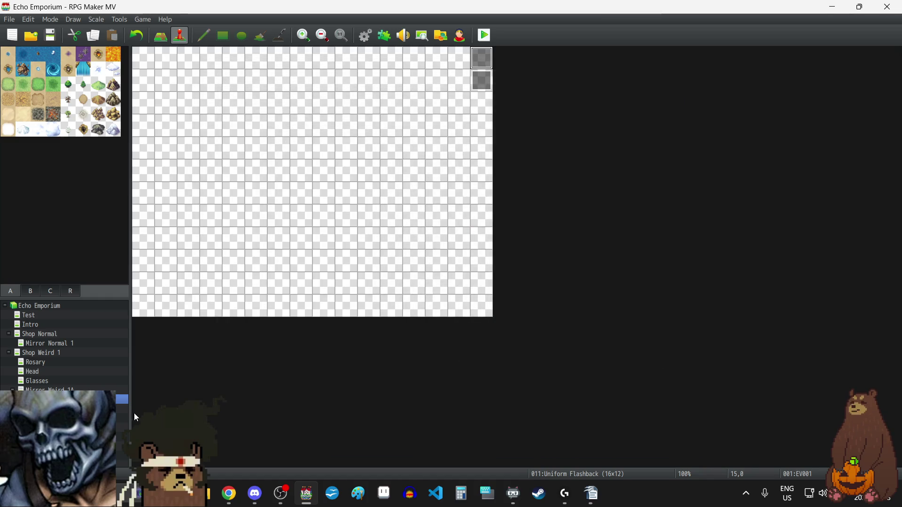
pyautogui.click(121, 409)
# Change the LaylaPendant picture #7 to picture #8 showing LaylaUnbrokenGlasses
pyautogui.doubleClick(479, 61)
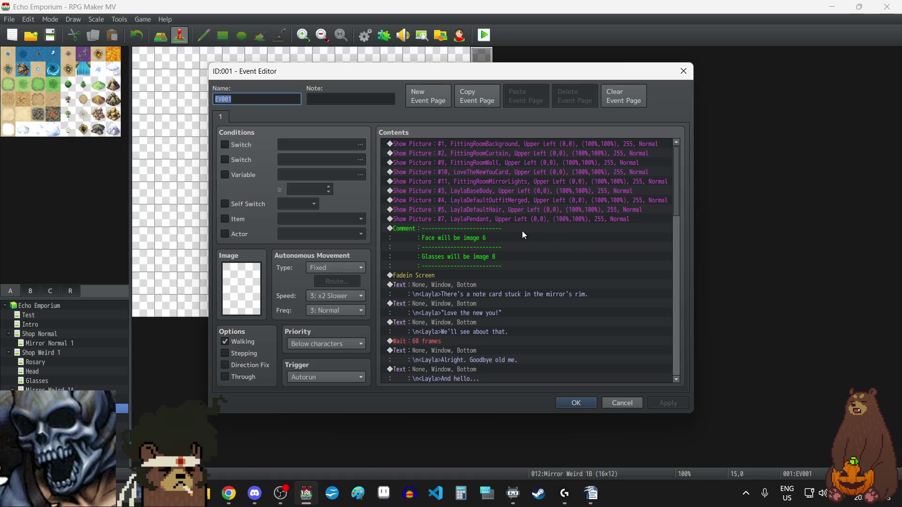
pyautogui.click(505, 221)
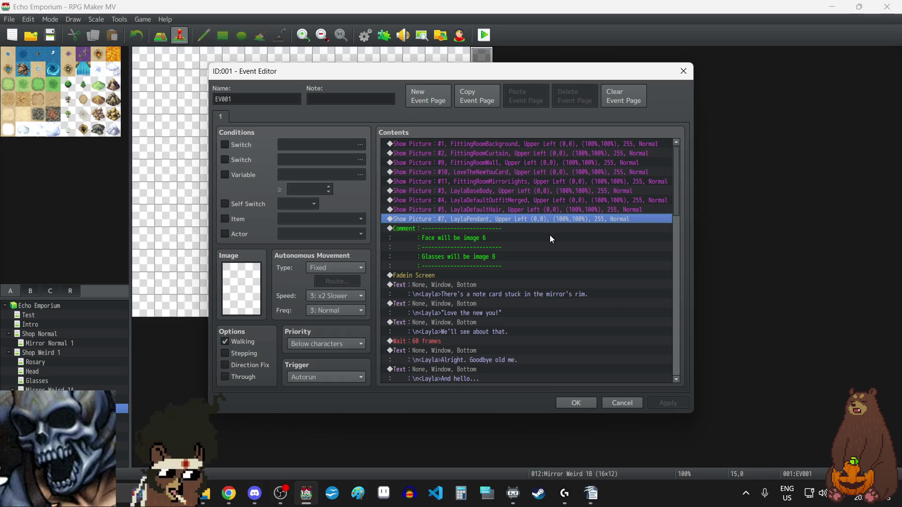
pyautogui.press('Return')
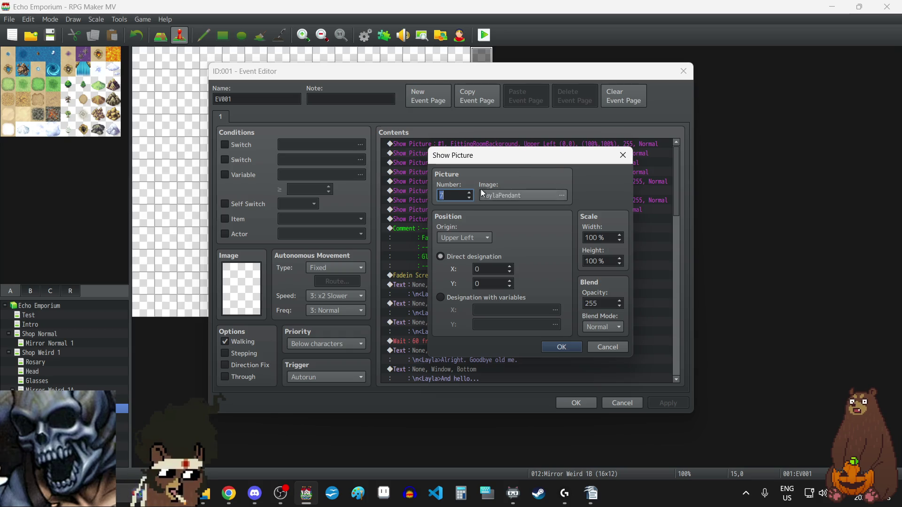
pyautogui.click(527, 196)
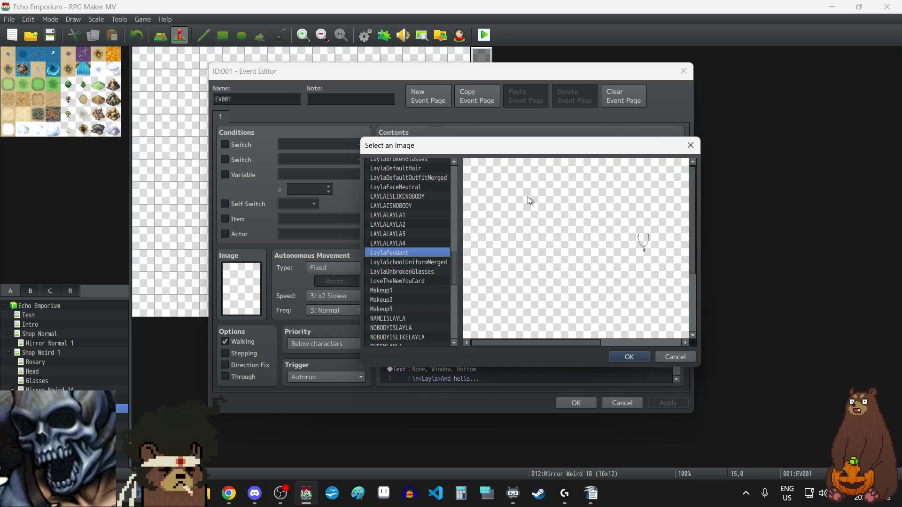
pyautogui.click(412, 273)
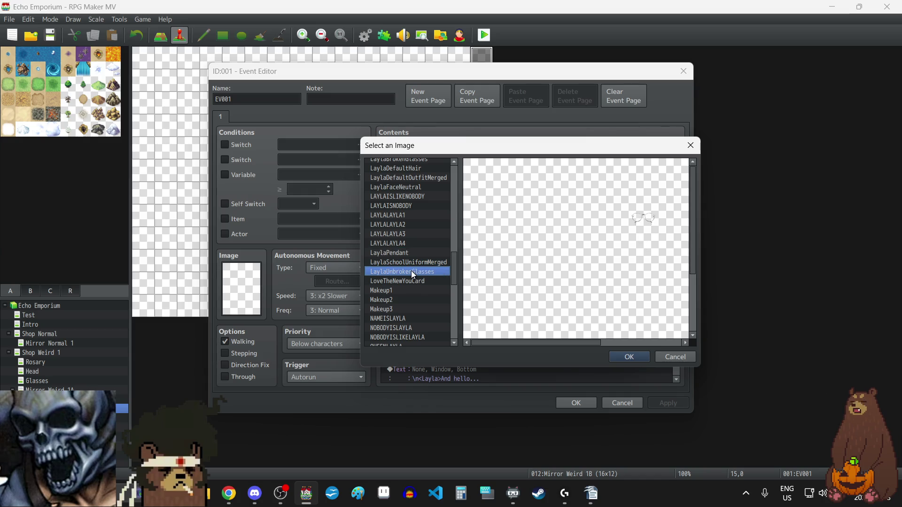
pyautogui.click(645, 353)
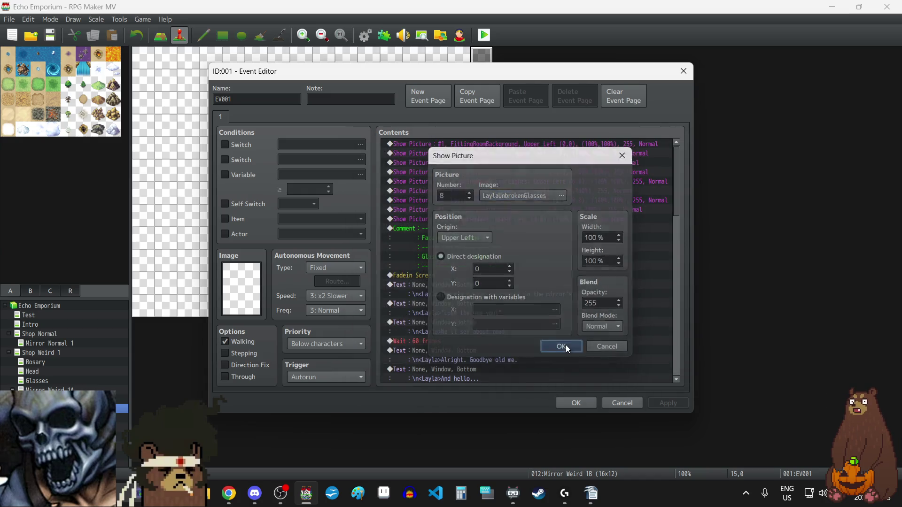
pyautogui.click(565, 345)
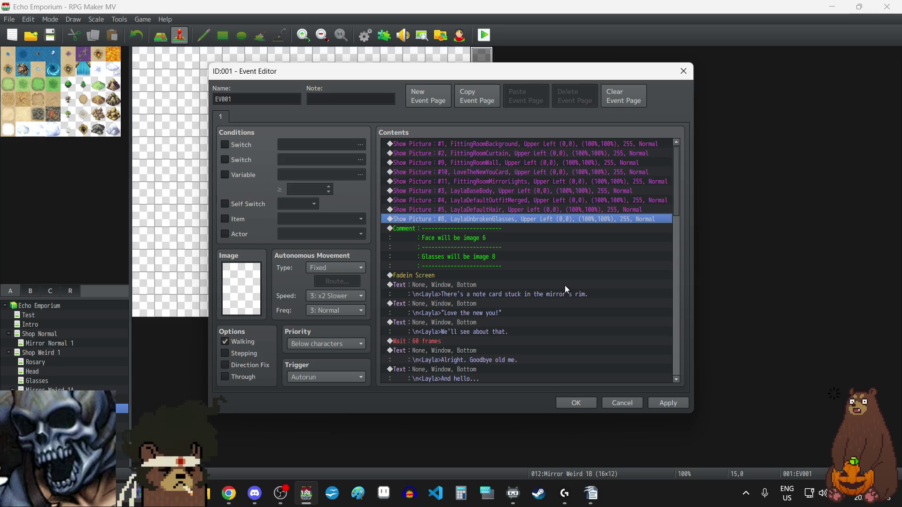
# Switch picture #4's image to LaylaSchoolUniformMerged and apply the changes
pyautogui.doubleClick(527, 200)
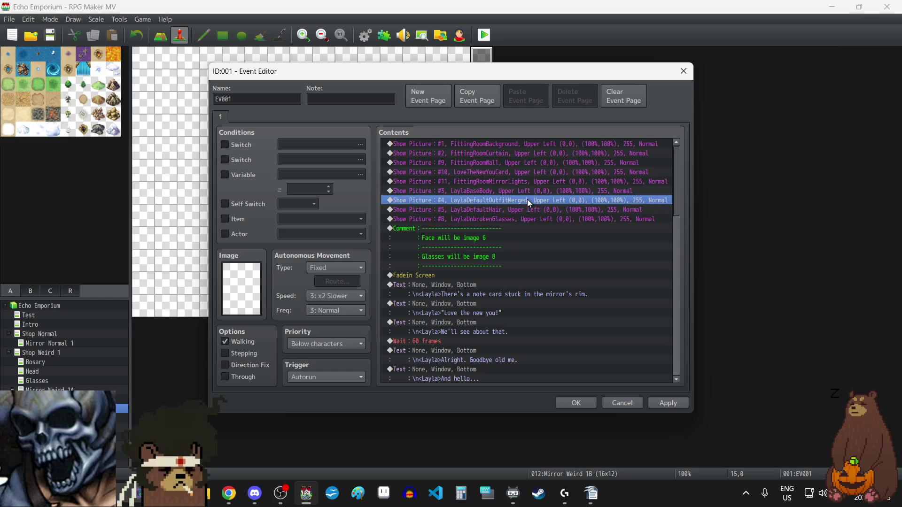
pyautogui.click(528, 200)
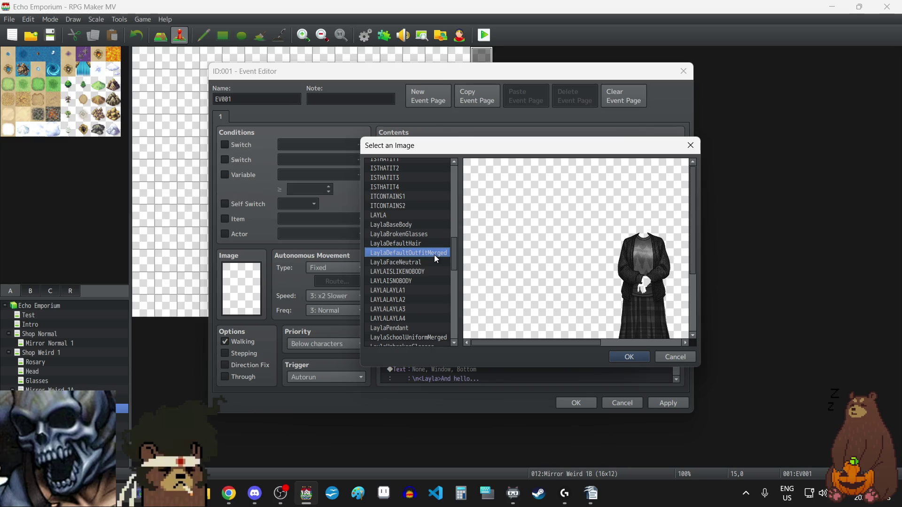
pyautogui.click(420, 337)
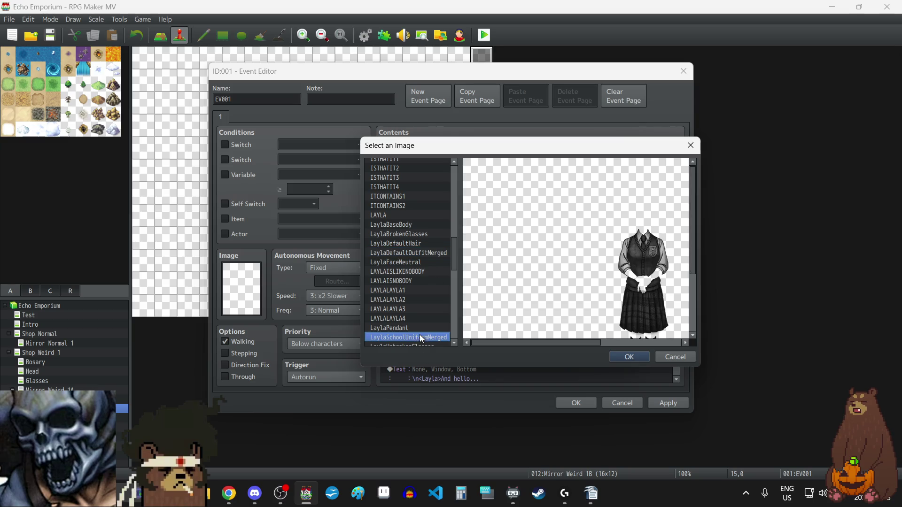
pyautogui.click(638, 357)
pyautogui.click(559, 344)
pyautogui.click(669, 404)
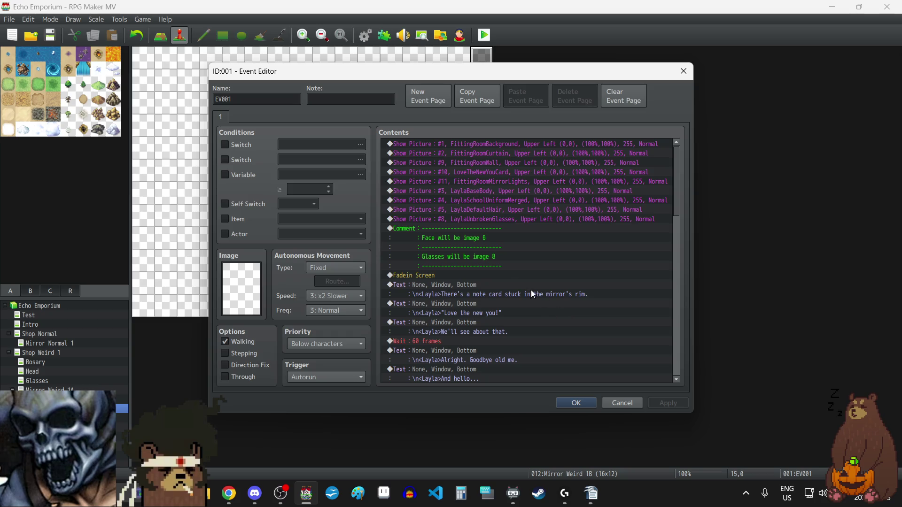
# Select the commands from the 'Love the new you!' dialogue downward
pyautogui.click(434, 275)
pyautogui.click(531, 295)
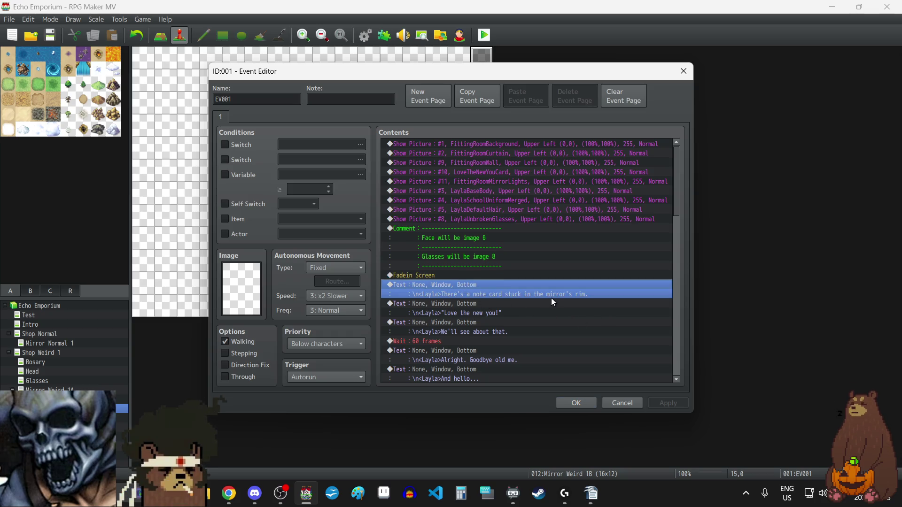
pyautogui.click(470, 308)
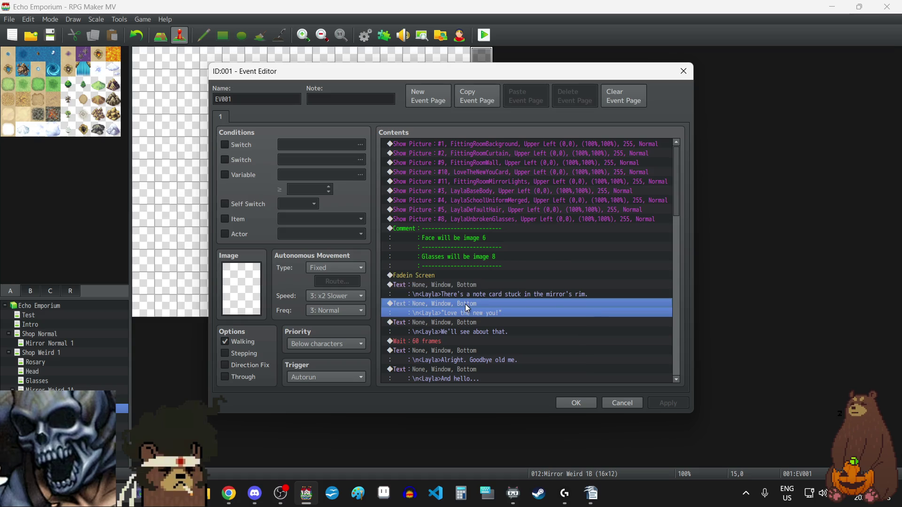
pyautogui.hotkey('shift', 'Down')
pyautogui.hotkey('shift', 'Down')
pyautogui.hotkey('shift', 'Down')
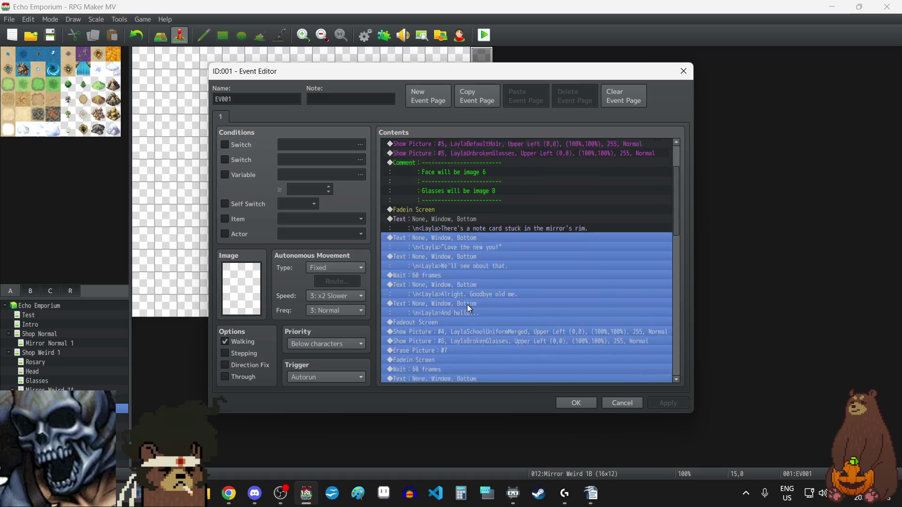
# Delete every command from 'Love the new you!' through the end of the list
pyautogui.hotkey('shift', 'Down')
pyautogui.hotkey('shift', 'Down')
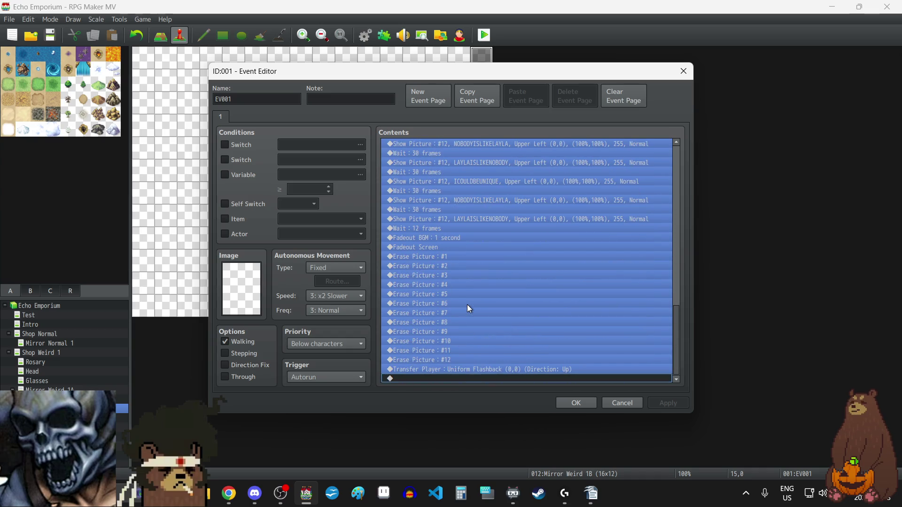
pyautogui.press('Delete')
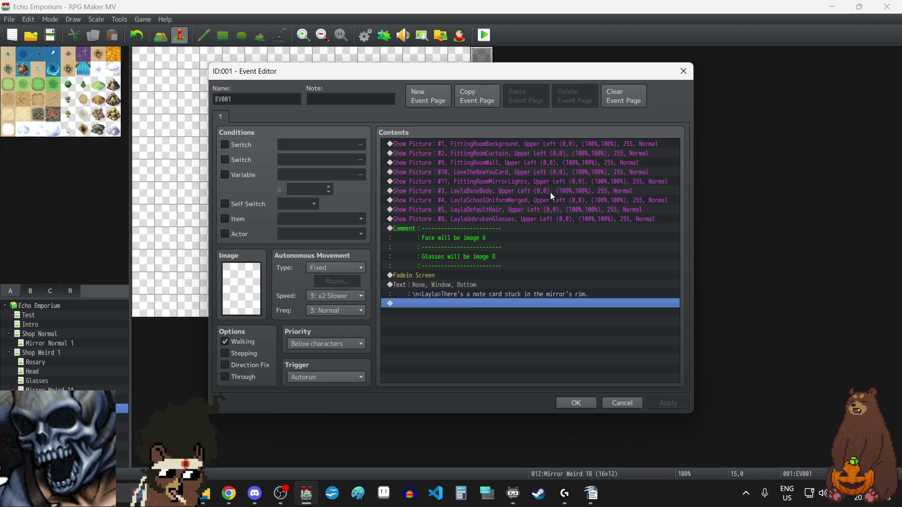
pyautogui.click(467, 173)
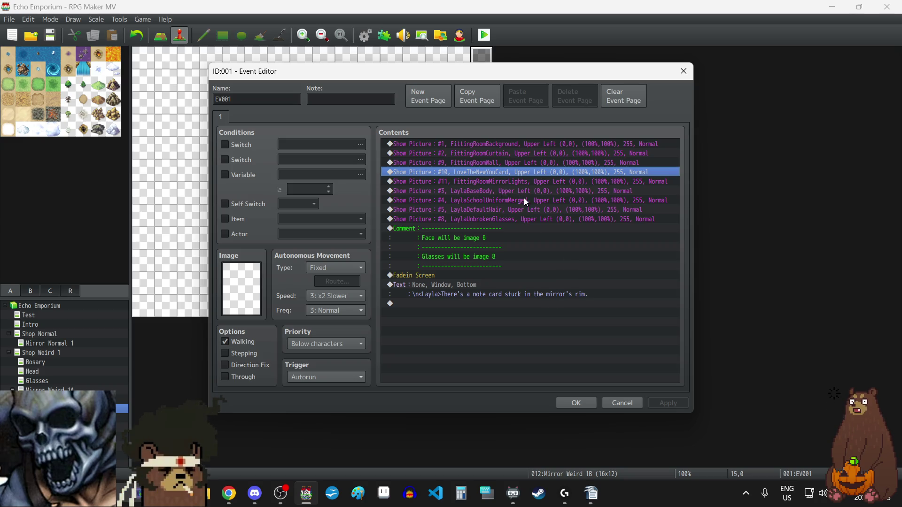
# Turn the duplicated hair command into picture #6 showing LaylaFaceNeutral, and apply
pyautogui.click(500, 210)
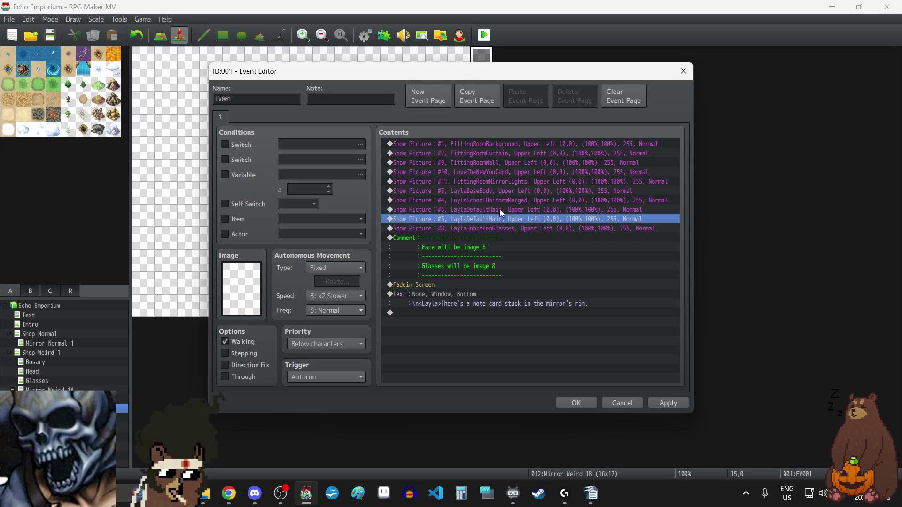
pyautogui.doubleClick(500, 210)
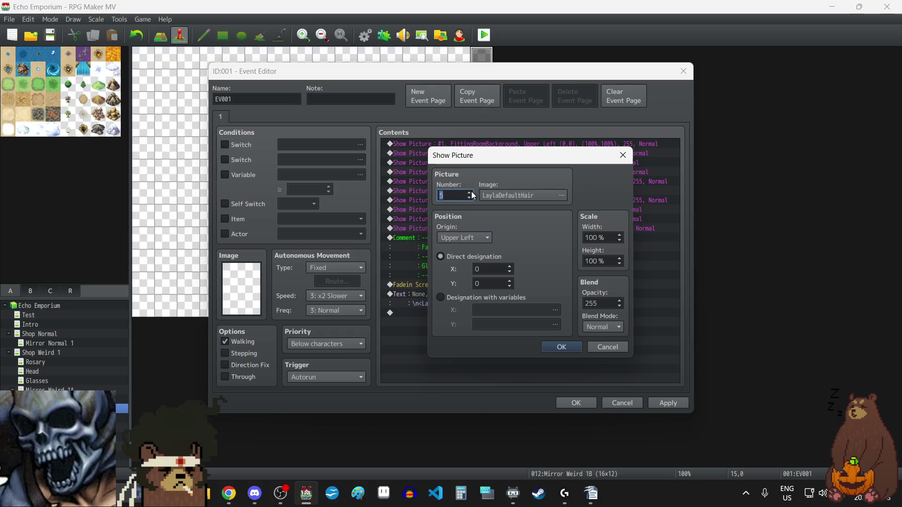
pyautogui.click(505, 195)
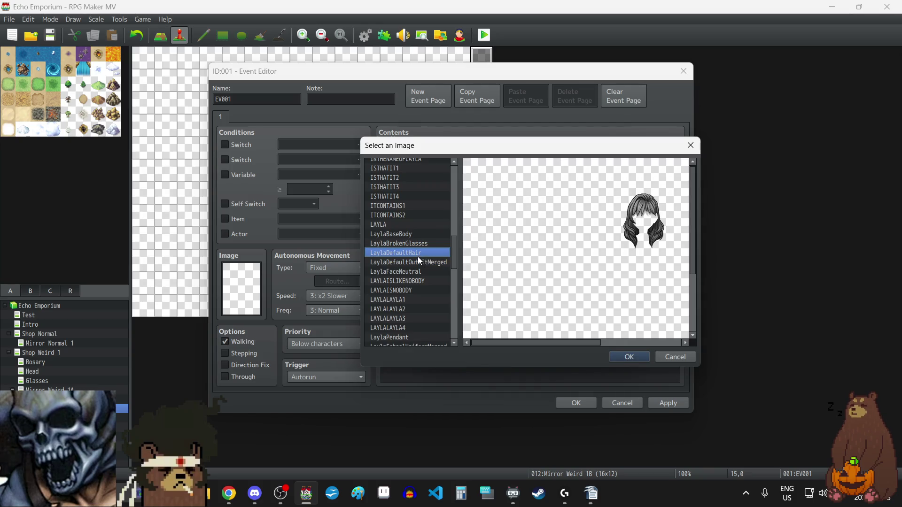
pyautogui.click(409, 271)
pyautogui.click(621, 357)
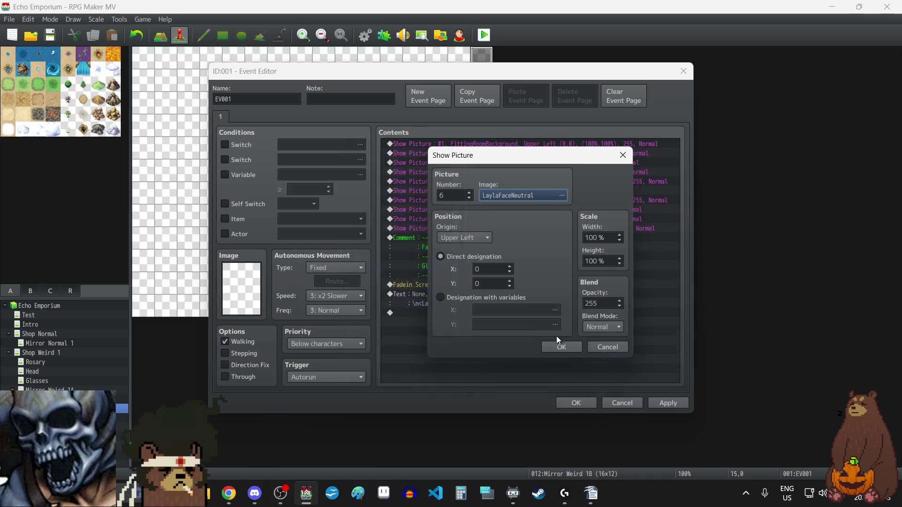
pyautogui.click(557, 348)
pyautogui.click(669, 405)
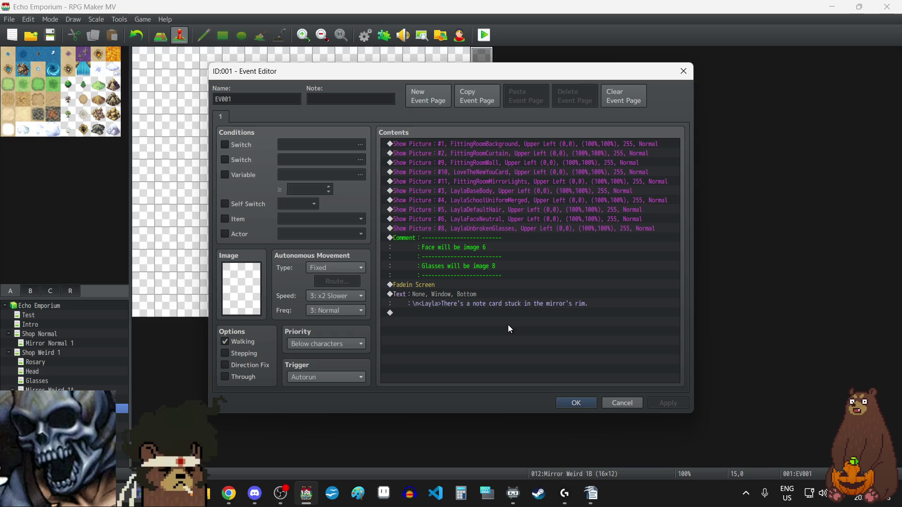
# Insert a 60-frame wait before the note-card line in the Mirror Weird 1B event
pyautogui.click(485, 302)
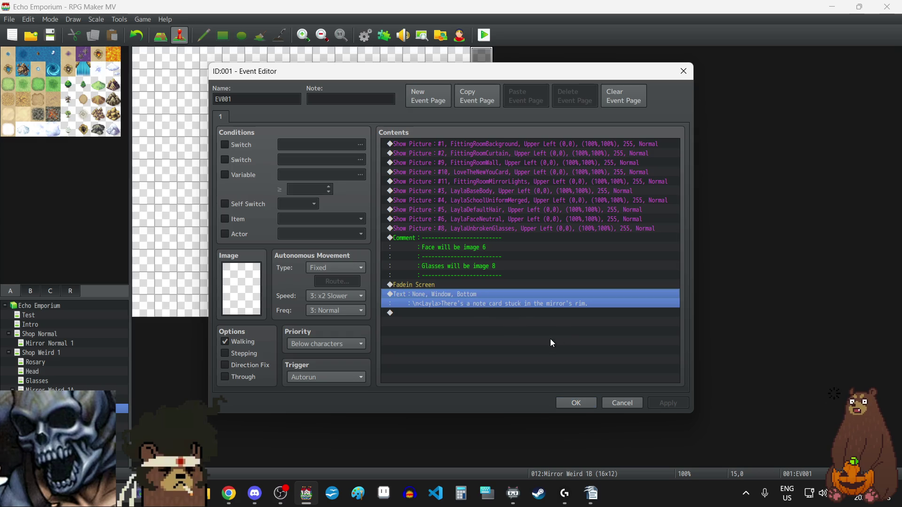
pyautogui.press('Insert')
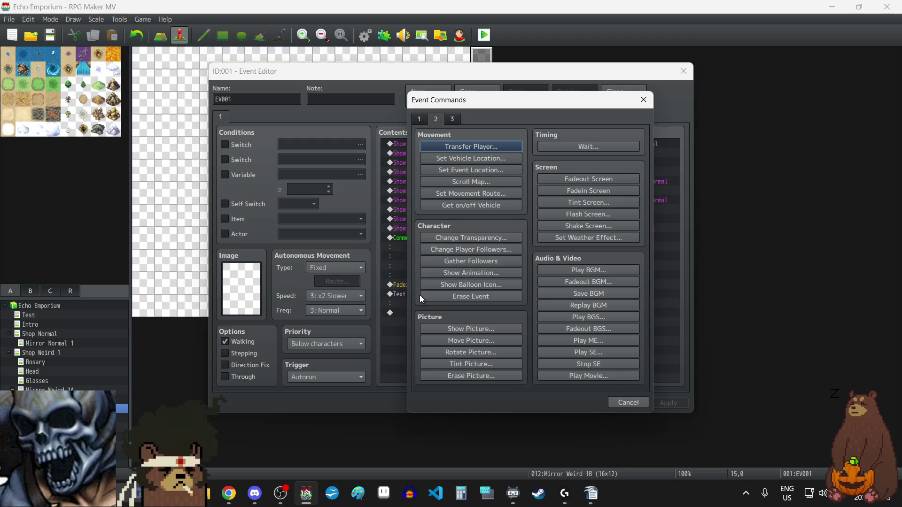
pyautogui.click(585, 147)
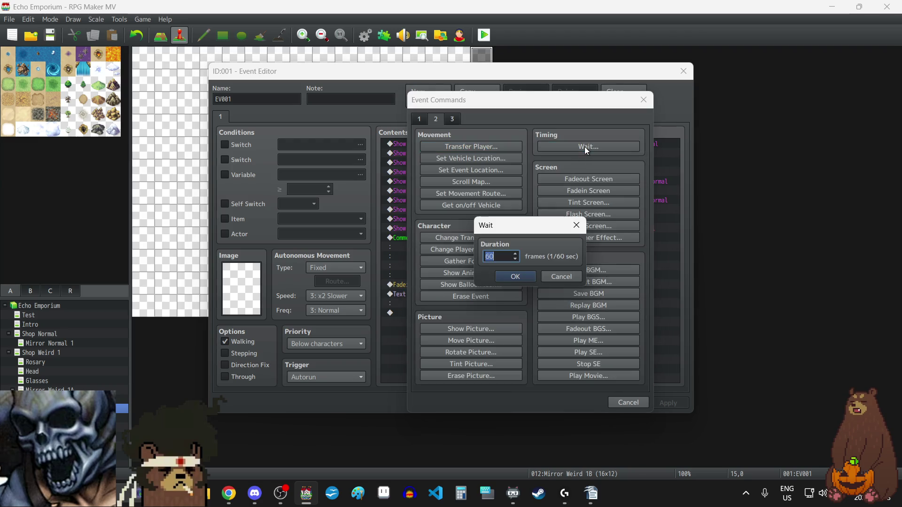
pyautogui.click(525, 277)
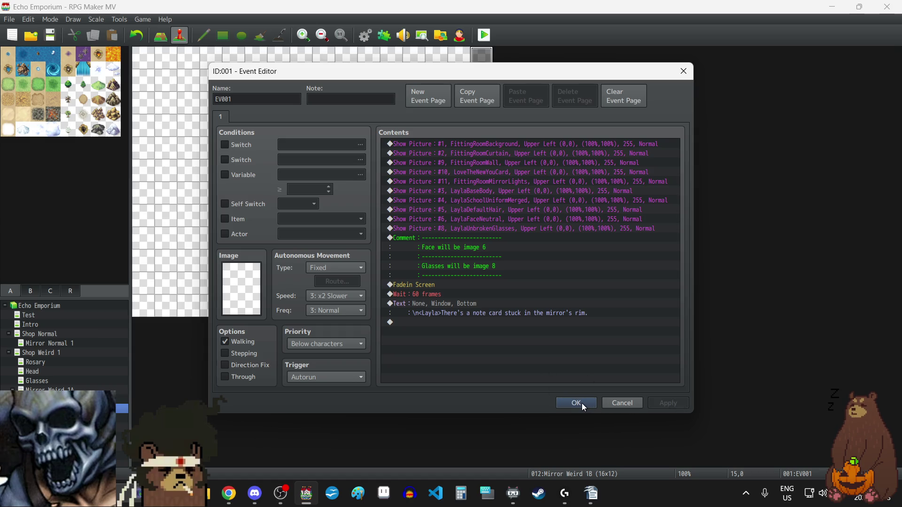
pyautogui.click(582, 402)
# Copy the 60-frame wait above Layla's first line in Mirror Weird 1A's event, then save
pyautogui.click(47, 389)
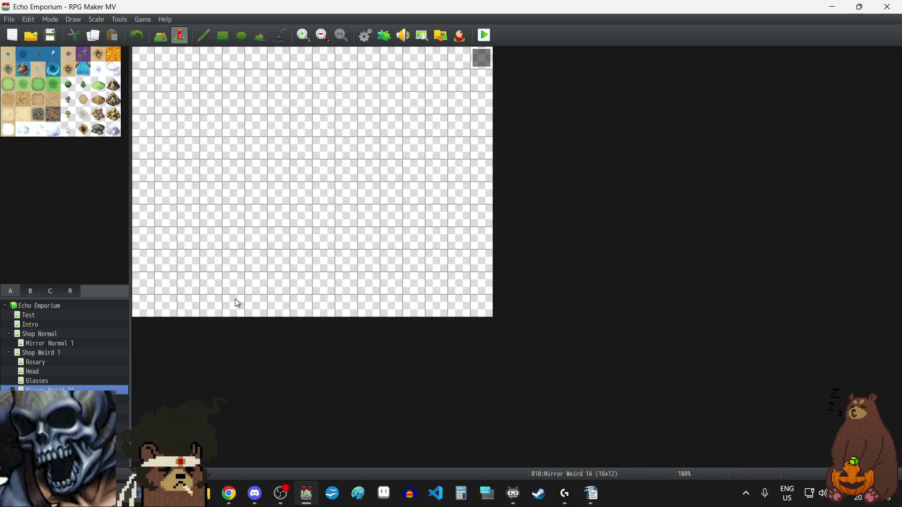
pyautogui.doubleClick(479, 56)
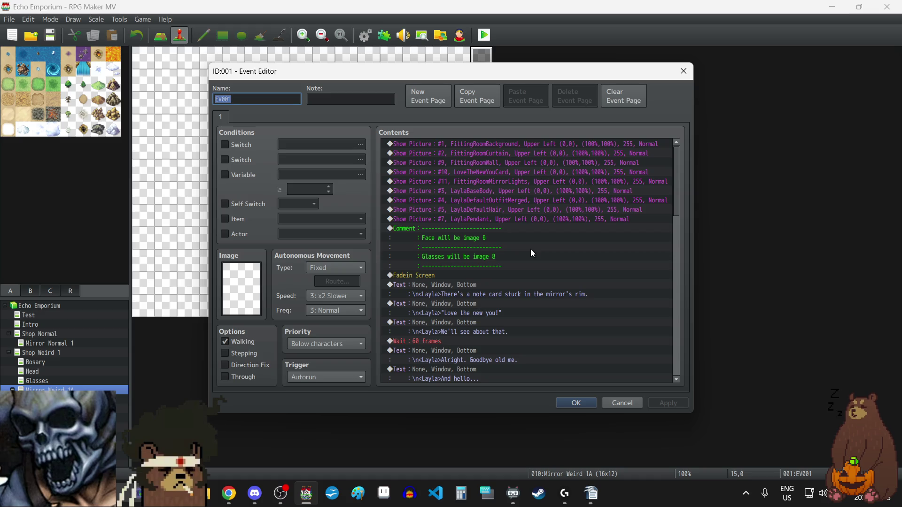
pyautogui.click(419, 343)
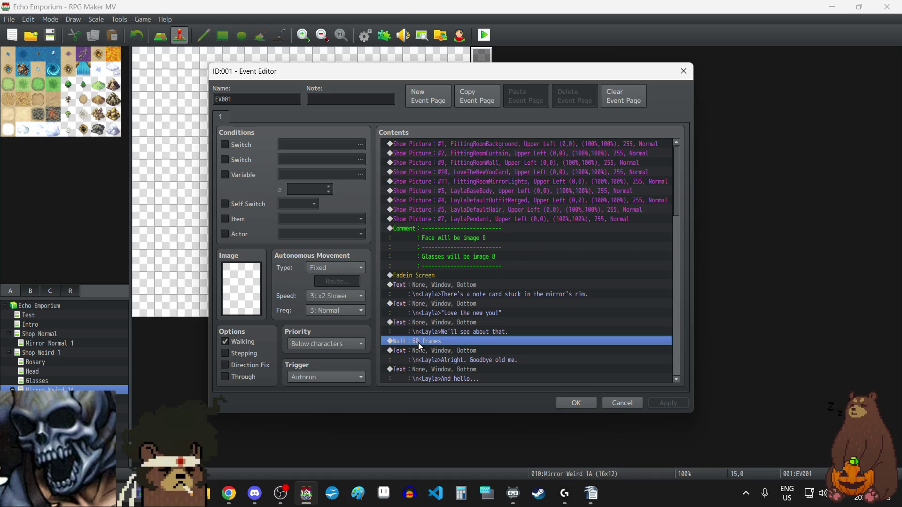
pyautogui.hotkey('ctrl', 'c')
pyautogui.click(446, 284)
pyautogui.hotkey('ctrl', 'v')
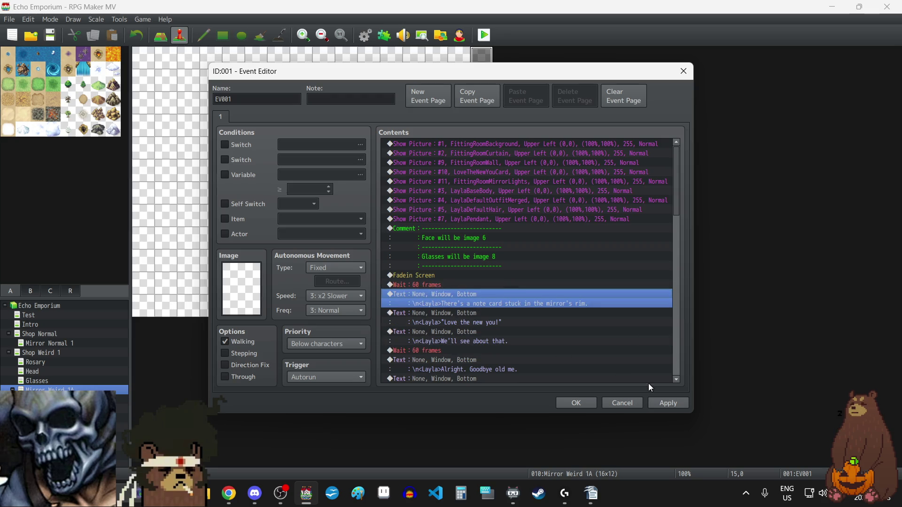
pyautogui.click(585, 401)
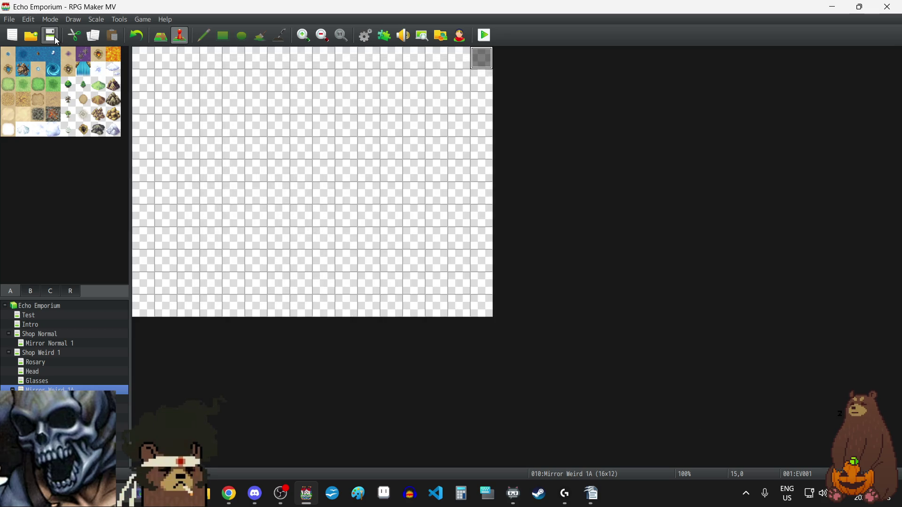
pyautogui.click(54, 37)
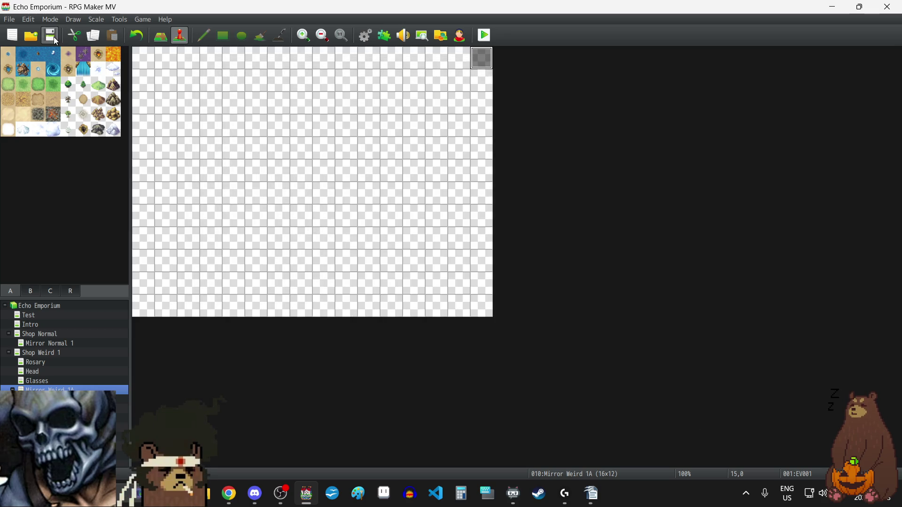
# Paste the 60-frame wait above Layla's first line in Mirror Normal 1's EV001, then reopen Mirror Weird 1B's EV001
pyautogui.click(49, 344)
pyautogui.doubleClick(478, 52)
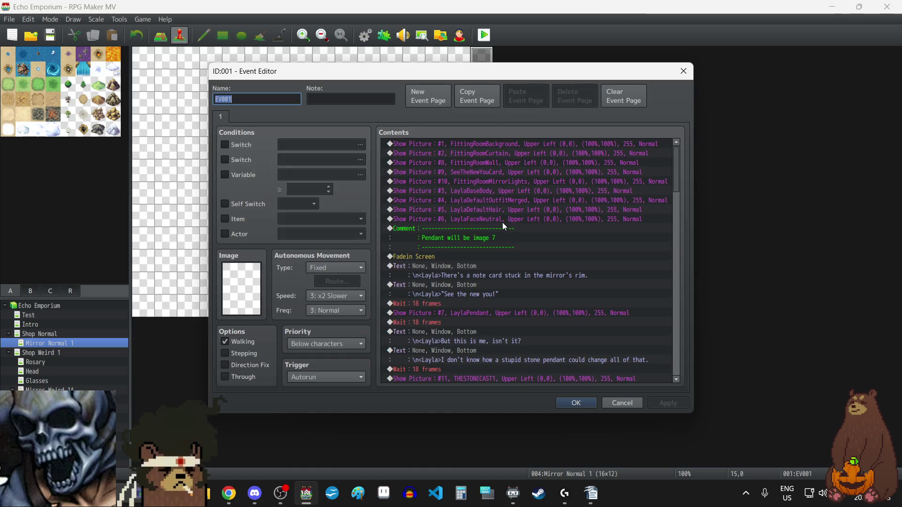
pyautogui.click(443, 267)
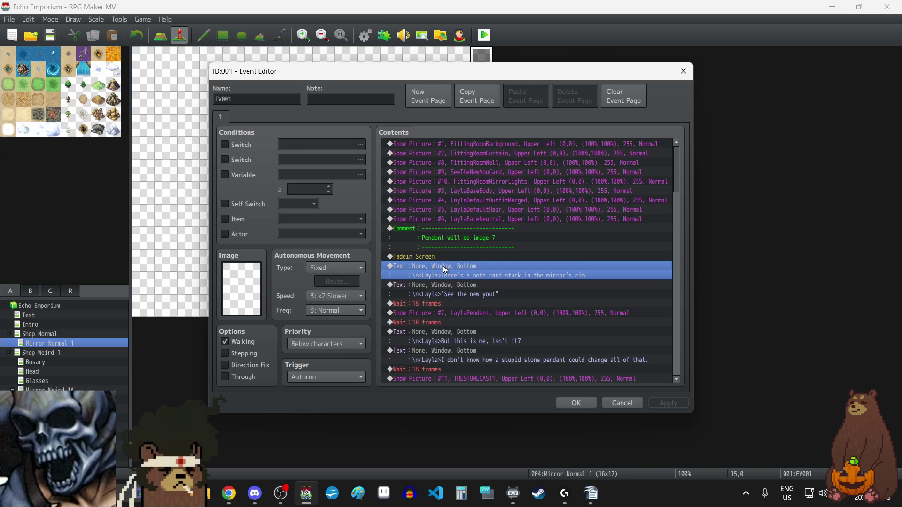
pyautogui.hotkey('ctrl', 'v')
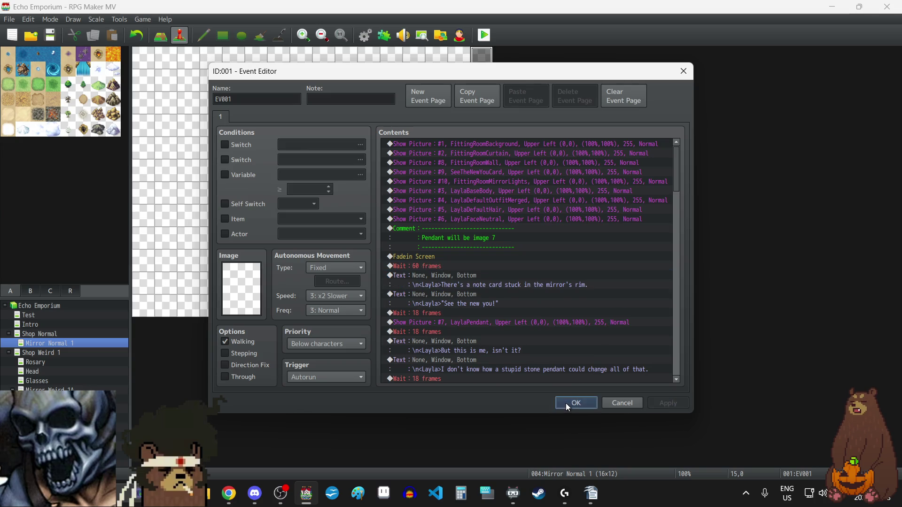
pyautogui.click(565, 403)
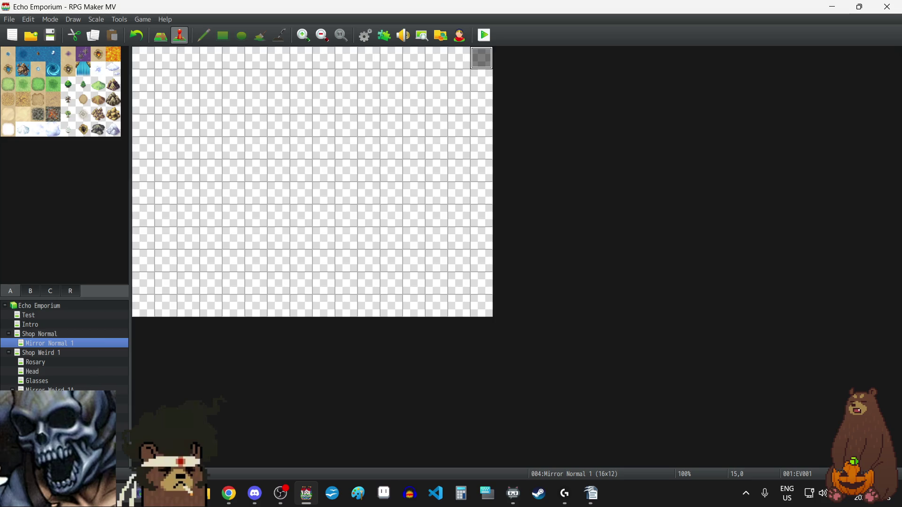
pyautogui.click(47, 409)
pyautogui.doubleClick(481, 58)
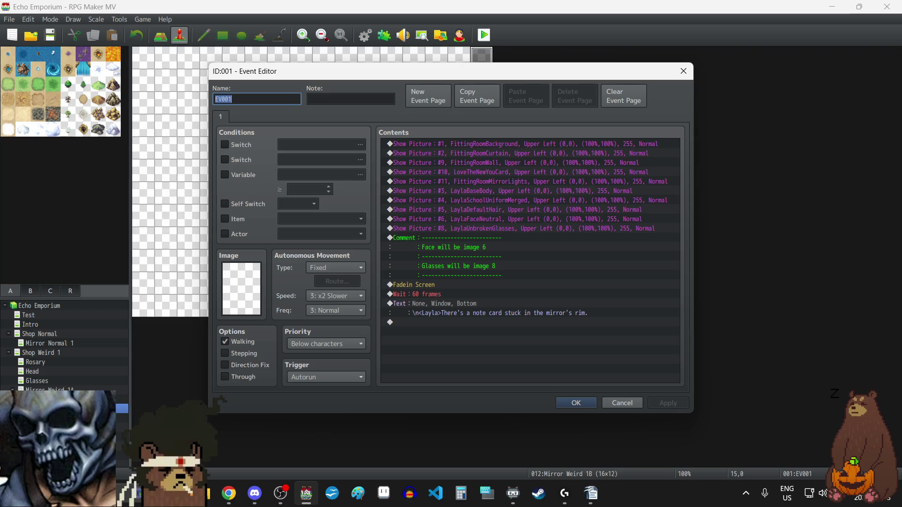
pyautogui.hotkey('alt', 'Tab')
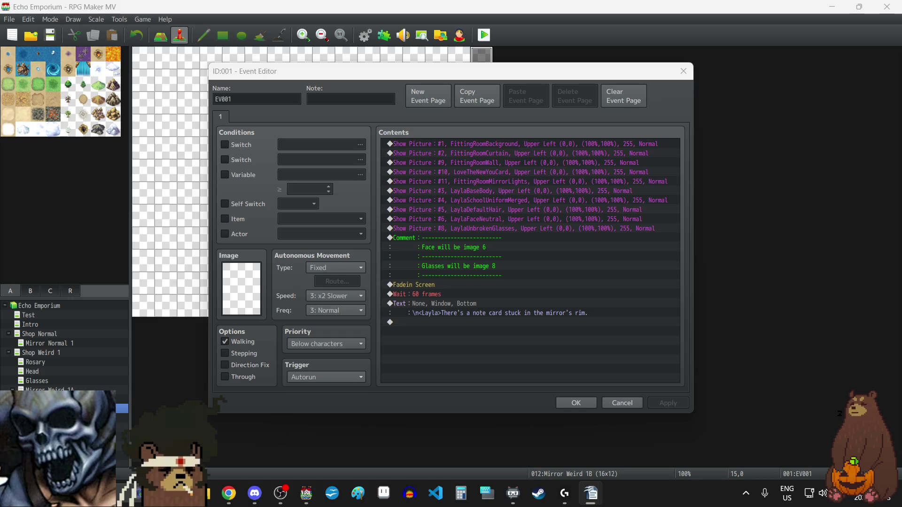
pyautogui.hotkey('alt', 'Tab')
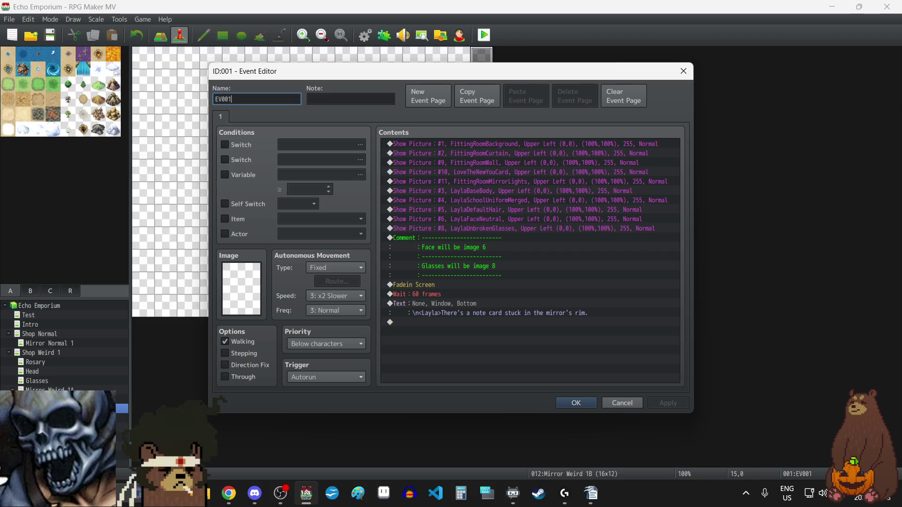
pyautogui.hotkey('alt', 'Tab')
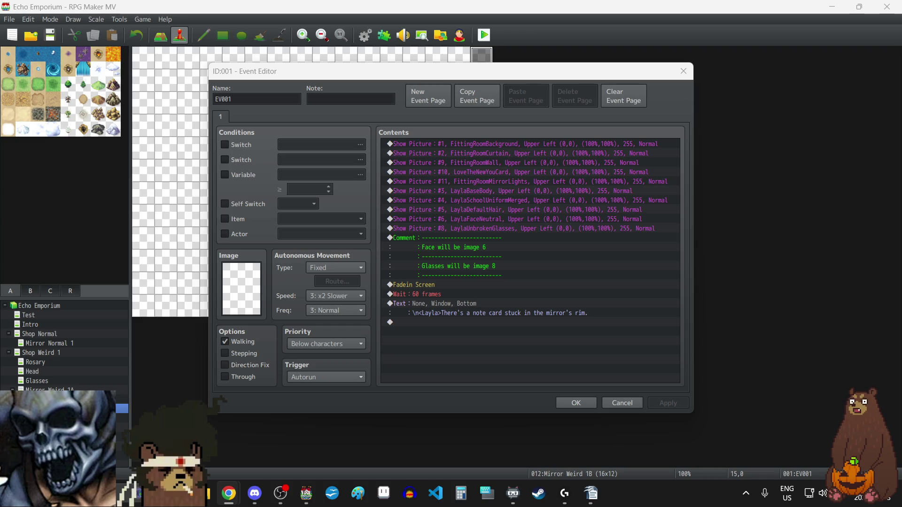
# Delete the Show Picture #10 LoveTheNewYouCard command from Mirror Weird 1B's event
pyautogui.click(577, 404)
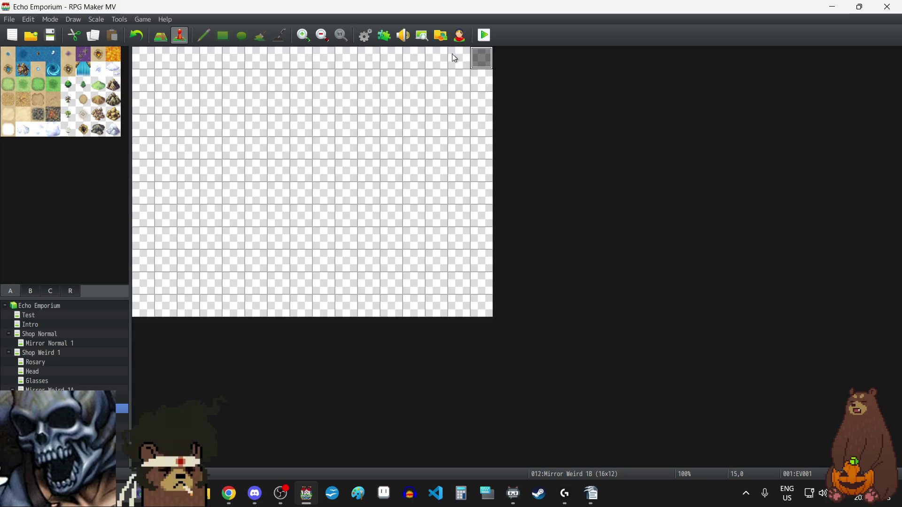
pyautogui.doubleClick(481, 59)
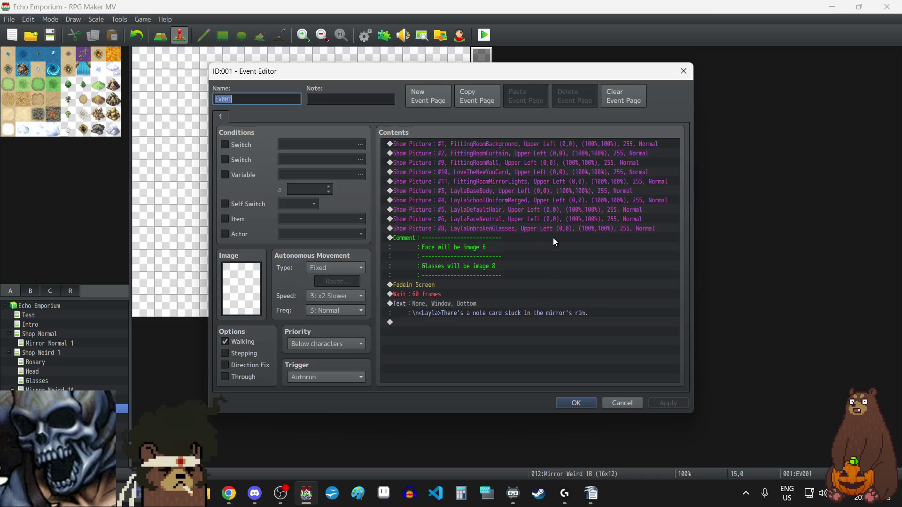
pyautogui.click(466, 171)
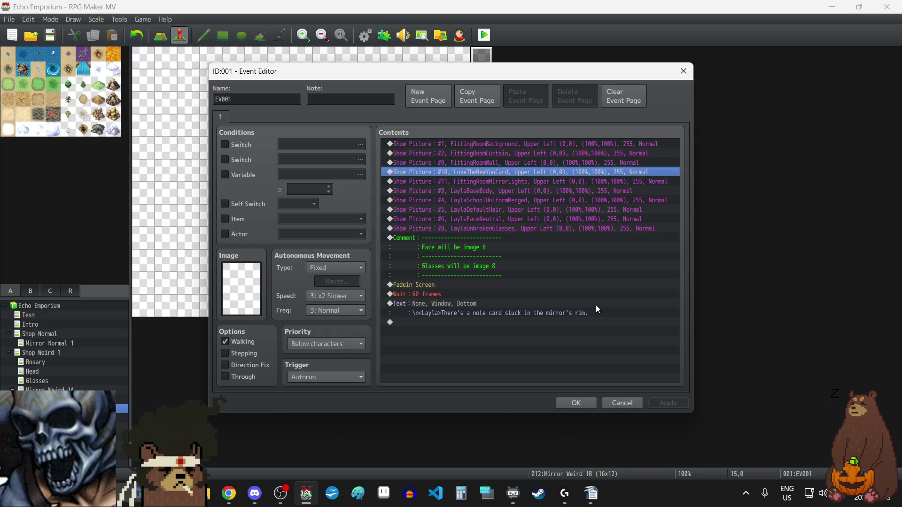
pyautogui.click(463, 163)
pyautogui.click(468, 181)
pyautogui.click(466, 173)
pyautogui.press('Delete')
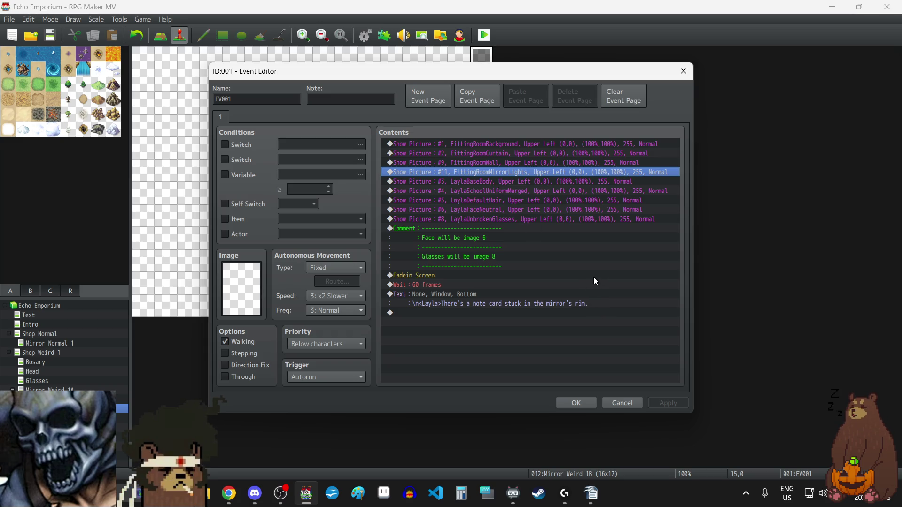
# Renumber the FittingRoomMirrorLights Show Picture from #11 to #10
pyautogui.click(462, 162)
pyautogui.click(463, 182)
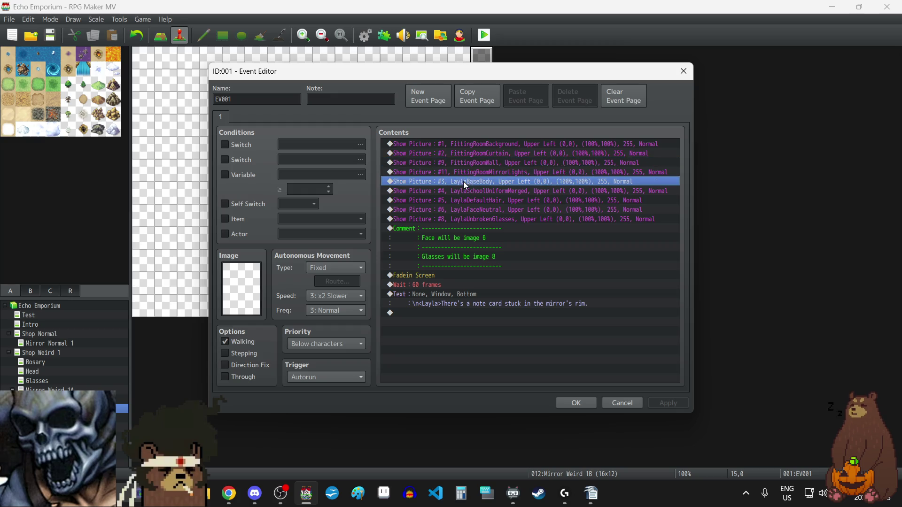
pyautogui.click(464, 171)
pyautogui.press('Return')
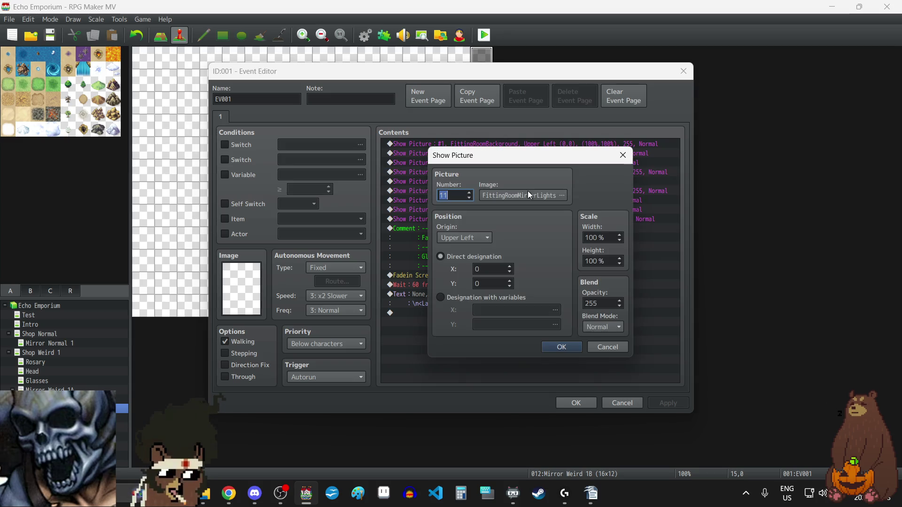
pyautogui.write('10')
pyautogui.click(560, 348)
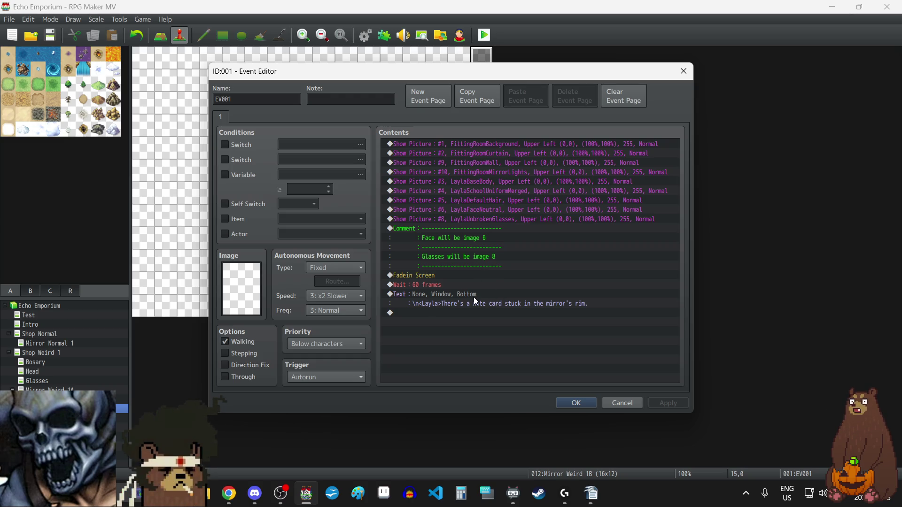
# Remove the note-card sentence after the \n<Layla> tag and apply the change
pyautogui.click(492, 306)
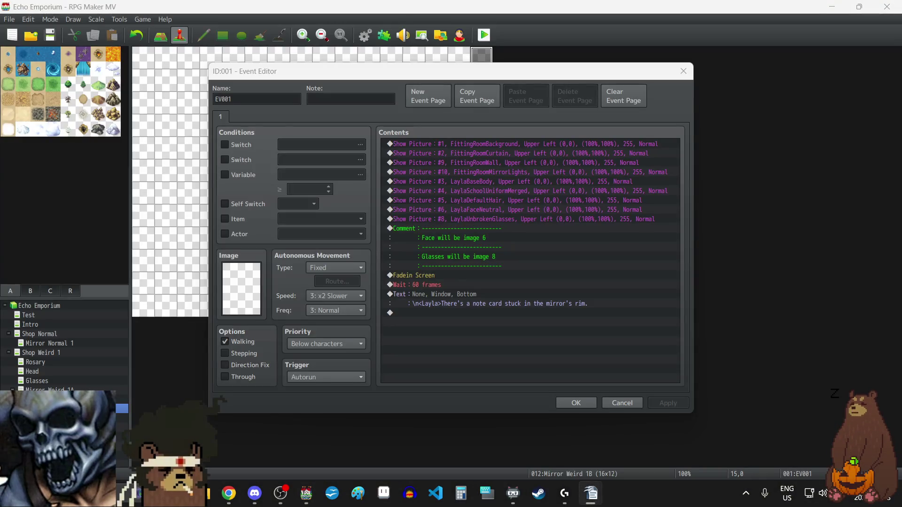
pyautogui.click(474, 304)
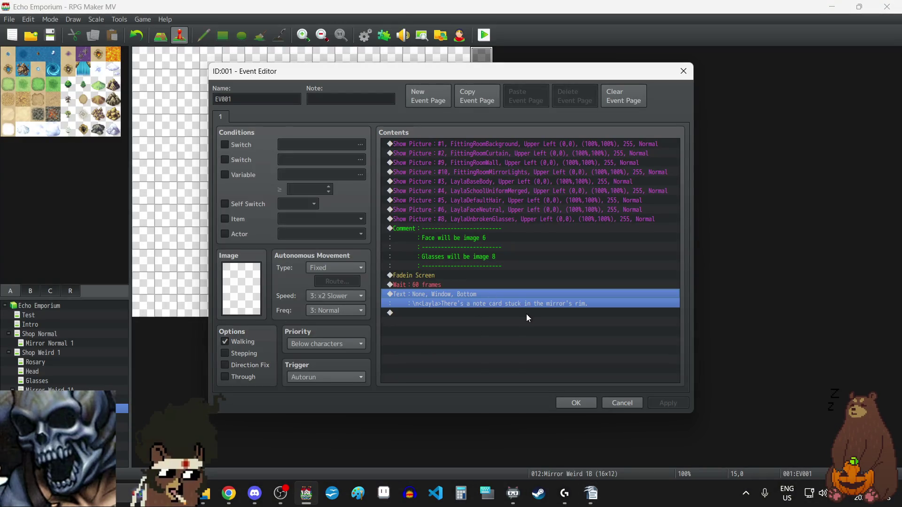
pyautogui.press('Return')
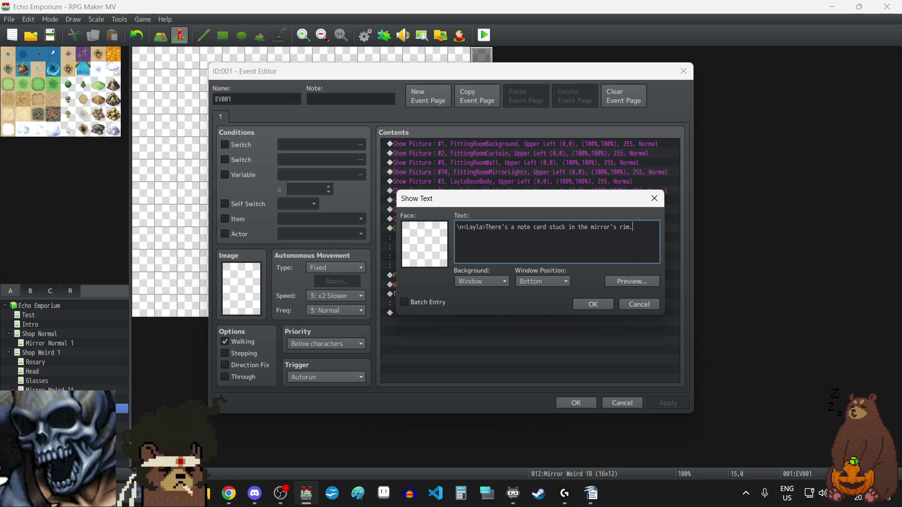
pyautogui.moveTo(486, 227); pyautogui.dragTo(693, 236)
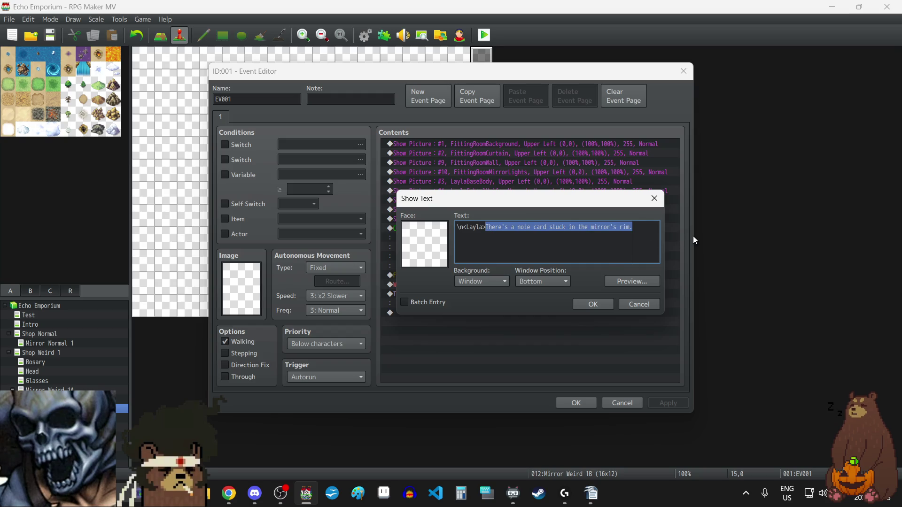
pyautogui.press('BackSpace')
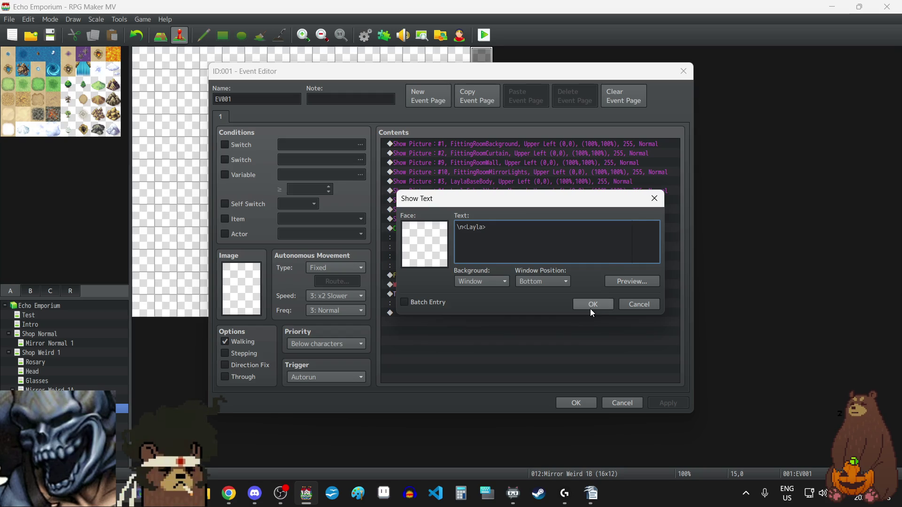
pyautogui.click(590, 308)
pyautogui.click(670, 401)
# Duplicate the blank \n<Layla> text command to make several empty Layla lines
pyautogui.click(461, 294)
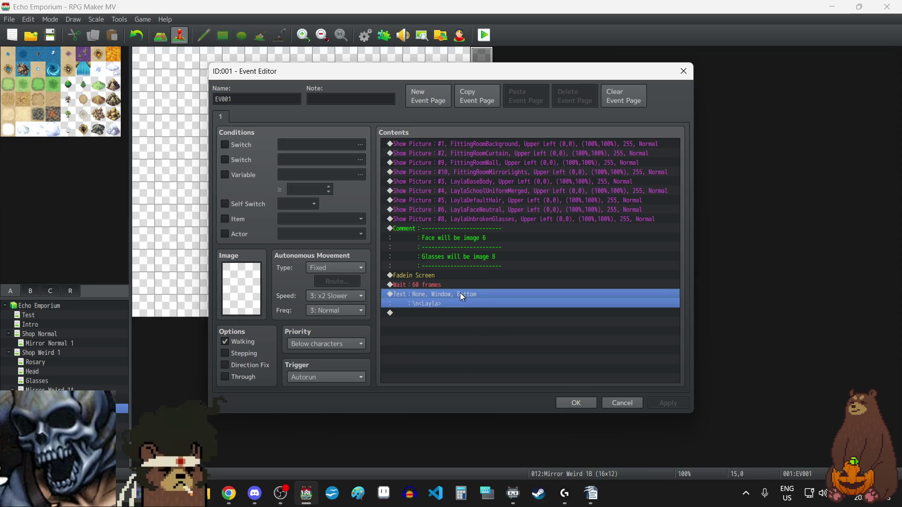
pyautogui.hotkey('ctrl', 'c')
pyautogui.hotkey('ctrl', 'v')
pyautogui.hotkey('ctrl', 'v')
pyautogui.hotkey('ctrl', 'v')
pyautogui.hotkey('ctrl', 'v')
pyautogui.doubleClick(460, 292)
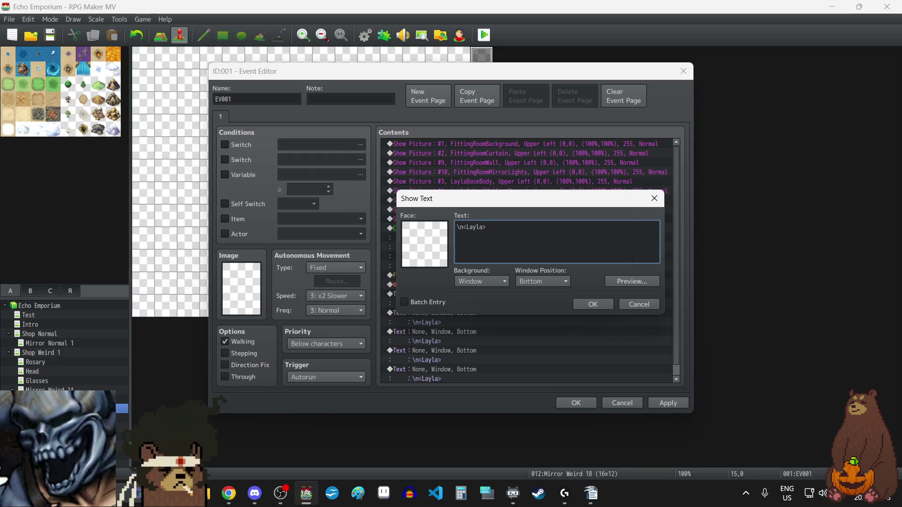
# Fill the first two Layla lines with 'Are you Layla?' and 'You have to be.'
pyautogui.hotkey('alt', 'Tab')
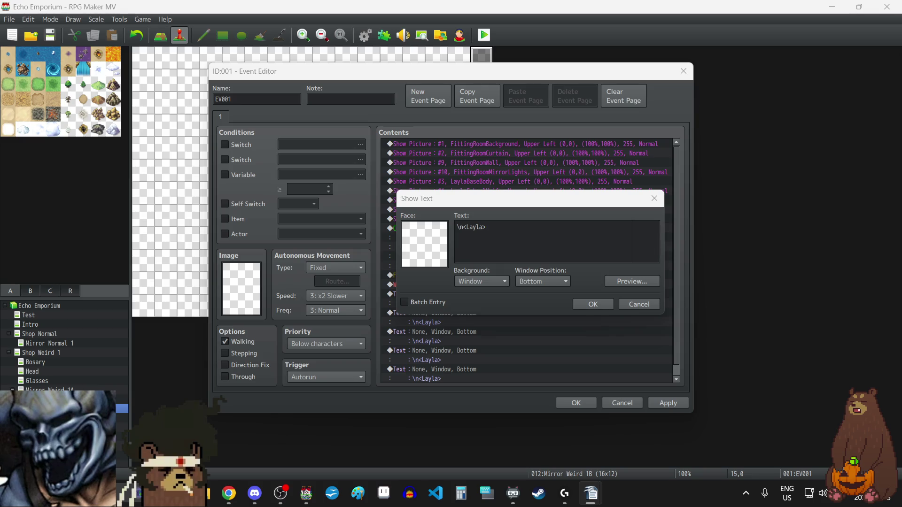
pyautogui.click(579, 244)
pyautogui.hotkey('ctrl', 'v')
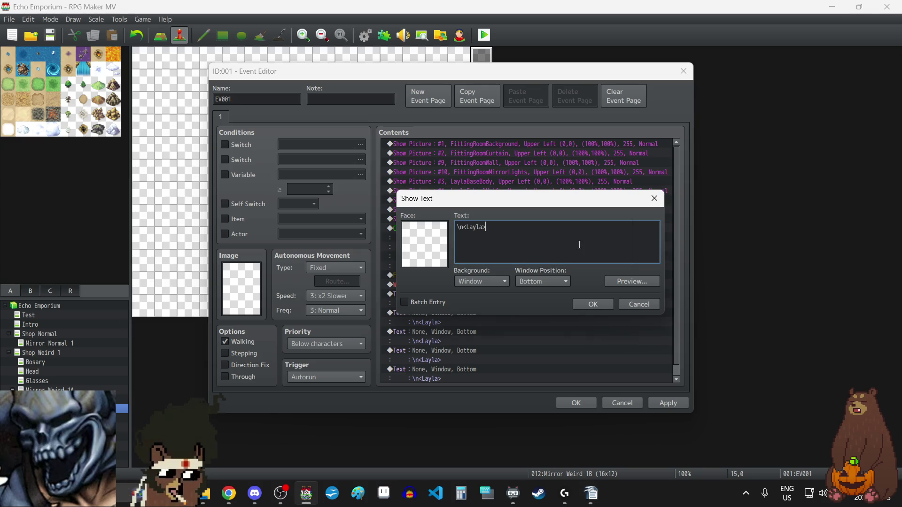
pyautogui.write('Are you Layla?')
pyautogui.click(592, 304)
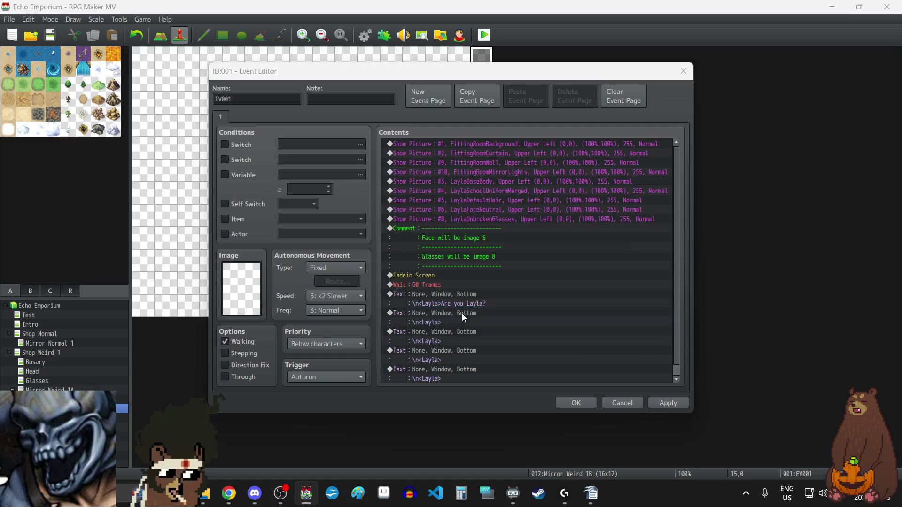
pyautogui.doubleClick(461, 314)
pyautogui.hotkey('alt', 'Tab')
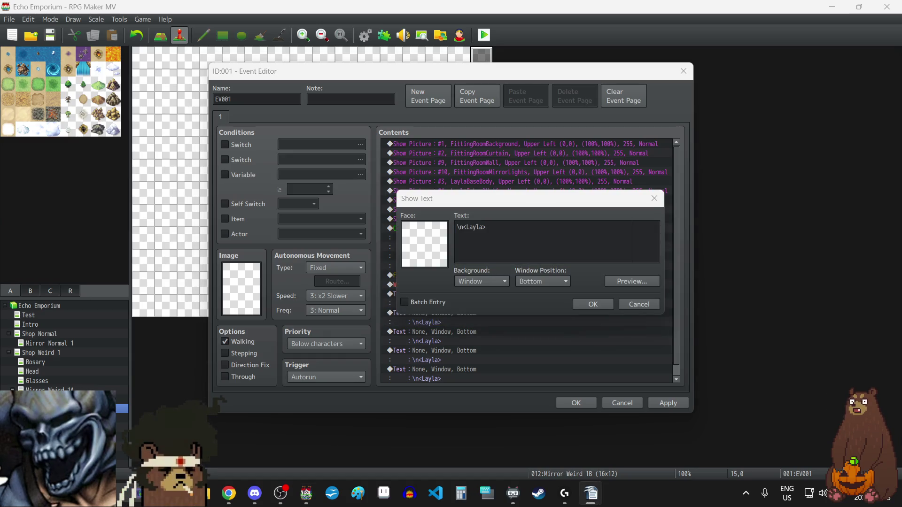
pyautogui.click(521, 237)
pyautogui.hotkey('ctrl', 'v')
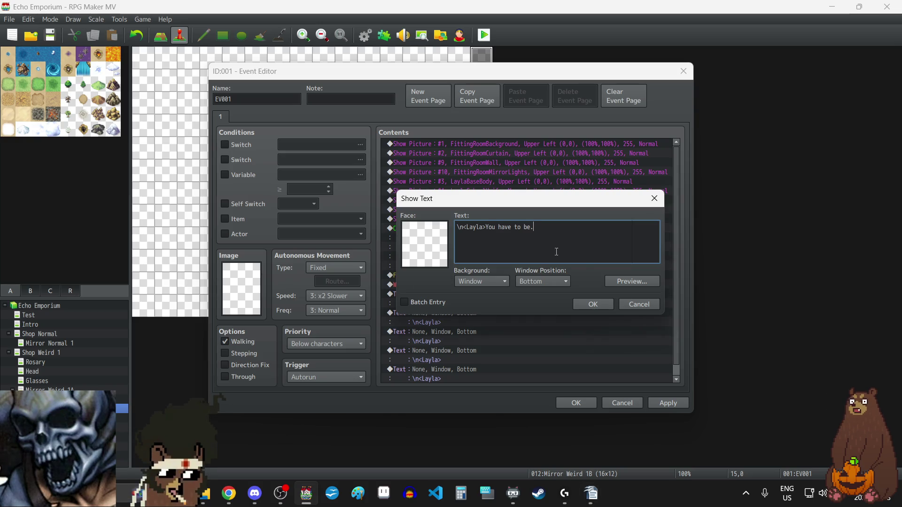
pyautogui.click(593, 304)
# Add Layla's line 'Who else could be Layla?' with 'could' wrapped in \fi italic codes
pyautogui.doubleClick(461, 331)
pyautogui.hotkey('alt', 'Tab')
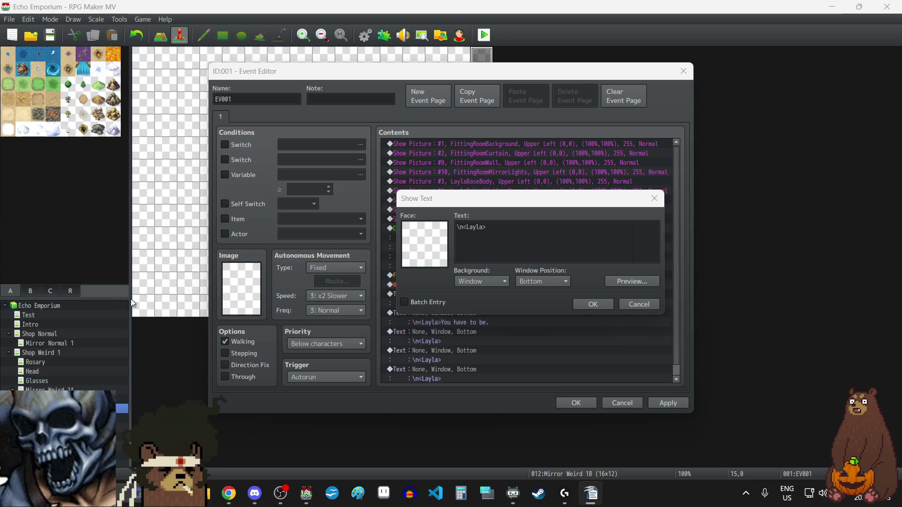
pyautogui.click(558, 246)
pyautogui.write('Who else could be Layla?')
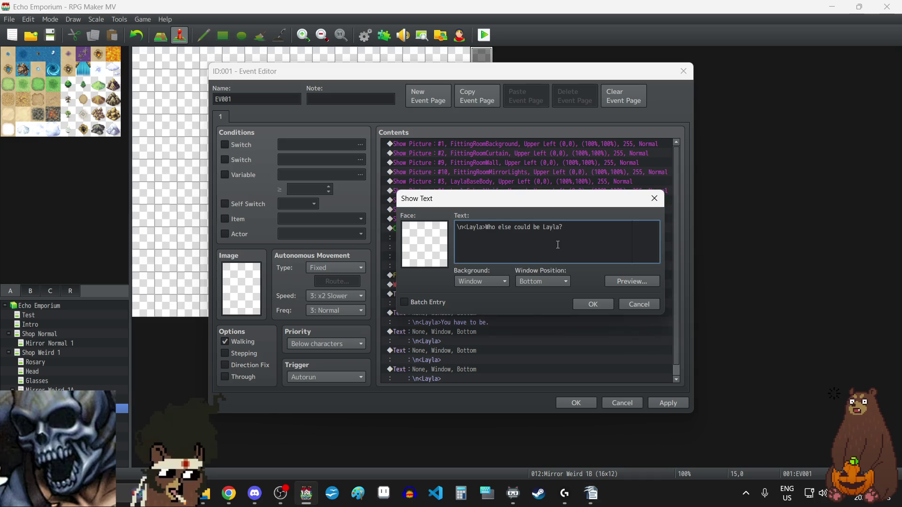
pyautogui.click(514, 227)
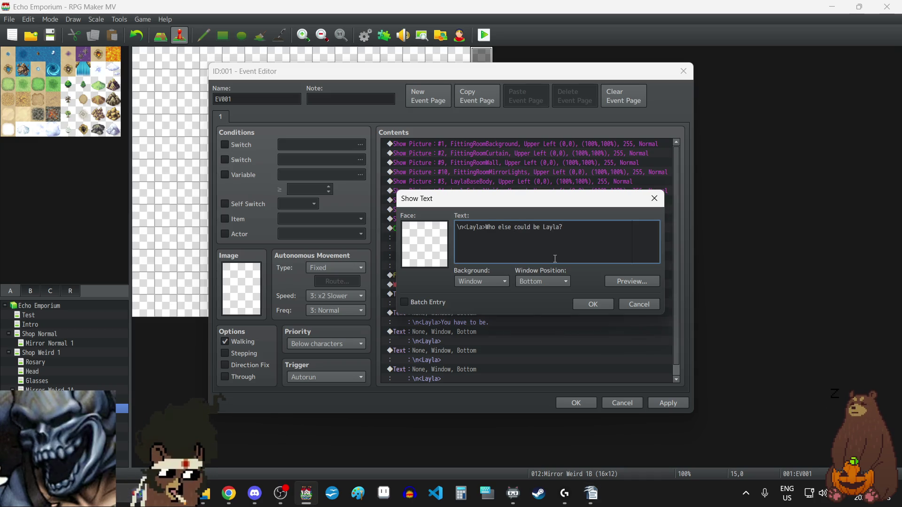
pyautogui.write('\\fi')
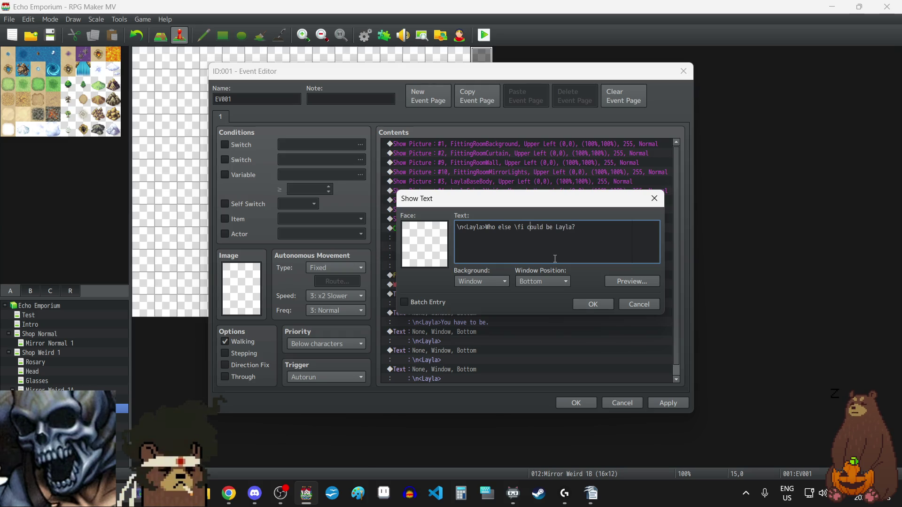
pyautogui.hotkey('ctrl', 'Right')
pyautogui.write('i')
pyautogui.click(591, 303)
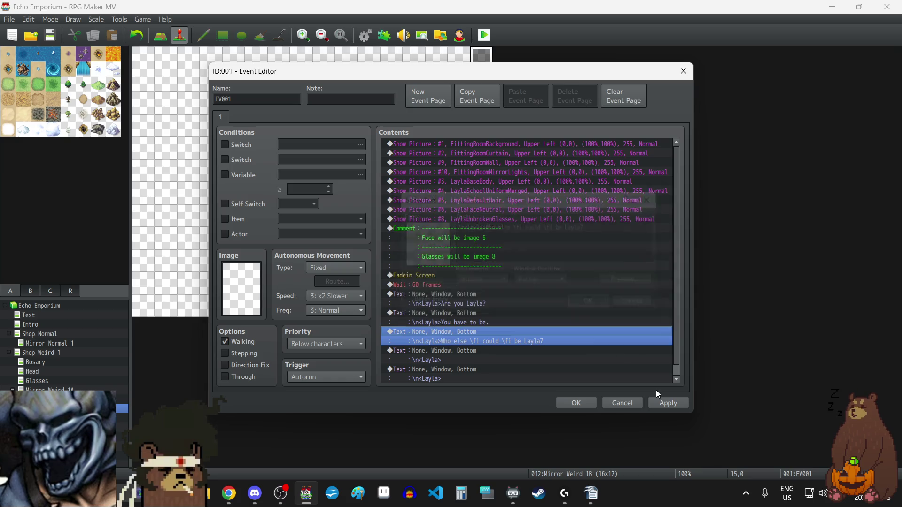
pyautogui.click(667, 403)
# Fill the next Layla line with 'But my glasses. They're not broken.' and apply
pyautogui.doubleClick(466, 351)
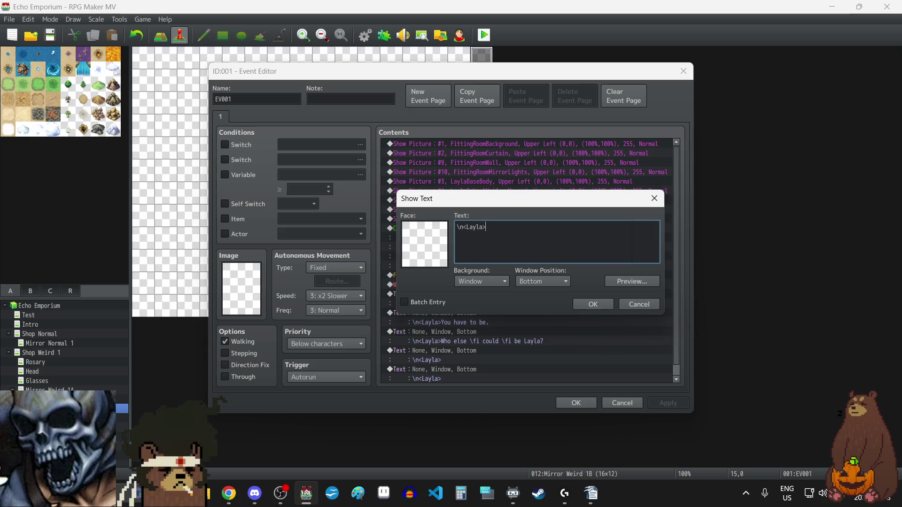
pyautogui.hotkey('alt', 'Tab')
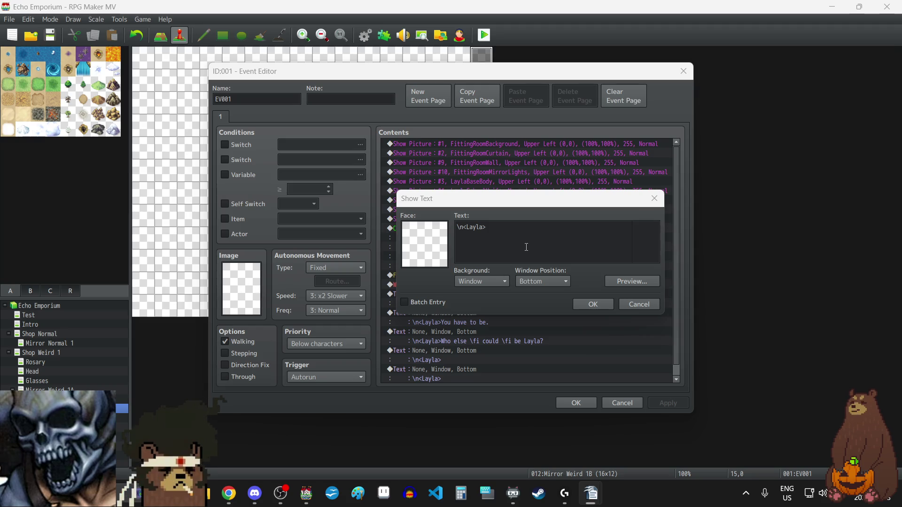
pyautogui.click(526, 246)
pyautogui.hotkey('ctrl', 'v')
pyautogui.click(604, 304)
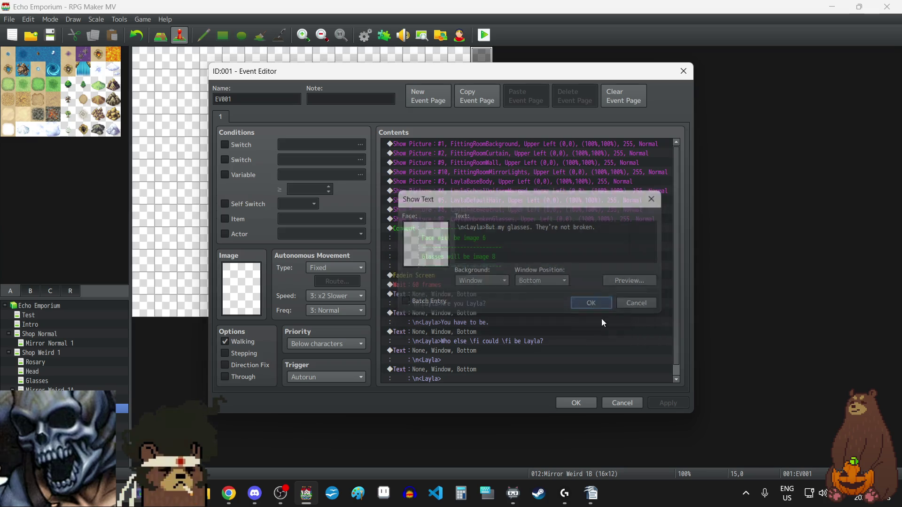
pyautogui.click(660, 401)
pyautogui.click(466, 348)
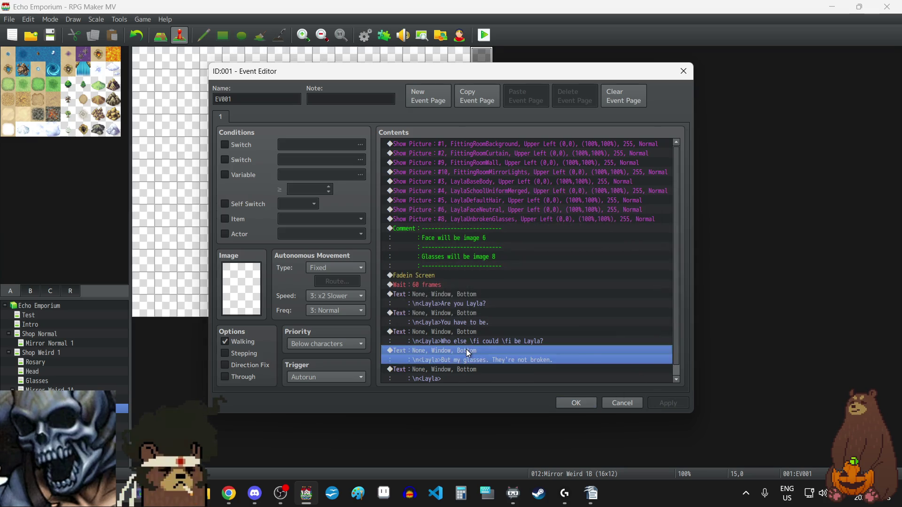
pyautogui.press('Insert')
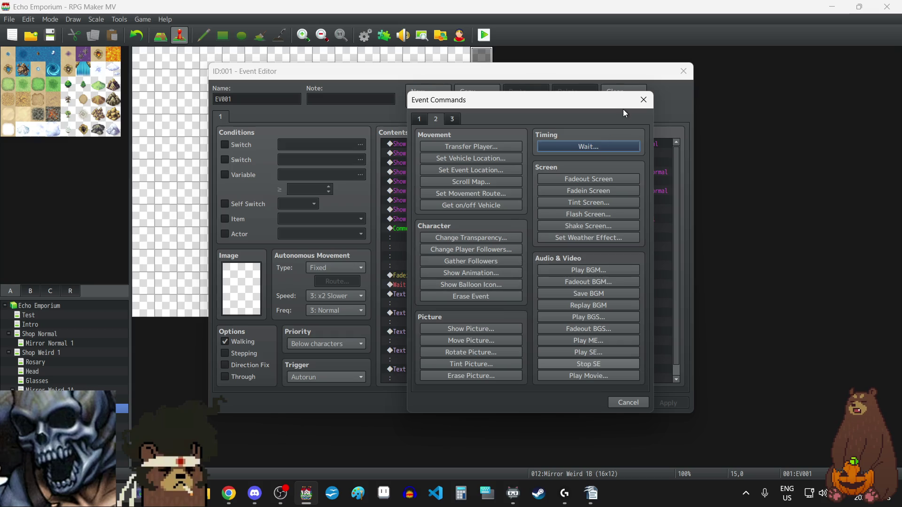
# Add a Move Picture moving picture 6 to X 10, Y -10 over 18 frames, with wait
pyautogui.click(457, 341)
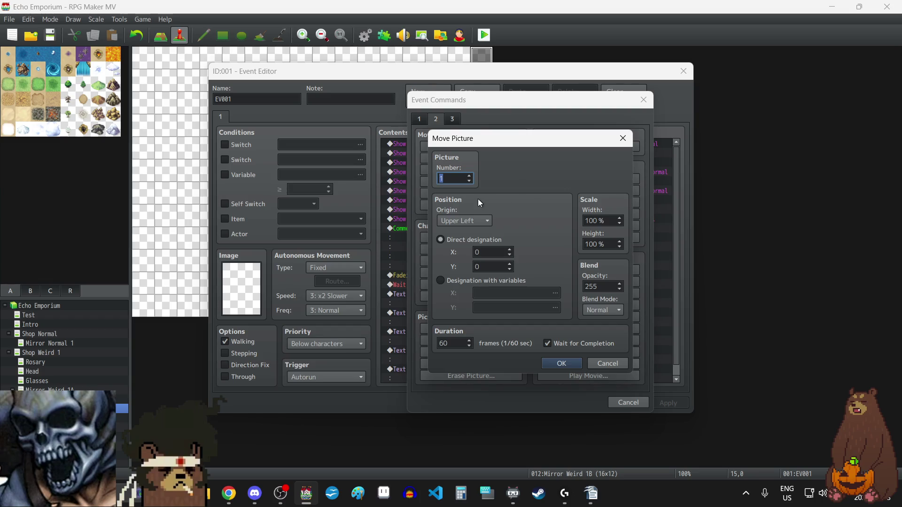
pyautogui.write('6')
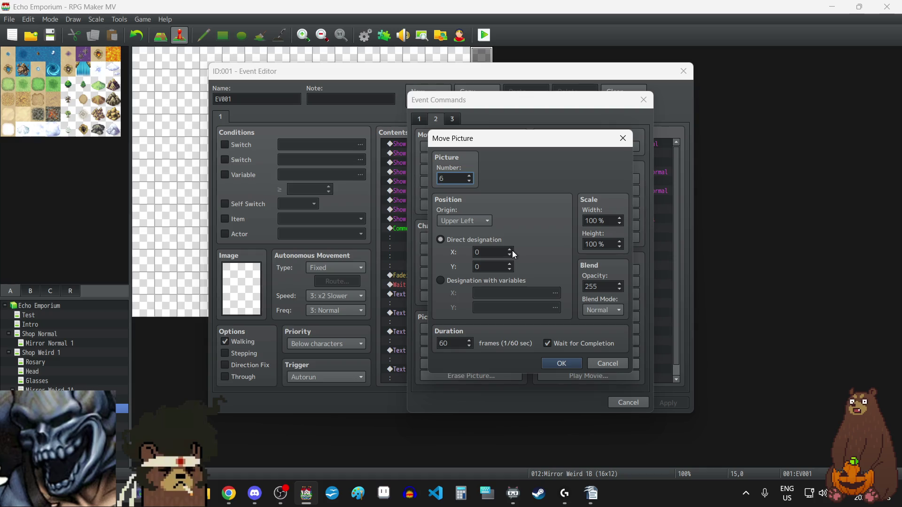
pyautogui.click(511, 252)
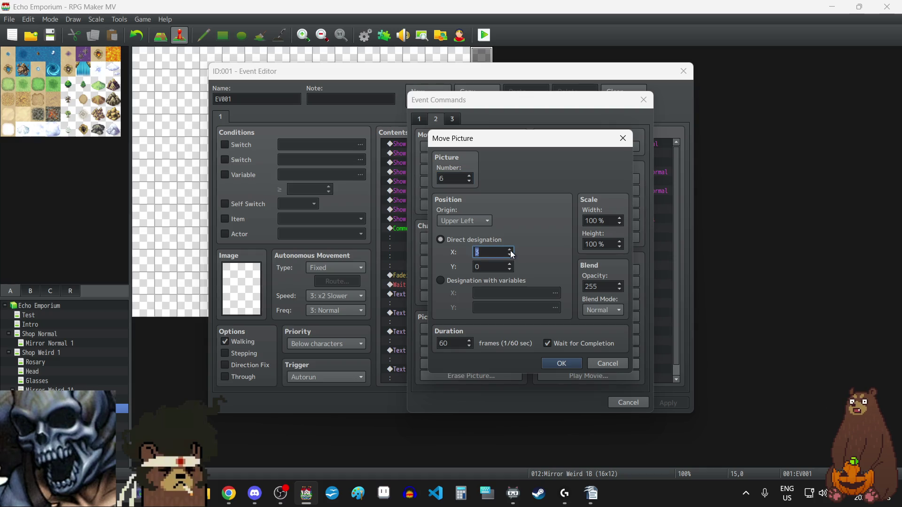
pyautogui.click(511, 252)
pyautogui.click(511, 252)
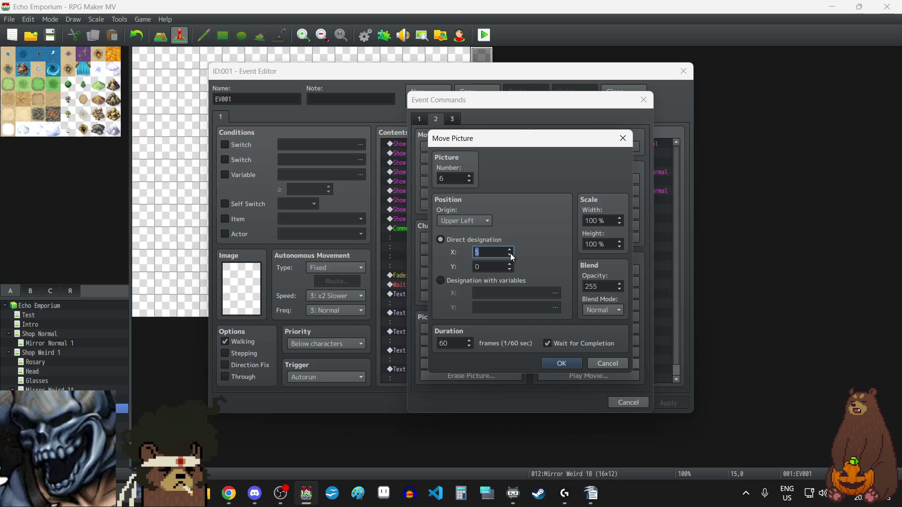
pyautogui.click(511, 251)
pyautogui.click(511, 252)
pyautogui.click(511, 252)
pyautogui.click(511, 251)
pyautogui.click(511, 251)
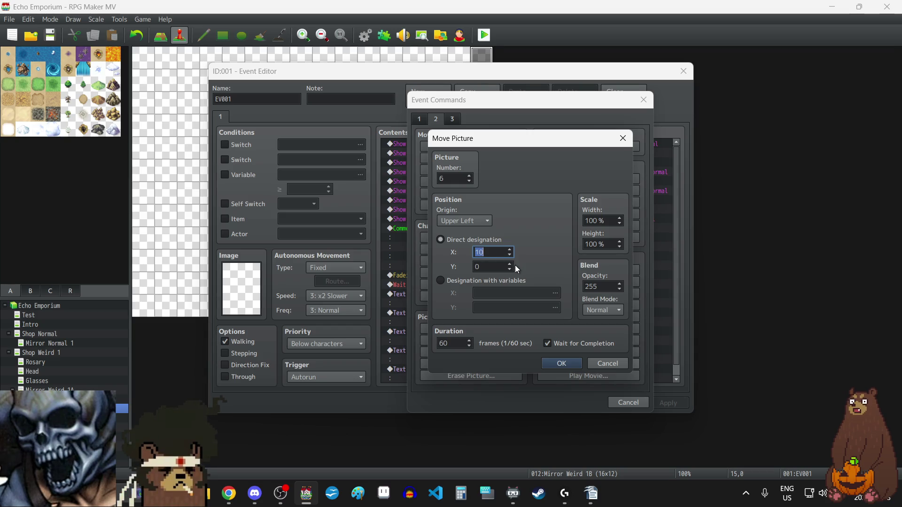
pyautogui.click(511, 270)
pyautogui.click(511, 269)
pyautogui.click(512, 270)
pyautogui.click(511, 270)
pyautogui.click(511, 269)
pyautogui.click(511, 270)
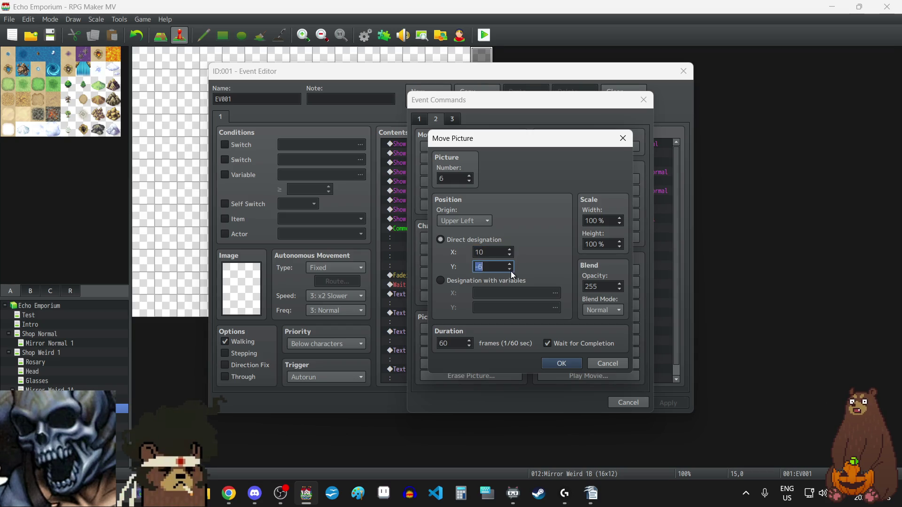
pyautogui.click(511, 270)
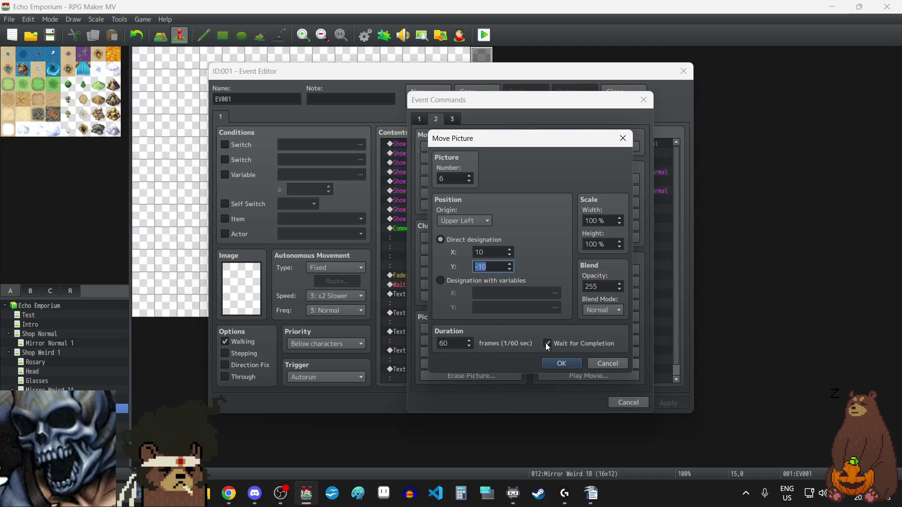
pyautogui.doubleClick(458, 344)
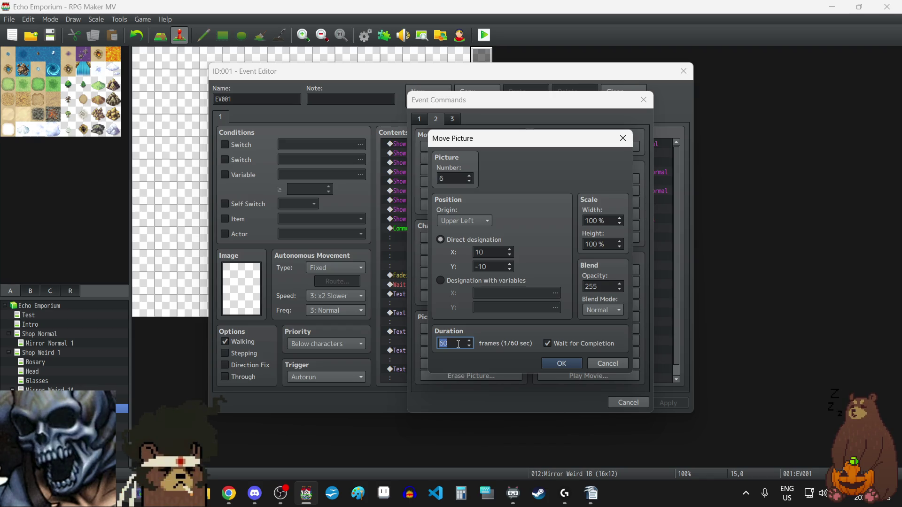
pyautogui.write('18')
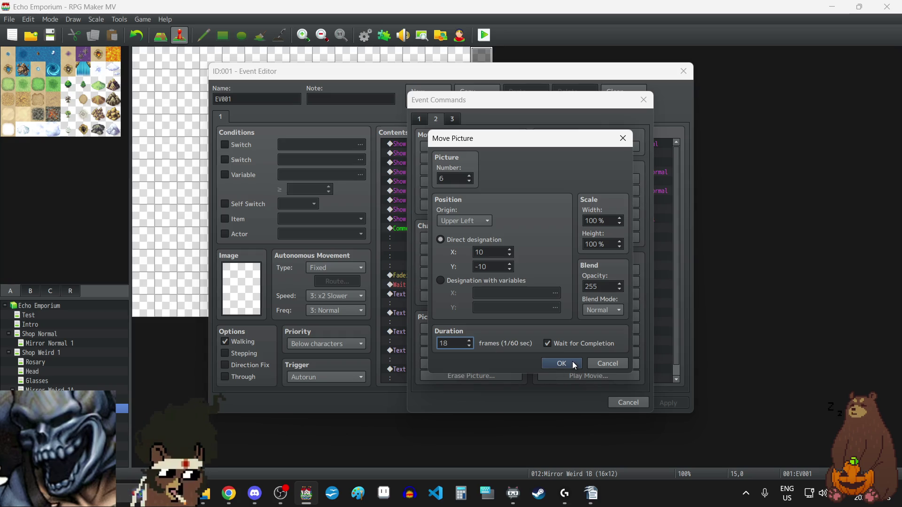
pyautogui.click(573, 361)
pyautogui.scroll(-1, 572, 328)
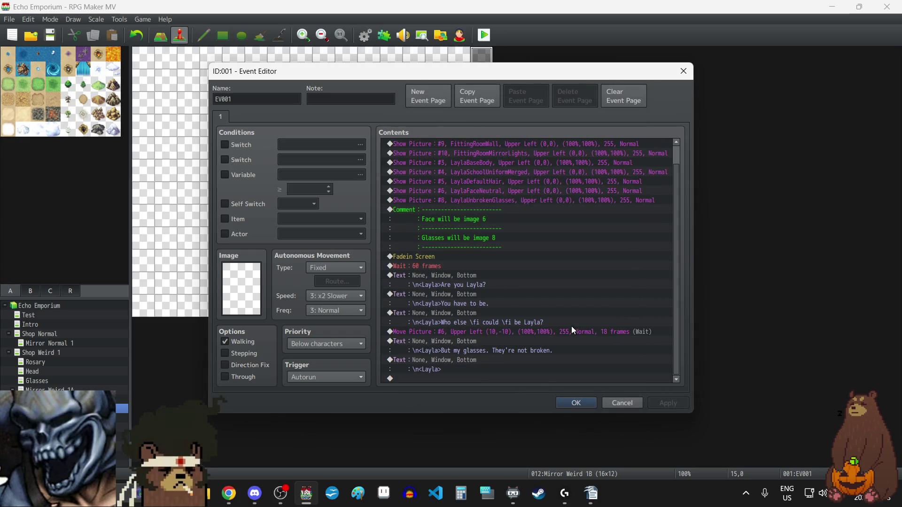
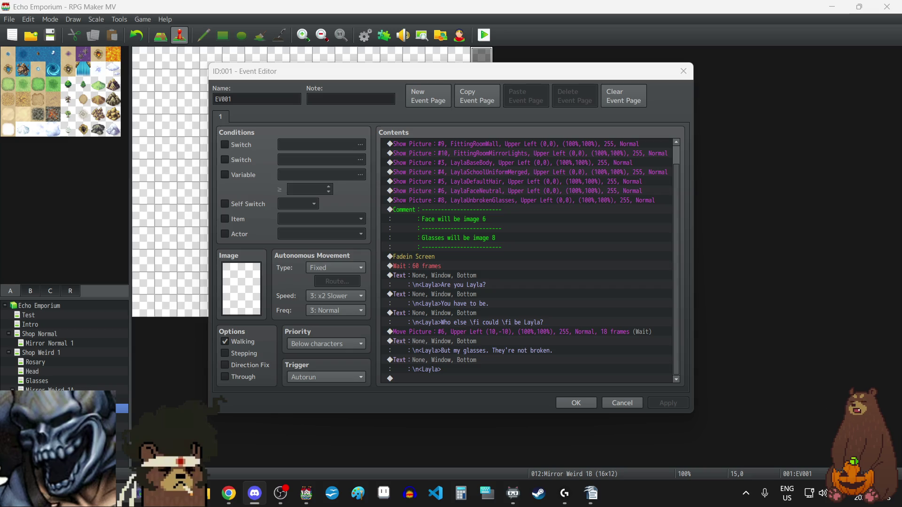
# Duplicate the Move Picture #6 command and turn off Wait for Completion on the original
pyautogui.hotkey('alt', 'Tab')
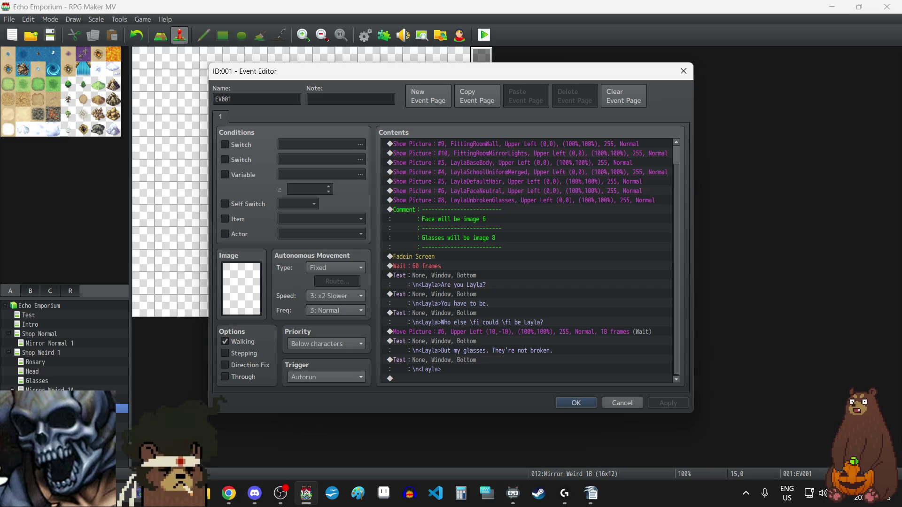
pyautogui.hotkey('alt', 'Tab')
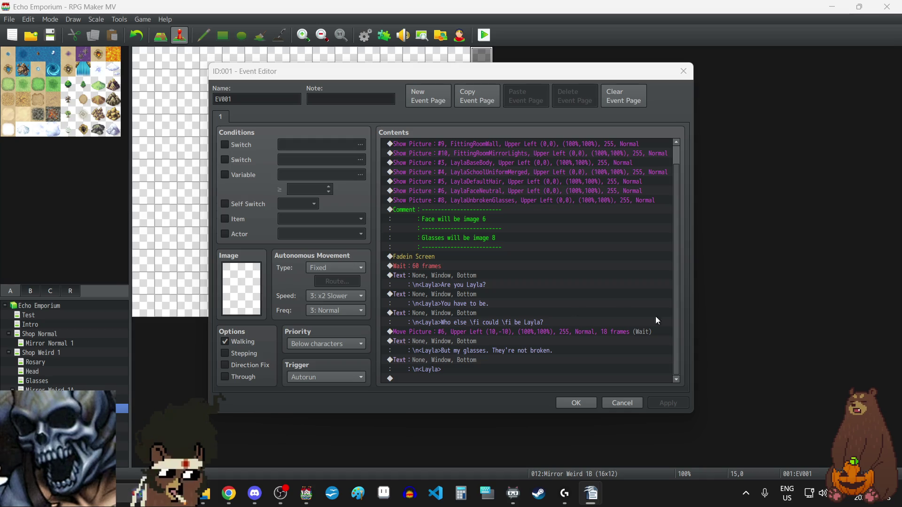
pyautogui.click(520, 331)
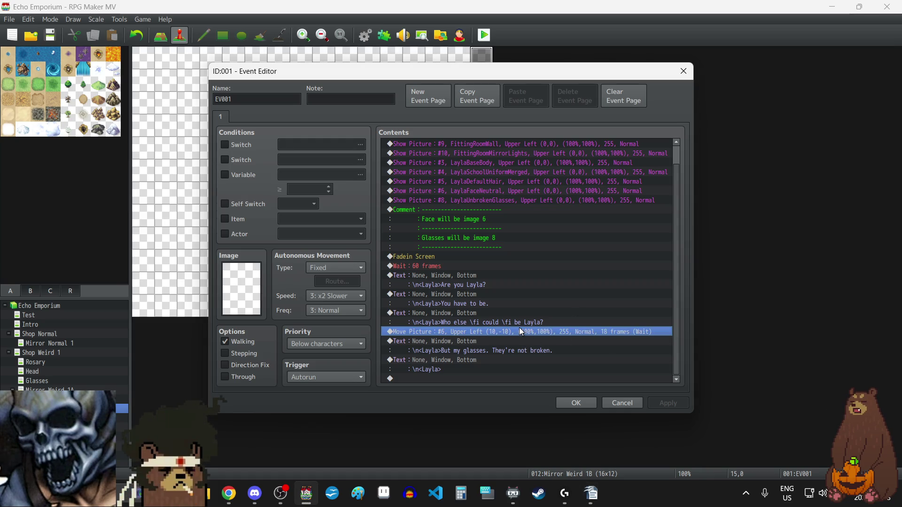
pyautogui.hotkey('ctrl', 'c')
pyautogui.hotkey('ctrl', 'v')
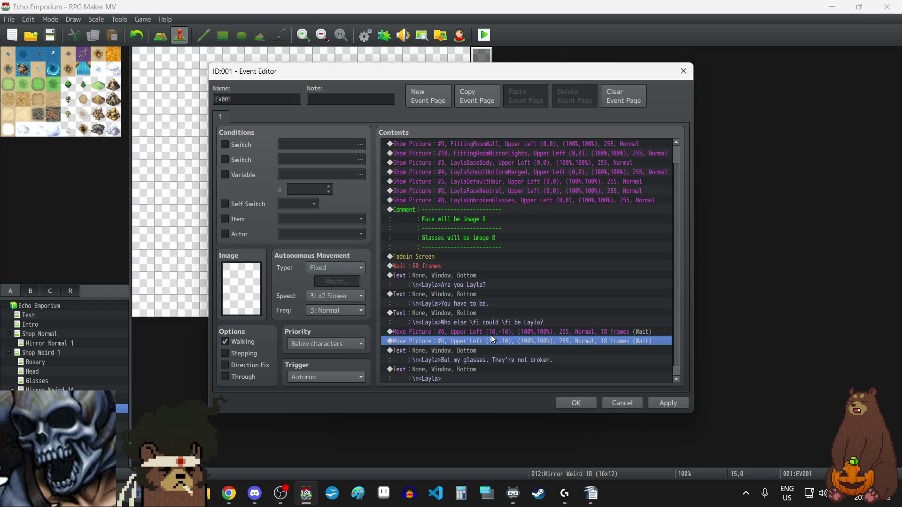
pyautogui.click(494, 334)
pyautogui.doubleClick(493, 333)
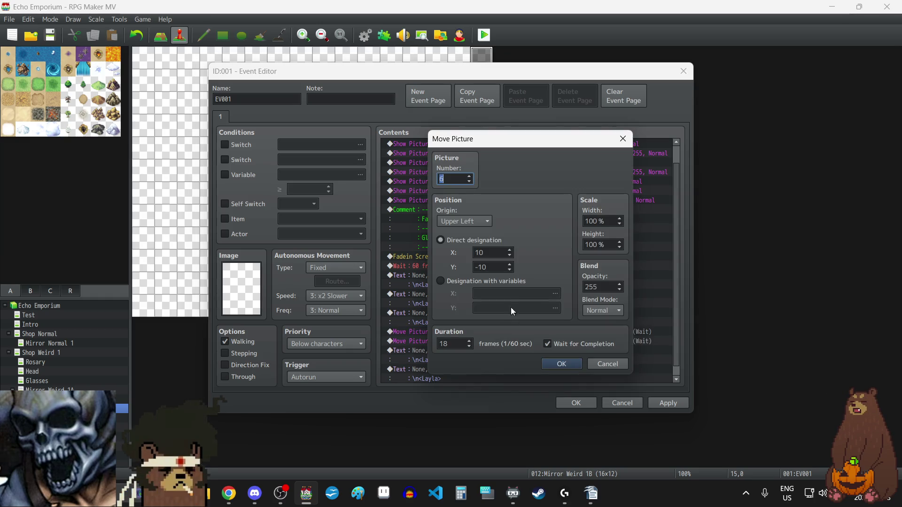
pyautogui.click(548, 345)
pyautogui.click(554, 365)
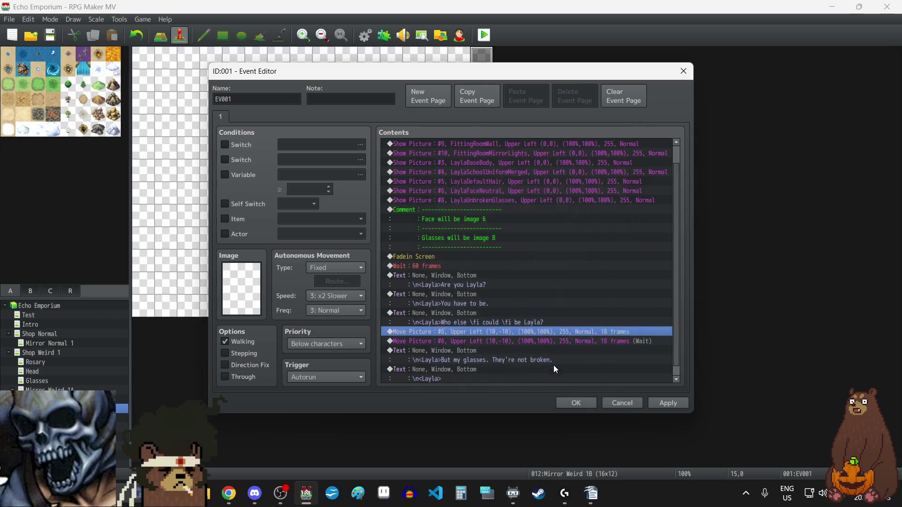
# Set the duplicated move to picture #8 at X -10, Y 10 and apply
pyautogui.doubleClick(483, 340)
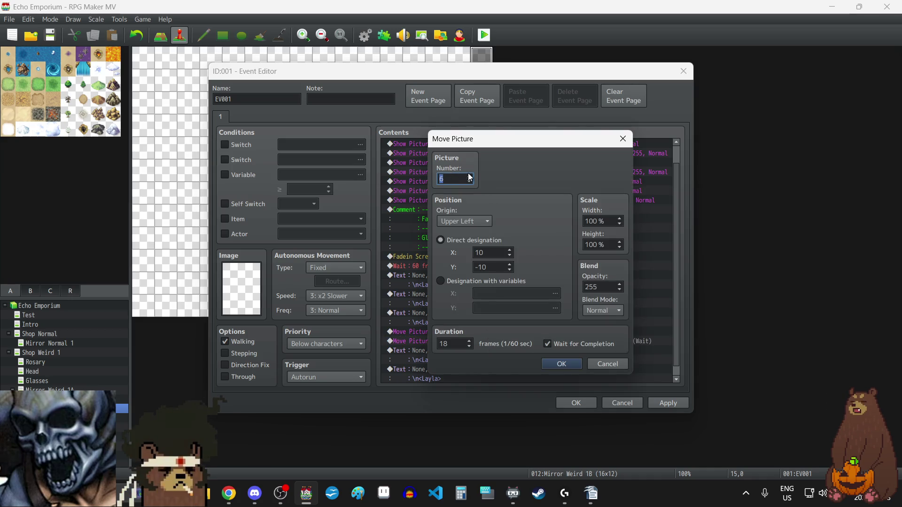
pyautogui.doubleClick(493, 253)
pyautogui.write('-10')
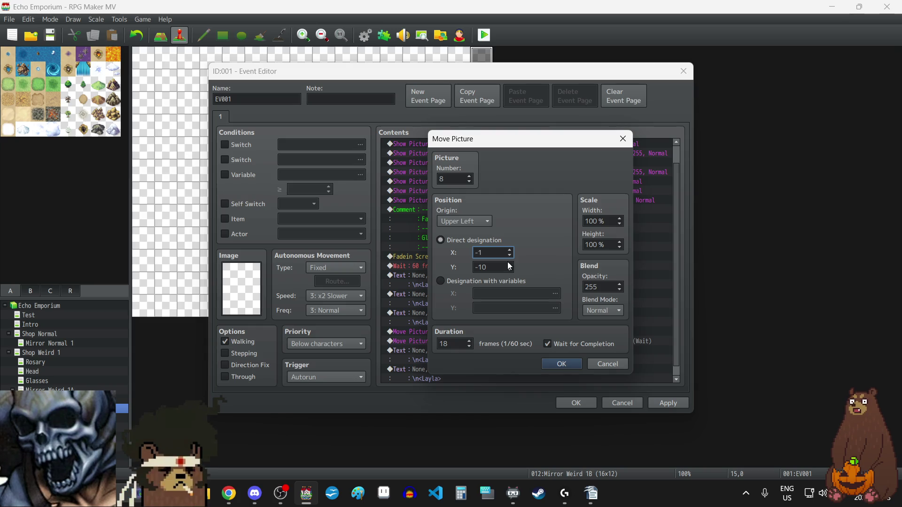
pyautogui.doubleClick(500, 266)
pyautogui.write('10')
pyautogui.click(570, 365)
pyautogui.click(667, 402)
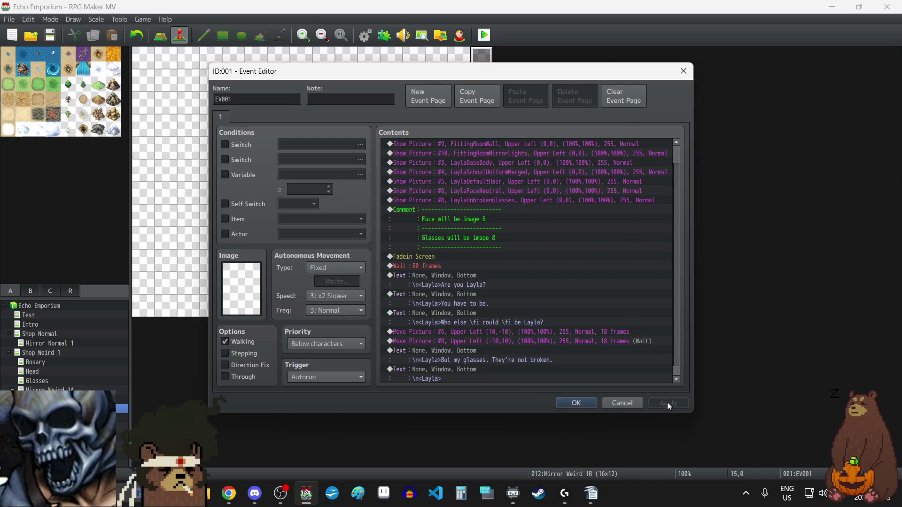
pyautogui.scroll(-1, 595, 299)
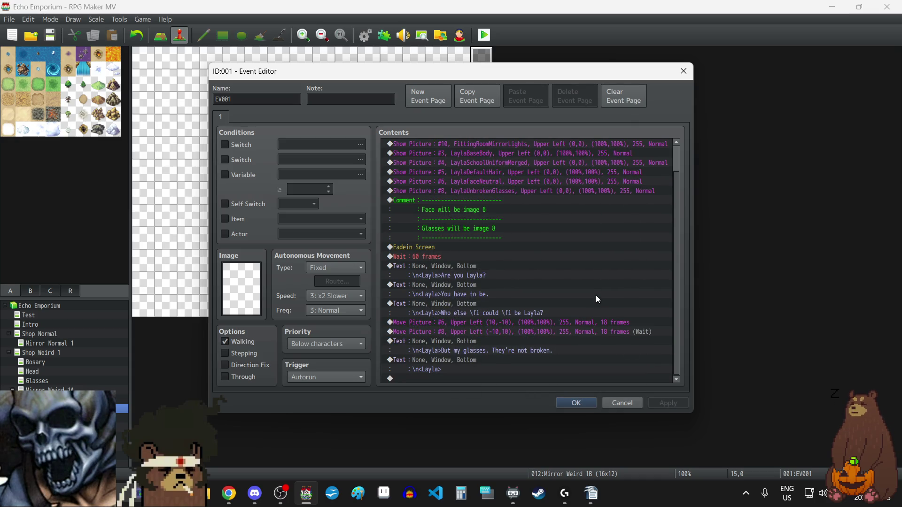
# Delete the empty final dialogue line from the event
pyautogui.click(477, 362)
pyautogui.press('Delete')
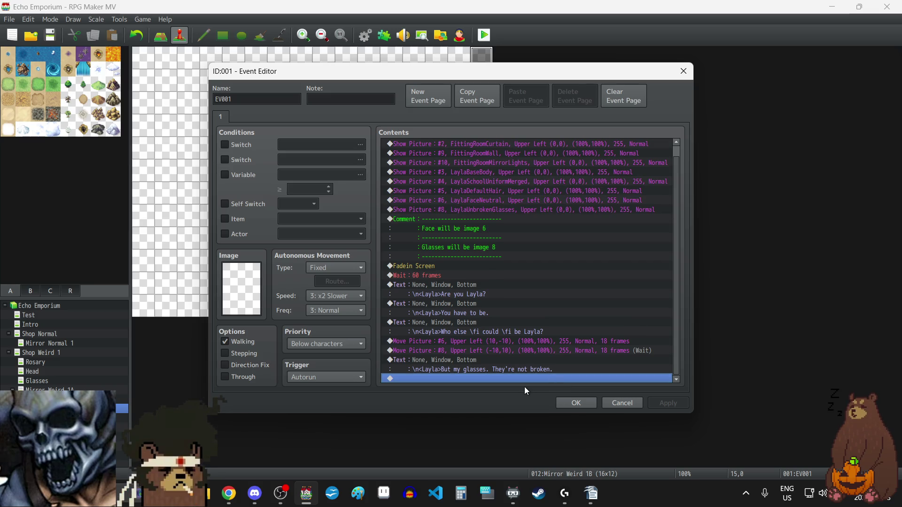
pyautogui.doubleClick(498, 378)
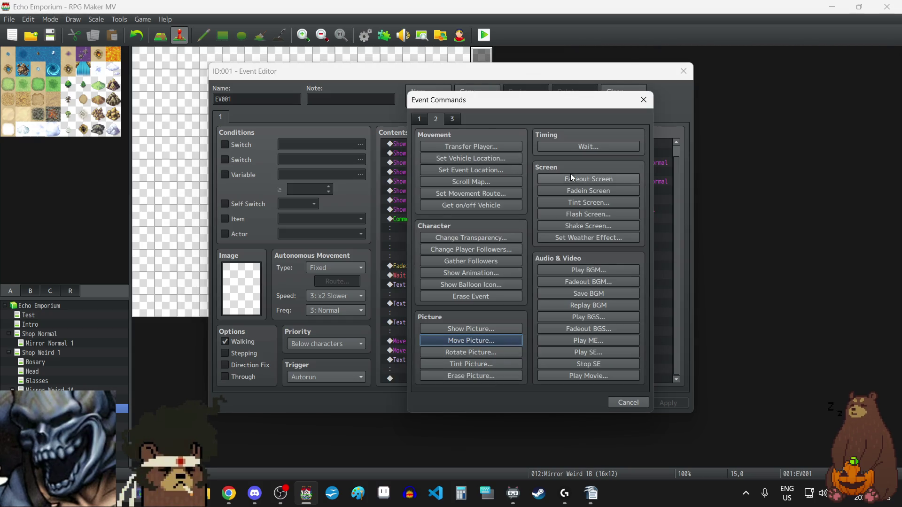
pyautogui.click(641, 101)
# Paste a copy of the 60-frame wait at the end and change it to 24 frames
pyautogui.click(430, 276)
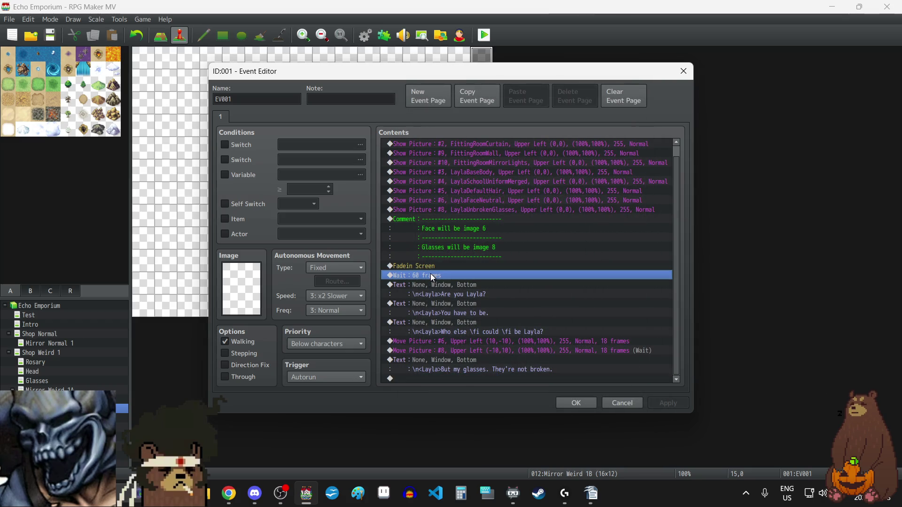
pyautogui.click(435, 379)
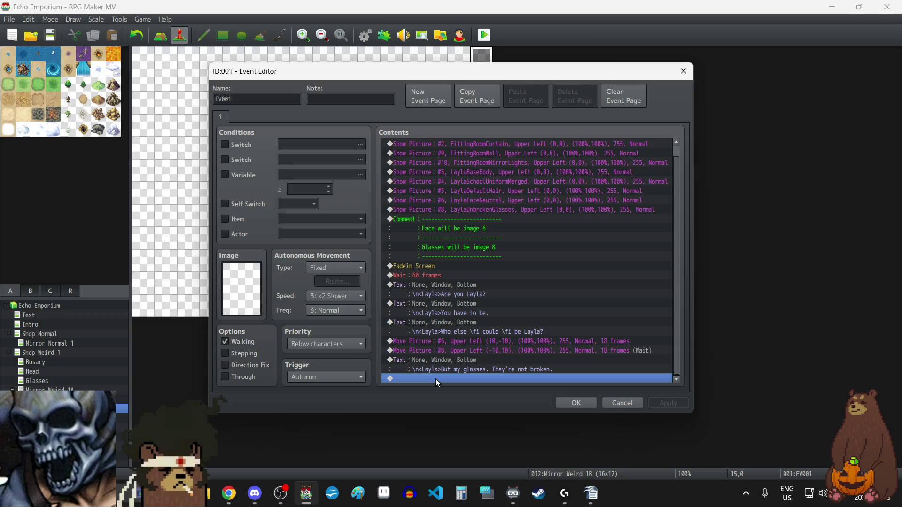
pyautogui.hotkey('ctrl', 'v')
pyautogui.doubleClick(433, 369)
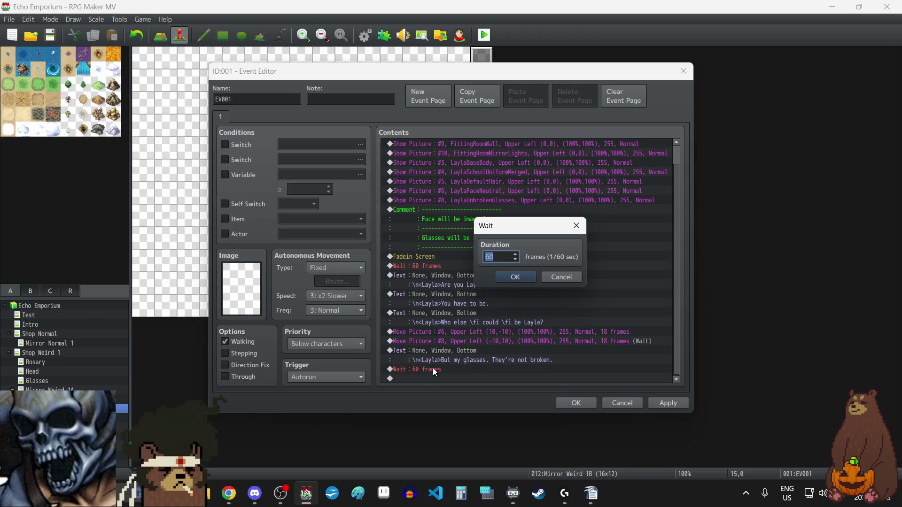
pyautogui.write('12')
pyautogui.press('BackSpace')
pyautogui.press('BackSpace')
pyautogui.write('24')
pyautogui.click(528, 277)
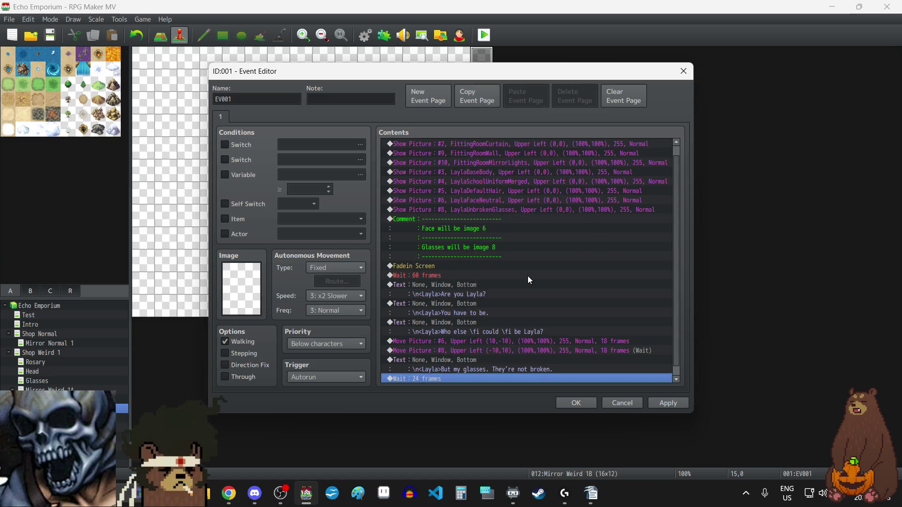
pyautogui.scroll(-1, 518, 311)
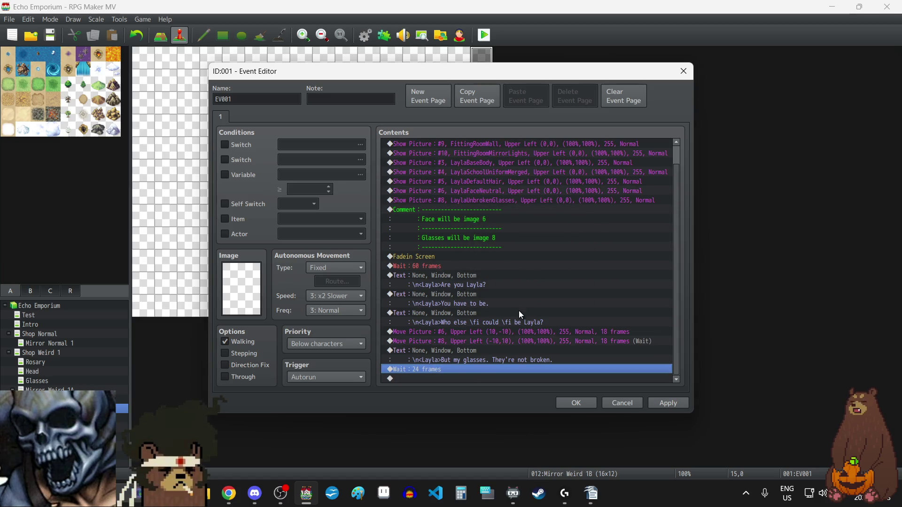
pyautogui.doubleClick(459, 377)
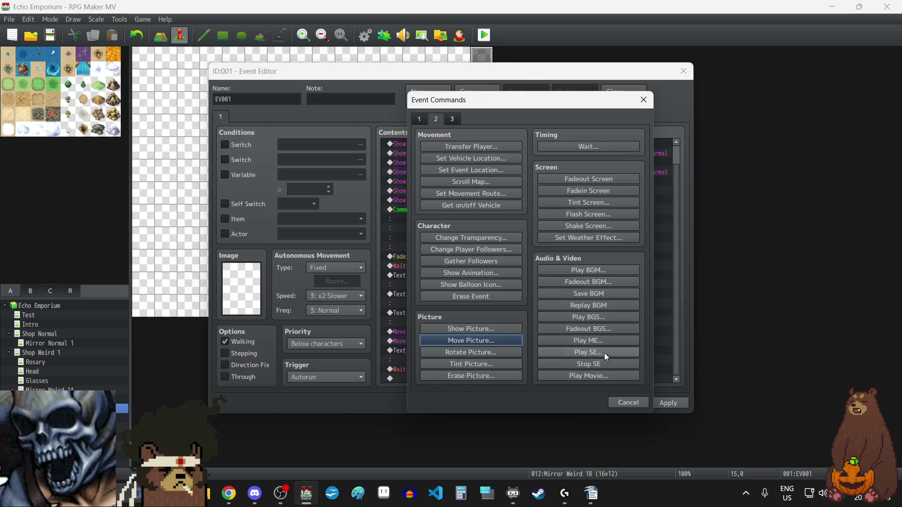
# Add a Play SE of SFX_GLASS_CRACK at 25% volume after the 24-frame wait
pyautogui.click(590, 354)
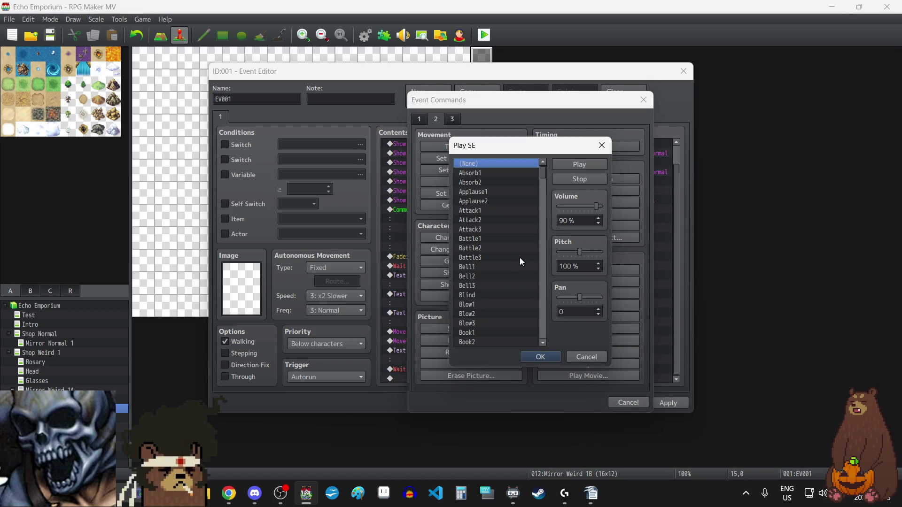
pyautogui.scroll(-20, 508, 261)
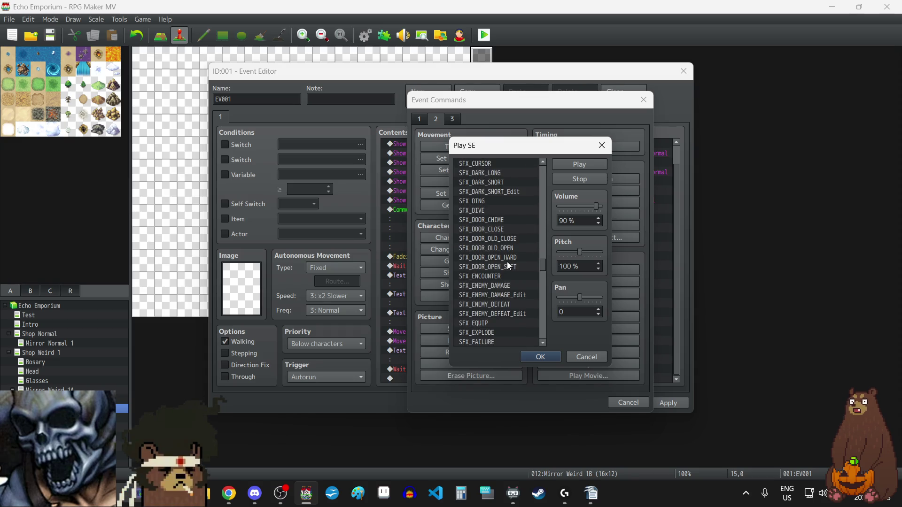
pyautogui.scroll(-3, 507, 261)
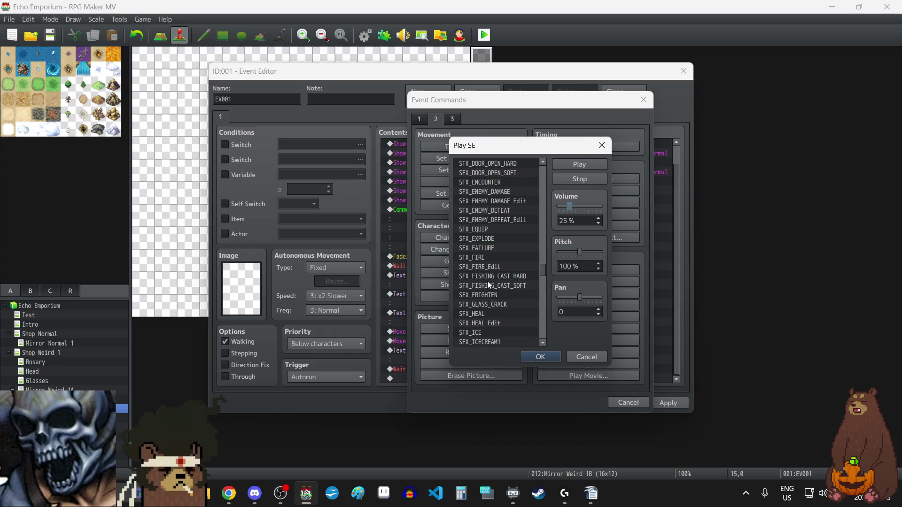
pyautogui.scroll(-5, 500, 256)
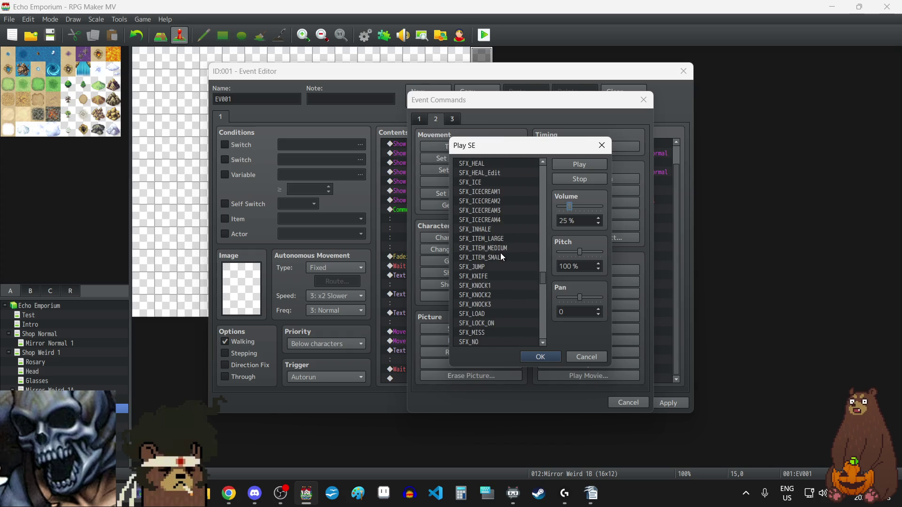
pyautogui.scroll(6, 500, 253)
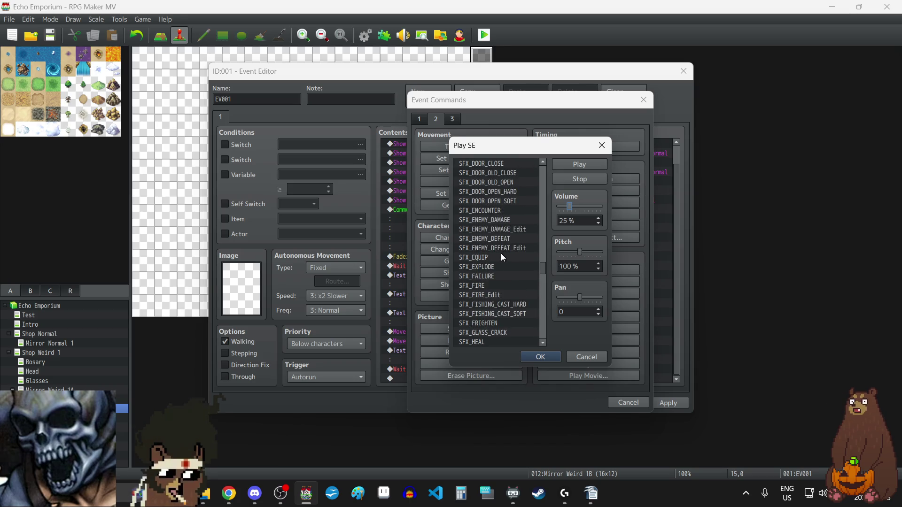
pyautogui.scroll(-1, 500, 253)
pyautogui.click(483, 295)
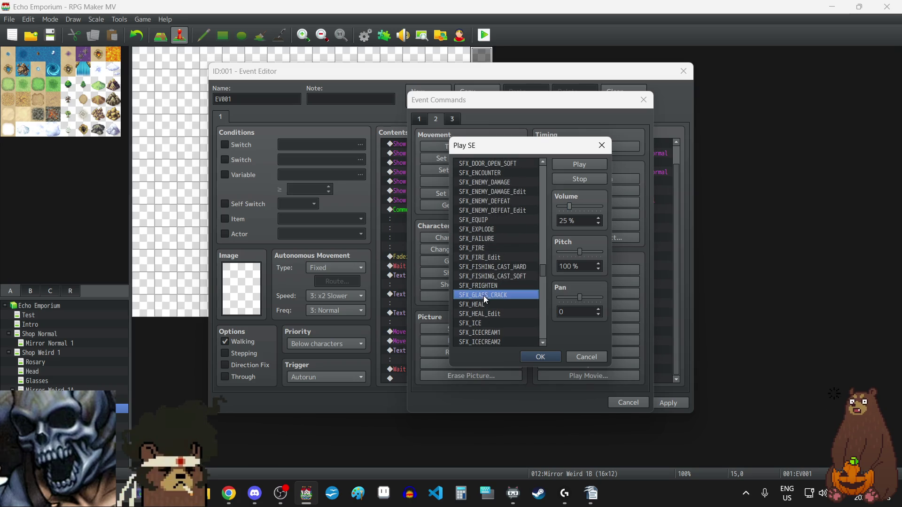
pyautogui.click(540, 357)
pyautogui.click(675, 405)
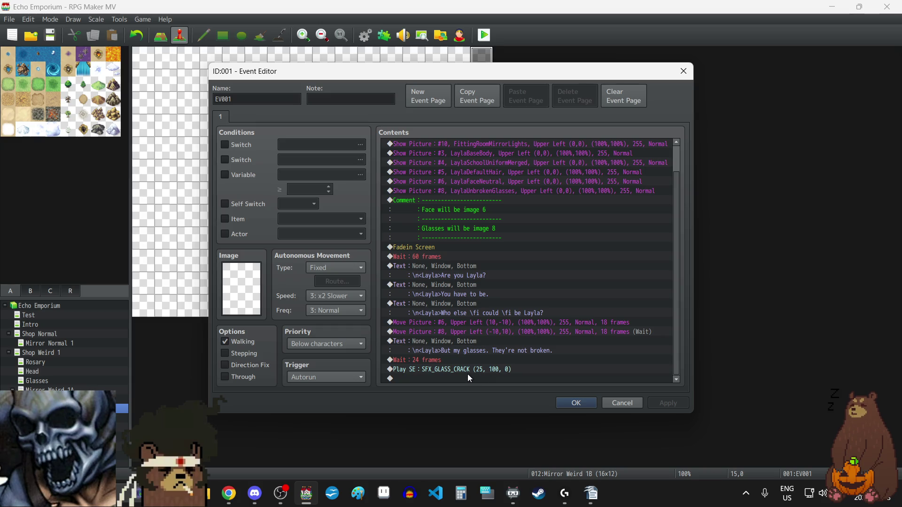
pyautogui.scroll(1, 470, 338)
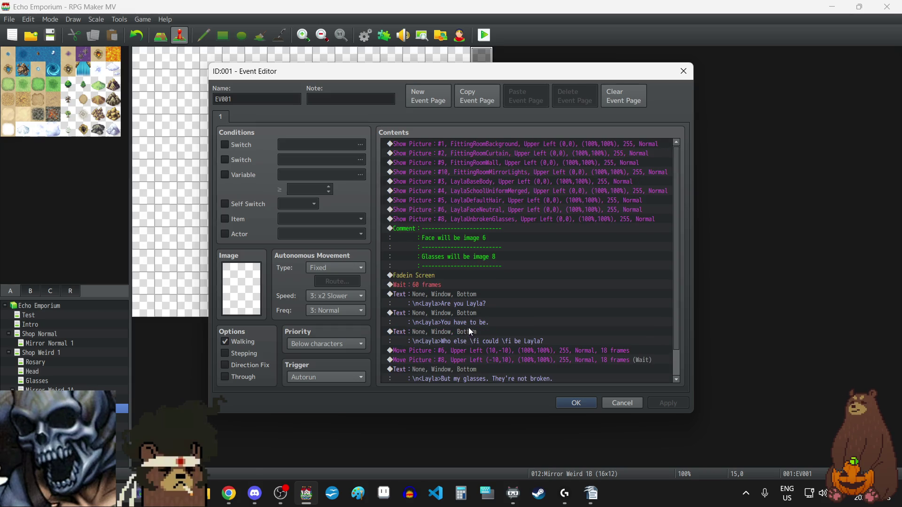
# Paste a copy of the Show Picture #8 command at the end, positioned at X -10, Y 10
pyautogui.click(461, 219)
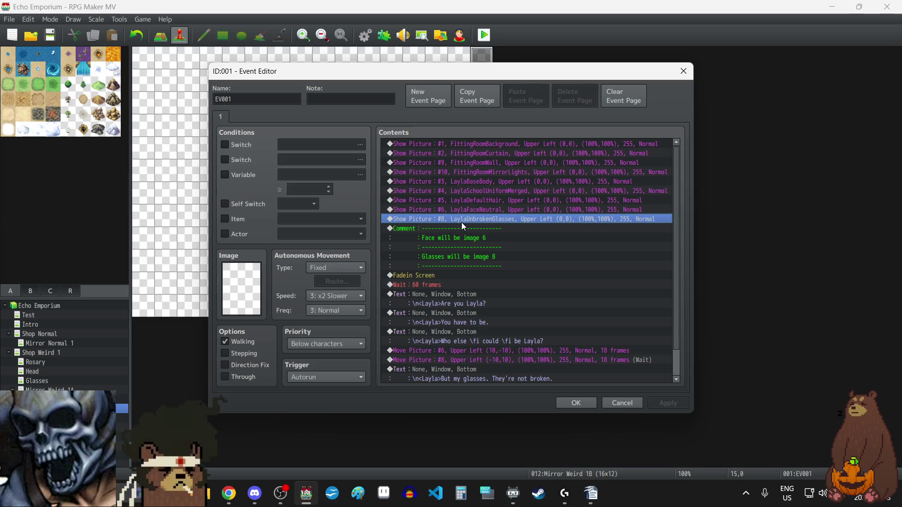
pyautogui.scroll(-1, 472, 286)
pyautogui.click(466, 378)
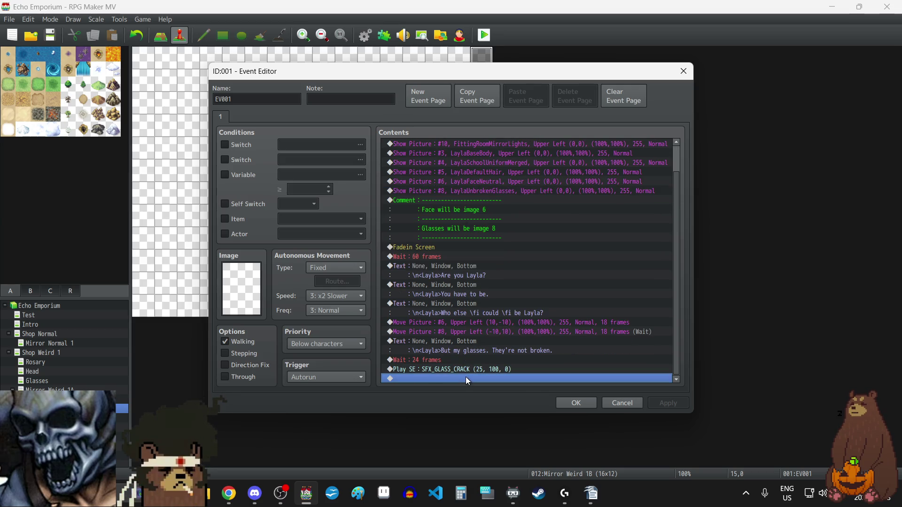
pyautogui.hotkey('ctrl', 'v')
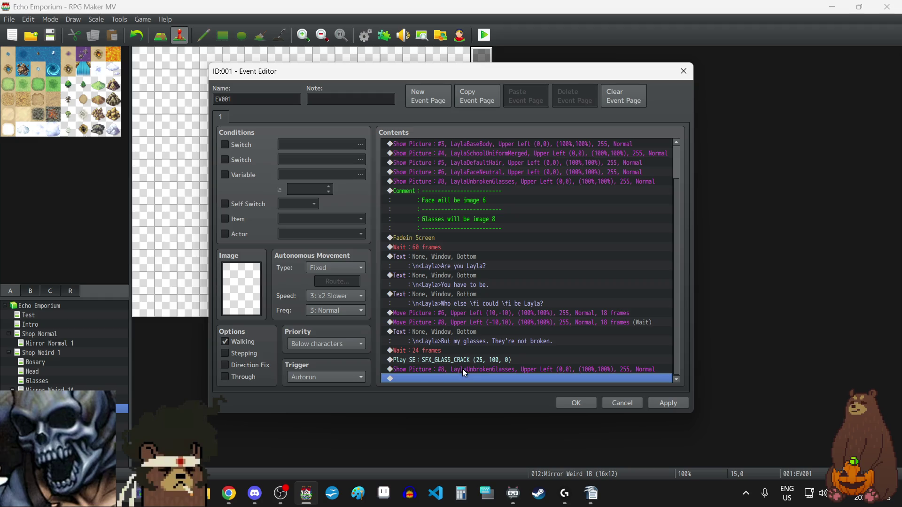
pyautogui.click(463, 369)
pyautogui.doubleClick(462, 369)
pyautogui.click(497, 273)
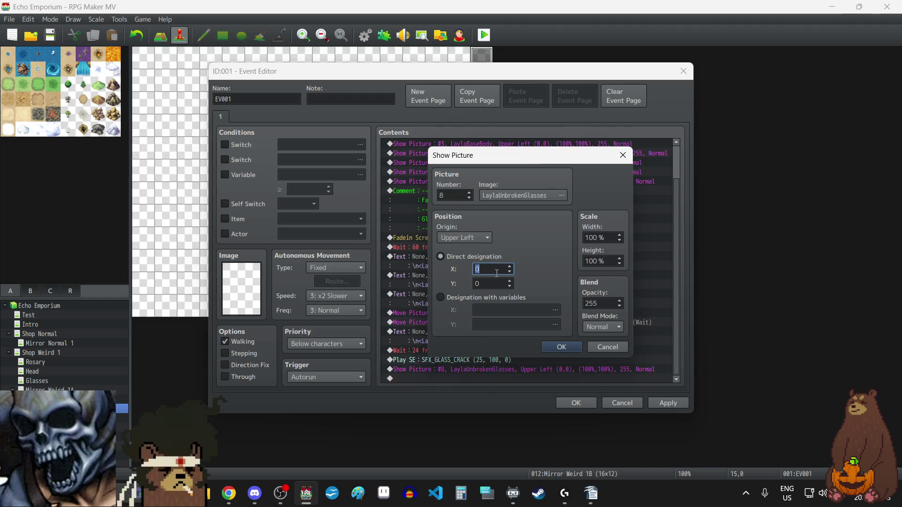
pyautogui.write('-10')
pyautogui.press('Tab')
pyautogui.write('10')
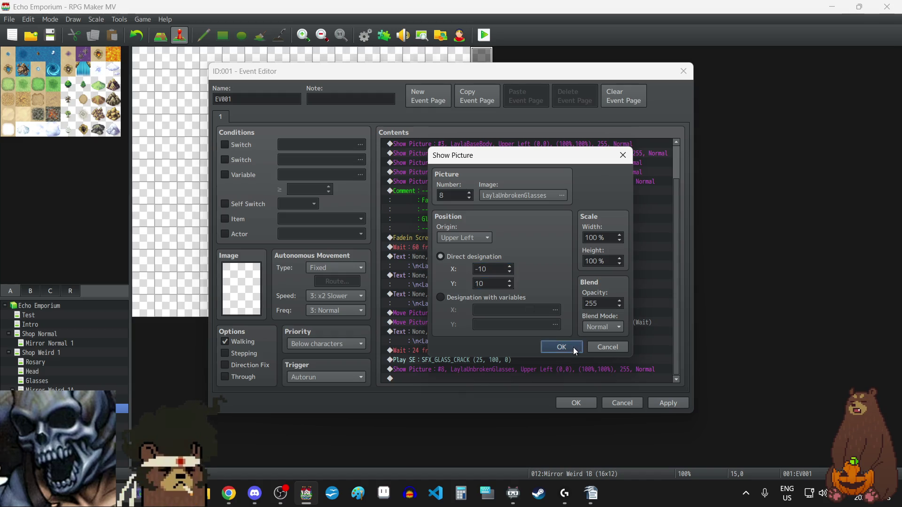
pyautogui.click(573, 348)
pyautogui.click(678, 401)
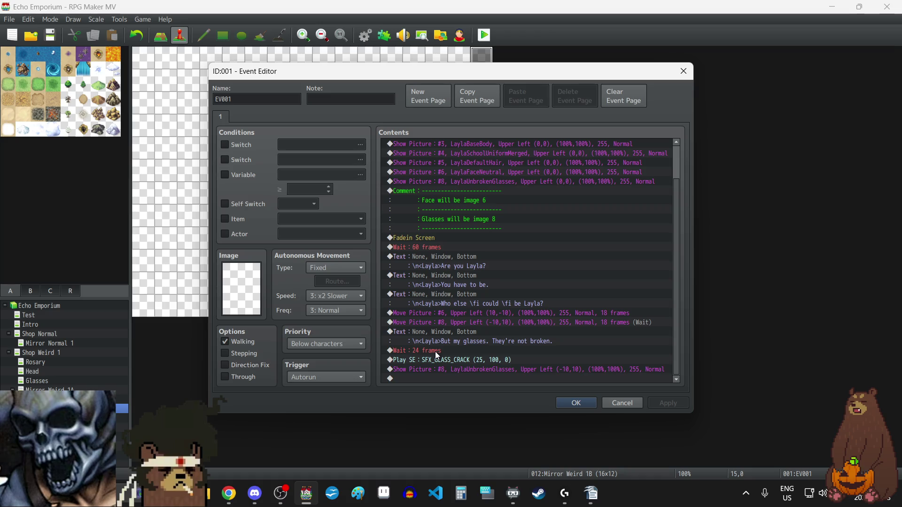
# Add a 24-frame wait after the re-shown picture #8
pyautogui.click(435, 352)
pyautogui.hotkey('ctrl', 'c')
pyautogui.click(436, 377)
pyautogui.hotkey('ctrl', 'v')
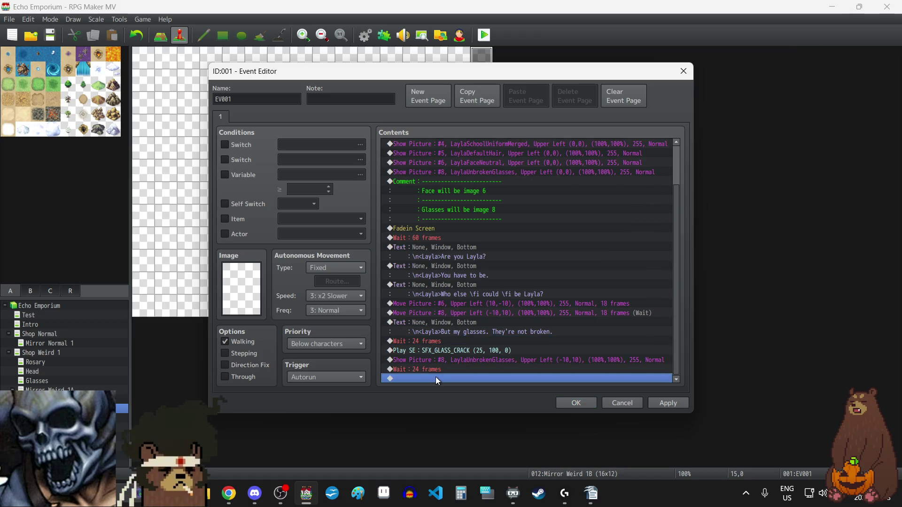
pyautogui.doubleClick(433, 370)
pyautogui.write('12')
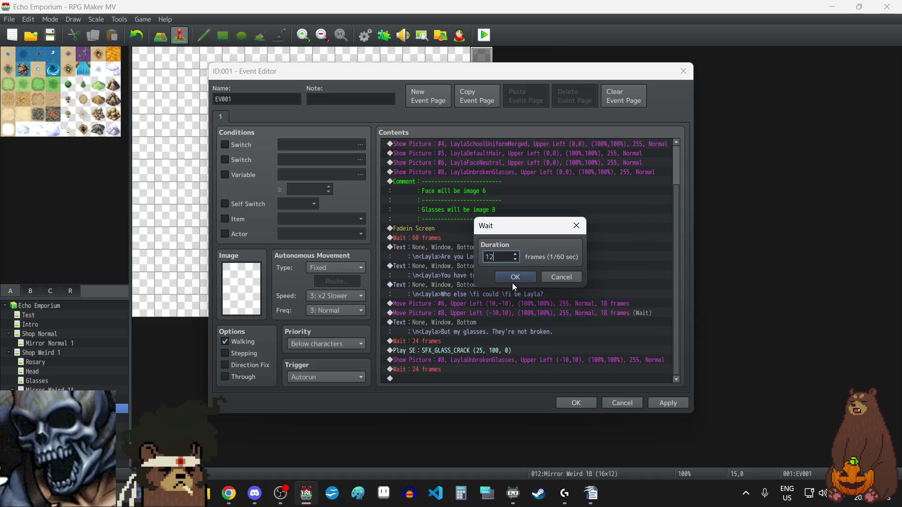
pyautogui.press('BackSpace')
pyautogui.press('BackSpace')
pyautogui.write('24')
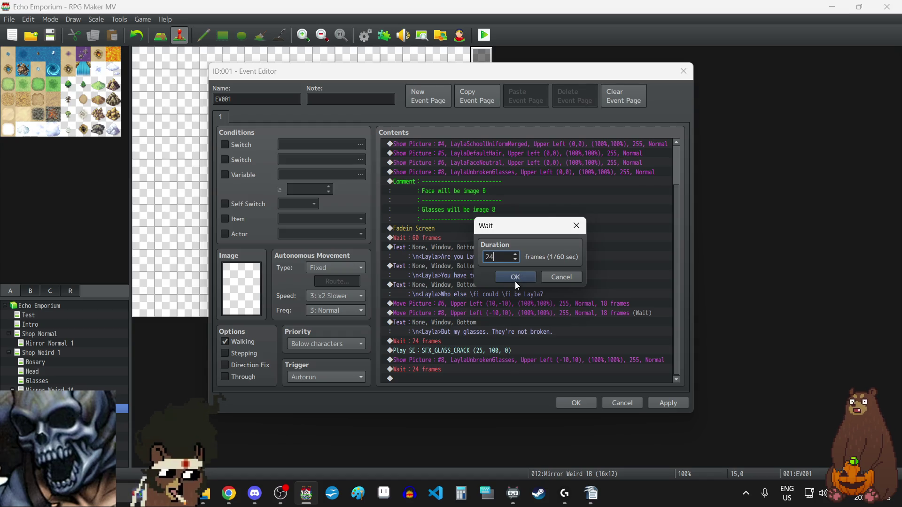
pyautogui.click(515, 278)
pyautogui.click(679, 405)
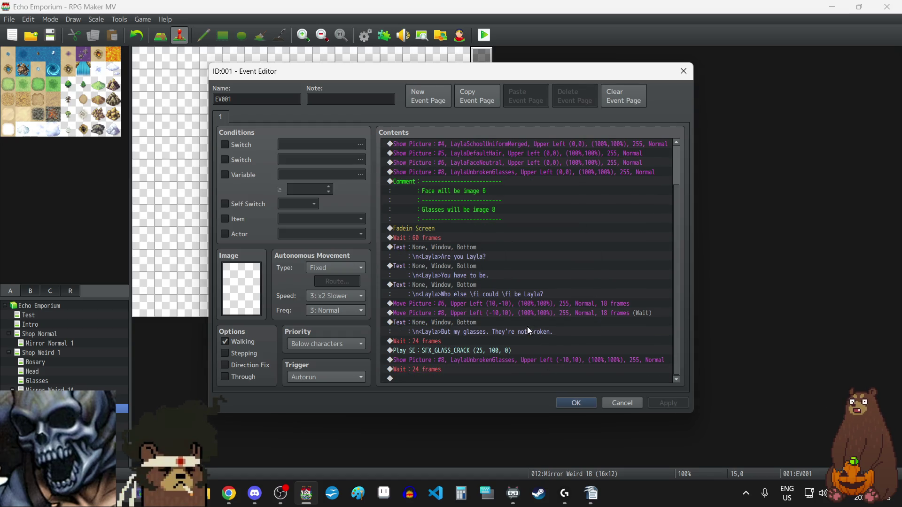
# Paste a copy of the "But my glasses. They're not broken." line at the end
pyautogui.click(439, 326)
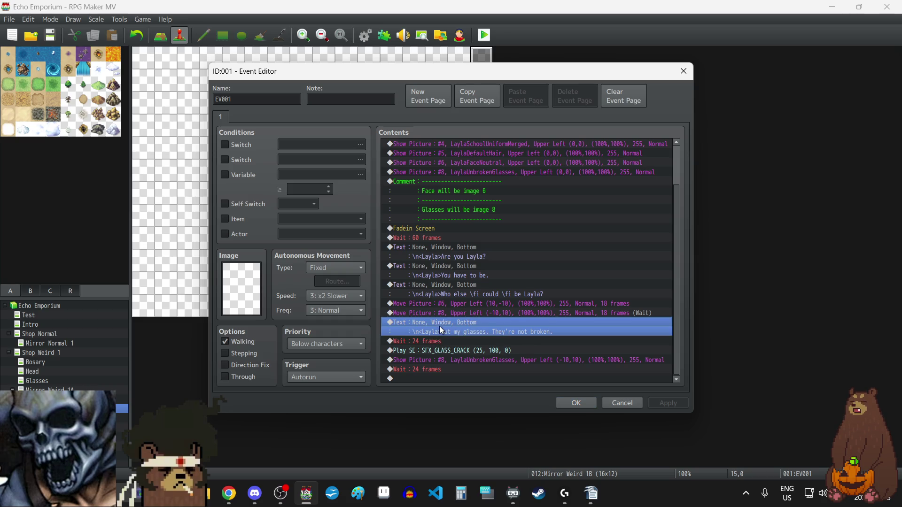
pyautogui.hotkey('ctrl', 'c')
pyautogui.click(441, 376)
pyautogui.hotkey('ctrl', 'v')
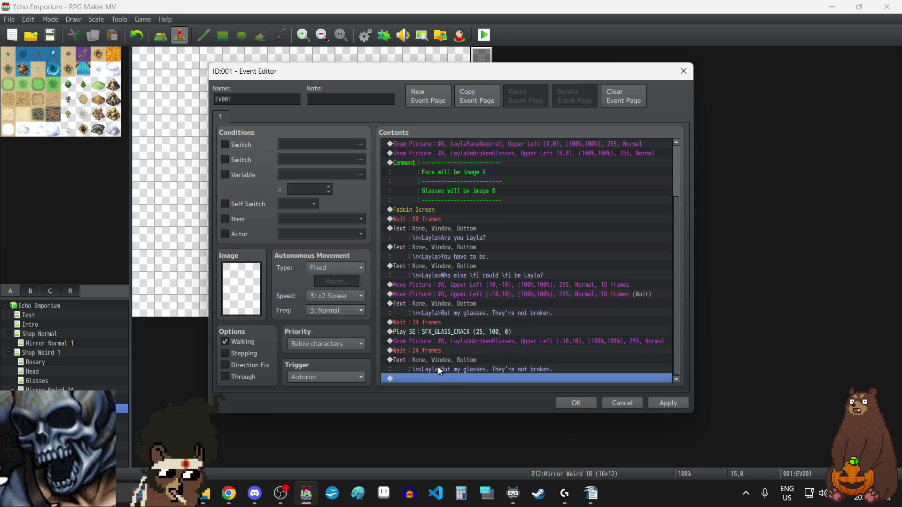
pyautogui.doubleClick(438, 361)
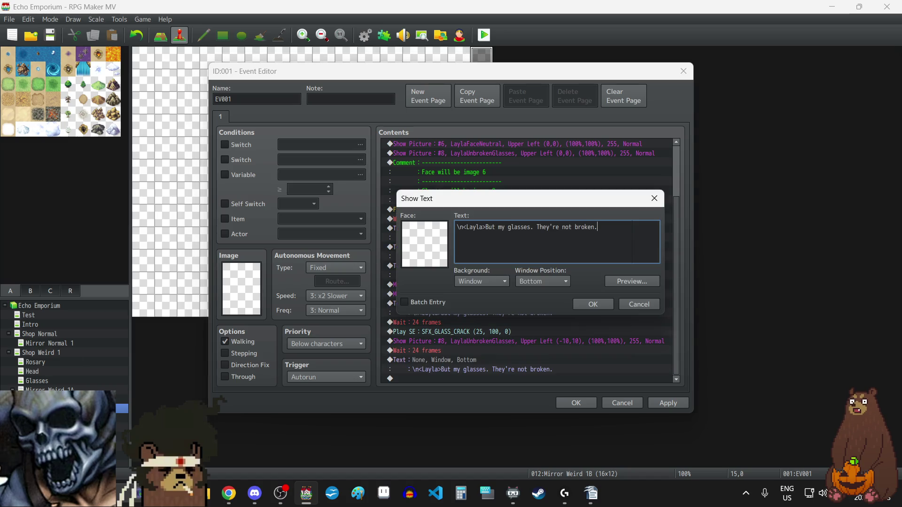
pyautogui.hotkey('alt', 'Tab')
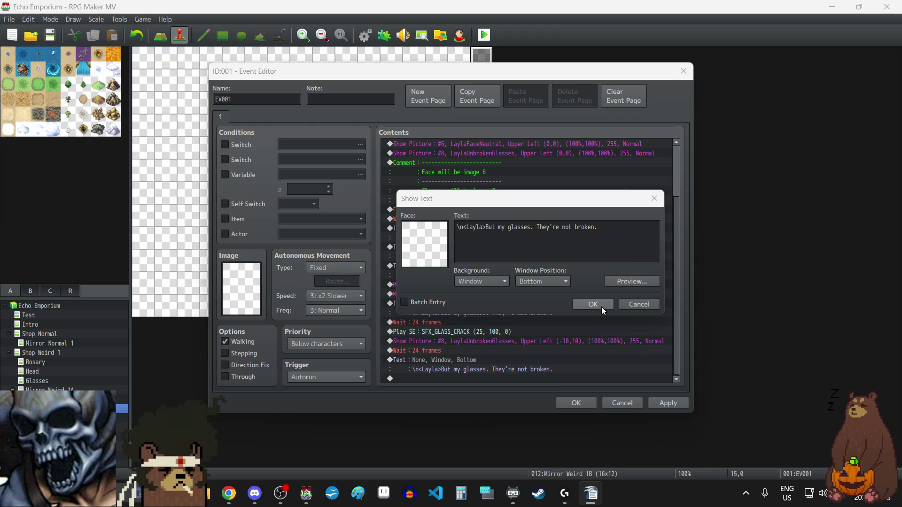
pyautogui.click(626, 305)
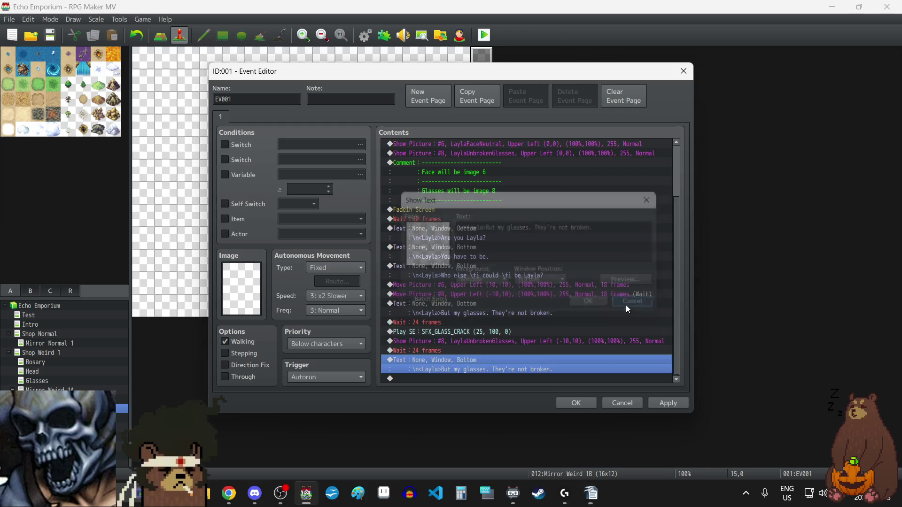
# Leave the 24-frame wait unchanged and select the picture #6 and #8 move commands
pyautogui.doubleClick(439, 350)
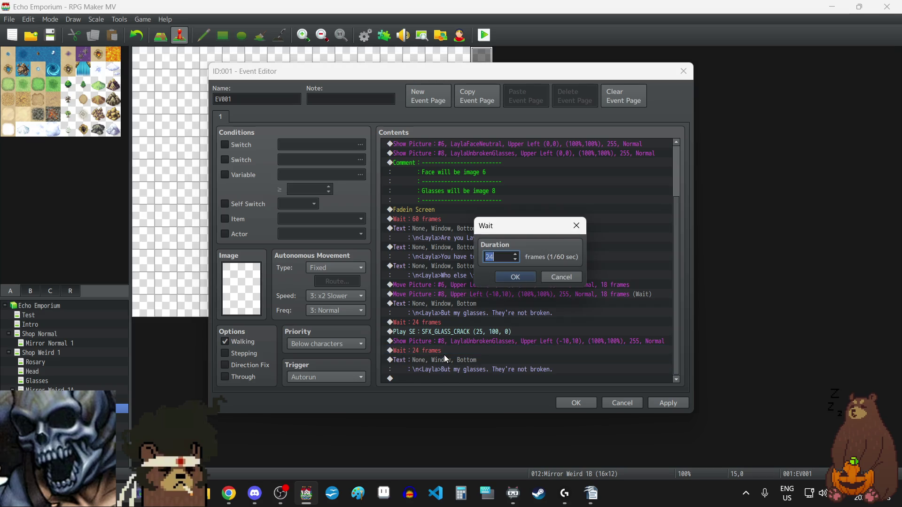
pyautogui.write('1')
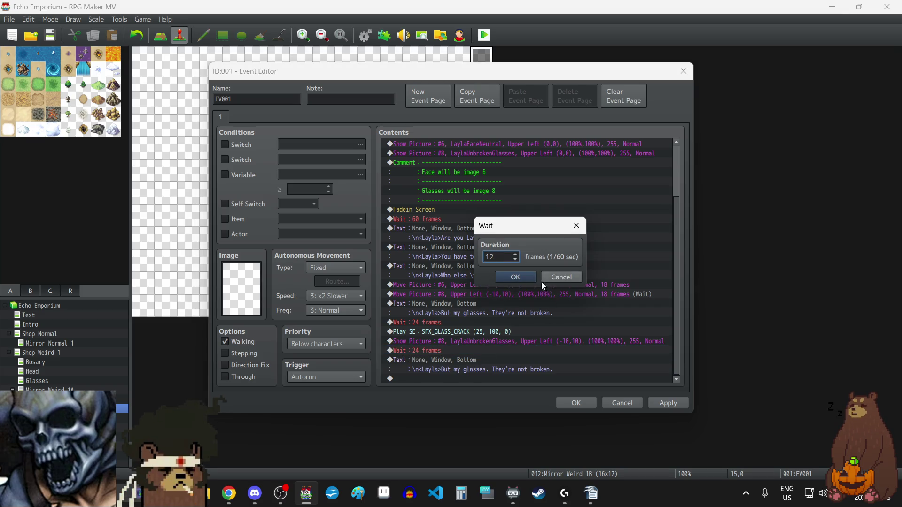
pyautogui.click(559, 278)
pyautogui.click(484, 284)
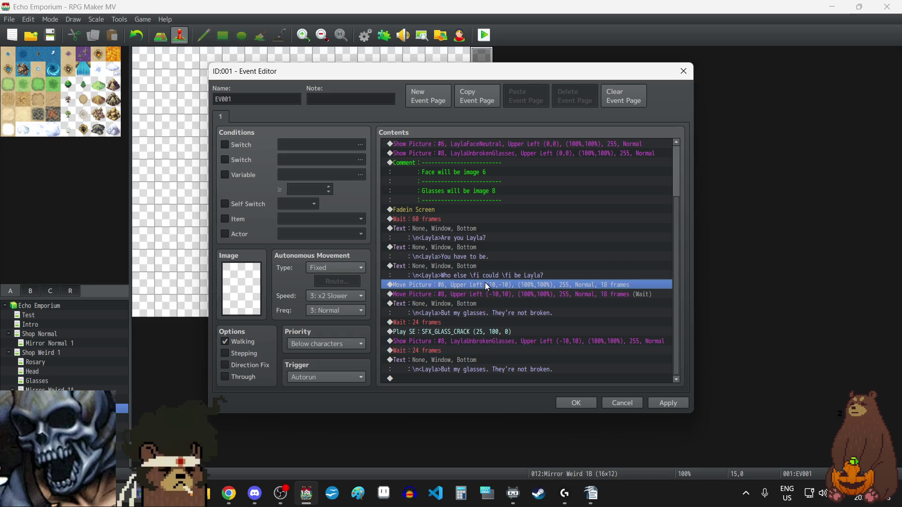
pyautogui.keyDown('shift'); pyautogui.click(559, 293); pyautogui.keyUp('shift')
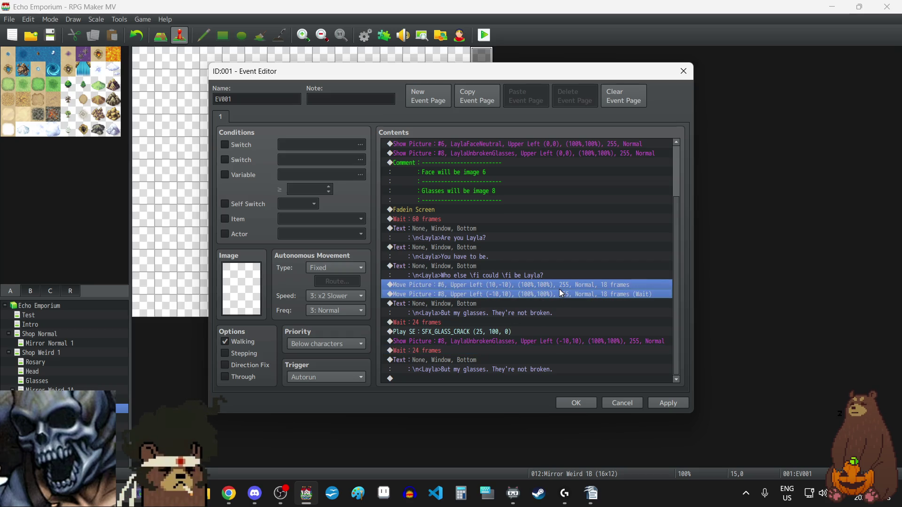
# Paste both picture moves before the last line and retarget picture #6 to (20,10)
pyautogui.hotkey('ctrl', 'c')
pyautogui.click(447, 360)
pyautogui.hotkey('ctrl', 'v')
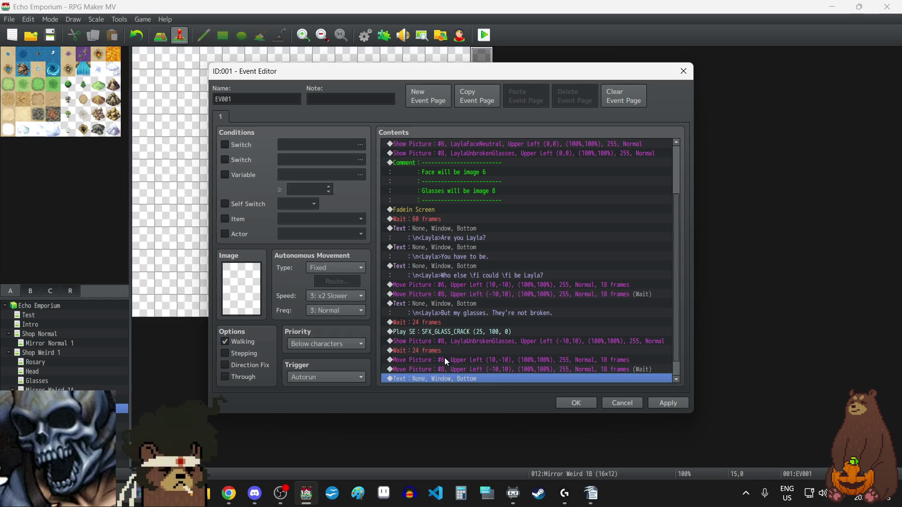
pyautogui.doubleClick(454, 360)
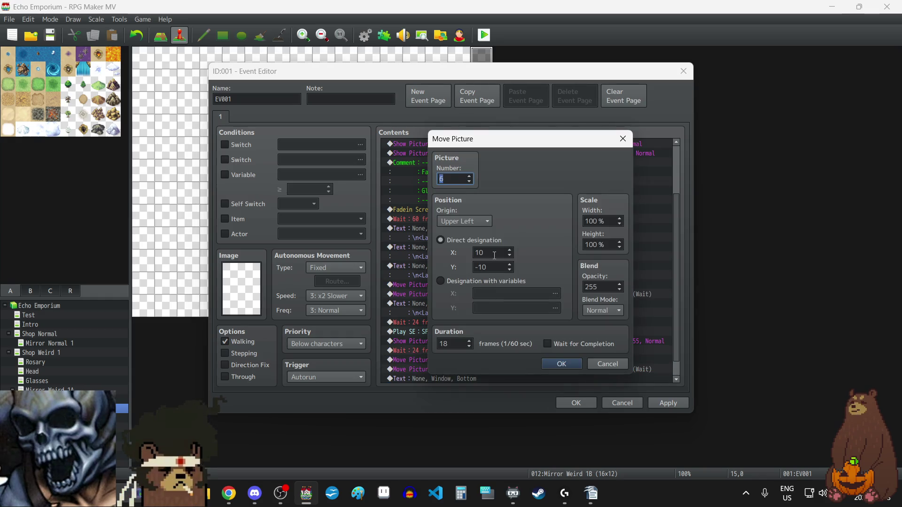
pyautogui.click(511, 258)
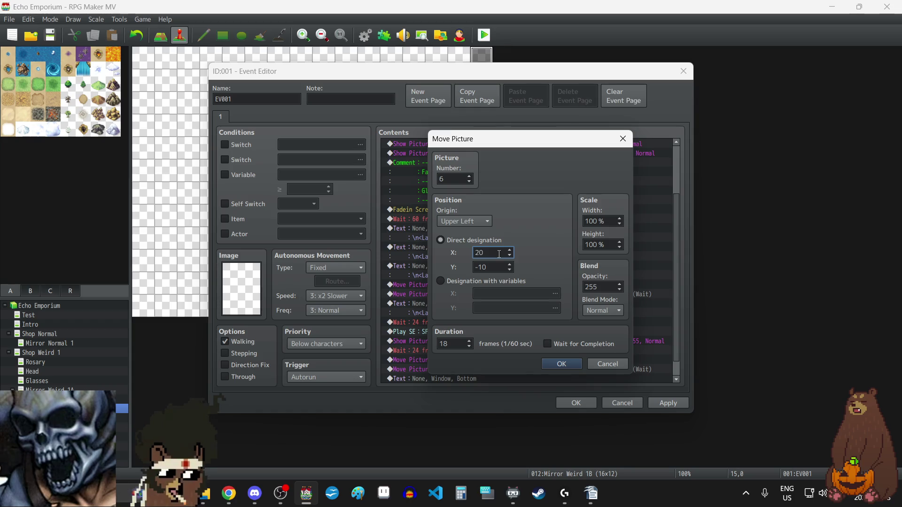
pyautogui.write('20')
pyautogui.press('Tab')
pyautogui.write('10')
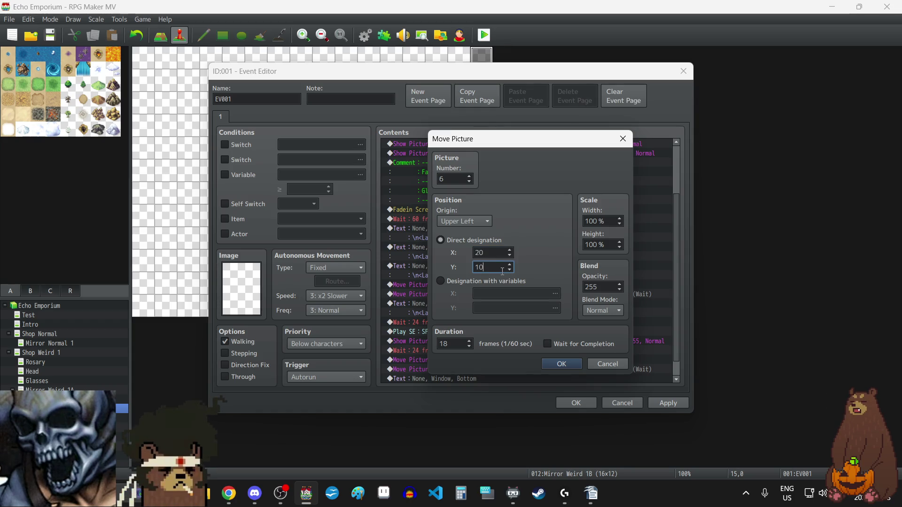
pyautogui.click(568, 365)
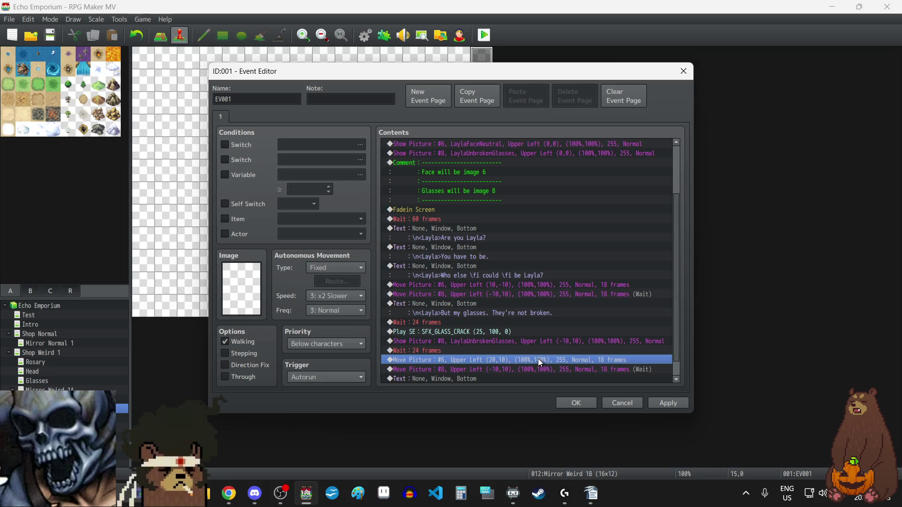
pyautogui.scroll(-1, 537, 358)
pyautogui.click(495, 352)
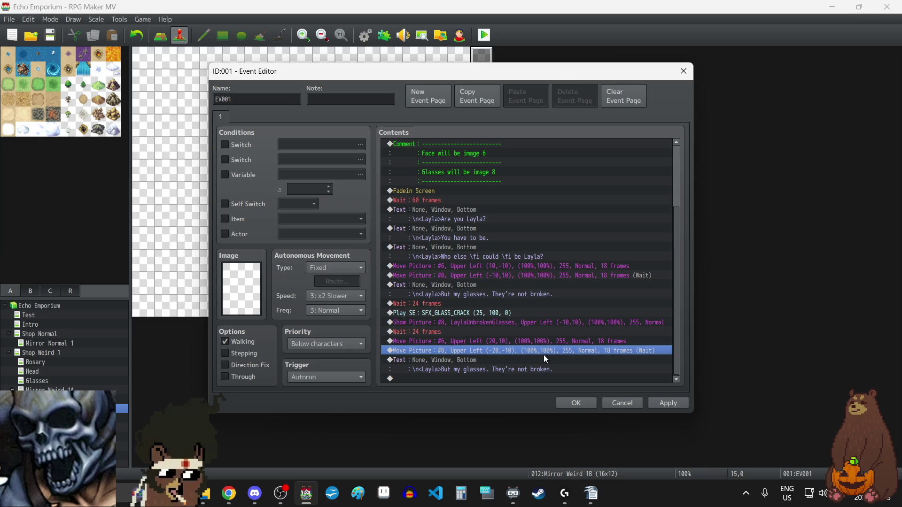
# Replace the final dialogue line's text with "That's better."
pyautogui.doubleClick(501, 360)
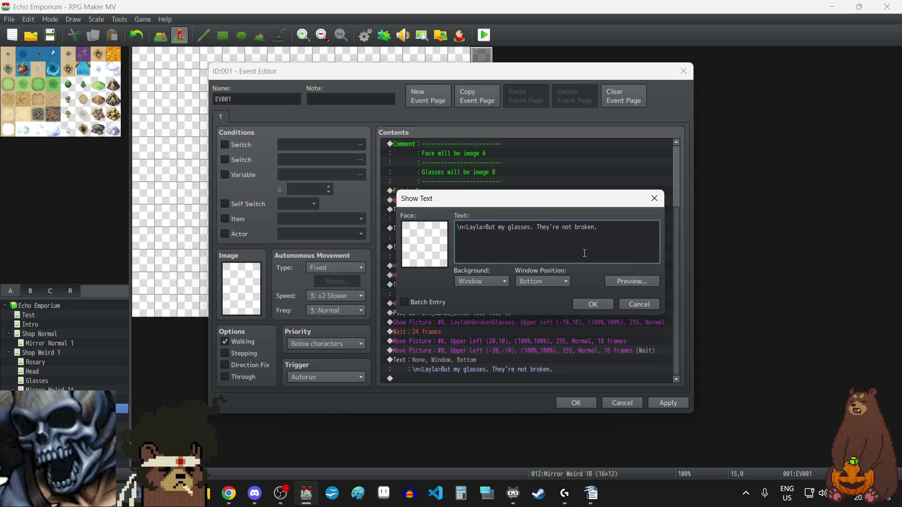
pyautogui.moveTo(494, 228); pyautogui.dragTo(624, 229)
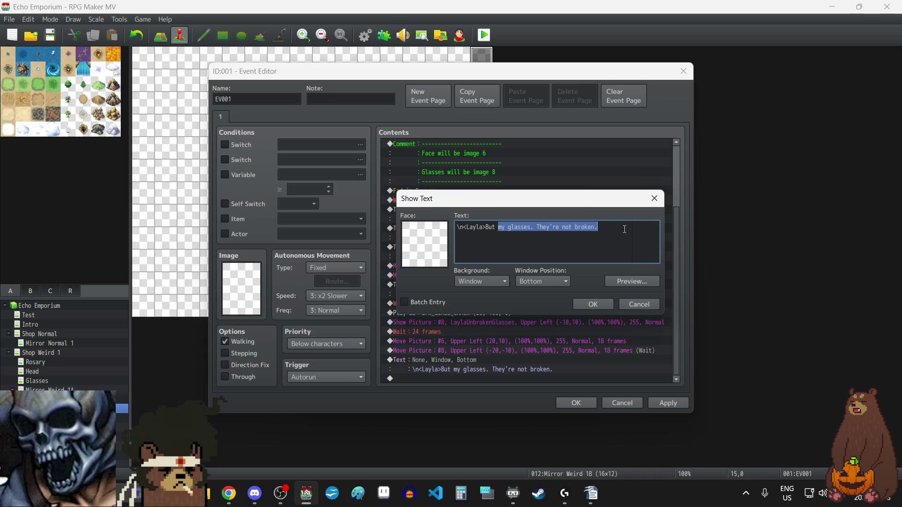
pyautogui.press('BackSpace')
pyautogui.press('BackSpace')
pyautogui.press('BackSpace')
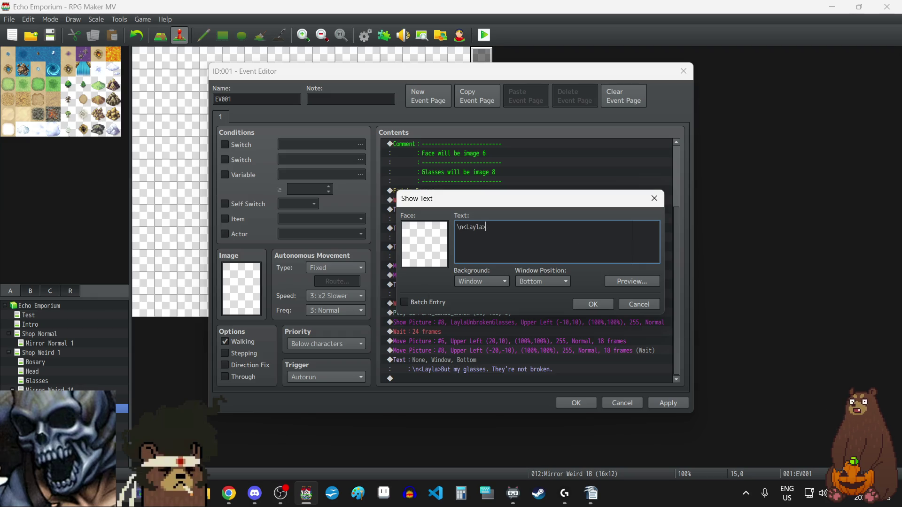
pyautogui.hotkey('alt', 'Tab')
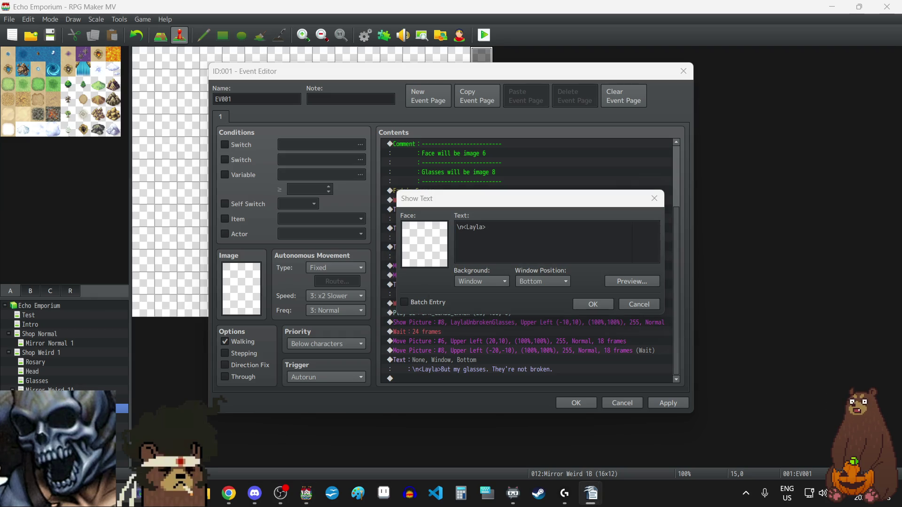
pyautogui.click(592, 243)
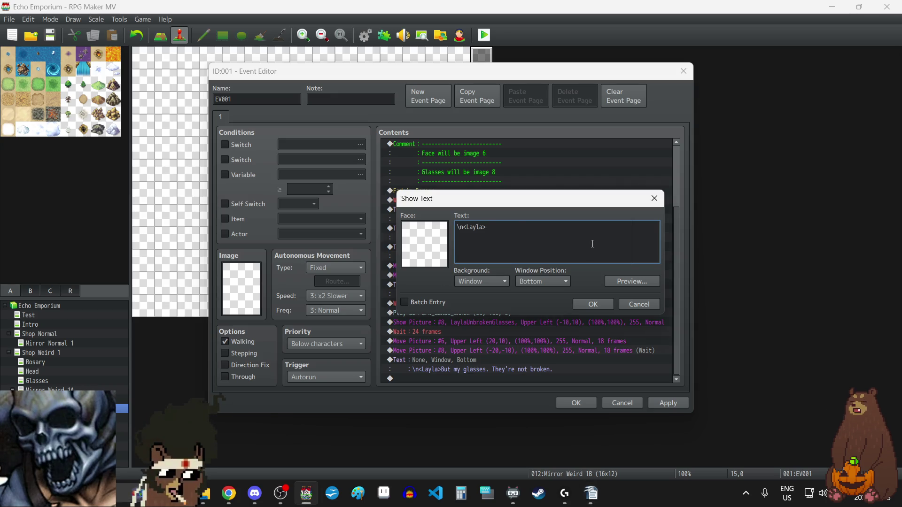
pyautogui.hotkey('ctrl', 'v')
pyautogui.click(593, 304)
pyautogui.click(668, 403)
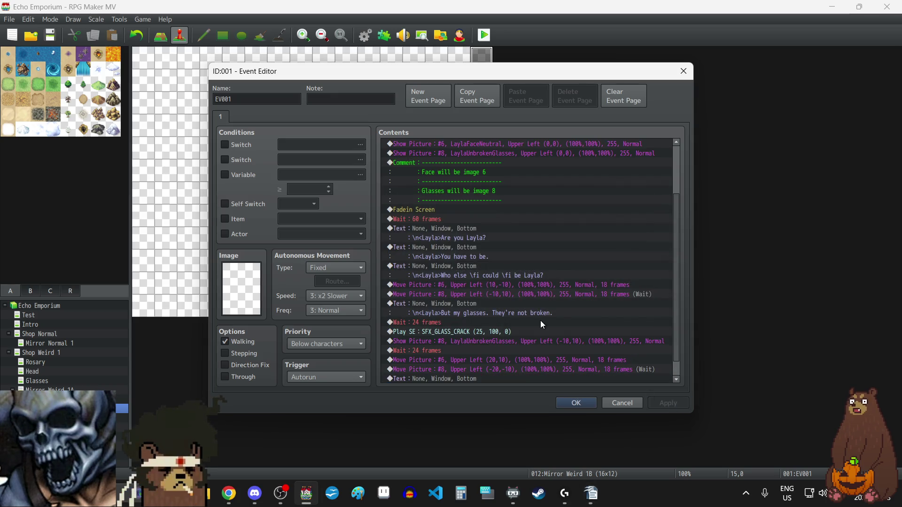
pyautogui.scroll(-1, 543, 325)
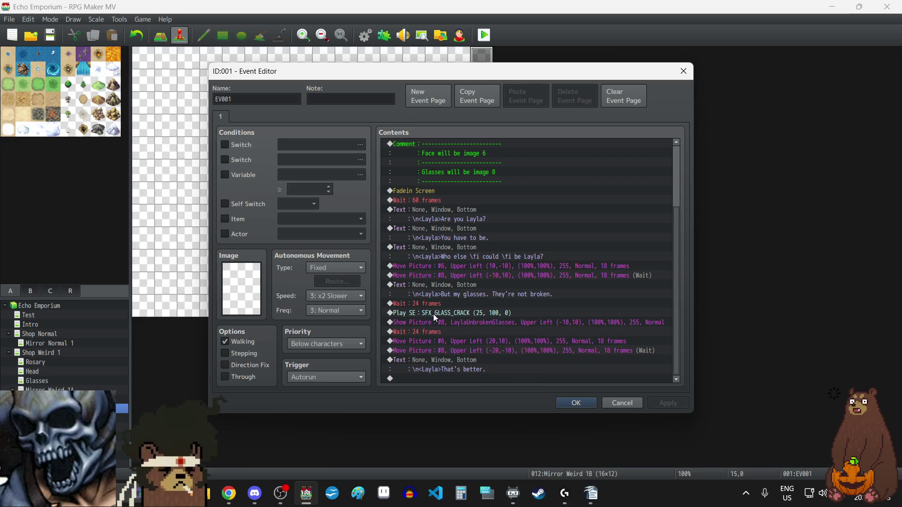
# Add a 12-frame wait at the end of the event
pyautogui.click(427, 331)
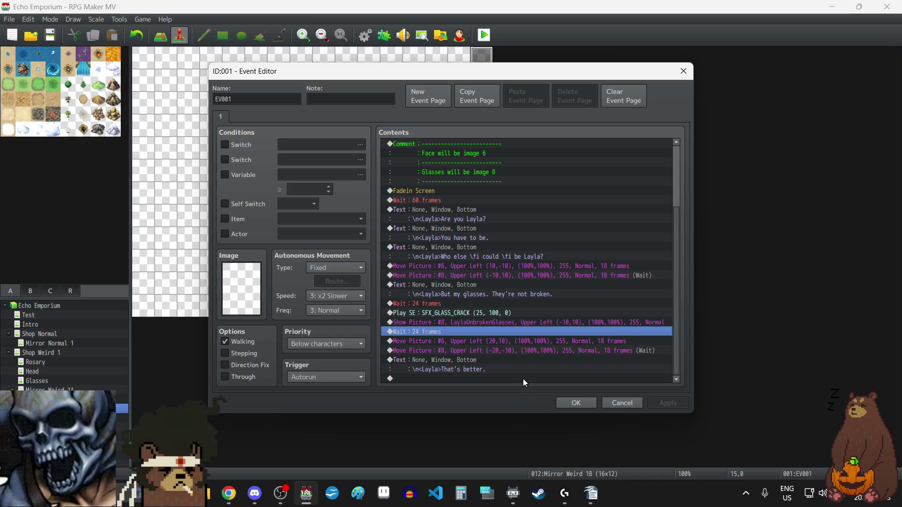
pyautogui.click(428, 375)
pyautogui.hotkey('ctrl', 'v')
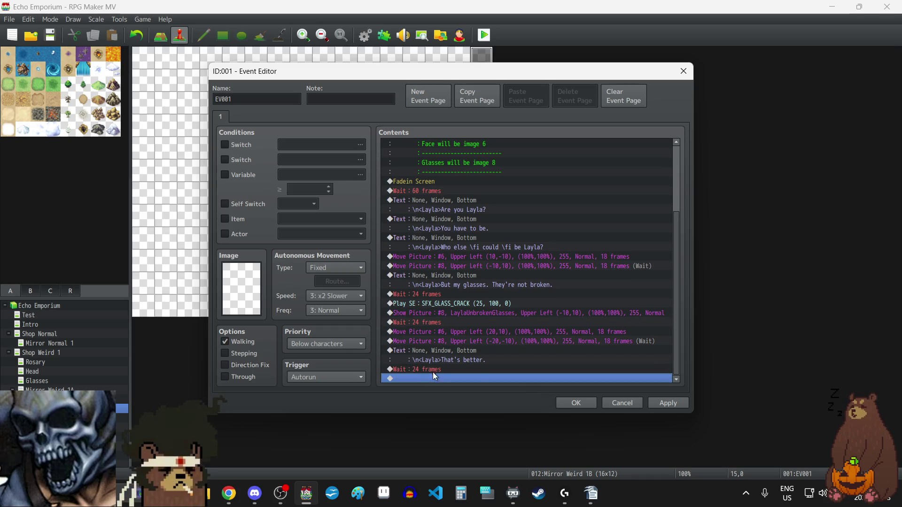
pyautogui.doubleClick(432, 369)
pyautogui.write('12')
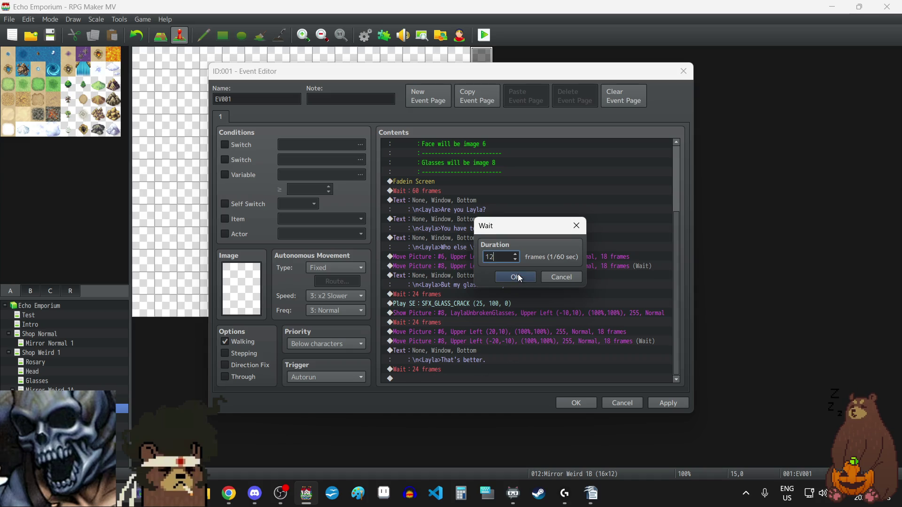
pyautogui.click(518, 275)
# Paste copies of the picture #6 and #8 move commands at the end
pyautogui.click(509, 342)
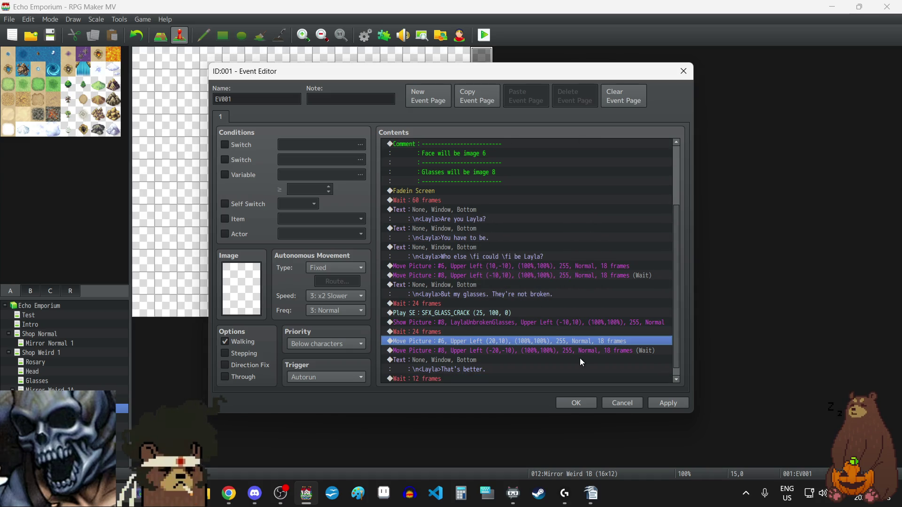
pyautogui.hotkey('shift', 'Down')
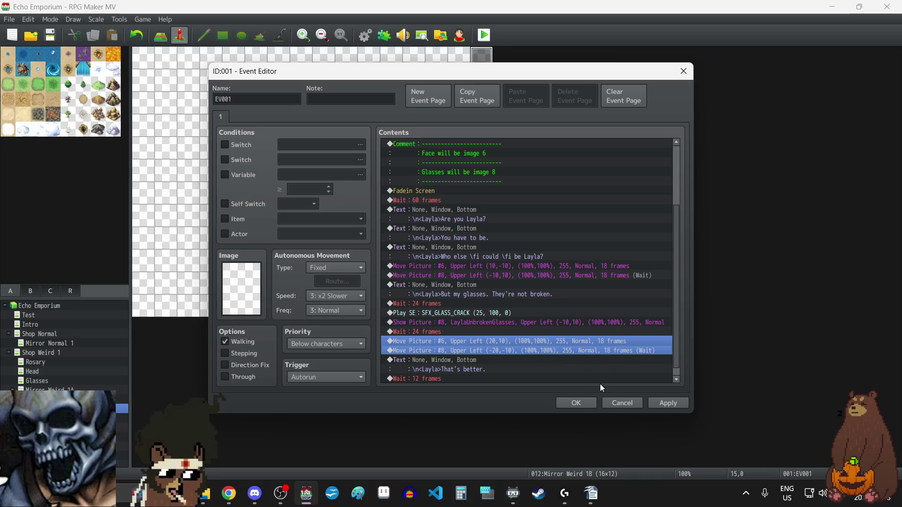
pyautogui.scroll(-1, 472, 382)
pyautogui.click(470, 377)
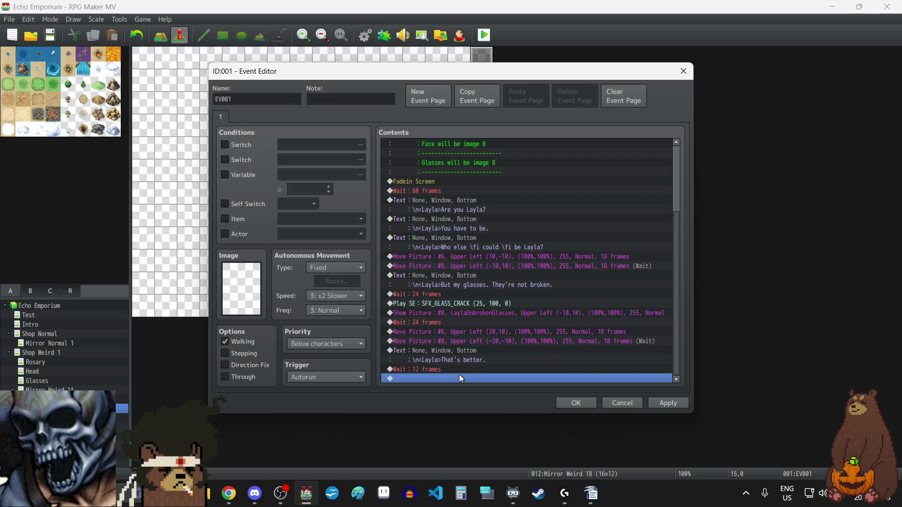
pyautogui.hotkey('ctrl', 'v')
# Make the pasted picture #6 move go to (200,100) over 60 frames
pyautogui.click(462, 360)
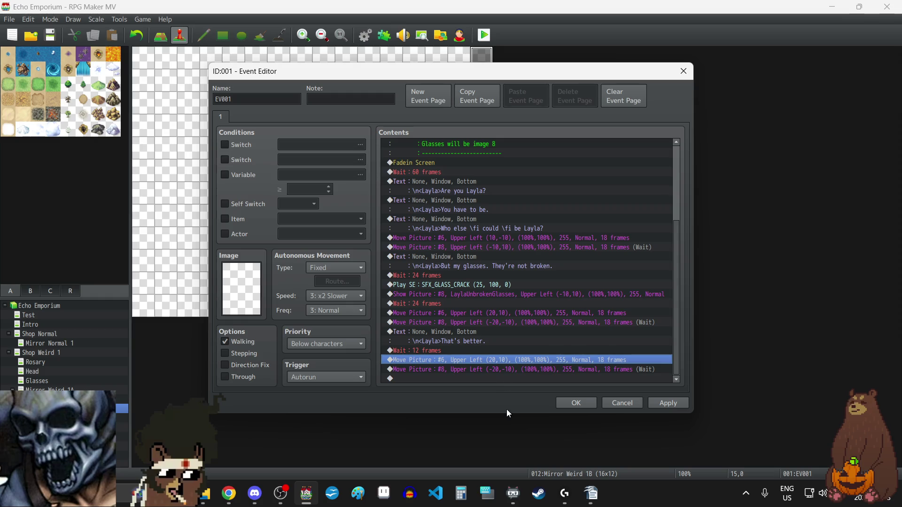
pyautogui.doubleClick(498, 364)
pyautogui.doubleClick(501, 254)
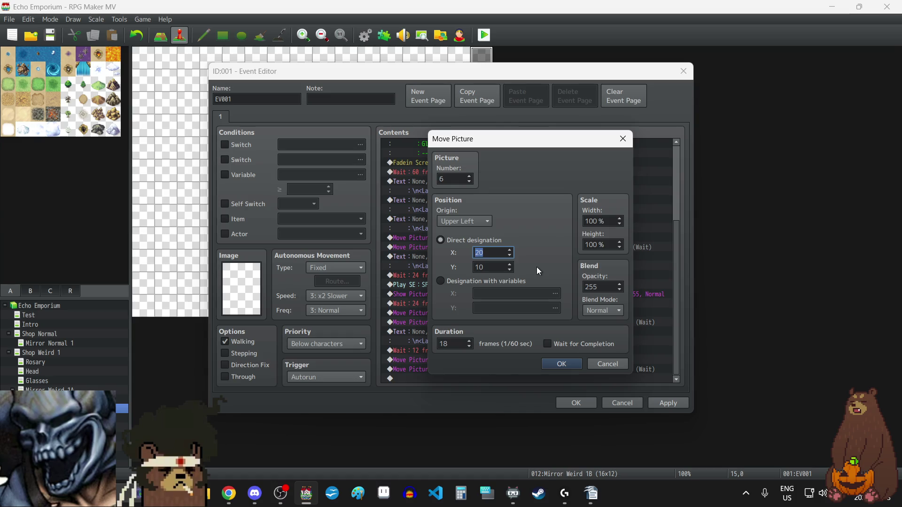
pyautogui.write('200')
pyautogui.press('Tab')
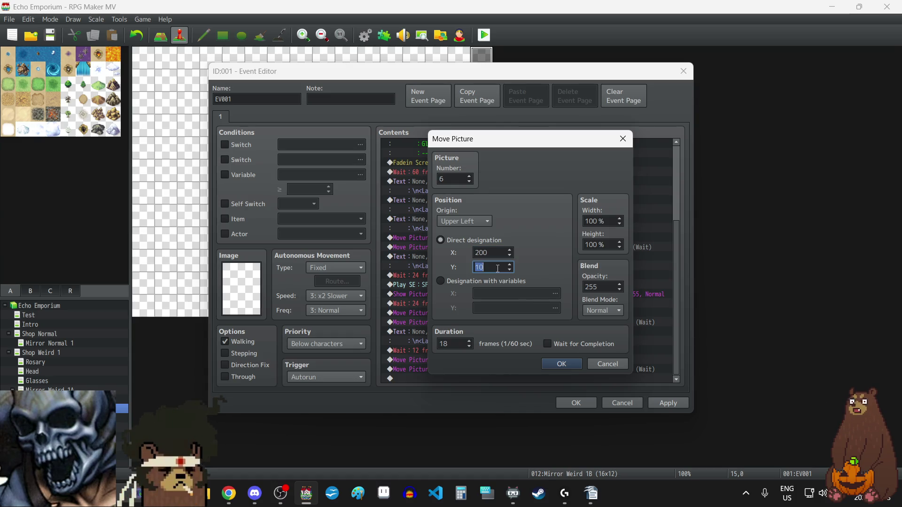
pyautogui.write('100')
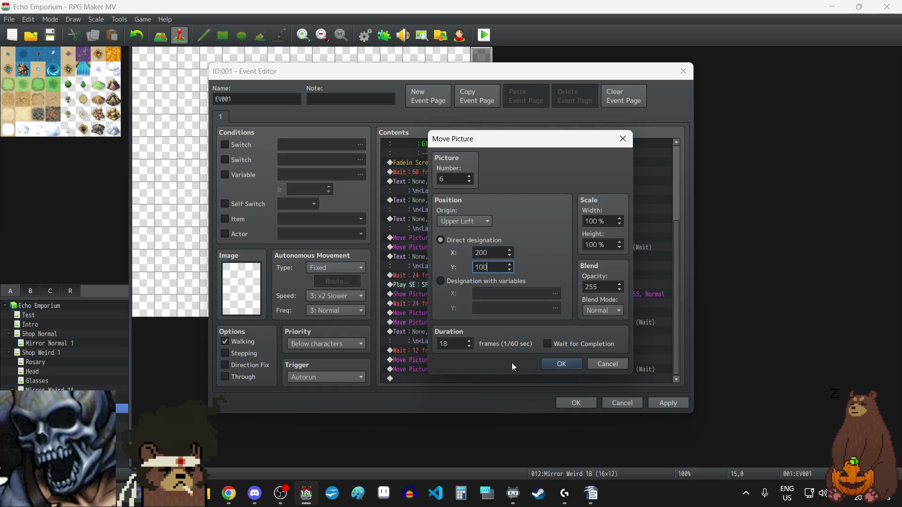
pyautogui.doubleClick(452, 347)
pyautogui.write('60')
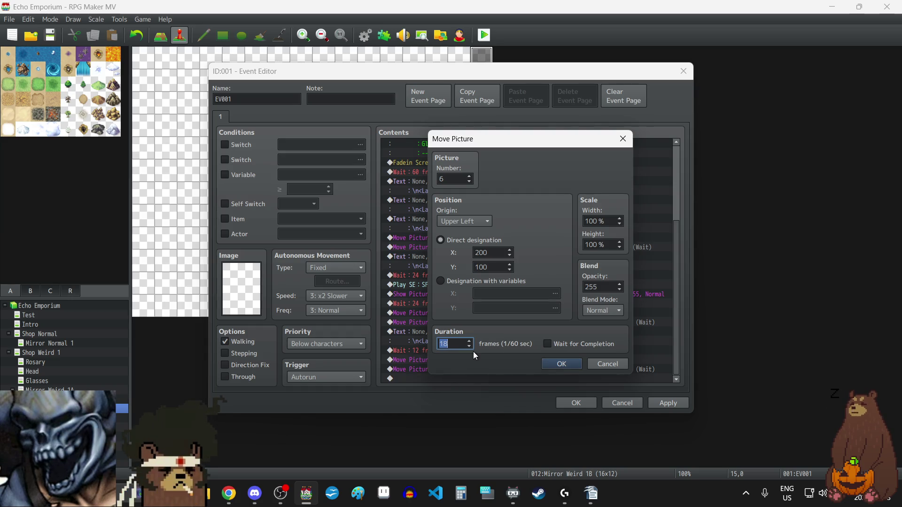
pyautogui.click(575, 364)
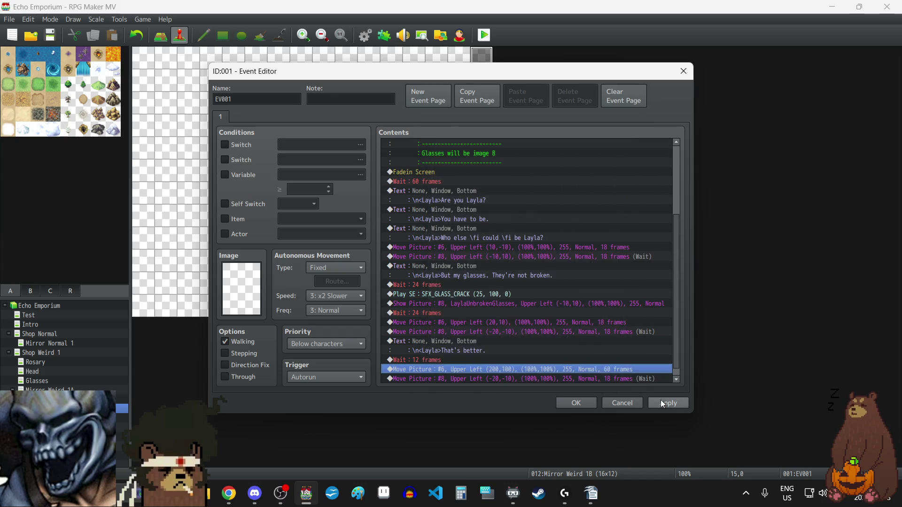
pyautogui.click(662, 401)
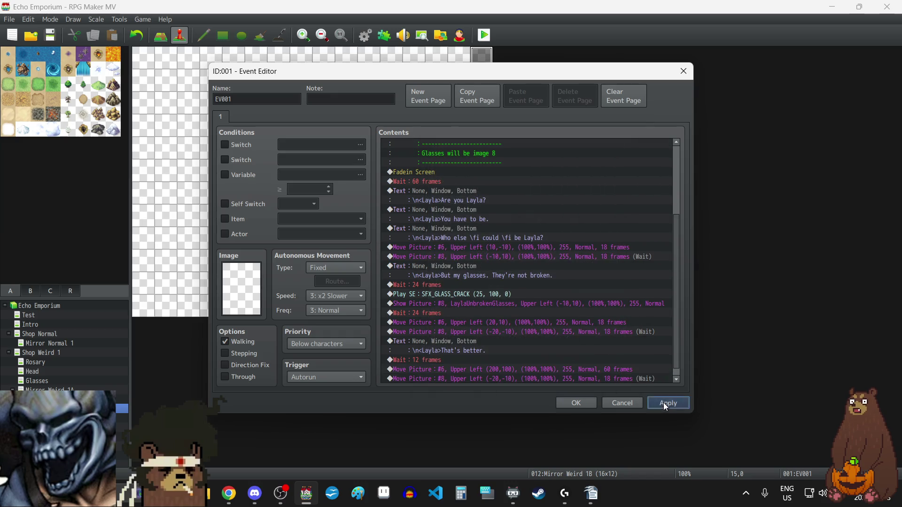
# Make the pasted picture #8 move go to (-200,-100) over 60 frames
pyautogui.doubleClick(511, 368)
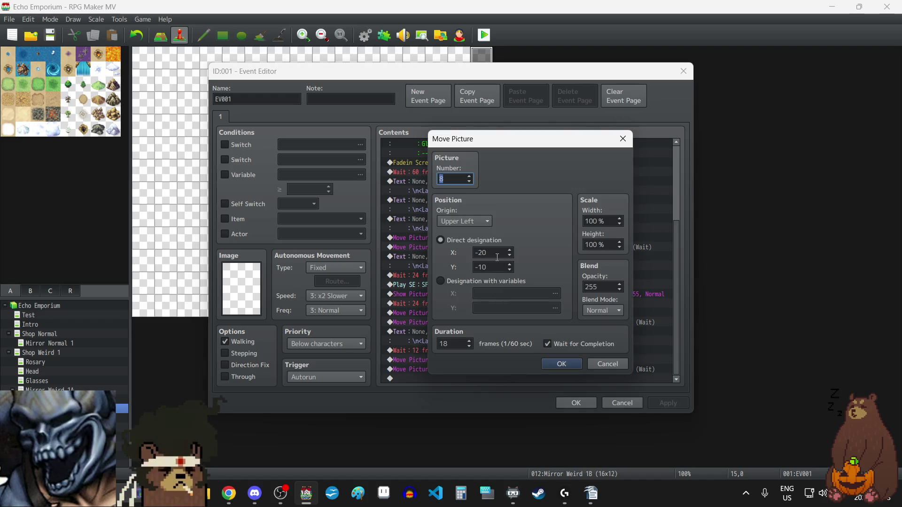
pyautogui.doubleClick(499, 253)
pyautogui.write('-200')
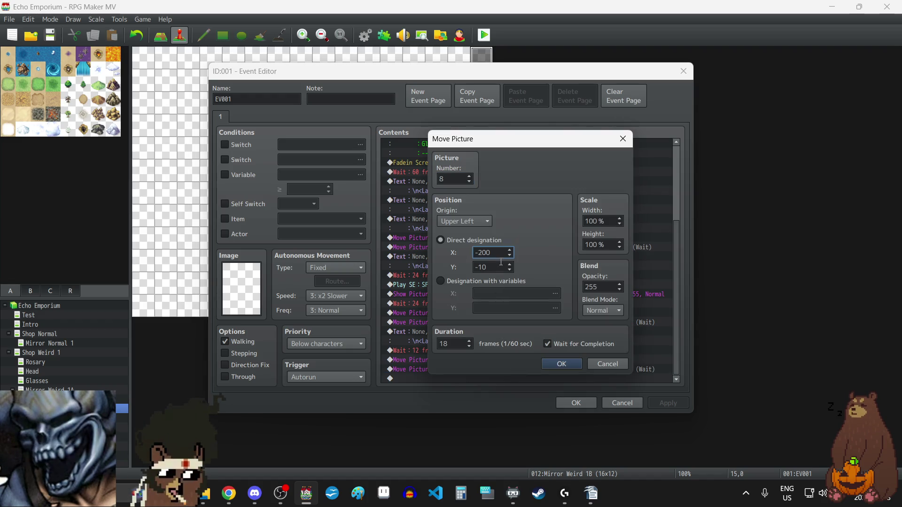
pyautogui.doubleClick(497, 269)
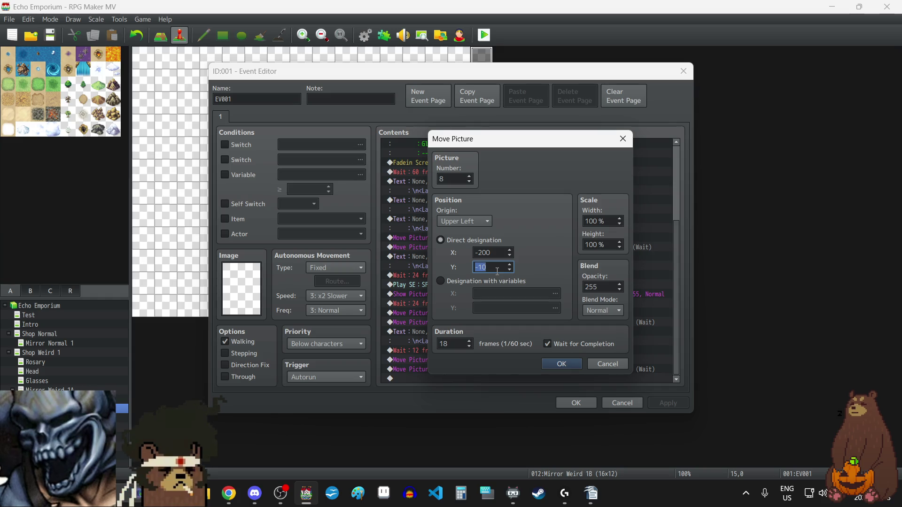
pyautogui.write('-100')
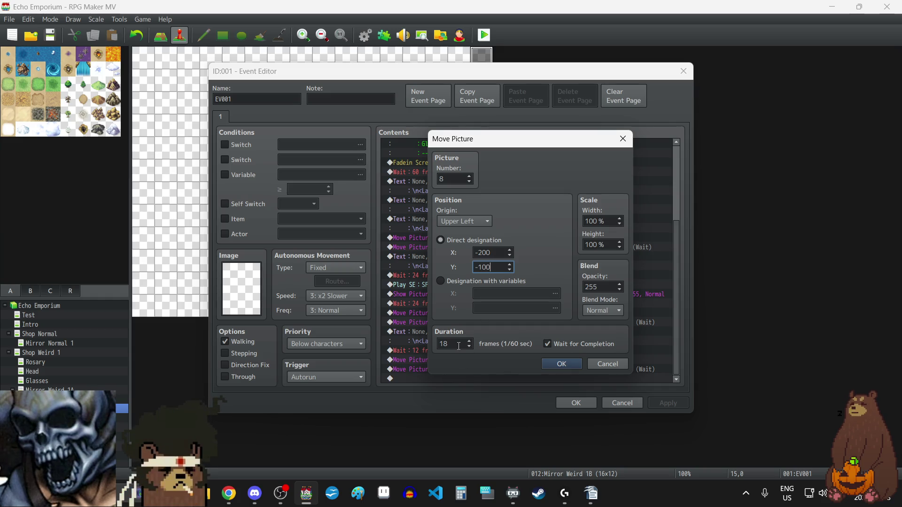
pyautogui.doubleClick(458, 345)
pyautogui.write('60')
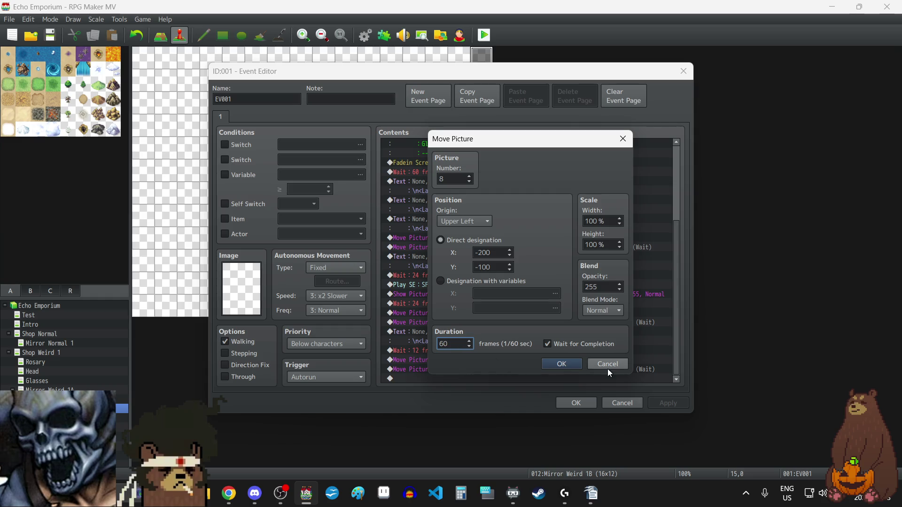
pyautogui.click(562, 364)
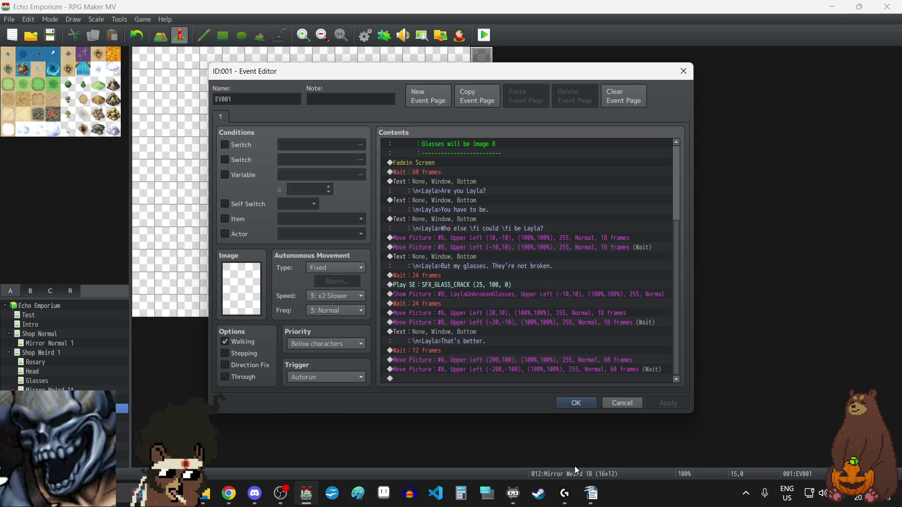
# Duplicate the picture #6 and #8 Move Picture commands at the end of the list
pyautogui.click(479, 361)
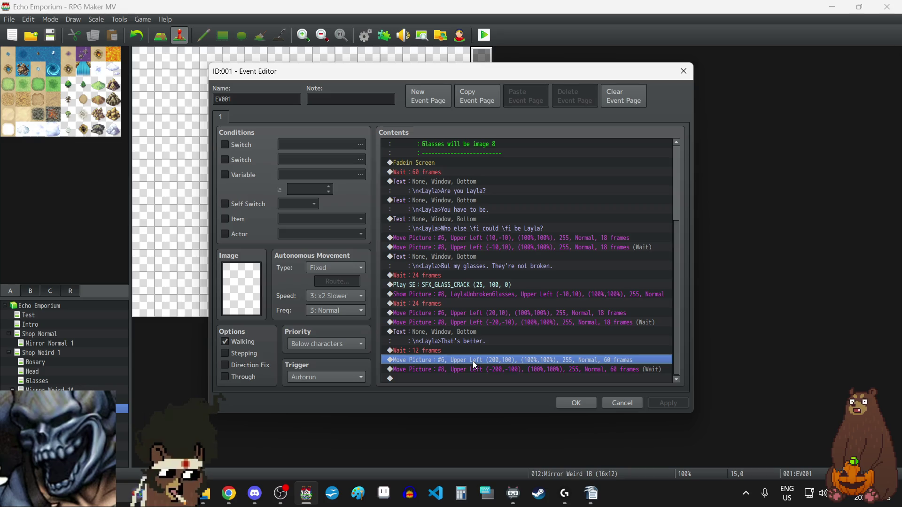
pyautogui.hotkey('shift', 'Down')
pyautogui.hotkey('ctrl', 'c')
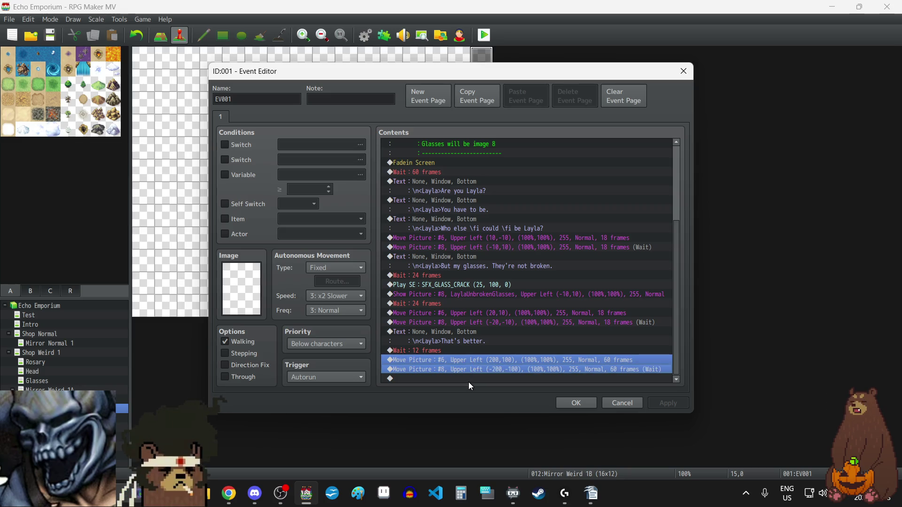
pyautogui.click(469, 380)
pyautogui.hotkey('ctrl', 'v')
# Change the copied picture #6 move to (2000,1000) over 60 frames
pyautogui.doubleClick(472, 359)
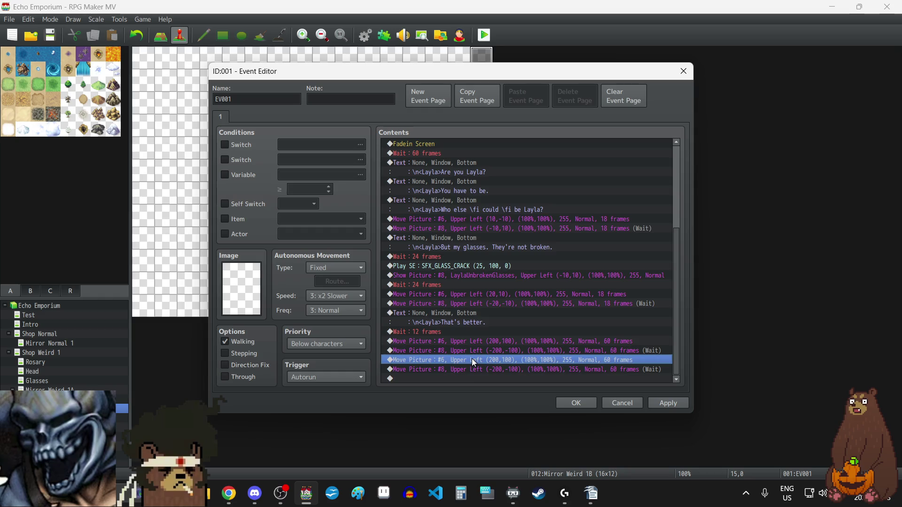
pyautogui.doubleClick(502, 253)
pyautogui.click(502, 254)
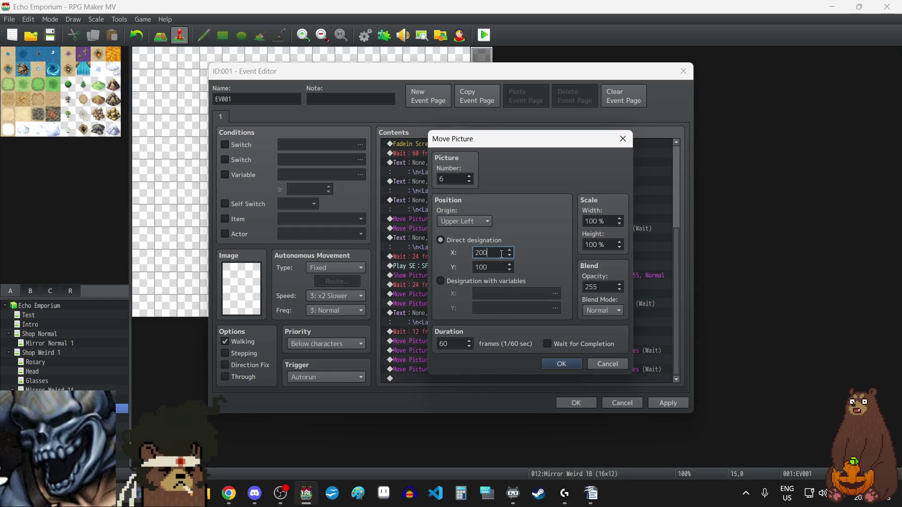
pyautogui.click(498, 266)
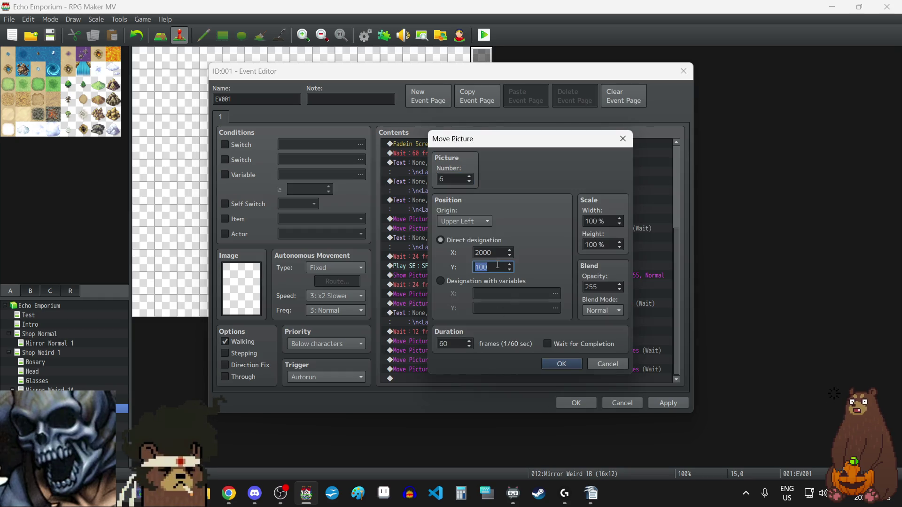
pyautogui.write('0')
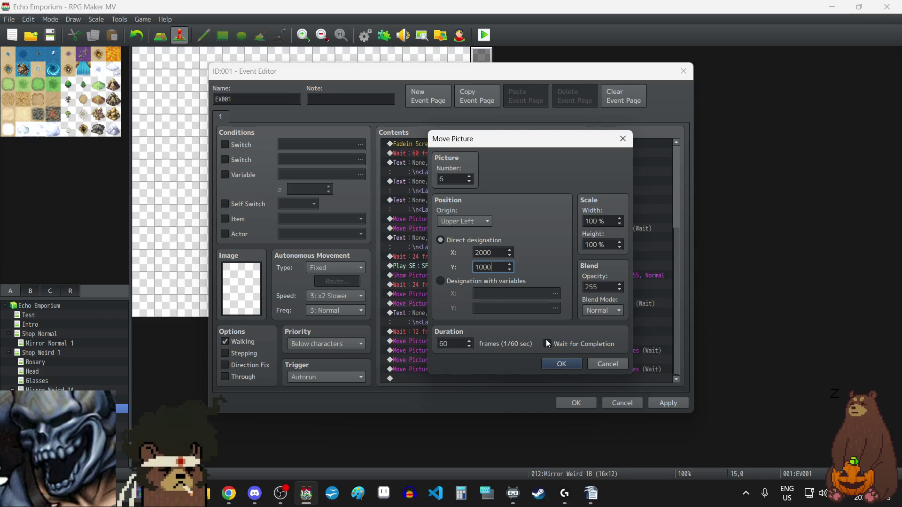
pyautogui.click(547, 344)
pyautogui.click(561, 364)
# Change the copied picture #8 move to (-2000,-1000) and apply the event changes
pyautogui.doubleClick(500, 366)
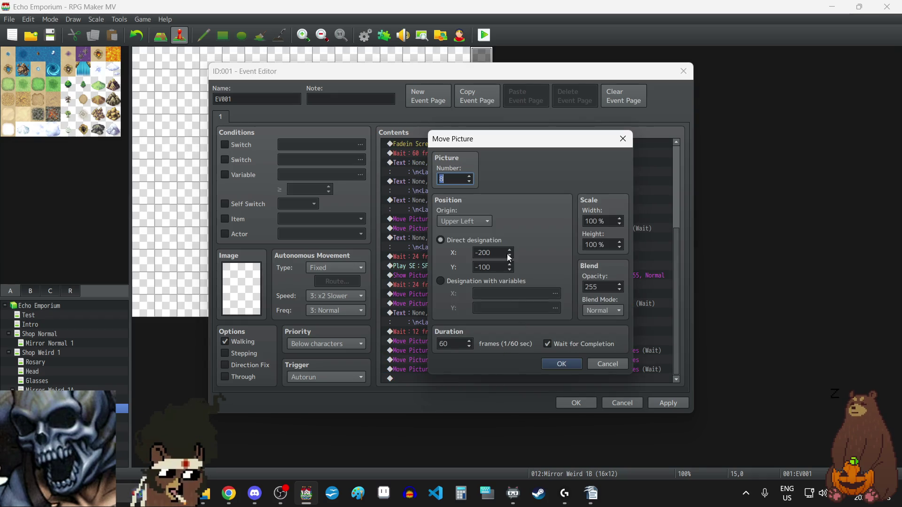
pyautogui.click(501, 252)
pyautogui.click(500, 252)
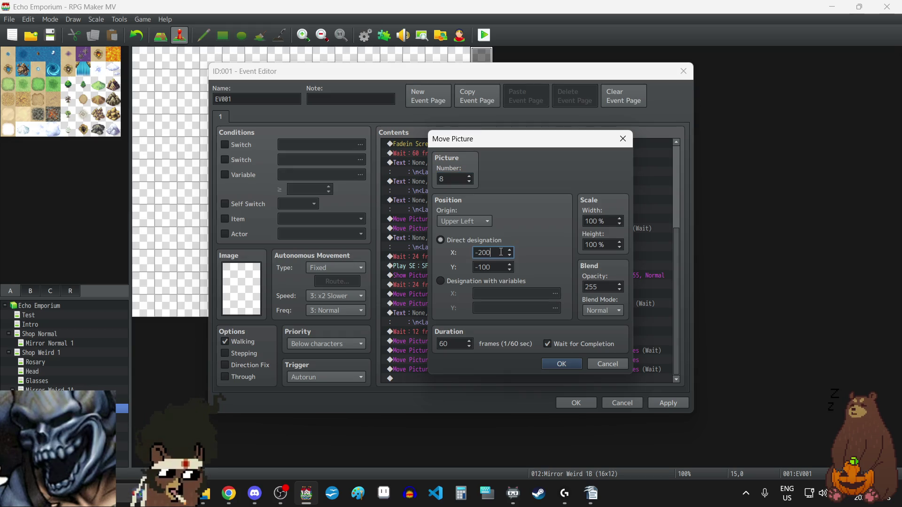
pyautogui.write('0')
pyautogui.click(500, 267)
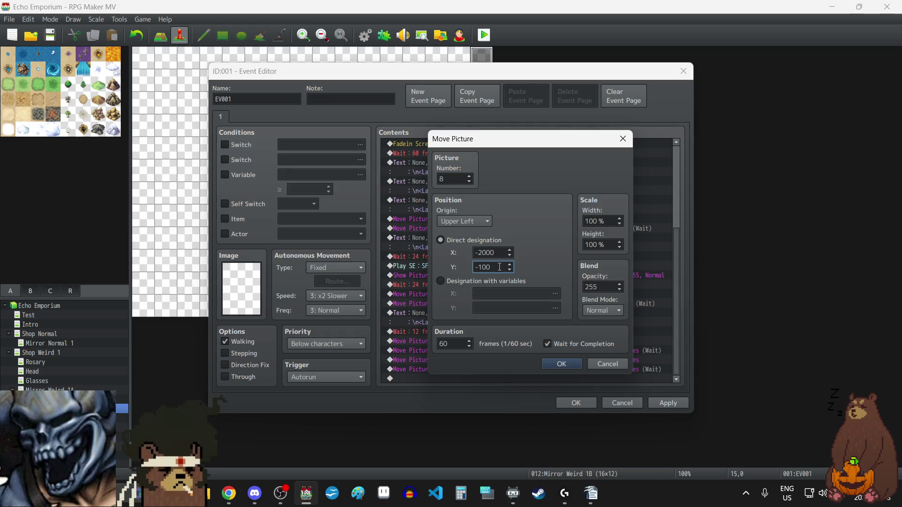
pyautogui.write('0')
pyautogui.click(564, 367)
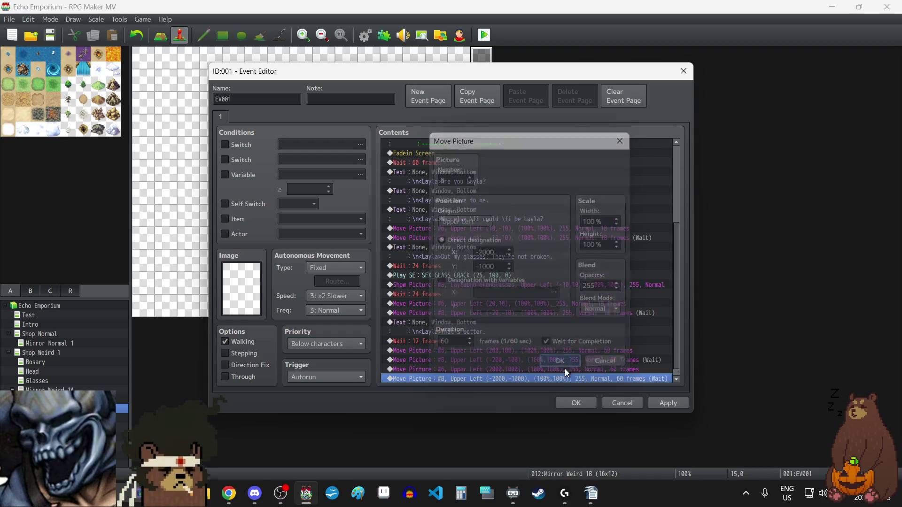
pyautogui.click(665, 403)
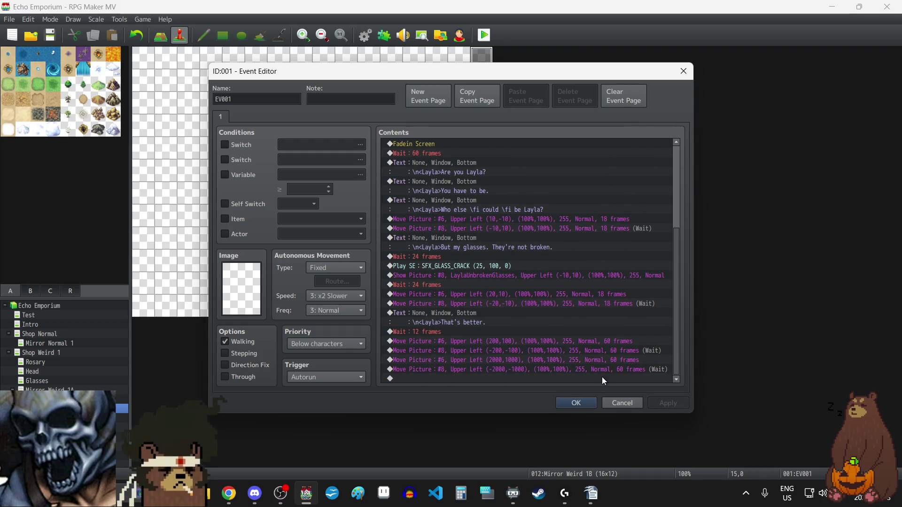
# Add an Erase Picture command for picture 6 at the end of the list
pyautogui.doubleClick(467, 378)
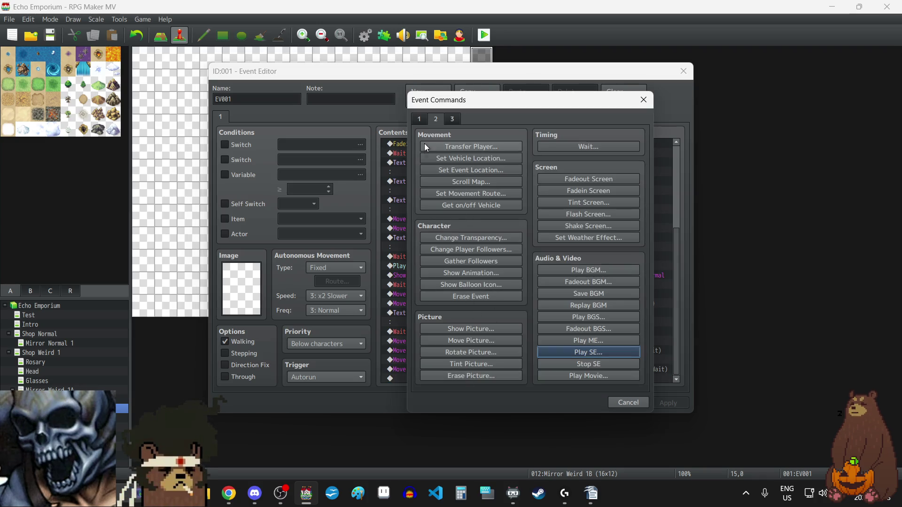
pyautogui.click(484, 378)
pyautogui.write('6')
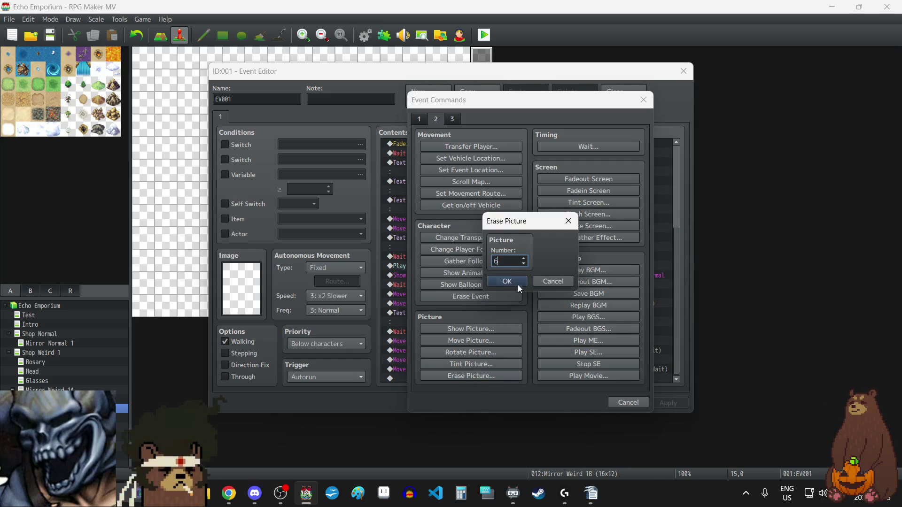
pyautogui.click(516, 282)
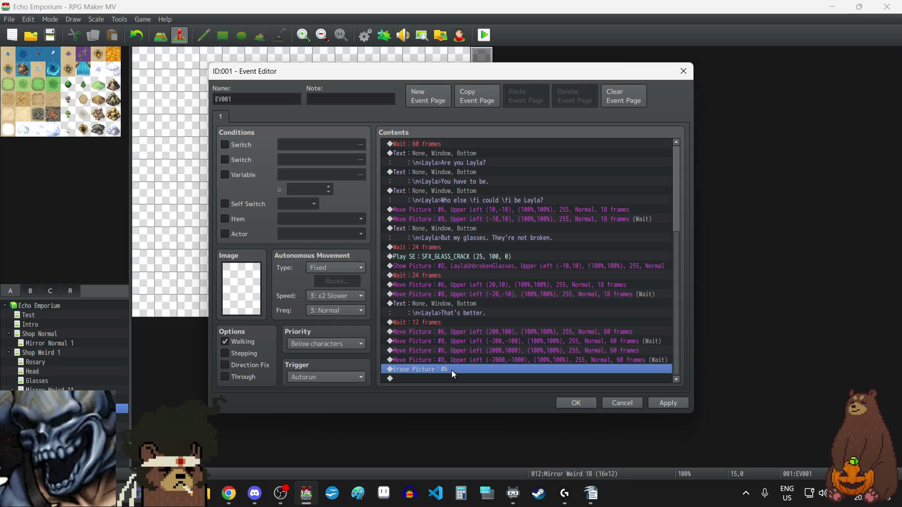
# Duplicate the erase command and change the copy to erase picture 8
pyautogui.hotkey('ctrl', 'c')
pyautogui.hotkey('ctrl', 'v')
pyautogui.doubleClick(445, 379)
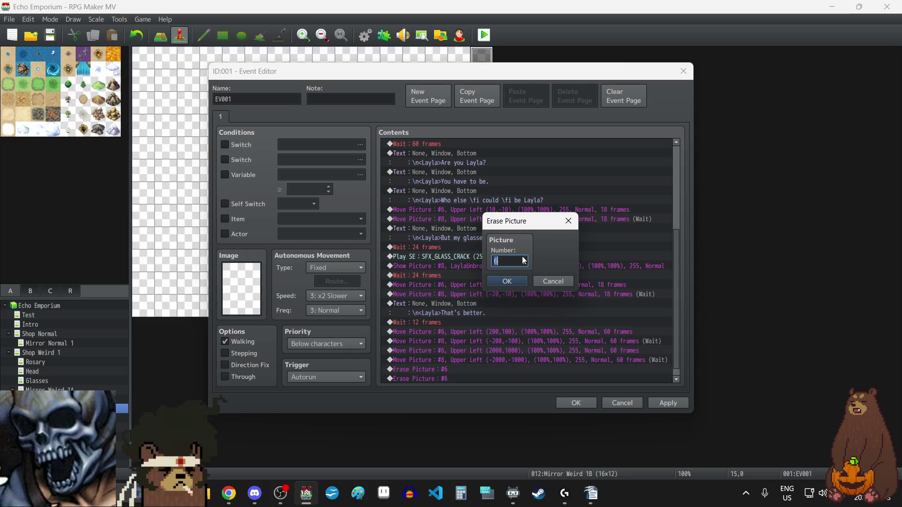
pyautogui.write('8')
pyautogui.click(516, 281)
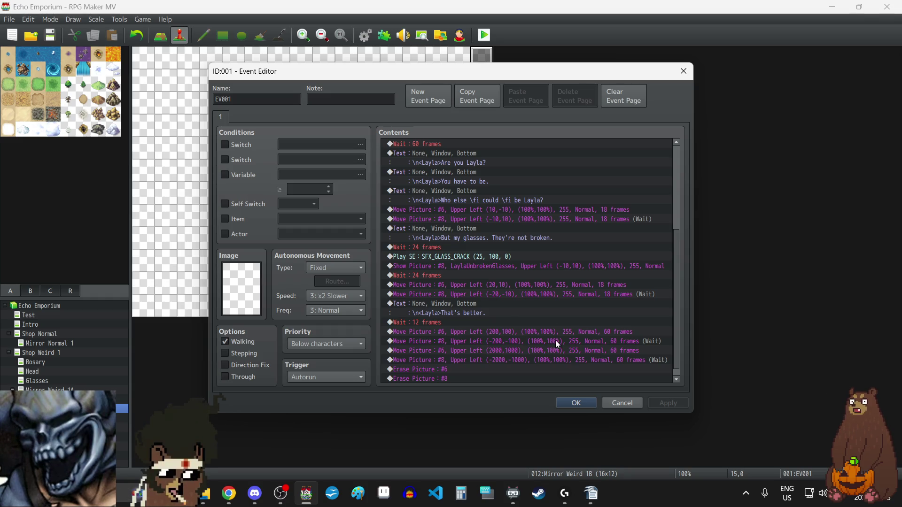
# Paste a copy of the 'That's better.' dialogue line at the end of the list
pyautogui.click(449, 305)
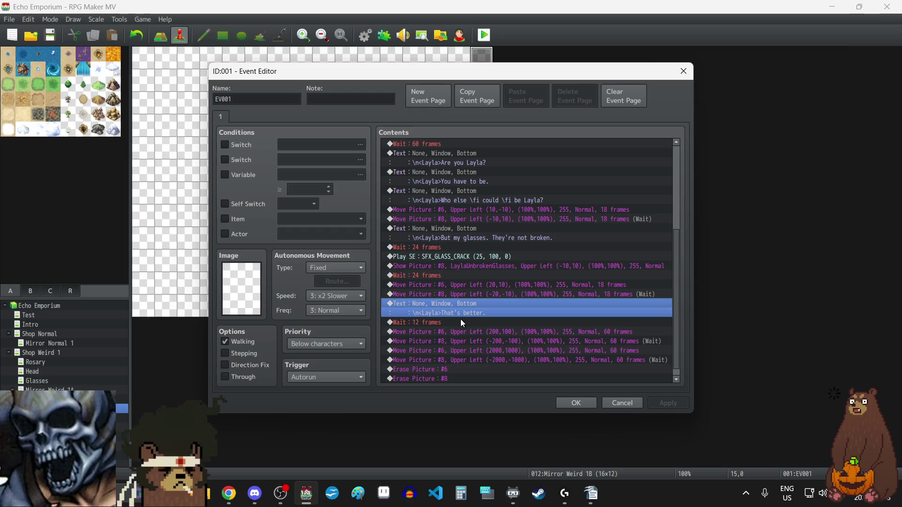
pyautogui.scroll(-1, 459, 359)
pyautogui.click(448, 379)
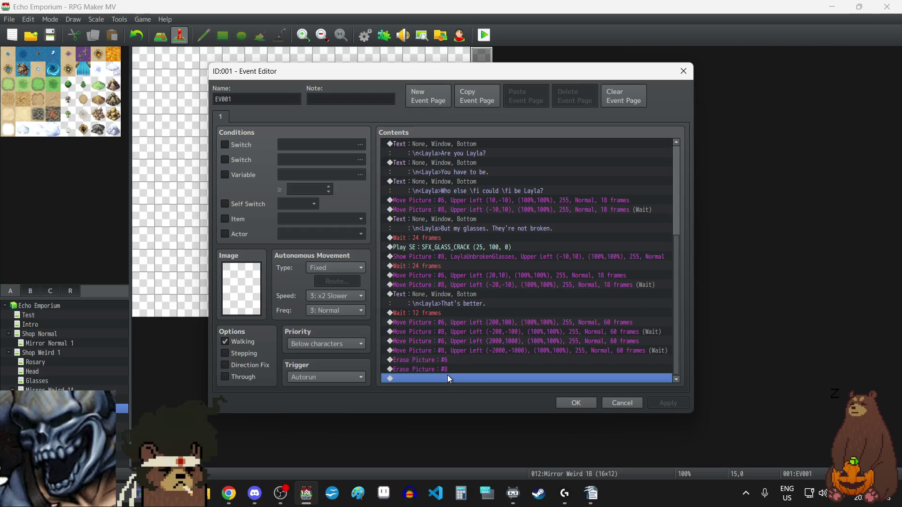
pyautogui.hotkey('ctrl', 'v')
pyautogui.click(450, 359)
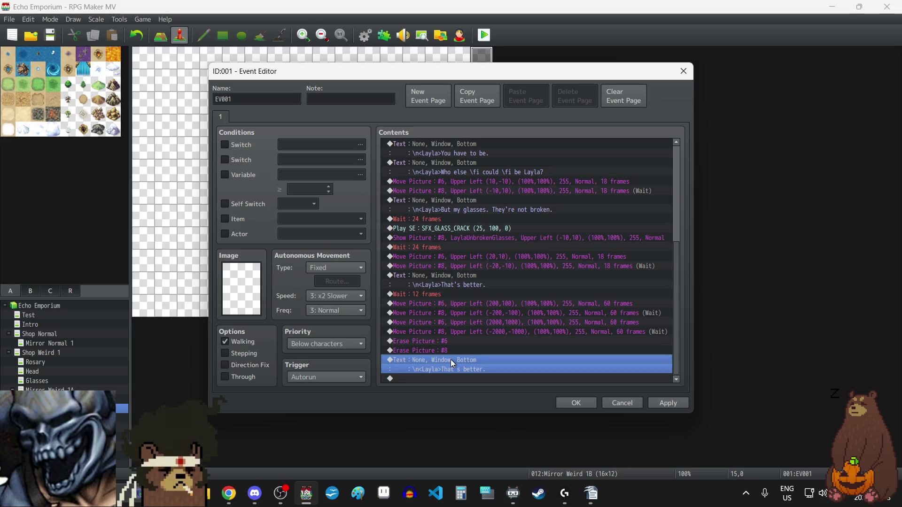
# Replace the copy's text with "If you don't have your own face..." and apply
pyautogui.doubleClick(450, 359)
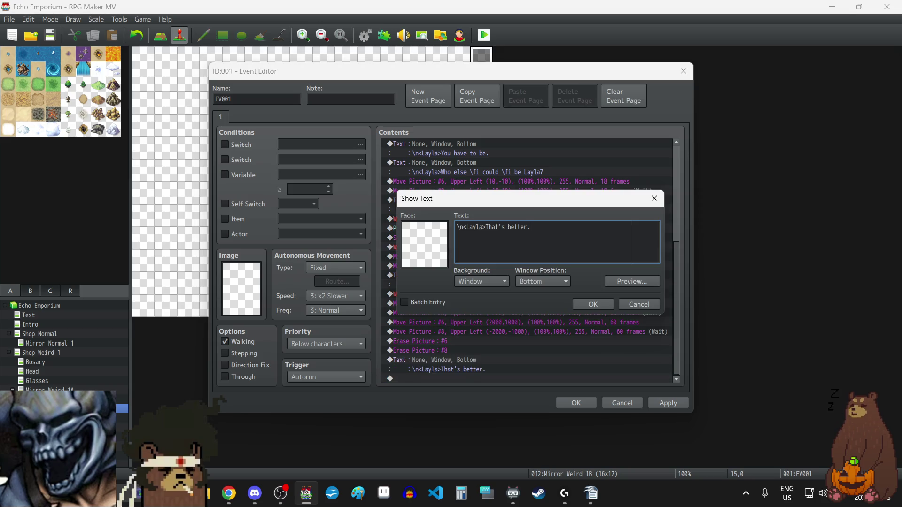
pyautogui.hotkey('alt', 'Tab')
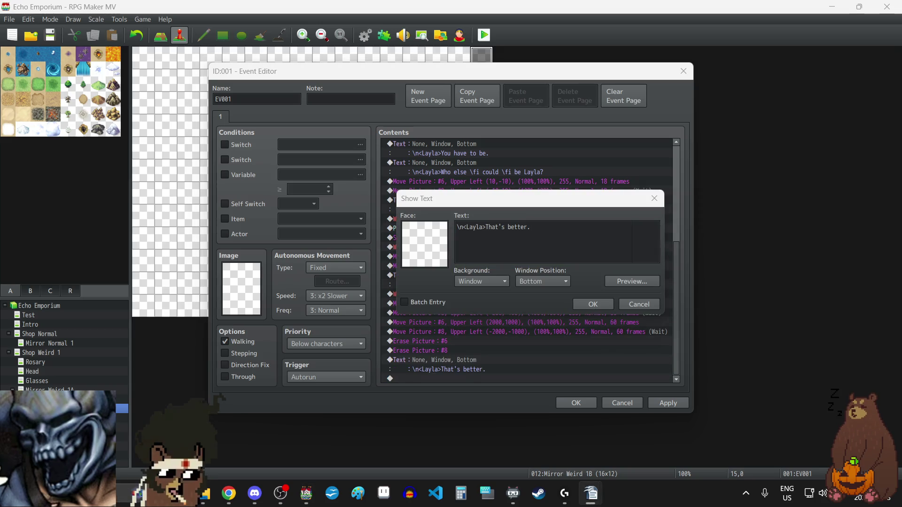
pyautogui.moveTo(488, 227); pyautogui.dragTo(578, 228)
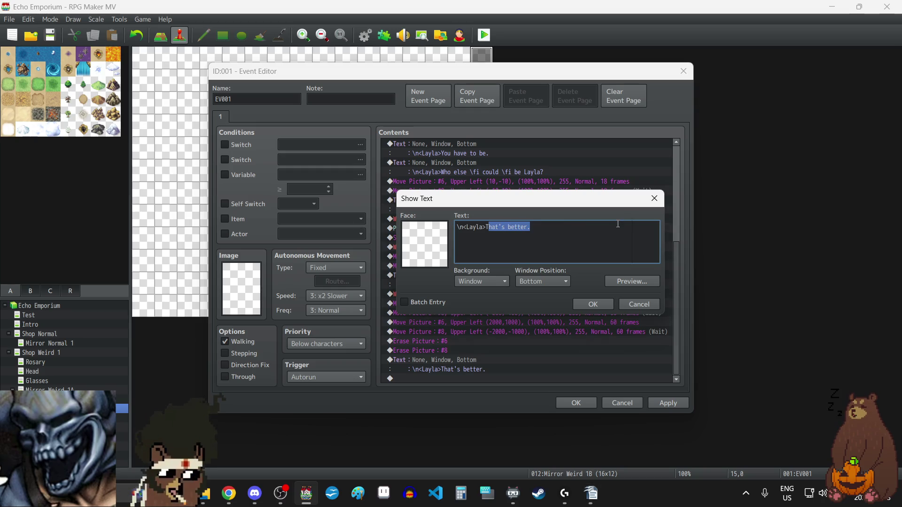
pyautogui.press('BackSpace')
pyautogui.press('BackSpace')
pyautogui.hotkey('ctrl', 'v')
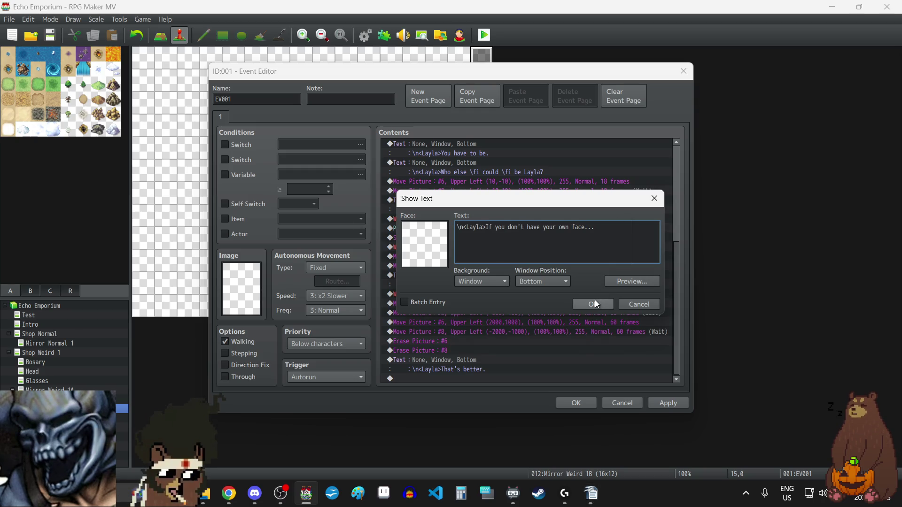
pyautogui.click(593, 303)
pyautogui.click(668, 403)
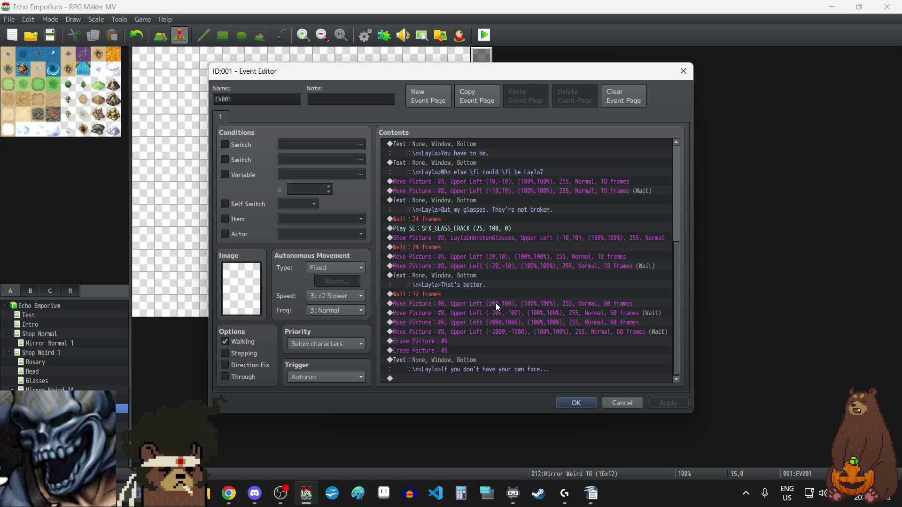
# Duplicate the picture 6 and 8 shake moves (20,10) pair
pyautogui.click(508, 255)
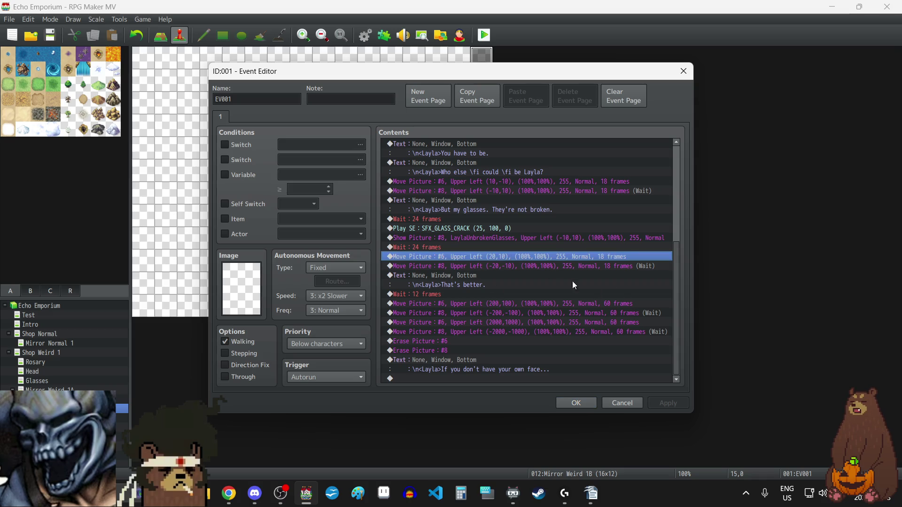
pyautogui.hotkey('shift', 'Down')
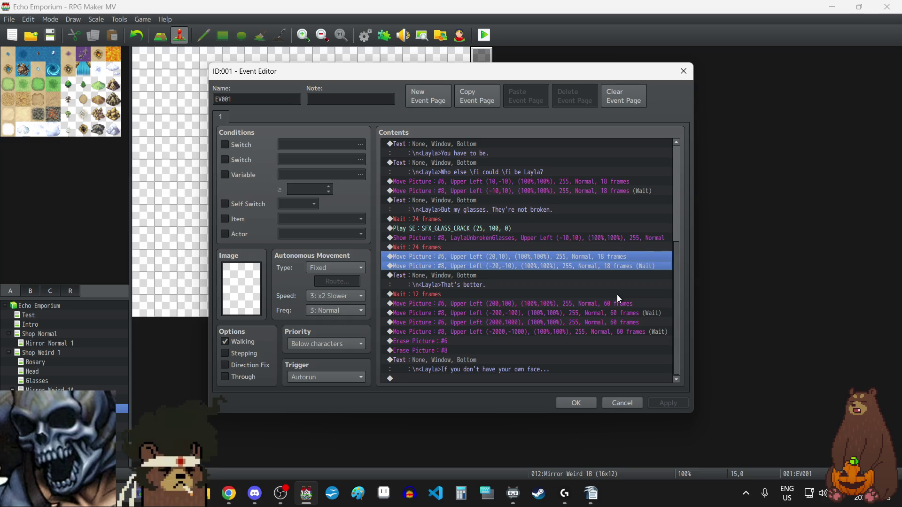
pyautogui.hotkey('ctrl', 'c')
pyautogui.click(512, 304)
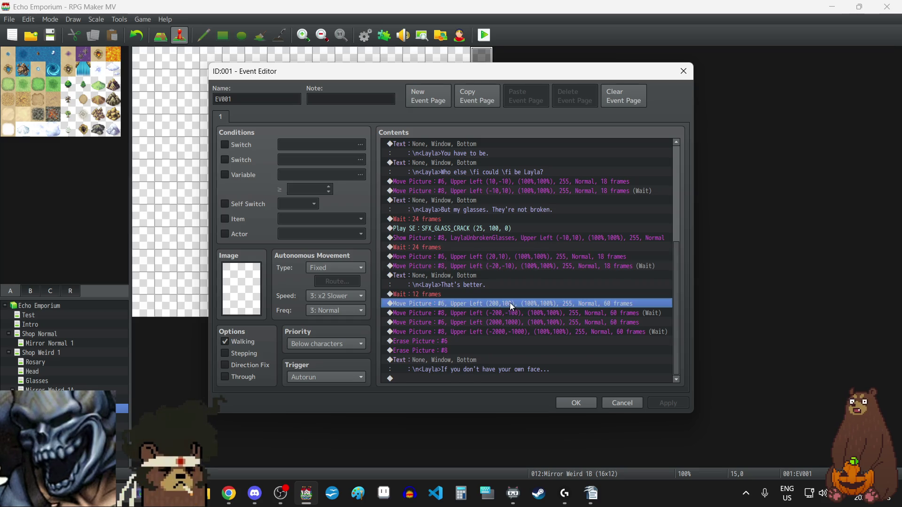
pyautogui.hotkey('ctrl', 'v')
# Set the copied picture 6 move to (40,20)
pyautogui.doubleClick(517, 302)
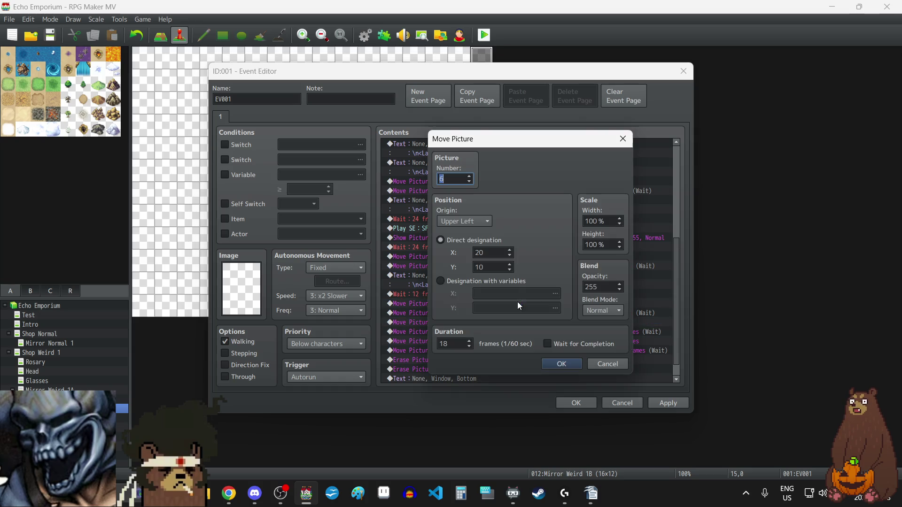
pyautogui.click(490, 250)
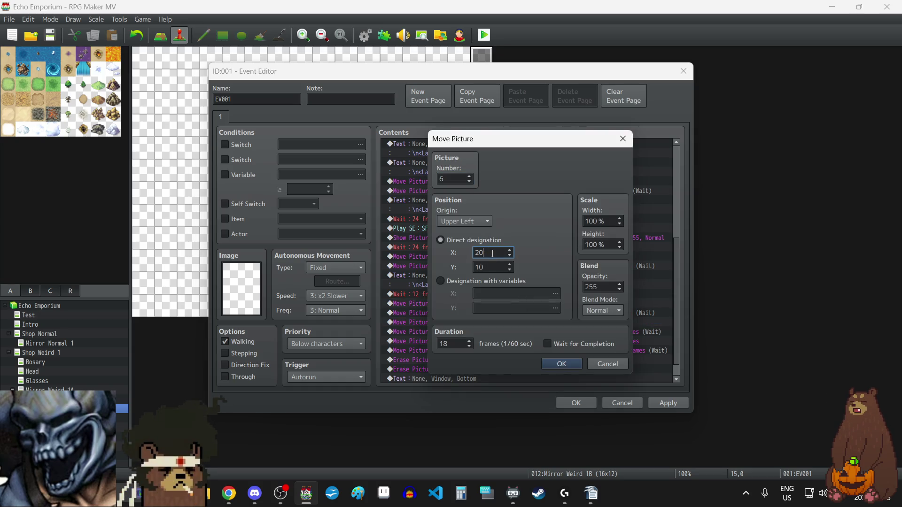
pyautogui.press('BackSpace')
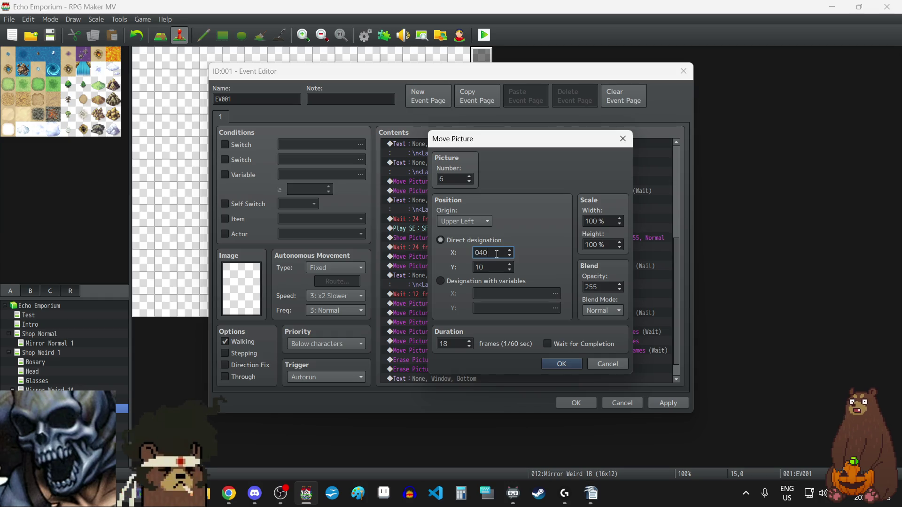
pyautogui.write('40')
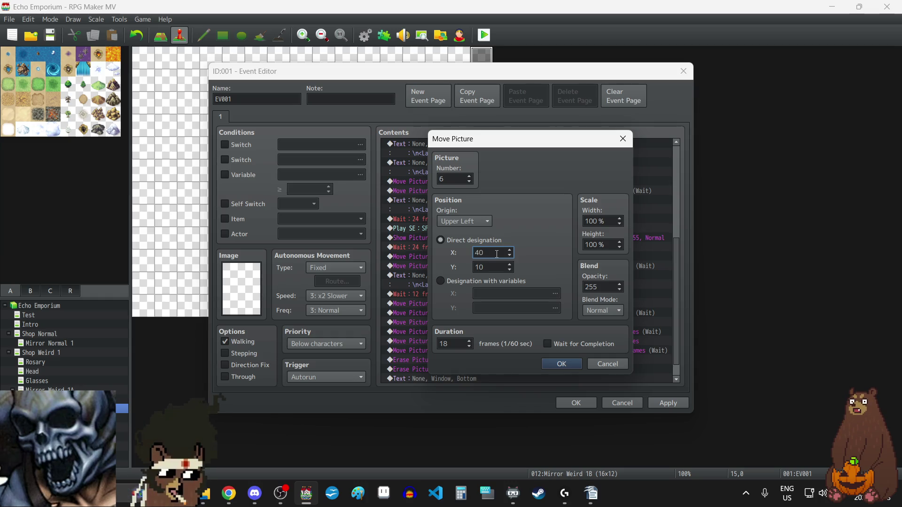
pyautogui.press('Tab')
pyautogui.write('20')
pyautogui.click(562, 364)
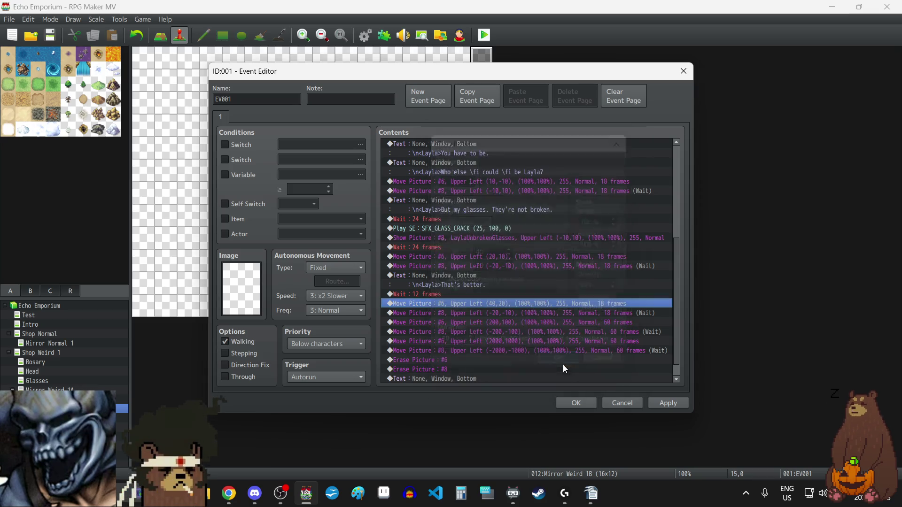
# Set the copied picture 8 move to (-40,-20)
pyautogui.doubleClick(496, 312)
pyautogui.click(497, 253)
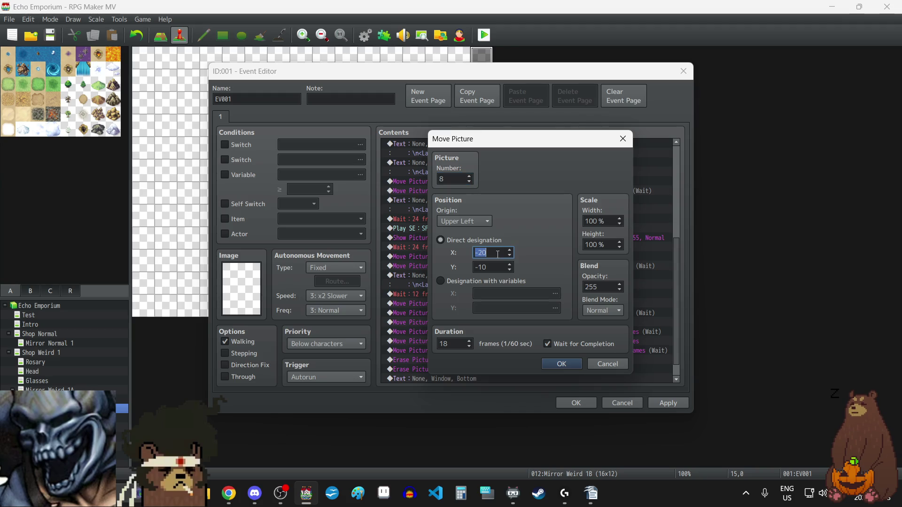
pyautogui.write('-40')
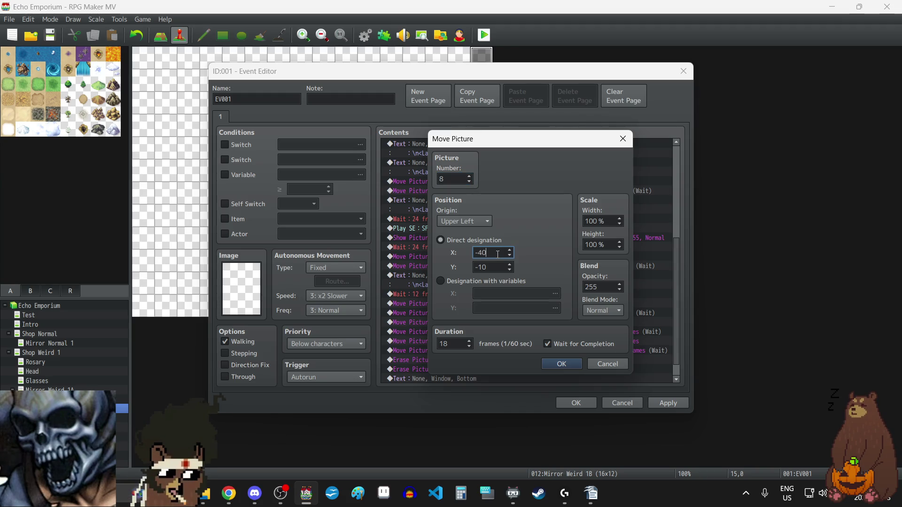
pyautogui.press('Tab')
pyautogui.write('-20')
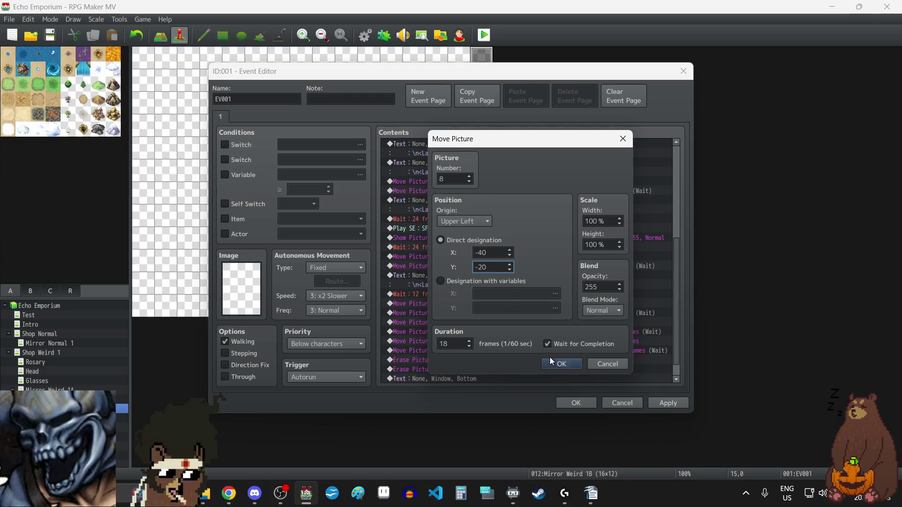
pyautogui.click(560, 364)
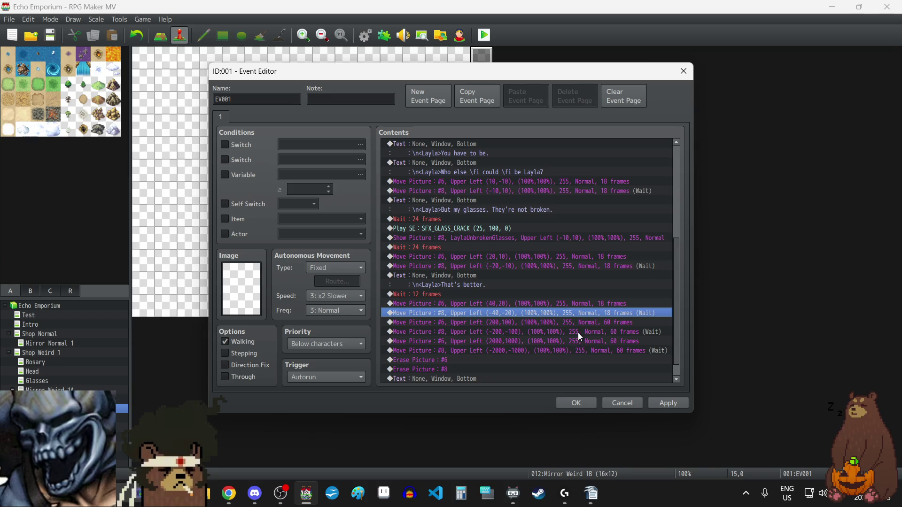
# Duplicate the (40,20) and (-40,-20) move pair below itself
pyautogui.click(507, 304)
pyautogui.hotkey('shift', 'Down')
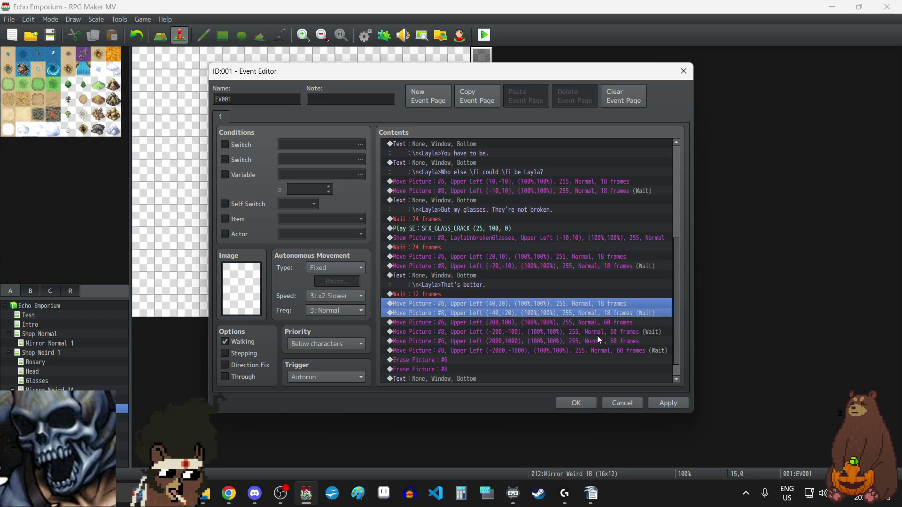
pyautogui.hotkey('ctrl', 'c')
pyautogui.hotkey('ctrl', 'v')
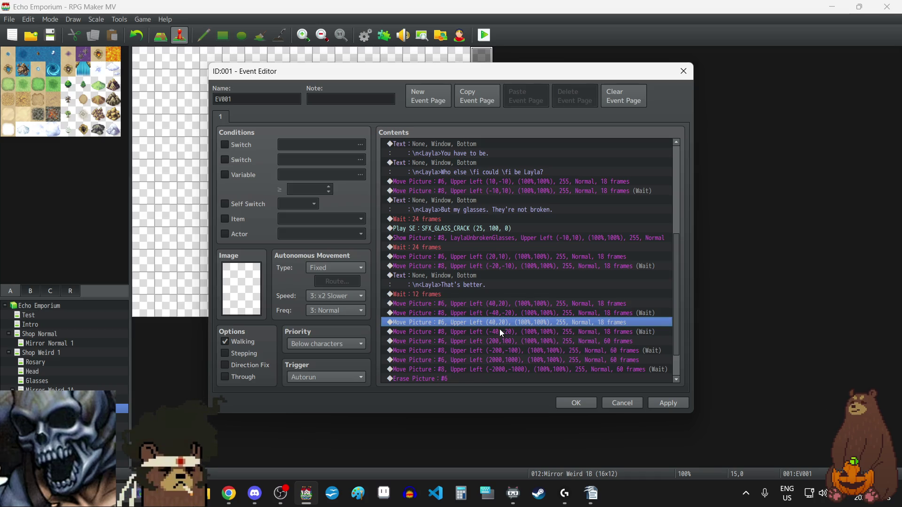
# Set the duplicated face move to (80,-20)
pyautogui.press('Return')
pyautogui.doubleClick(488, 252)
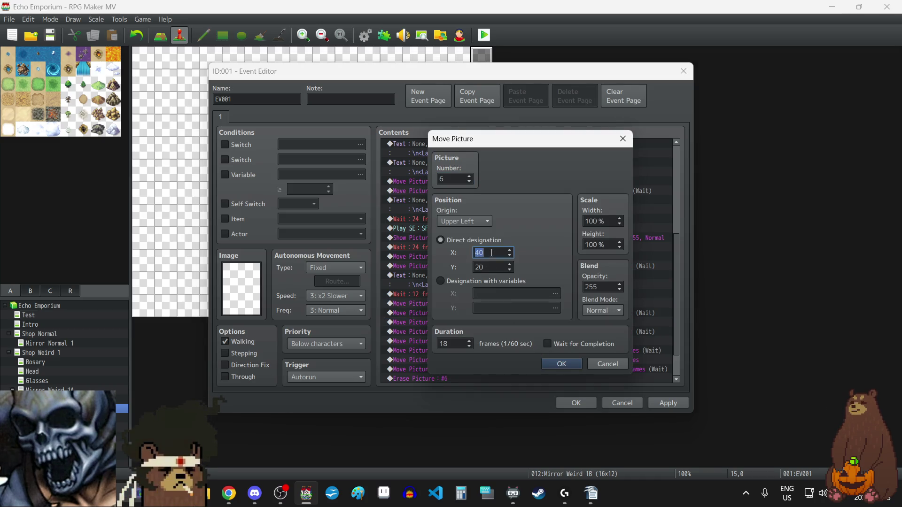
pyautogui.write('80')
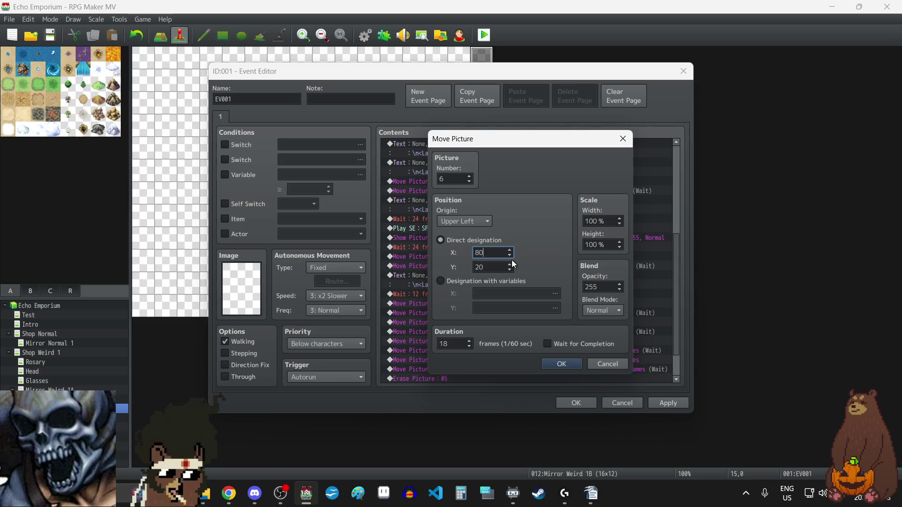
pyautogui.doubleClick(501, 267)
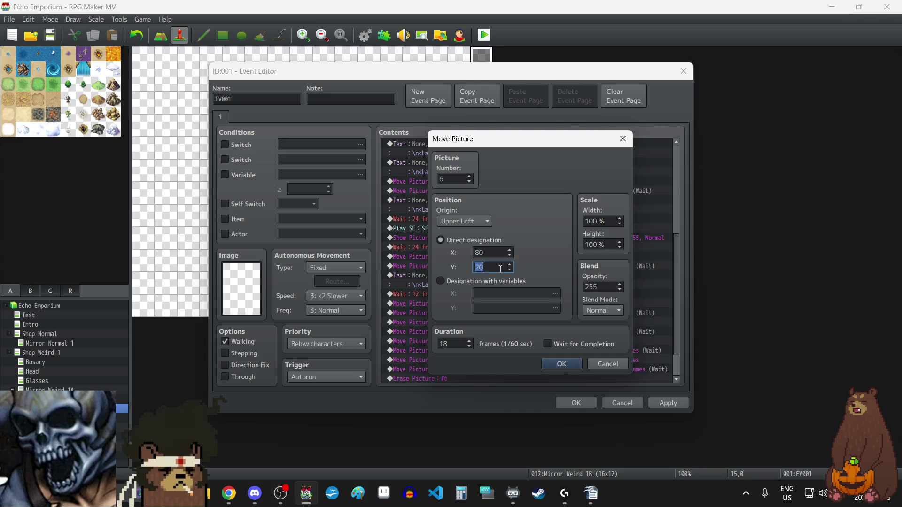
pyautogui.write('-2')
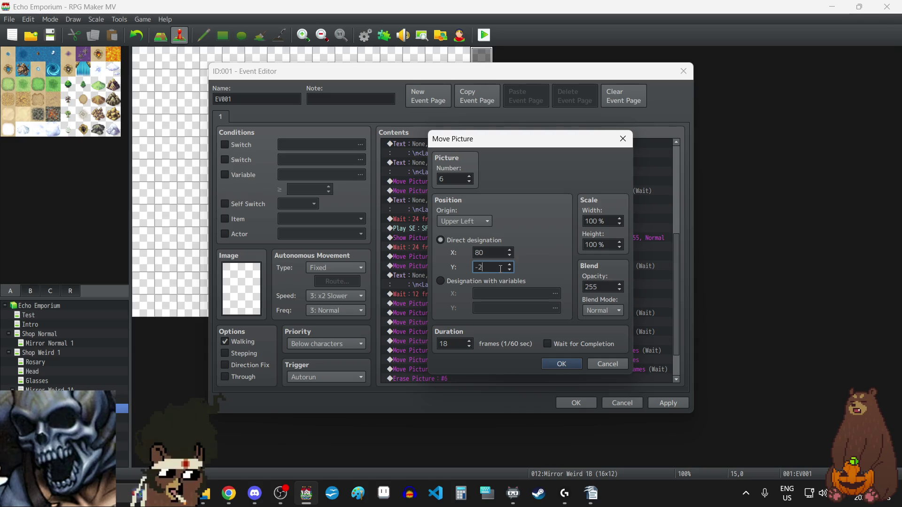
pyautogui.click(565, 362)
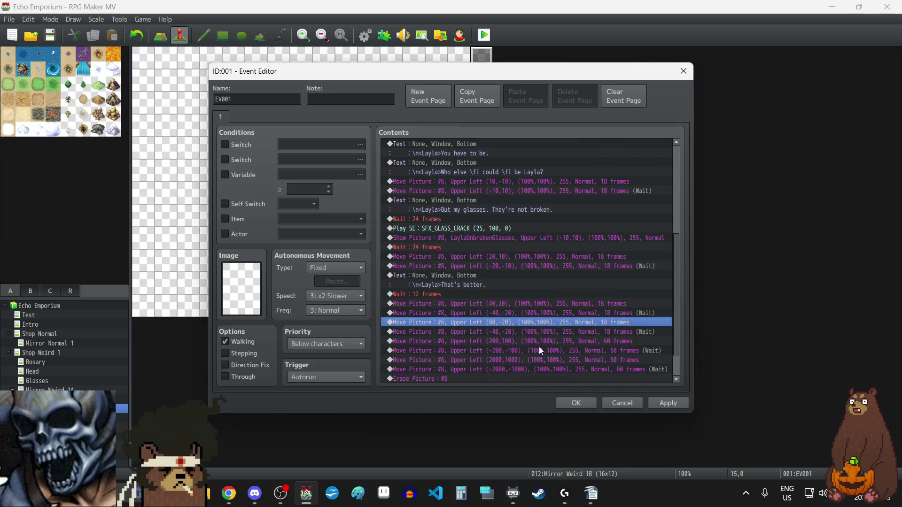
# Set the duplicated glasses move to (-80,40) and apply the event changes
pyautogui.click(498, 332)
pyautogui.press('Return')
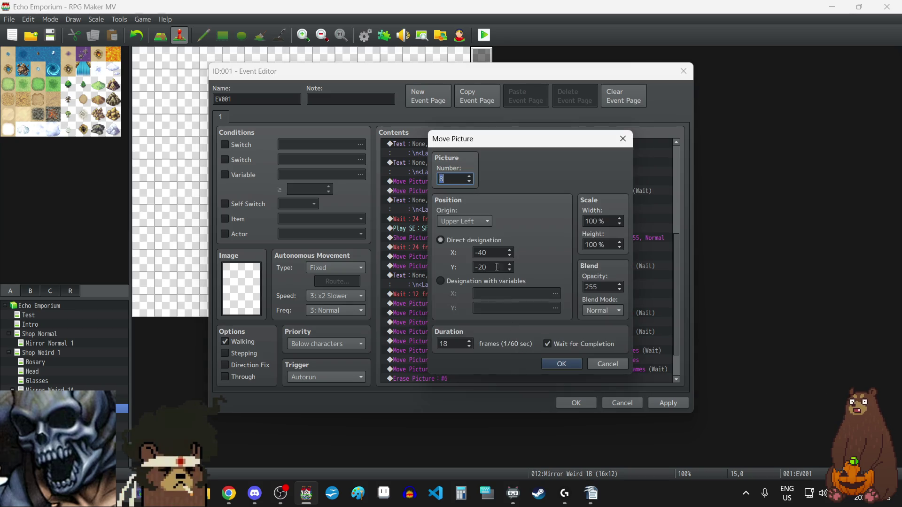
pyautogui.doubleClick(498, 252)
pyautogui.write('-')
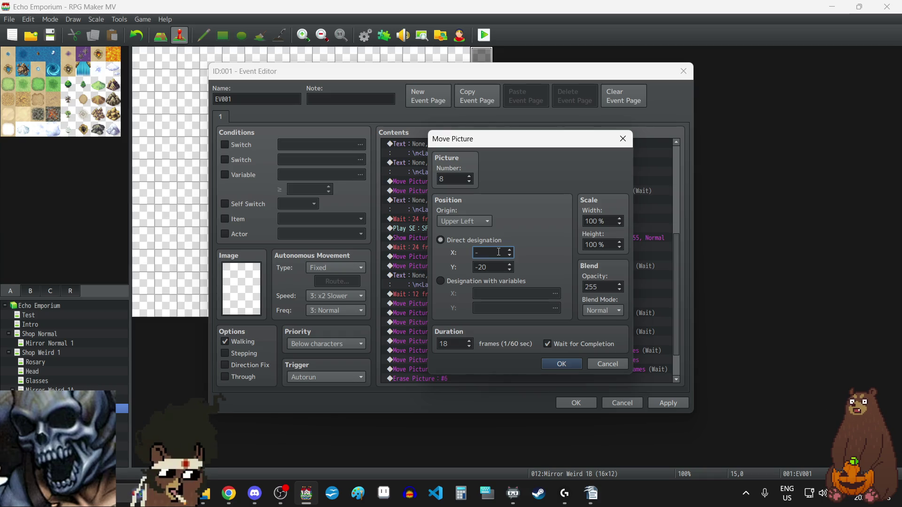
pyautogui.doubleClick(494, 271)
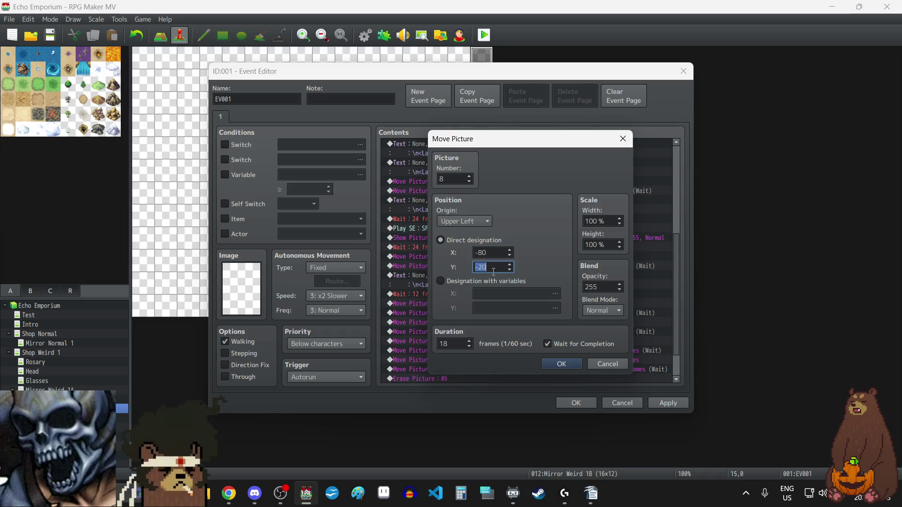
pyautogui.write('40')
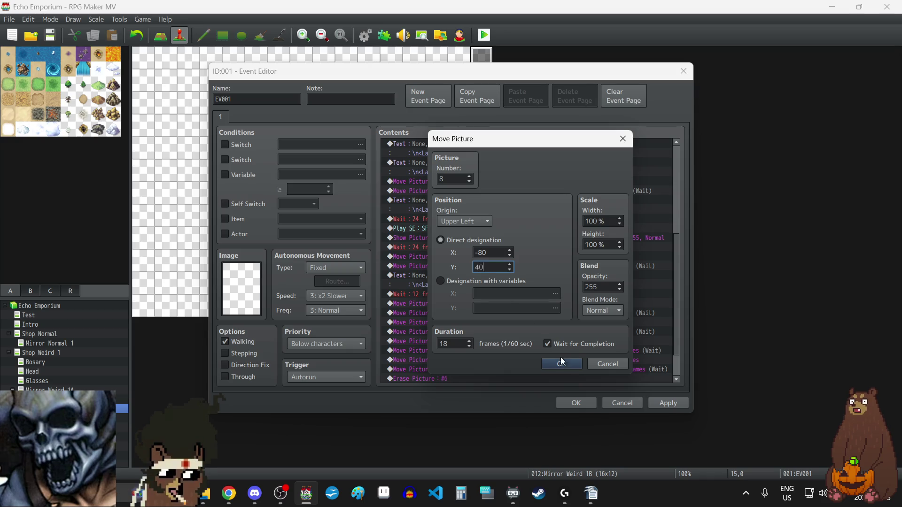
pyautogui.click(561, 364)
pyautogui.click(675, 404)
pyautogui.scroll(-2, 555, 319)
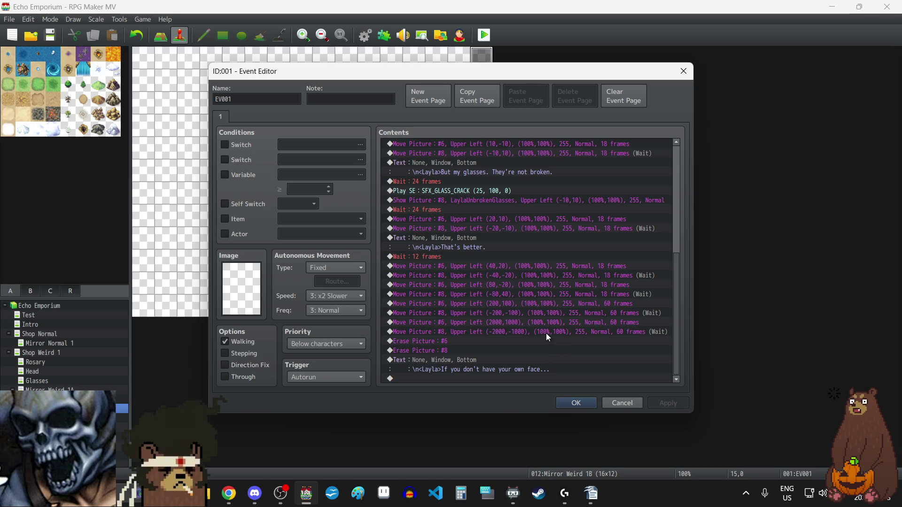
# Shorten the (2000,1000) and (-2000,-1000) fly-off moves to 18 frames
pyautogui.doubleClick(535, 322)
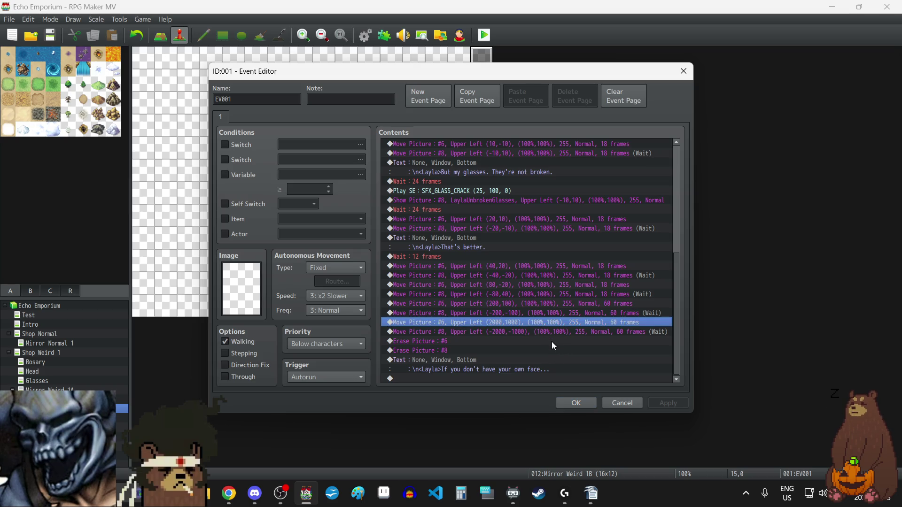
pyautogui.doubleClick(451, 344)
pyautogui.write('18')
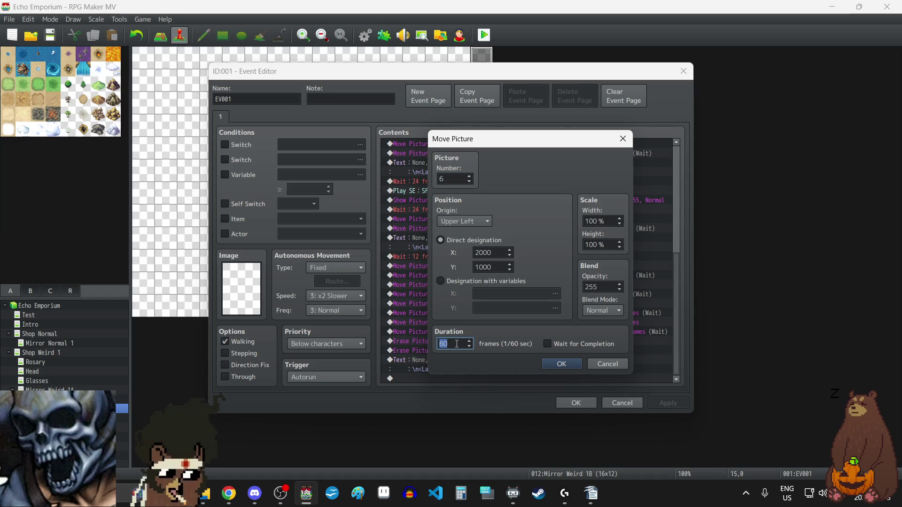
pyautogui.click(578, 365)
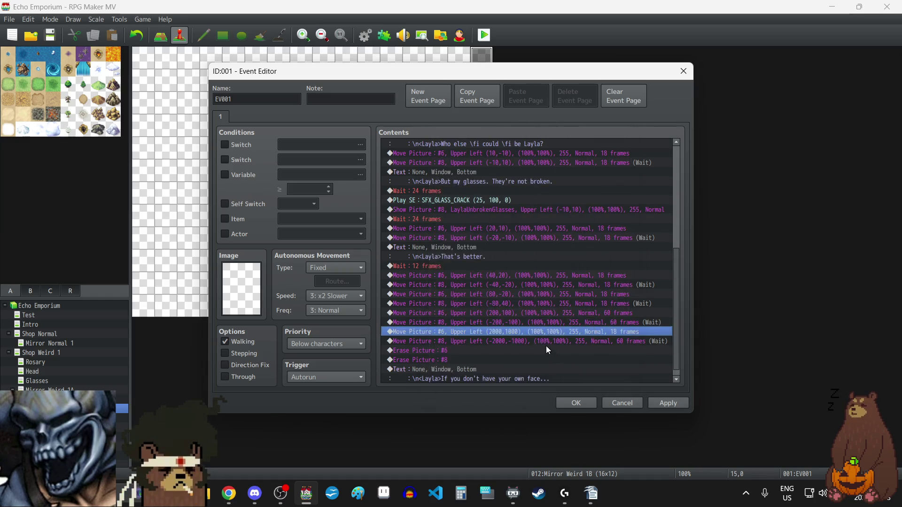
pyautogui.doubleClick(534, 343)
pyautogui.doubleClick(450, 344)
pyautogui.write('18')
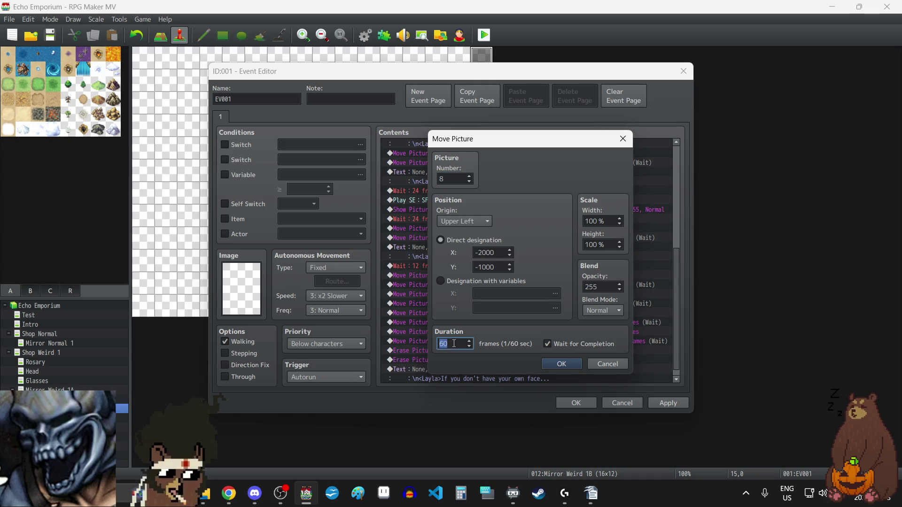
pyautogui.click(552, 364)
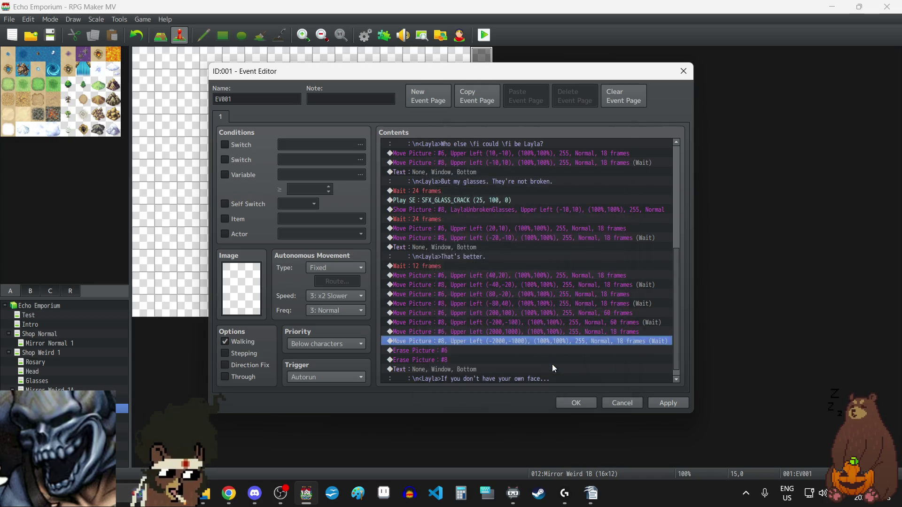
# Set the (200,100) and (-200,-100) moves to 24 frames and apply
pyautogui.click(523, 314)
pyautogui.doubleClick(522, 313)
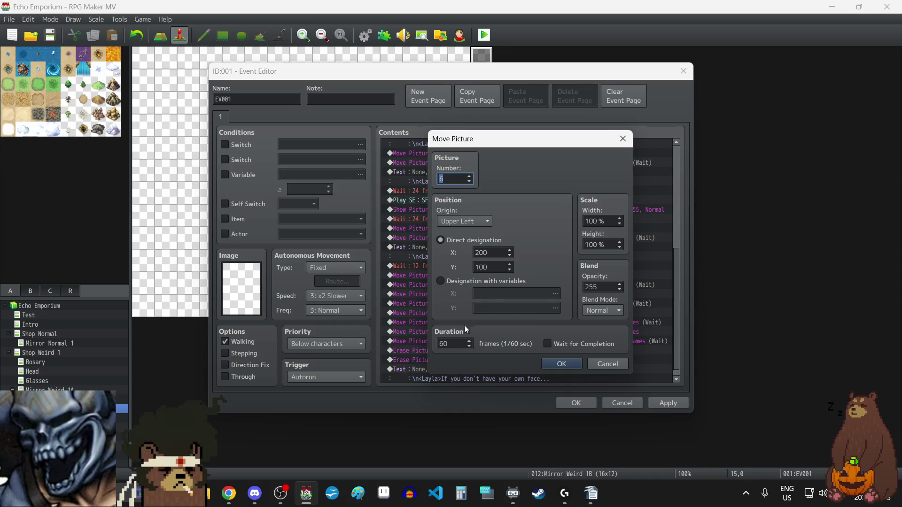
pyautogui.doubleClick(458, 343)
pyautogui.write('18')
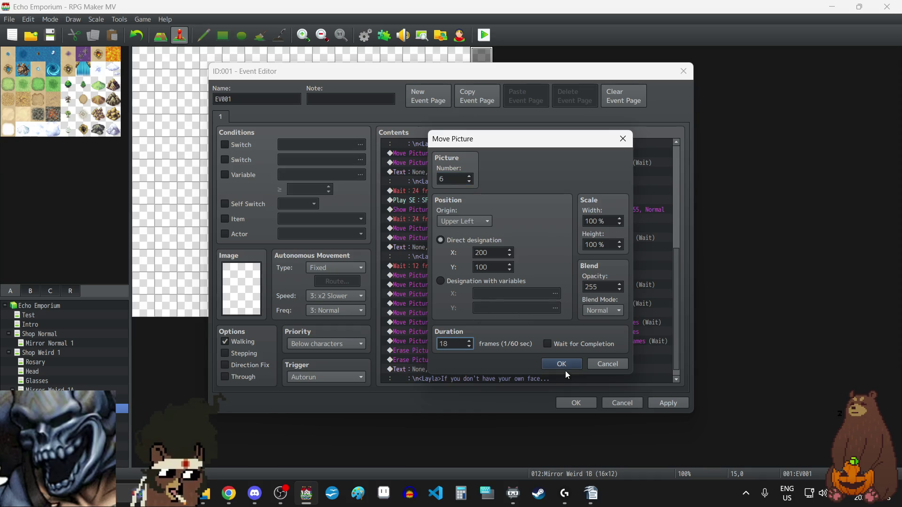
pyautogui.click(562, 364)
pyautogui.doubleClick(549, 323)
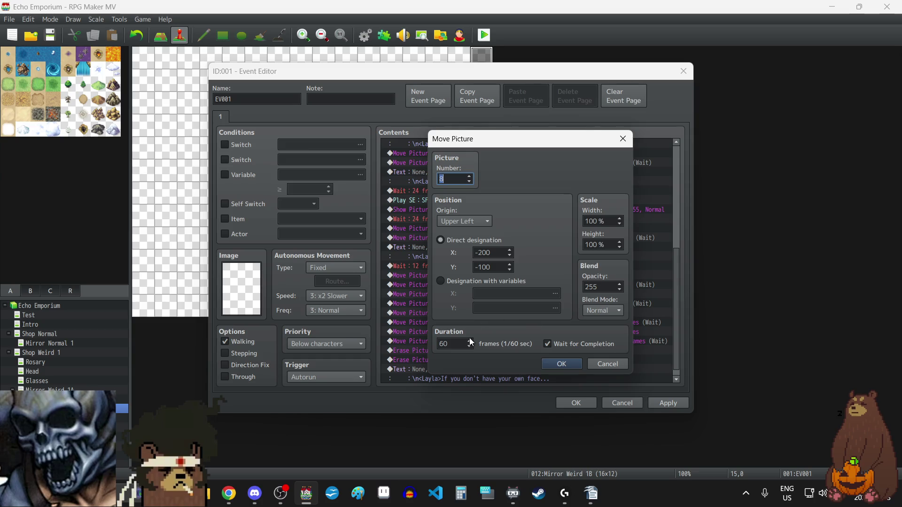
pyautogui.doubleClick(459, 345)
pyautogui.write('24')
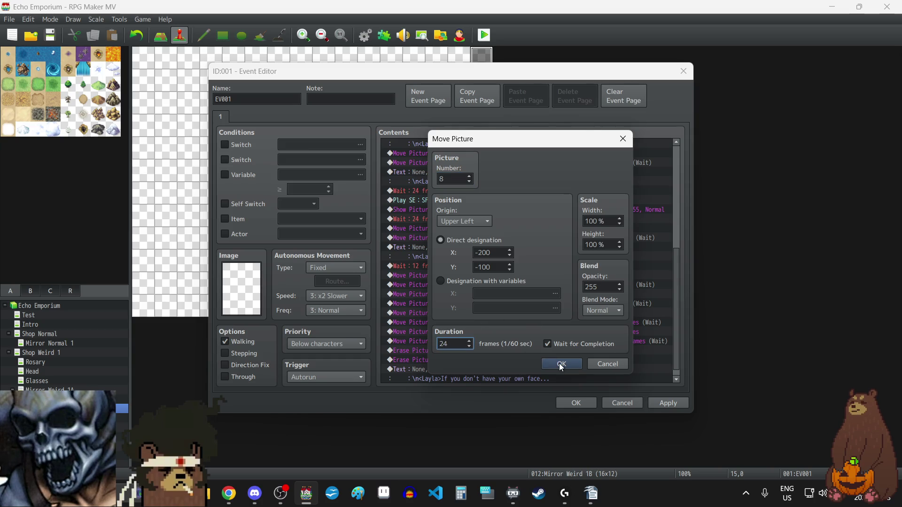
pyautogui.click(562, 364)
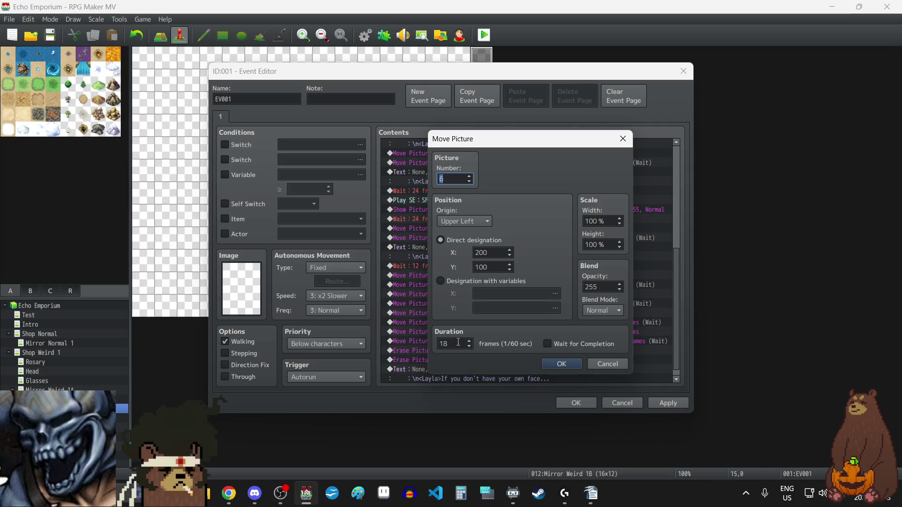
pyautogui.doubleClick(457, 344)
pyautogui.write('2')
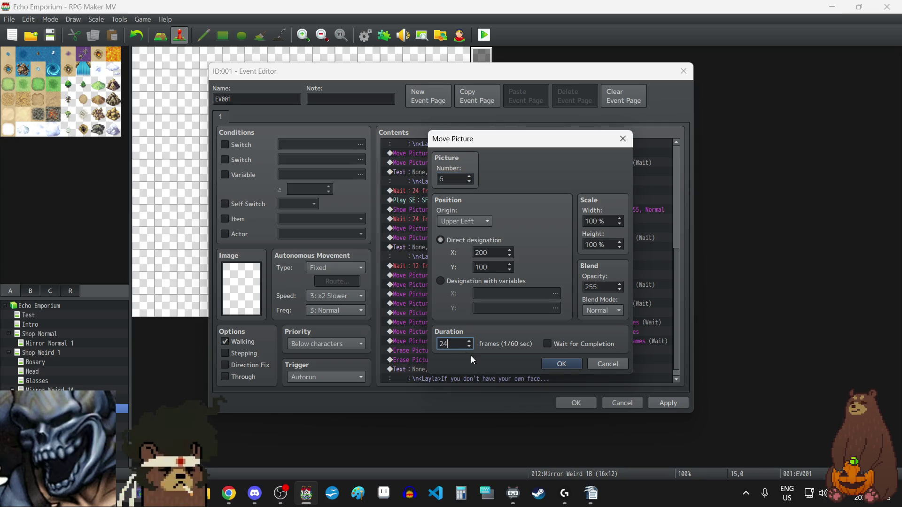
pyautogui.write('4')
pyautogui.click(561, 364)
pyautogui.click(670, 403)
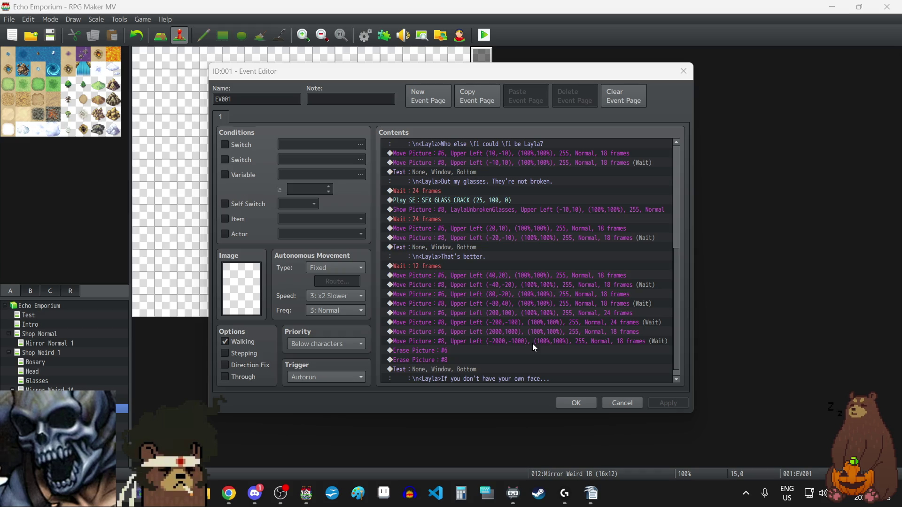
# Review the command list down to the closing dialogue line
pyautogui.click(553, 295)
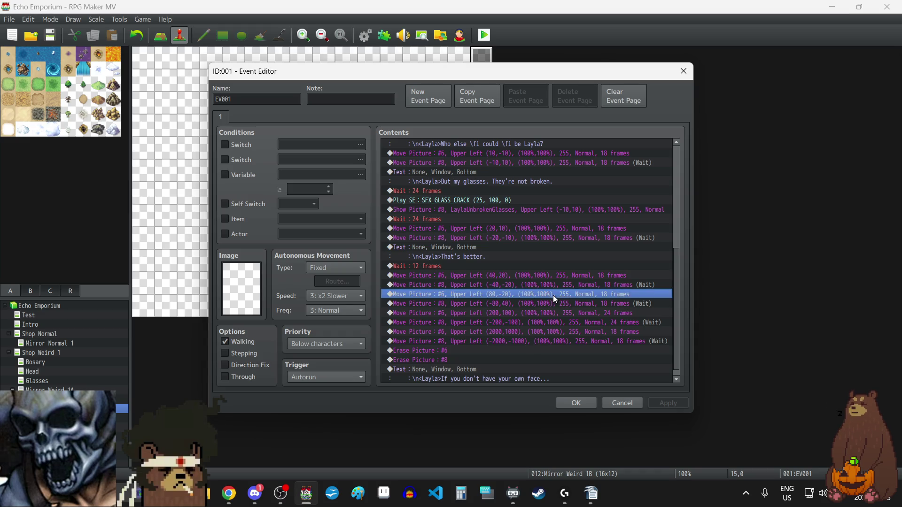
pyautogui.scroll(-1, 522, 343)
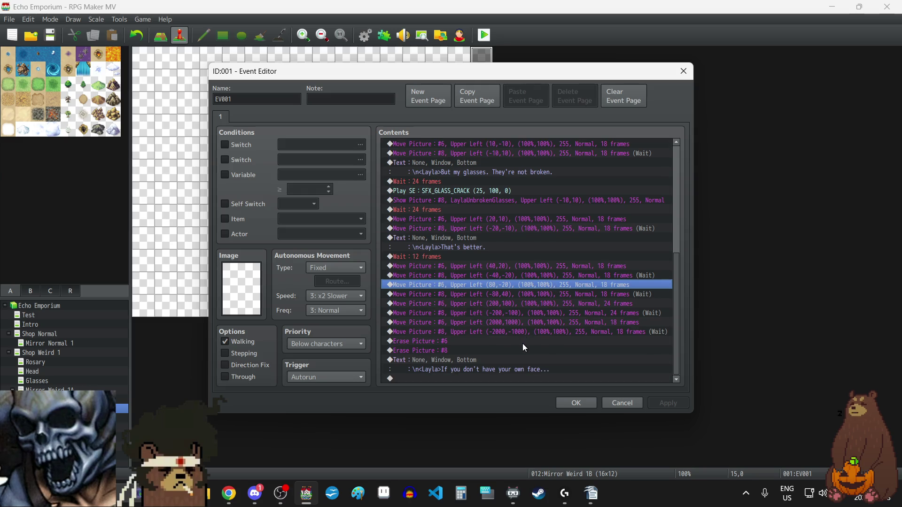
pyautogui.click(476, 361)
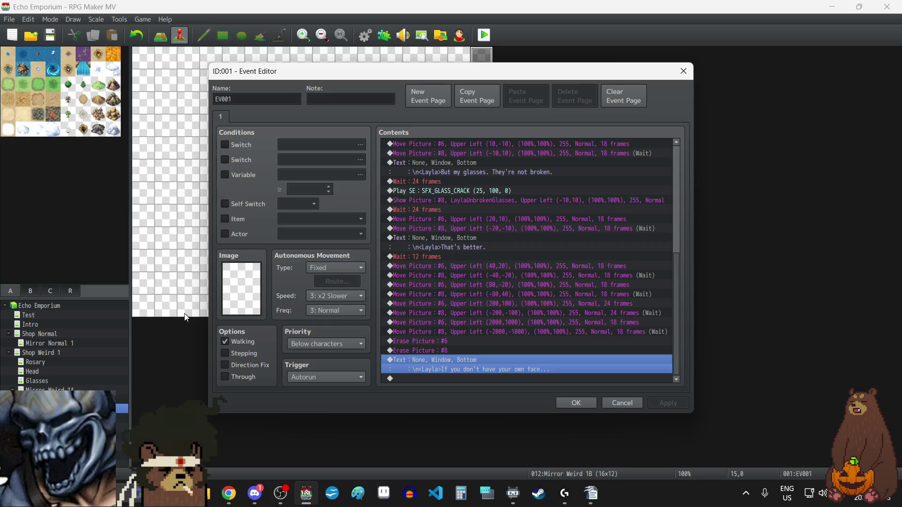
# Add a Fadeout Screen command at the end of the event
pyautogui.click(448, 380)
pyautogui.doubleClick(447, 380)
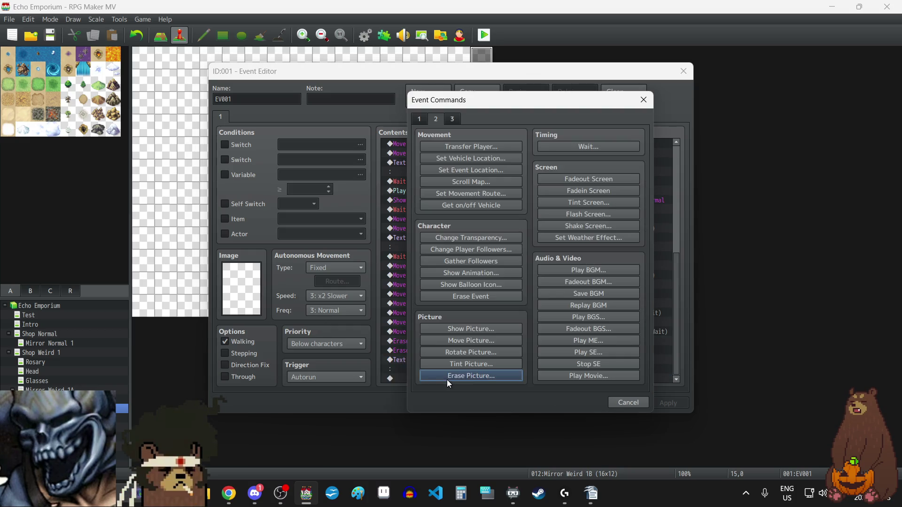
pyautogui.click(579, 181)
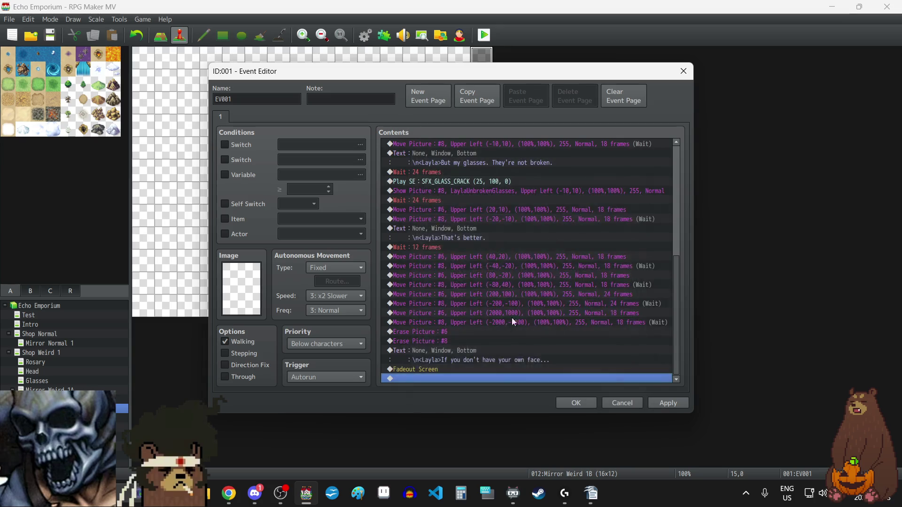
# Paste a copy of the school uniform Show Picture command after the fadeout
pyautogui.scroll(8, 511, 309)
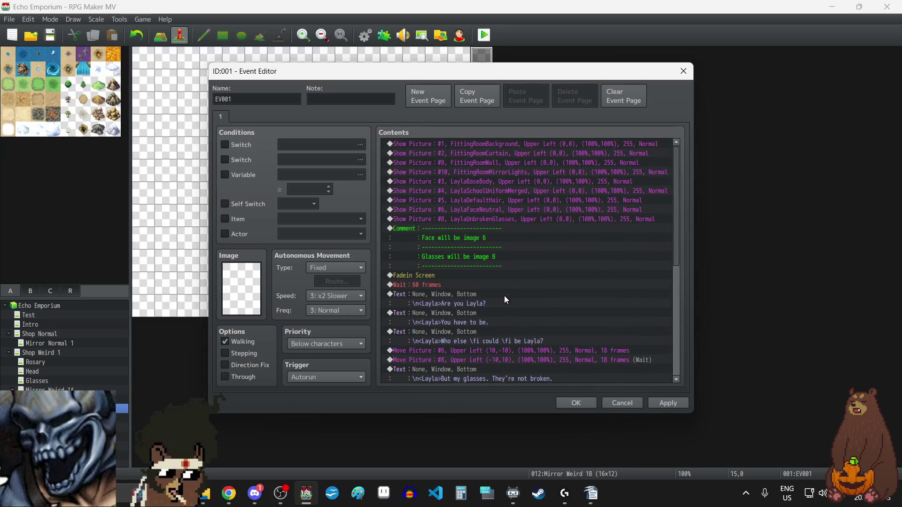
pyautogui.click(493, 190)
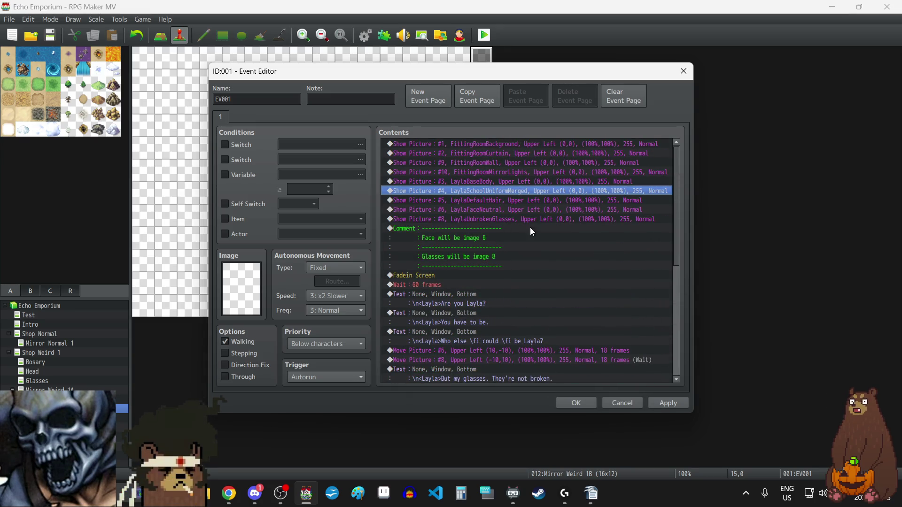
pyautogui.scroll(-8, 546, 249)
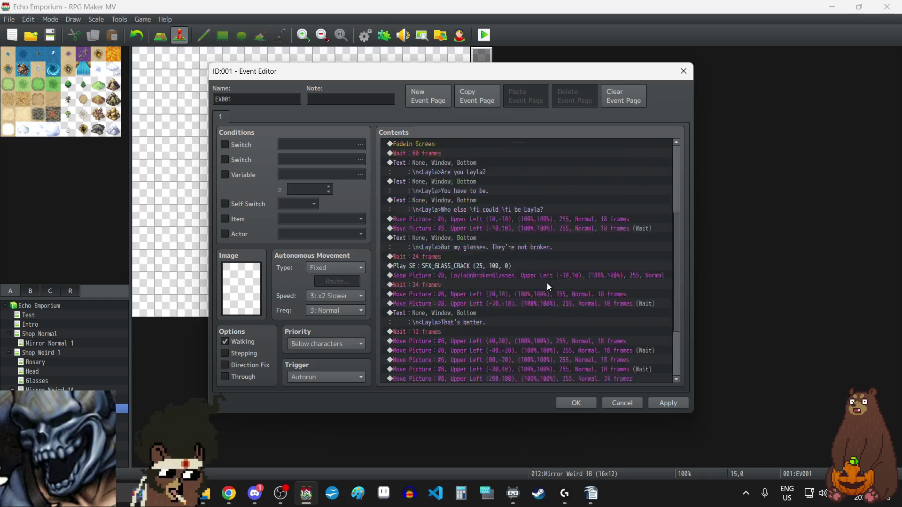
pyautogui.click(462, 379)
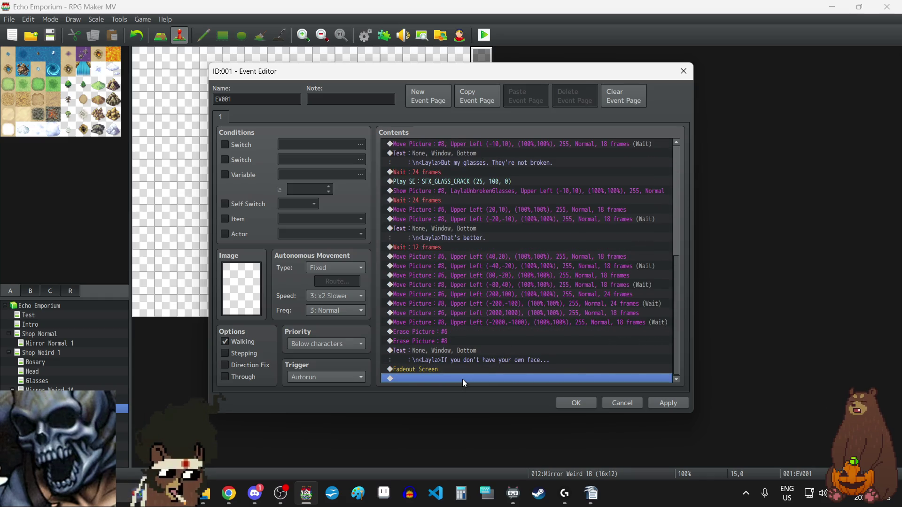
pyautogui.hotkey('ctrl', 'v')
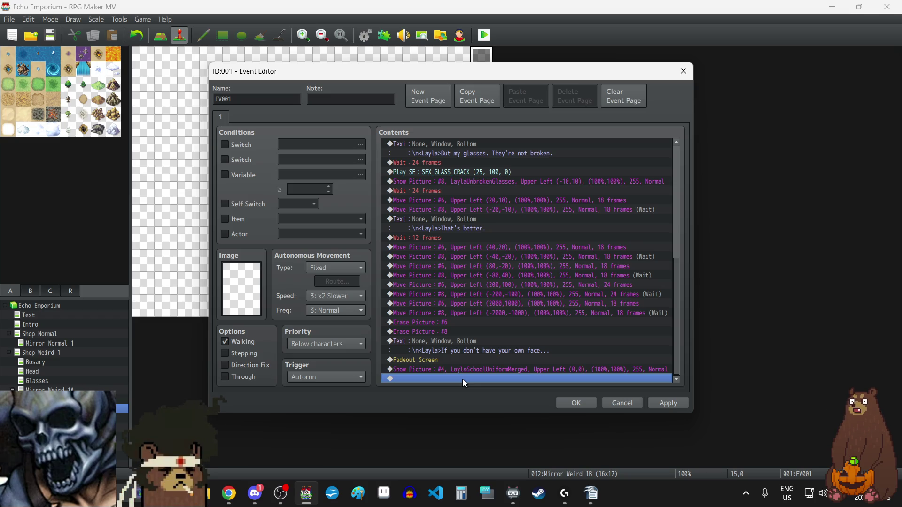
# Change the pasted picture #4's image to LaylaDefaultOutfitMerged and apply
pyautogui.doubleClick(463, 367)
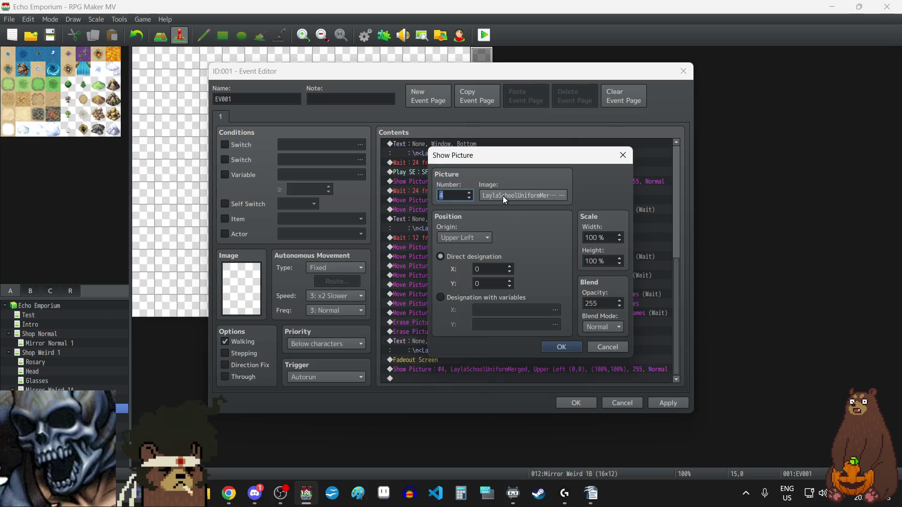
pyautogui.click(512, 195)
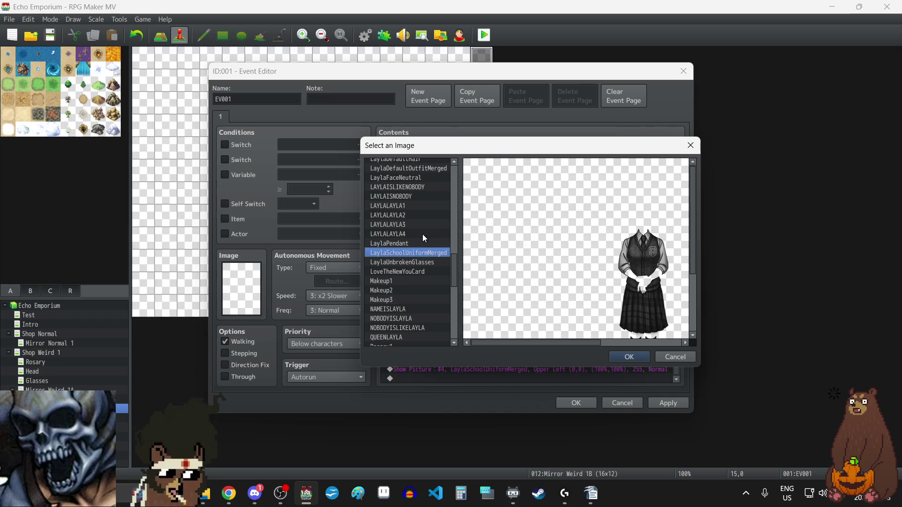
pyautogui.click(413, 168)
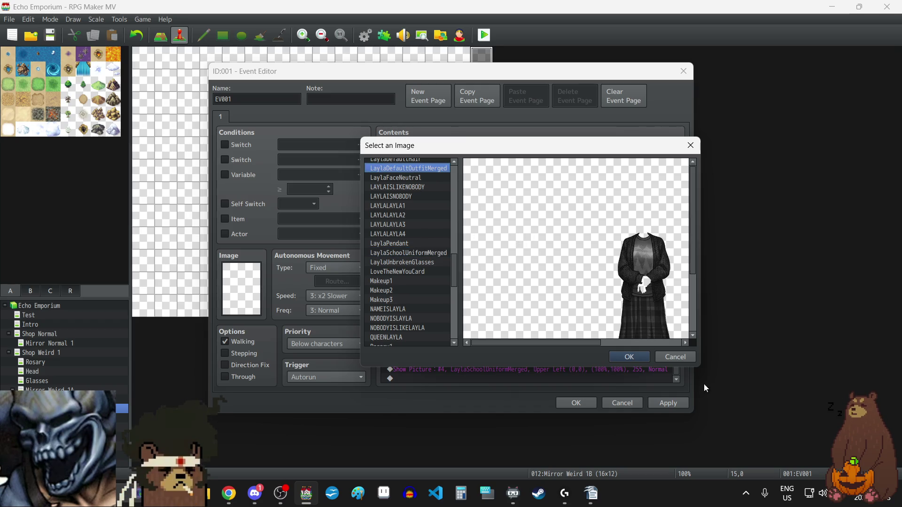
pyautogui.click(624, 358)
pyautogui.click(579, 350)
pyautogui.click(676, 404)
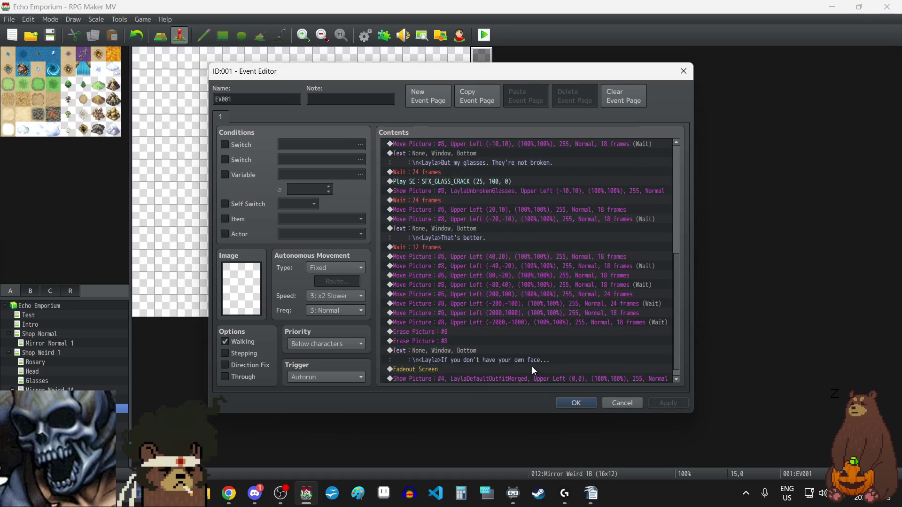
# Add a Fadein Screen command after the outfit picture and apply
pyautogui.scroll(-1, 533, 371)
pyautogui.click(434, 379)
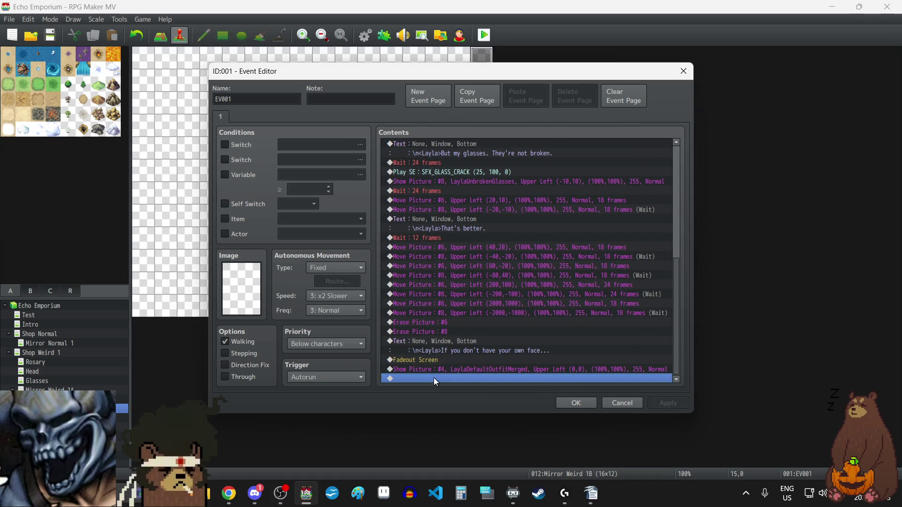
pyautogui.doubleClick(433, 377)
pyautogui.click(597, 191)
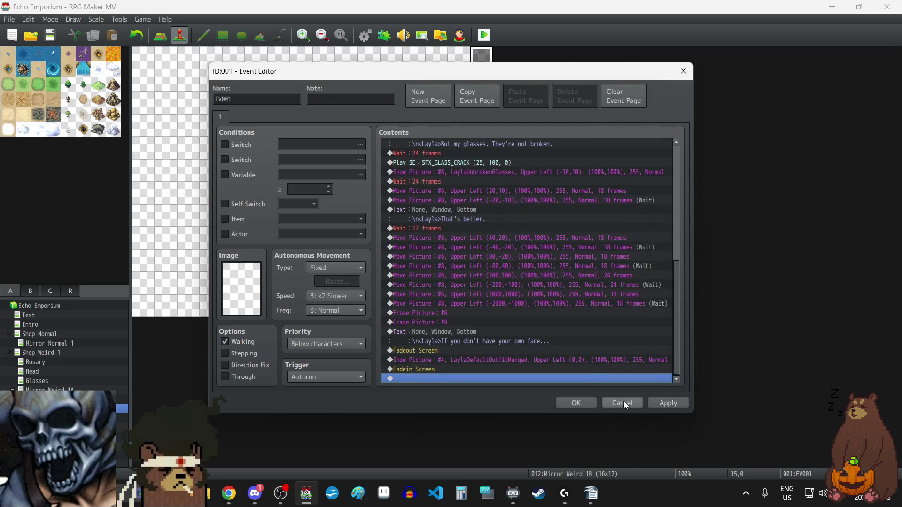
pyautogui.click(661, 403)
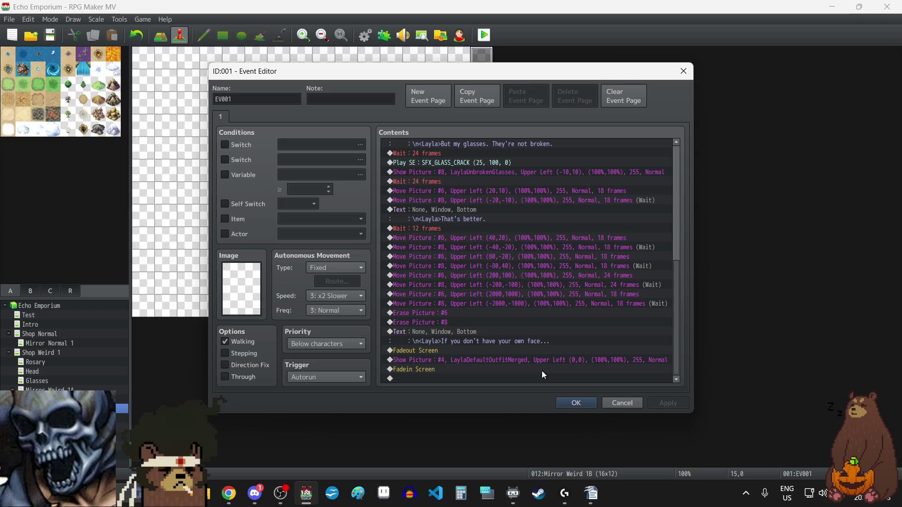
pyautogui.click(461, 331)
# Paste a copy of Layla's "If you don't have your own face..." line after the fade-in
pyautogui.hotkey('ctrl', 'c')
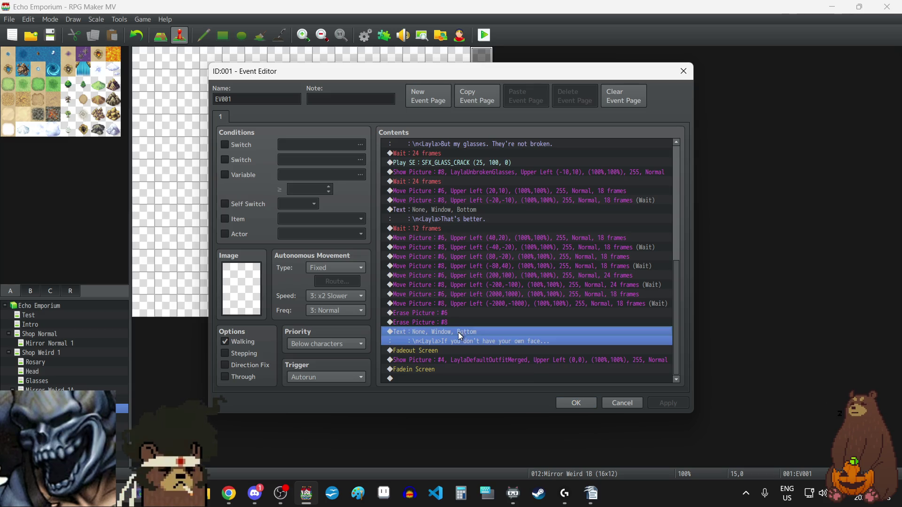
pyautogui.click(423, 378)
pyautogui.hotkey('ctrl', 'v')
pyautogui.doubleClick(435, 363)
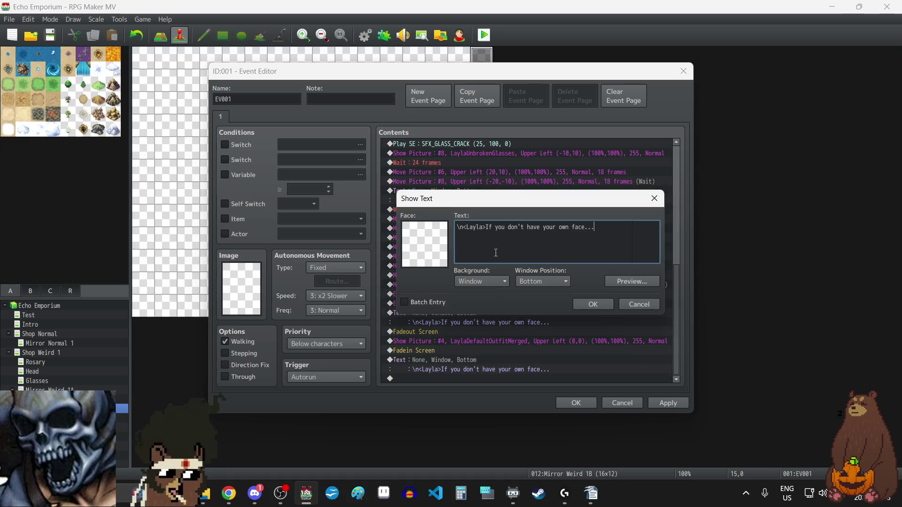
# Change the copy's text to "Then you can be whatever you want." and save the event
pyautogui.moveTo(489, 227); pyautogui.dragTo(624, 231)
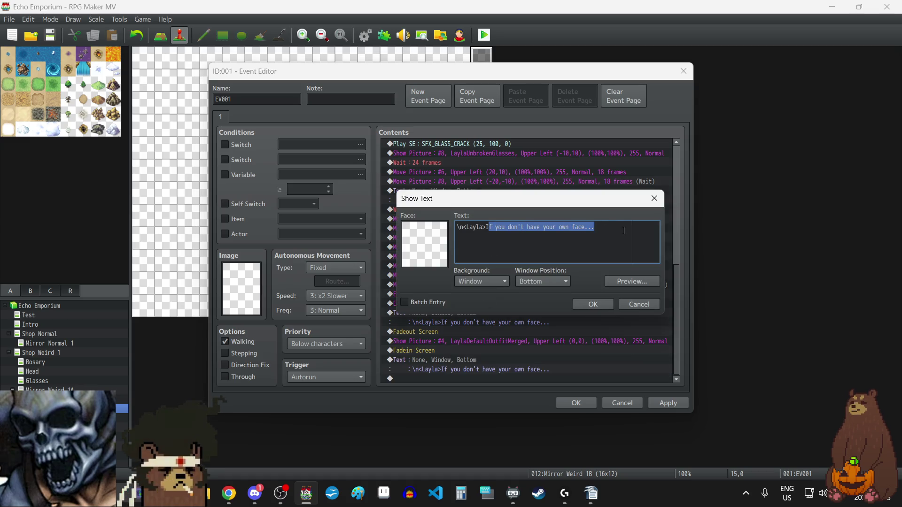
pyautogui.press('BackSpace')
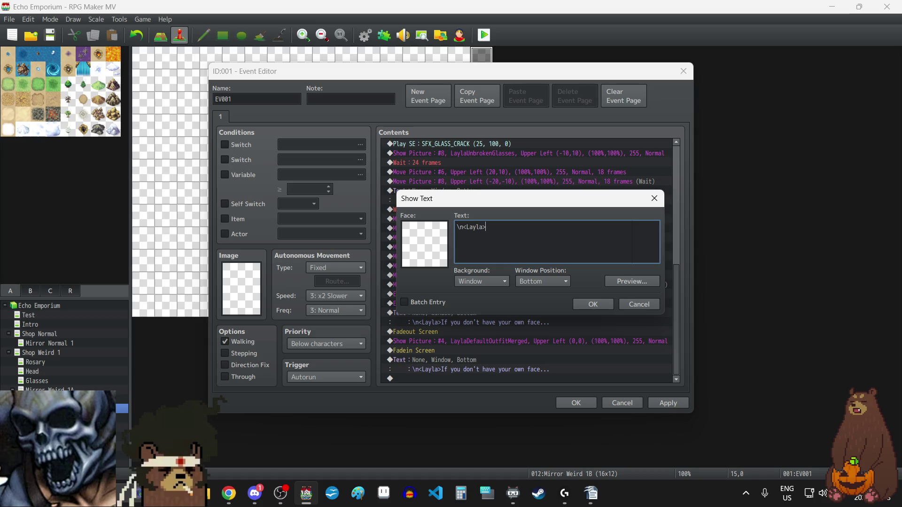
pyautogui.hotkey('alt', 'Tab')
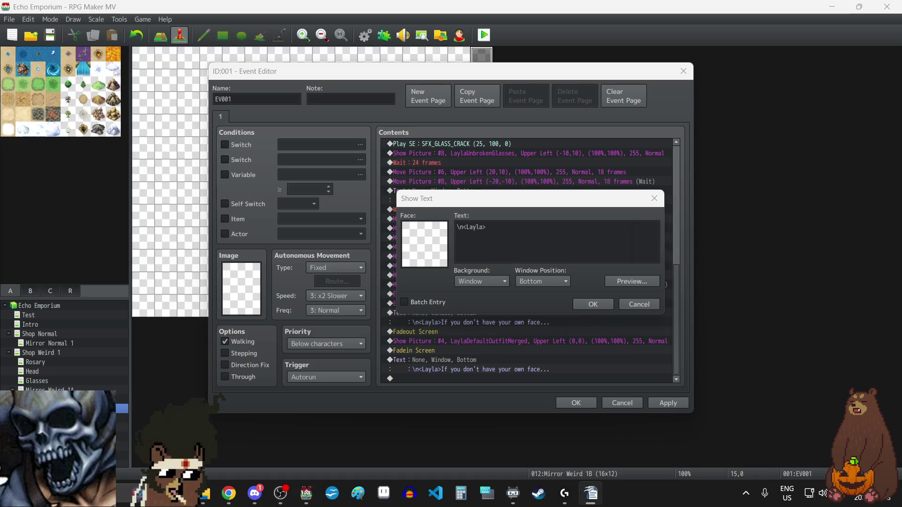
pyautogui.click(559, 242)
pyautogui.hotkey('ctrl', 'v')
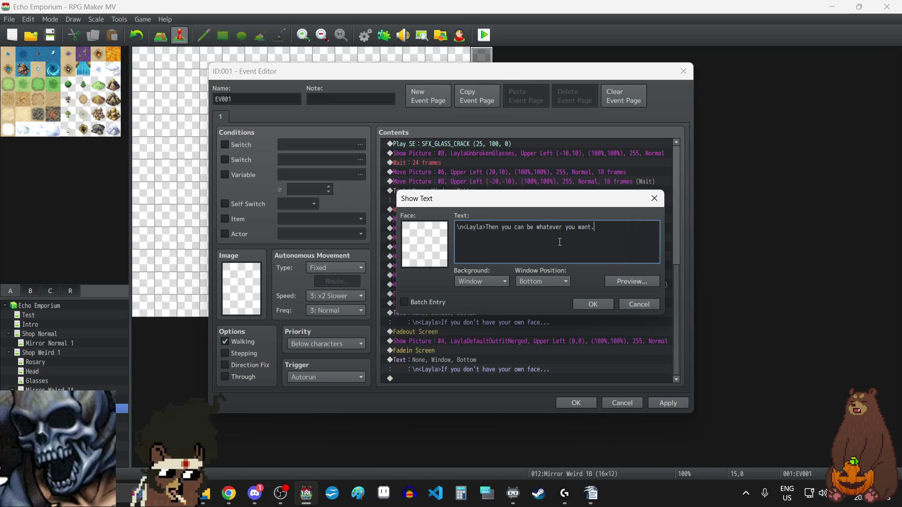
pyautogui.click(609, 306)
pyautogui.click(668, 403)
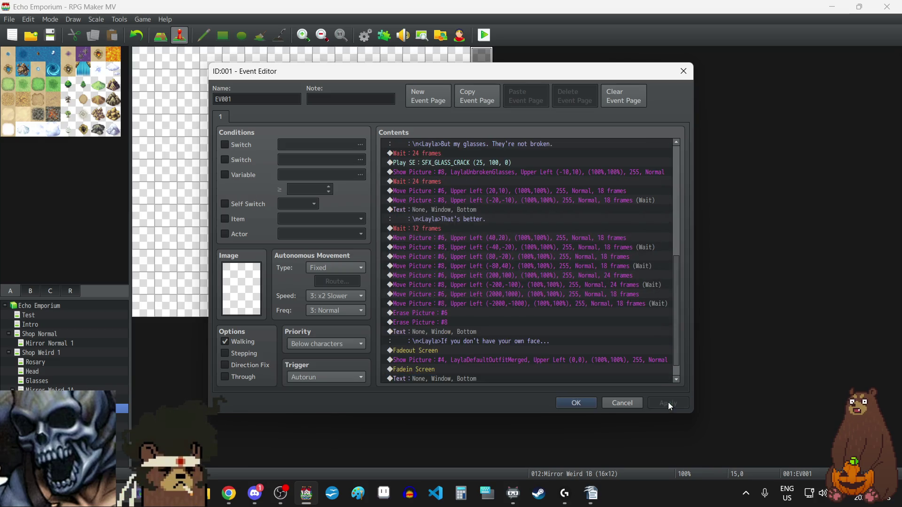
pyautogui.click(577, 403)
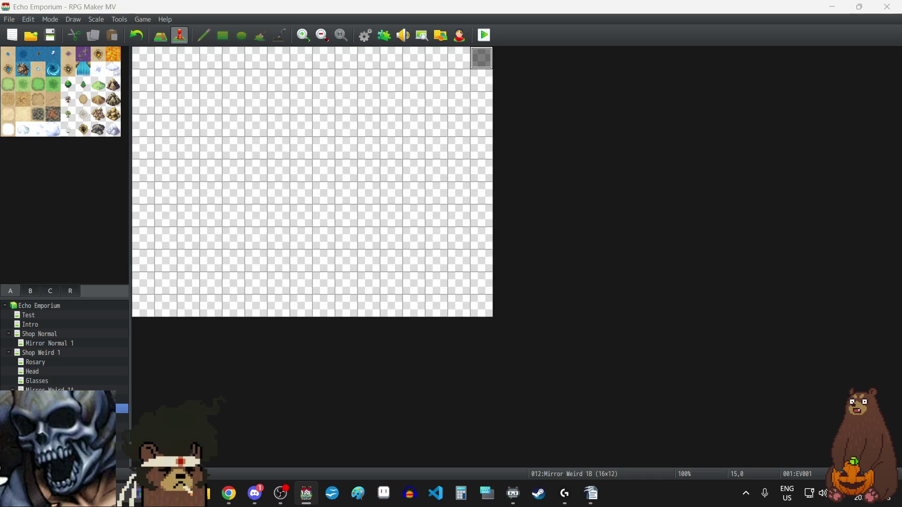
# Review the three pages of the Shop Normal map's counter event
pyautogui.hotkey('alt', 'Tab')
pyautogui.hotkey('alt', 'Tab')
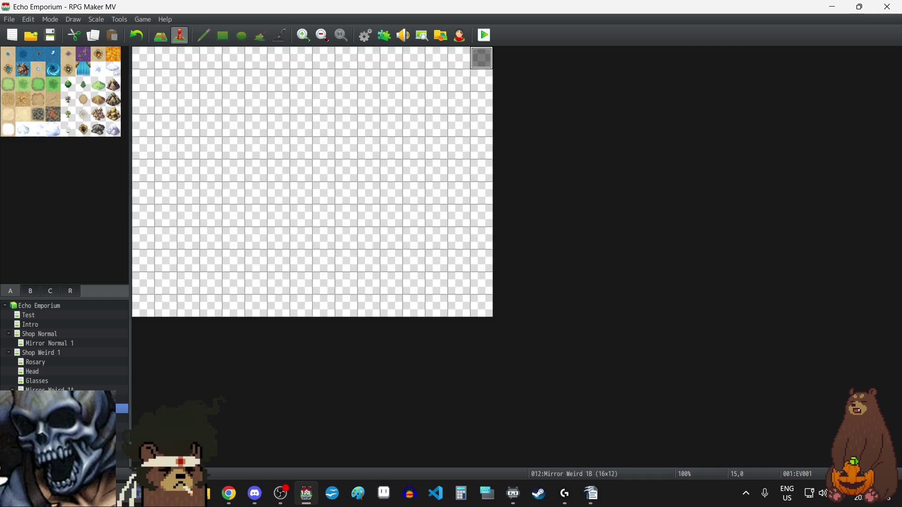
pyautogui.click(30, 325)
pyautogui.press('Down')
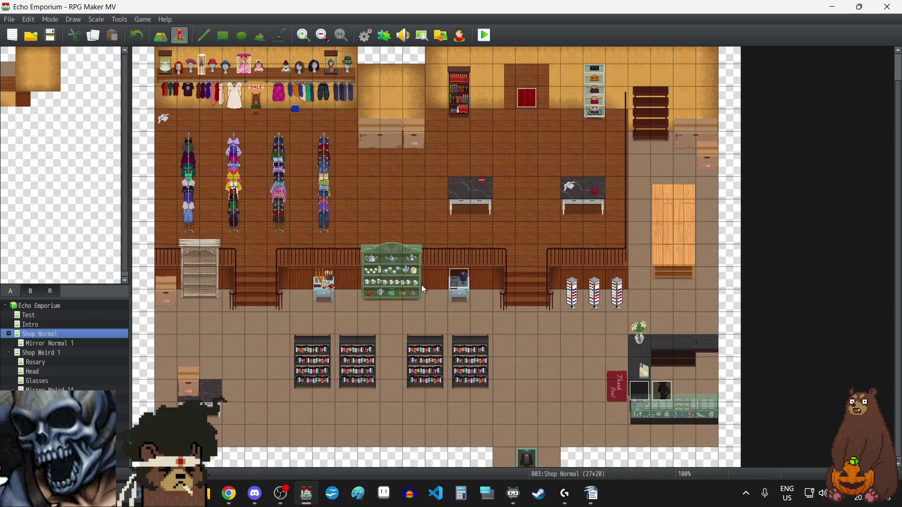
pyautogui.doubleClick(643, 392)
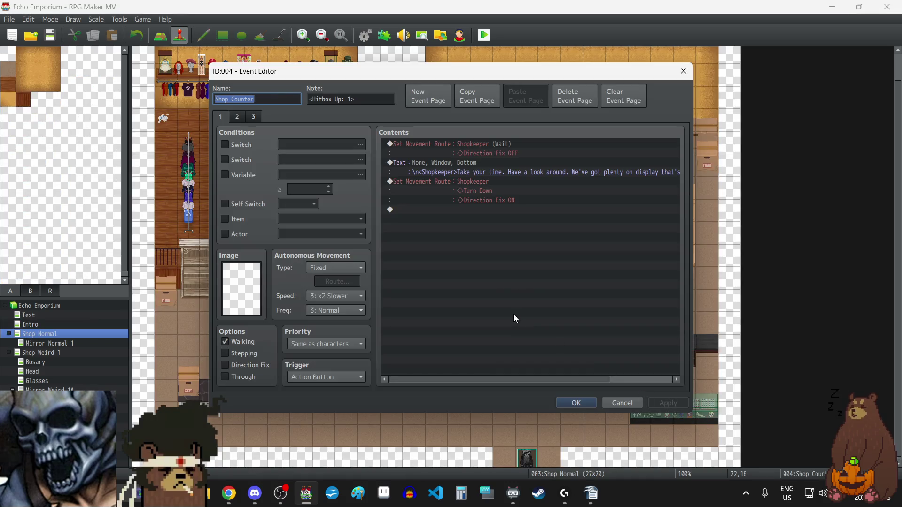
pyautogui.click(237, 116)
pyautogui.scroll(-1, 517, 252)
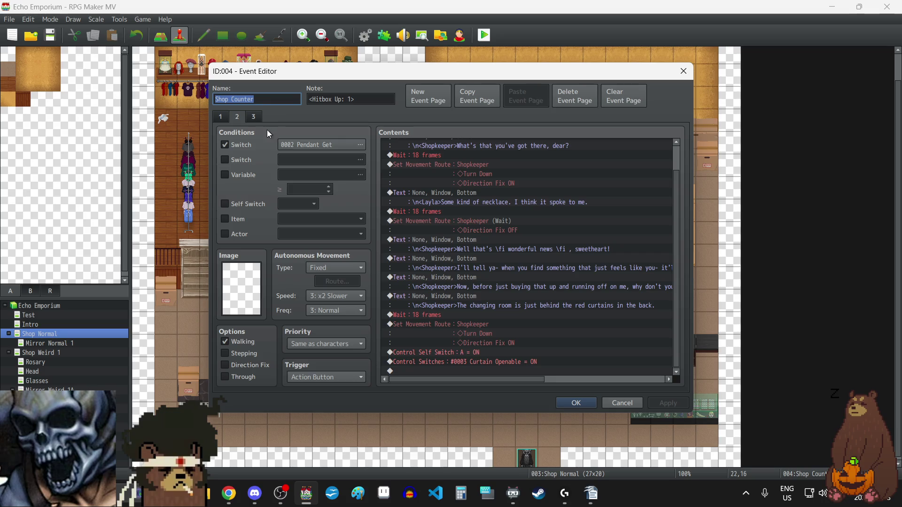
pyautogui.click(253, 117)
pyautogui.click(683, 71)
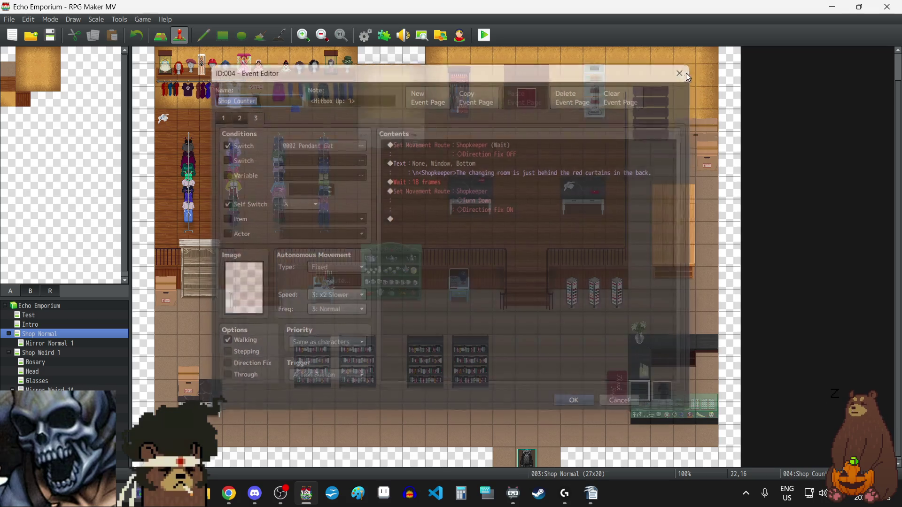
# Select Shop Weird 1's ICOULDBECOOL picture rows through Wait 18 frames, then return to Mirror Weird 1B
pyautogui.press('Down')
pyautogui.press('Down')
pyautogui.doubleClick(643, 387)
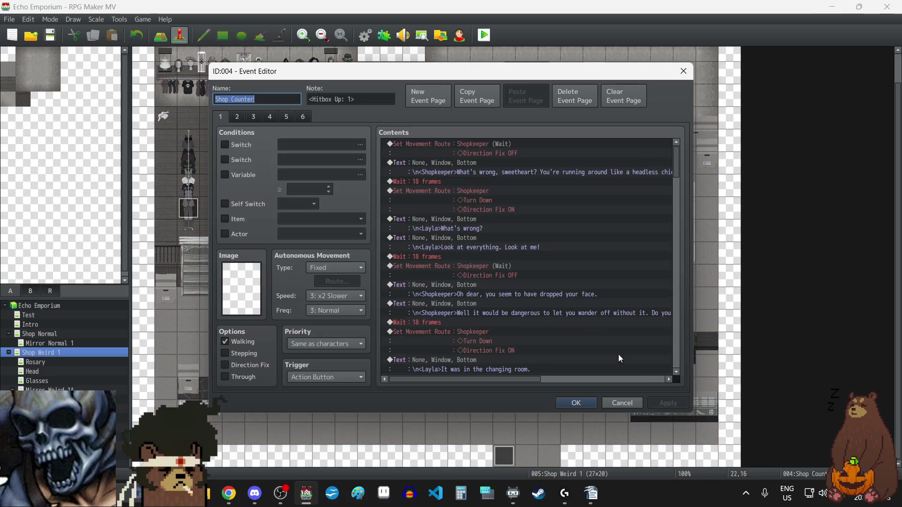
pyautogui.scroll(-5, 576, 310)
pyautogui.scroll(-8, 576, 305)
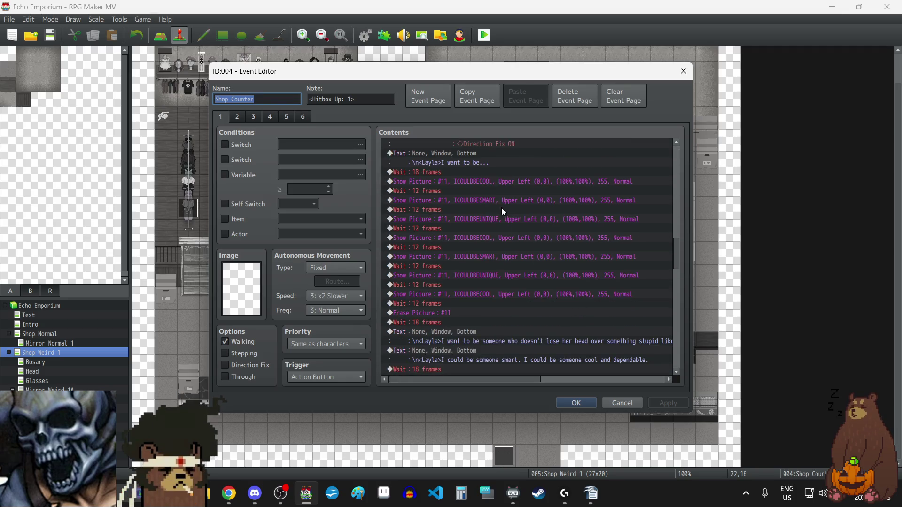
pyautogui.click(492, 182)
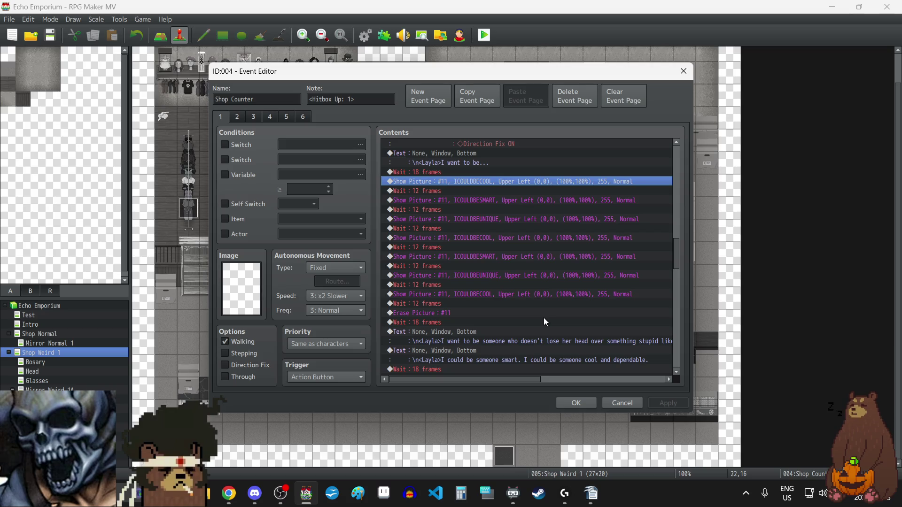
pyautogui.hotkey('shift', 'Down')
pyautogui.hotkey('shift', 'Down')
pyautogui.hotkey('shift', 'Down')
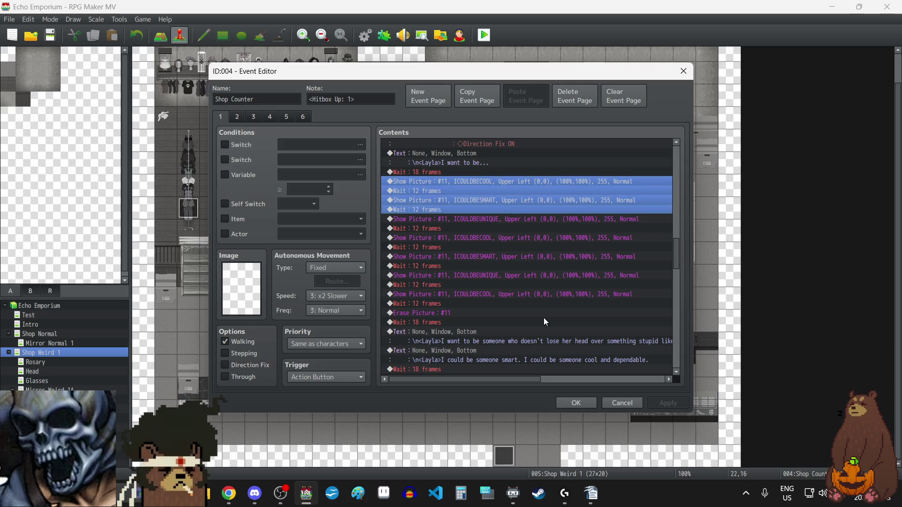
pyautogui.hotkey('shift', 'Down')
pyautogui.hotkey('shift', 'Down')
pyautogui.hotkey('shift', 'Down')
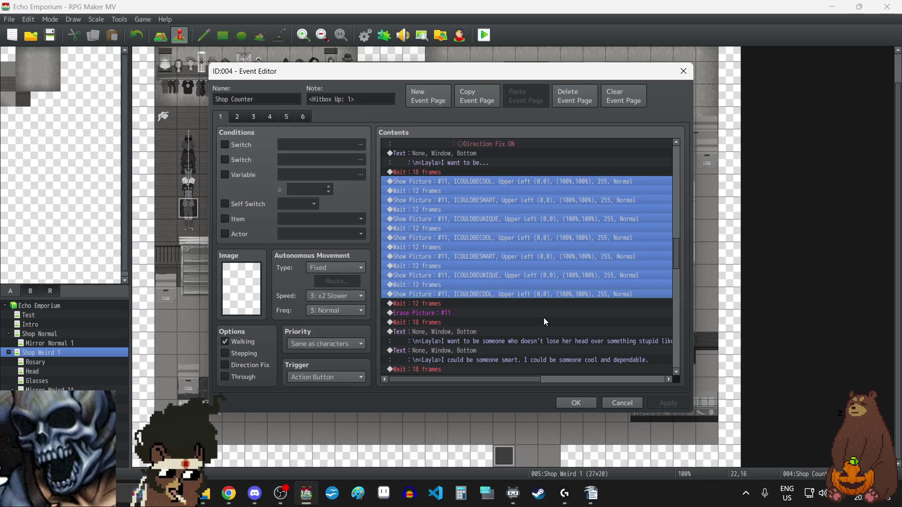
pyautogui.hotkey('shift', 'Down')
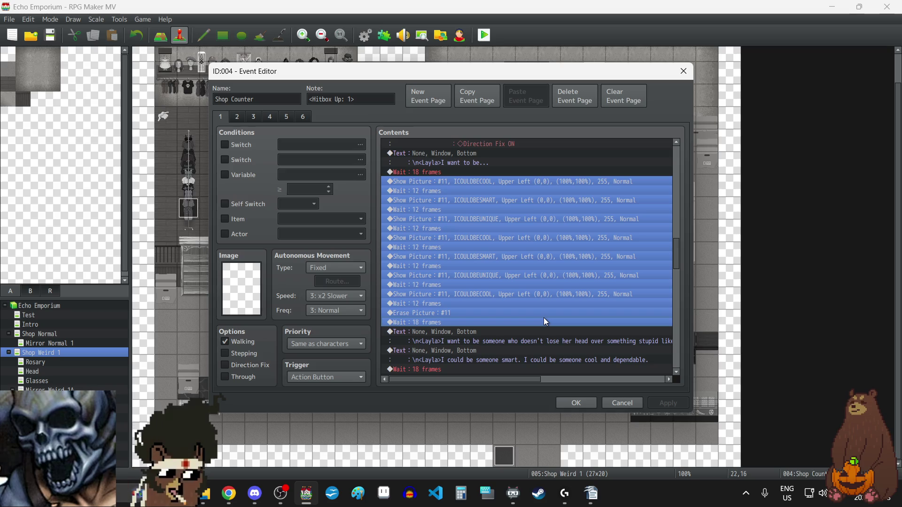
pyautogui.click(684, 72)
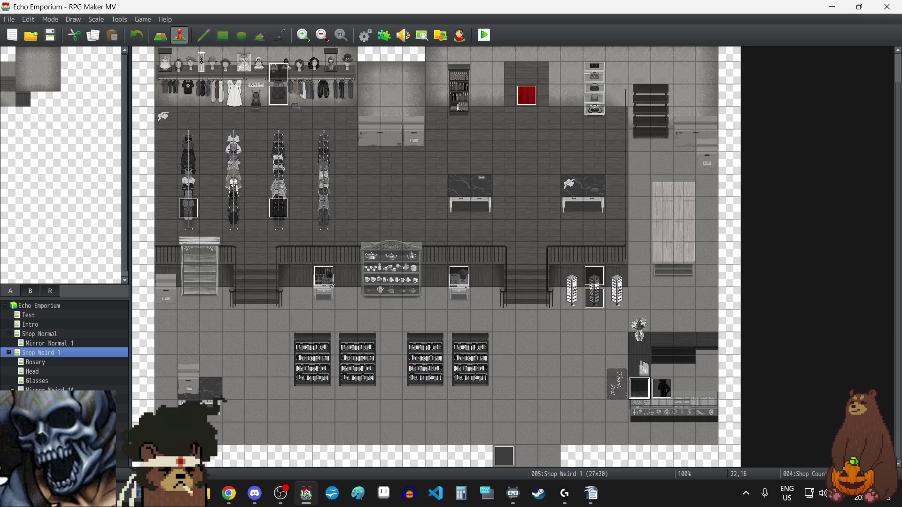
pyautogui.click(47, 409)
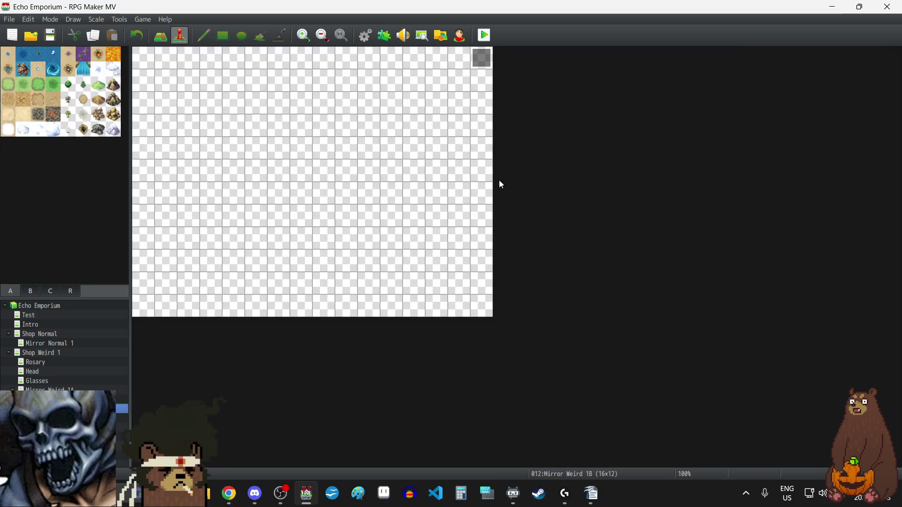
# Paste the copied ICOULDBE pictures, 12-frame waits, erase and 18-frame wait at the end of EV001
pyautogui.doubleClick(484, 61)
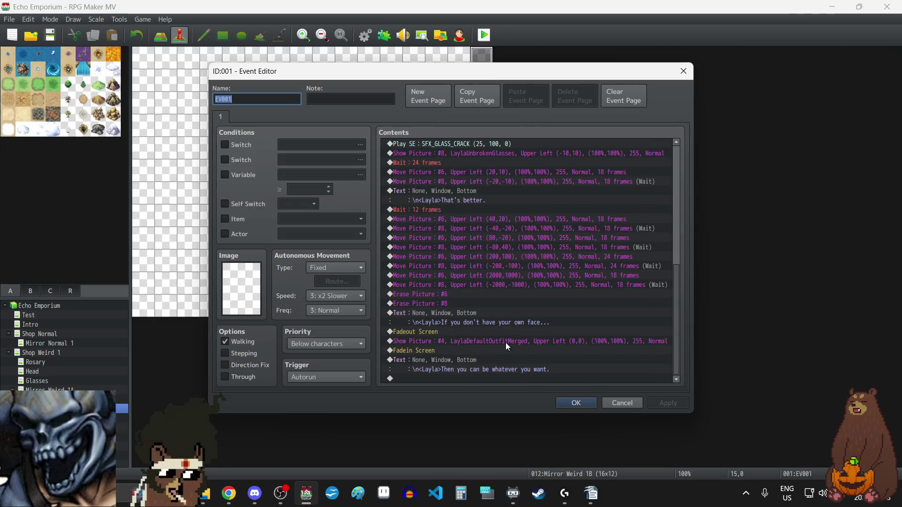
pyautogui.click(474, 378)
pyautogui.hotkey('ctrl', 'v')
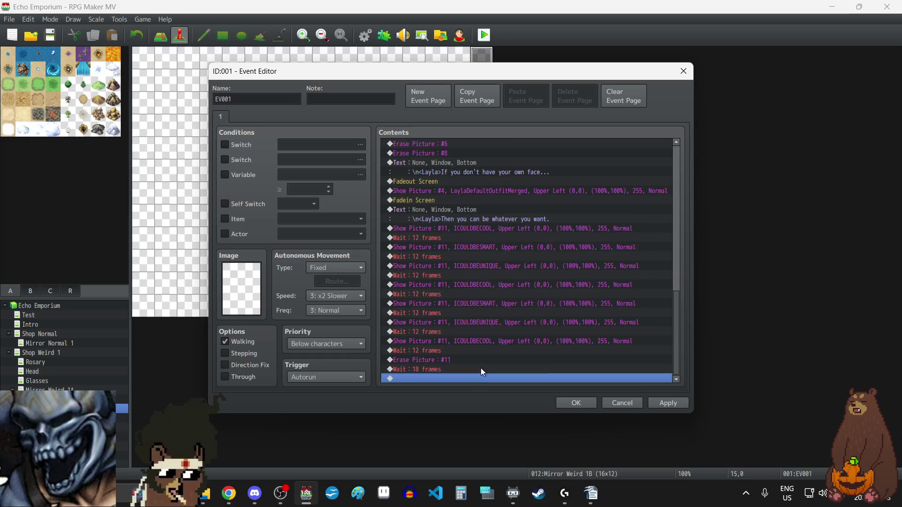
pyautogui.scroll(15, 501, 347)
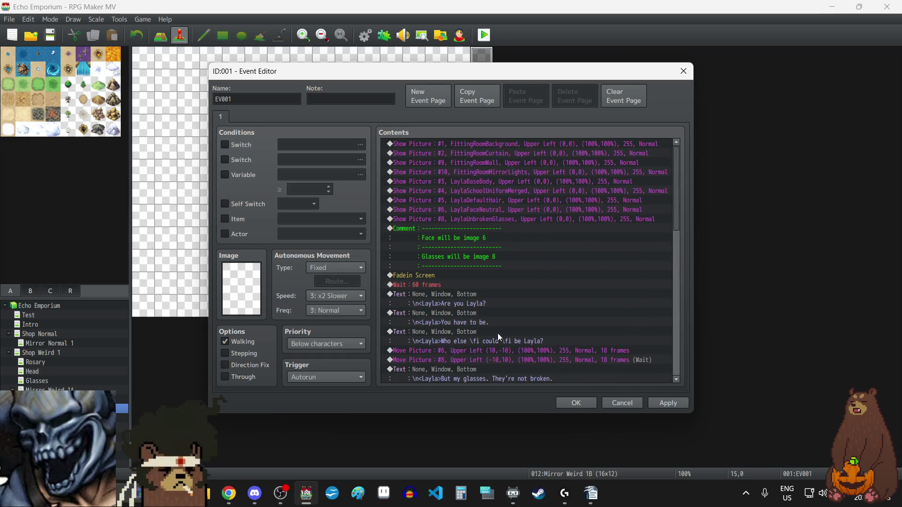
pyautogui.scroll(-15, 462, 247)
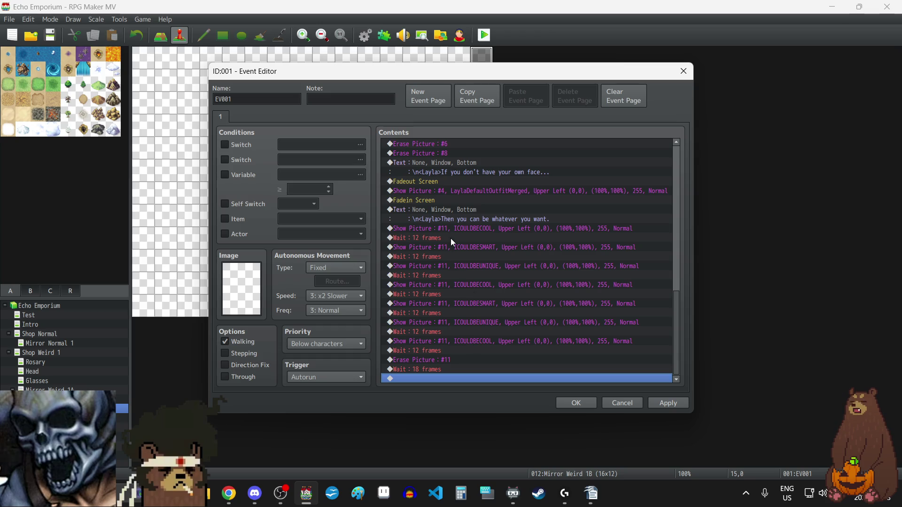
# Append a copy of the existing dialogue line, reworded to 'I could be whatever I want.'
pyautogui.click(452, 209)
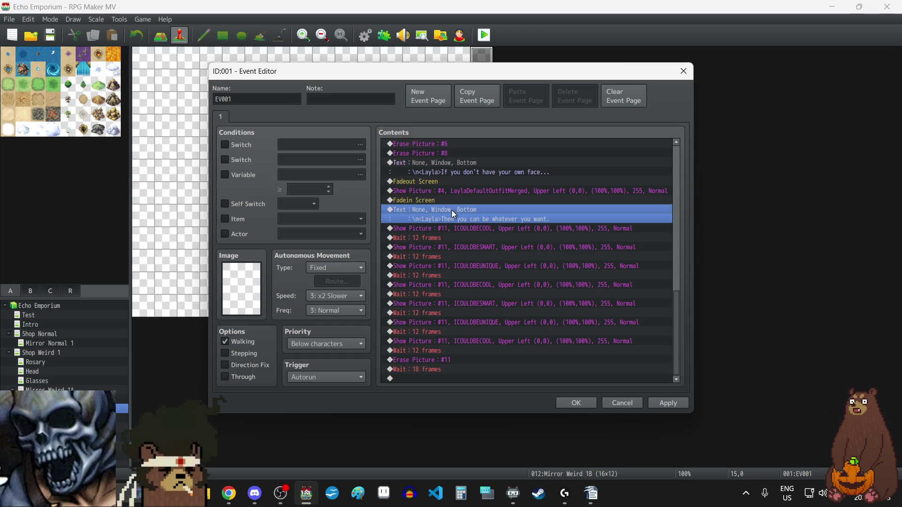
pyautogui.click(423, 376)
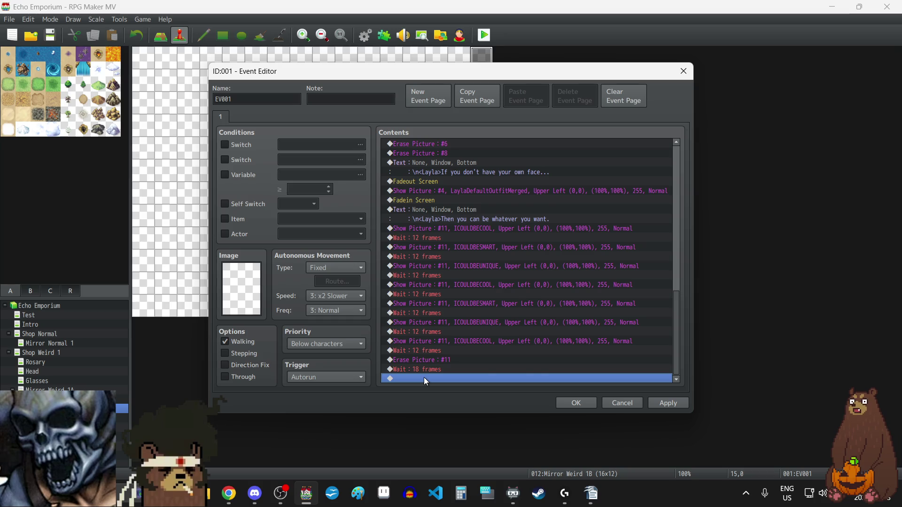
pyautogui.hotkey('ctrl', 'v')
pyautogui.doubleClick(447, 359)
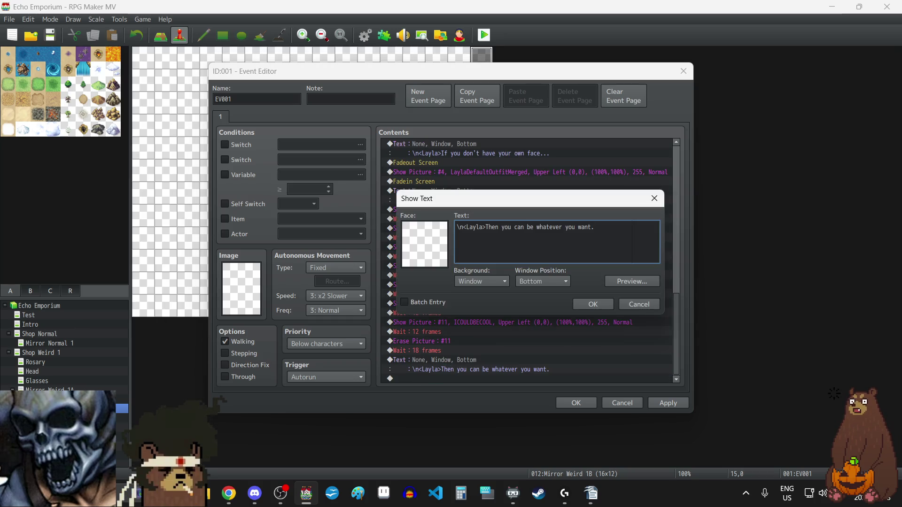
pyautogui.hotkey('alt', 'Tab')
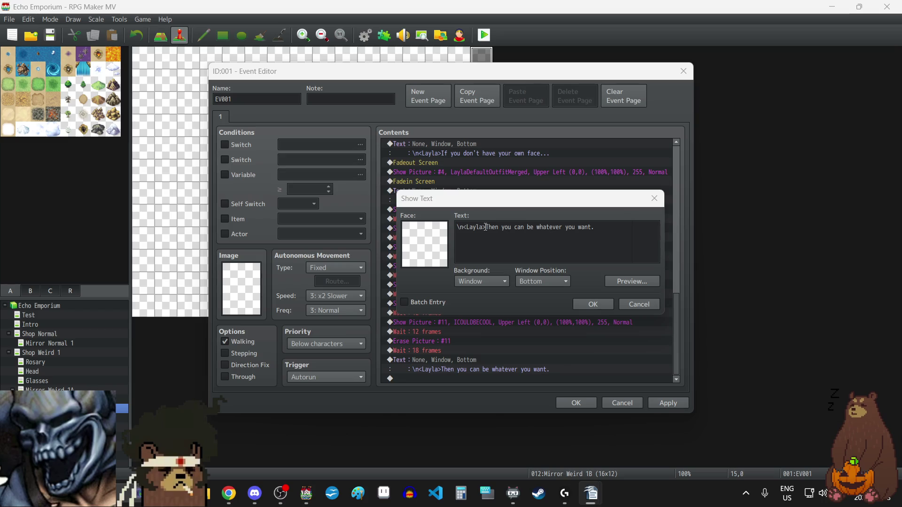
pyautogui.moveTo(485, 227); pyautogui.dragTo(645, 233)
pyautogui.write('I could be whatever I want.')
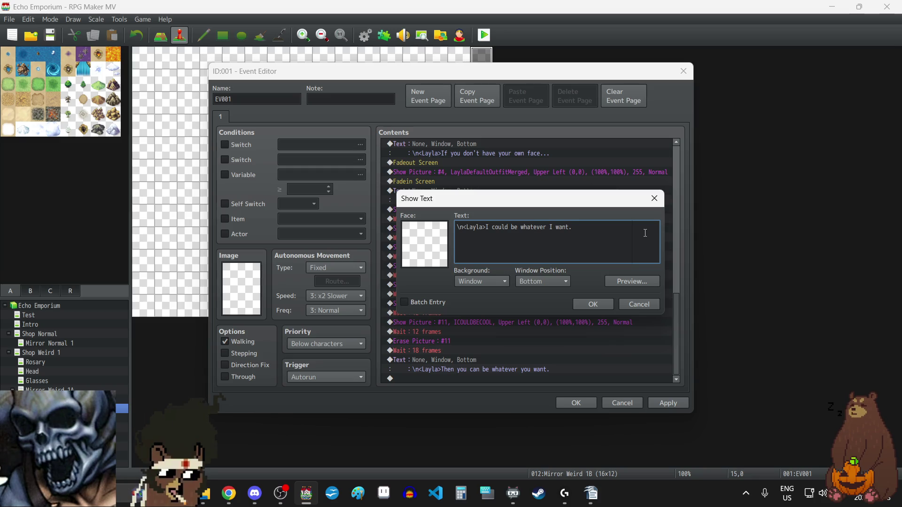
pyautogui.click(596, 303)
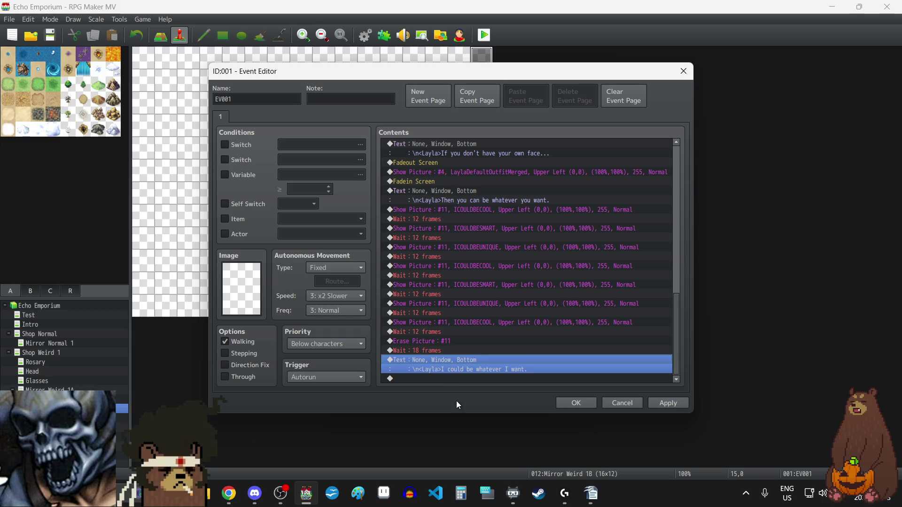
# Duplicate it as a second line reading 'I want... I want to be...' and apply the changes
pyautogui.hotkey('ctrl', 'v')
pyautogui.doubleClick(444, 358)
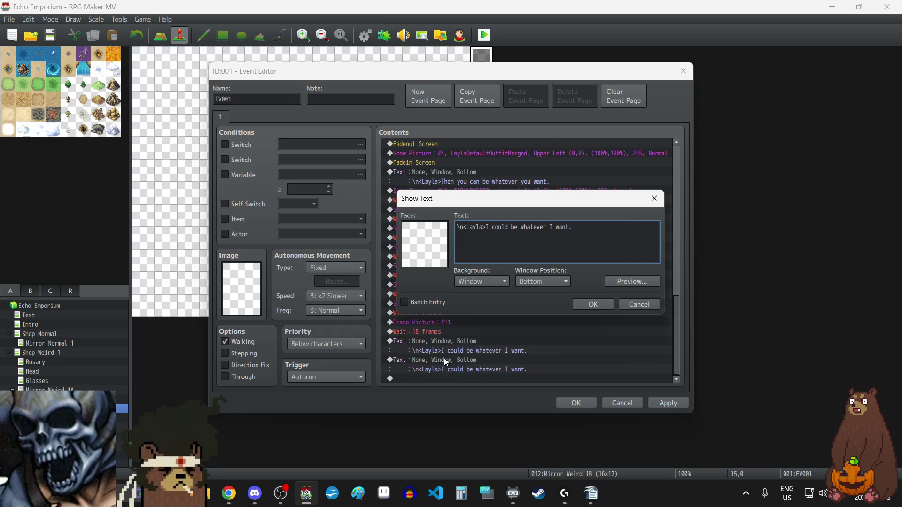
pyautogui.hotkey('alt', 'Tab')
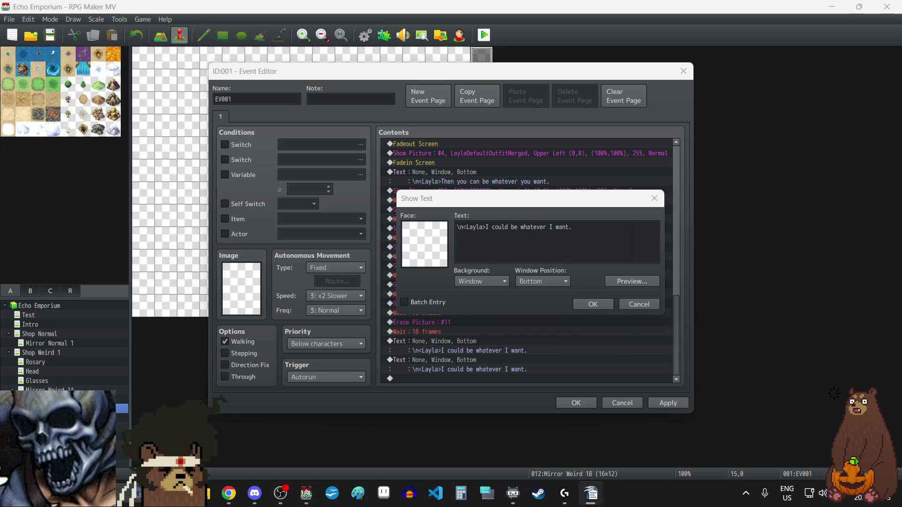
pyautogui.click(493, 227)
pyautogui.moveTo(493, 228); pyautogui.dragTo(606, 233)
pyautogui.press('BackSpace')
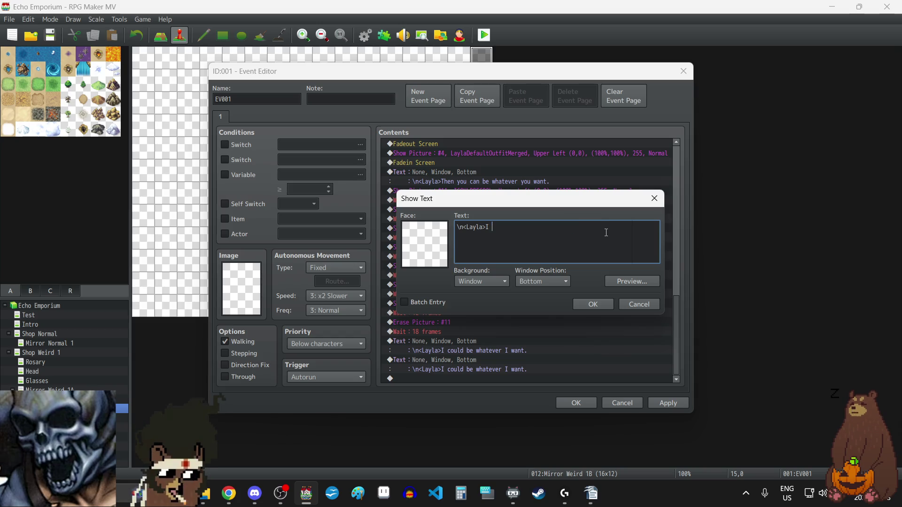
pyautogui.write('I want... I want to be...')
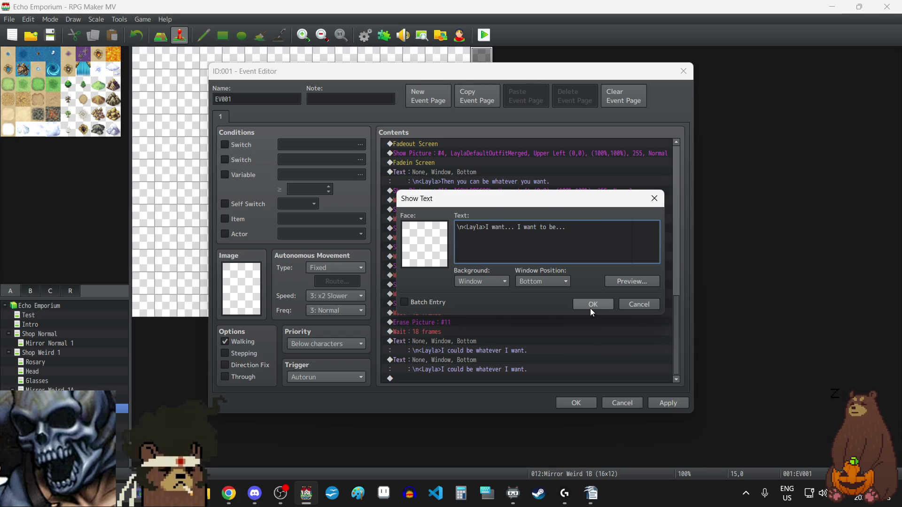
pyautogui.click(590, 308)
pyautogui.click(654, 404)
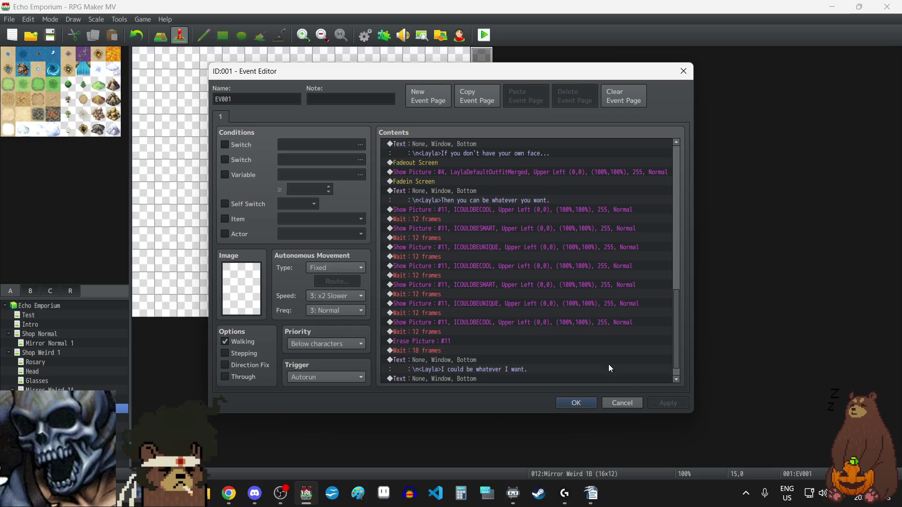
pyautogui.scroll(-1, 608, 364)
pyautogui.click(492, 302)
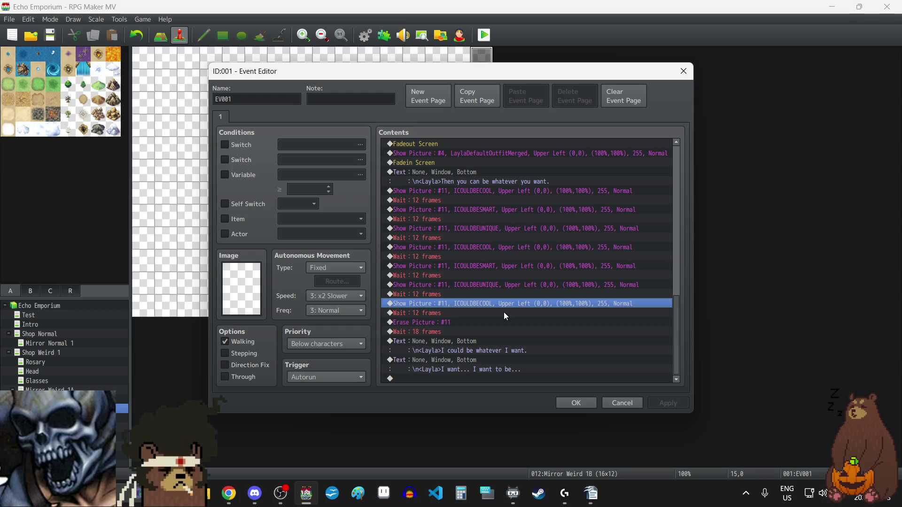
# Append a Show Picture #11 command using the ICOULDBELAYLA image
pyautogui.click(452, 379)
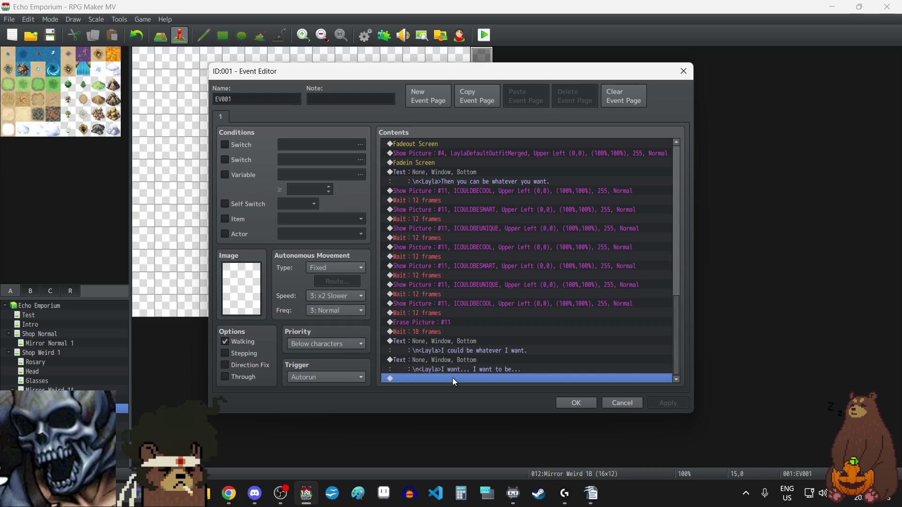
pyautogui.hotkey('ctrl', 'v')
pyautogui.doubleClick(452, 370)
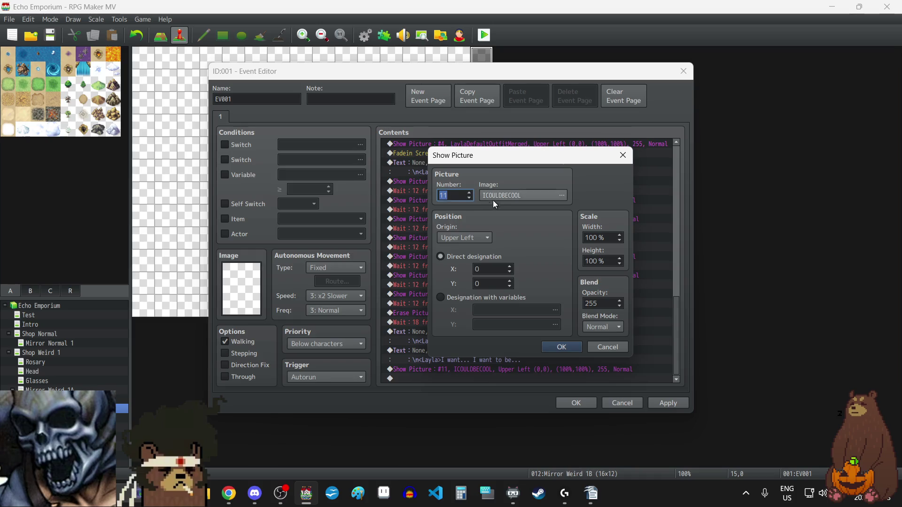
pyautogui.click(496, 197)
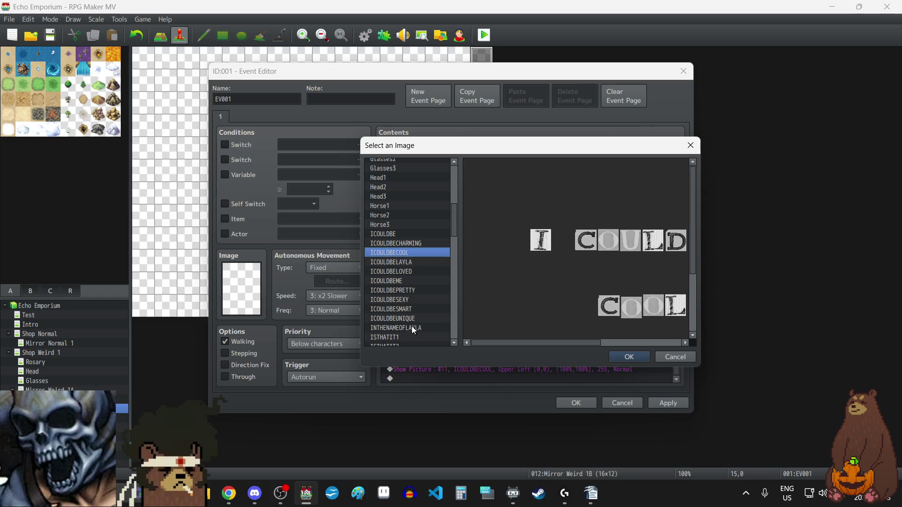
pyautogui.click(407, 262)
pyautogui.click(628, 362)
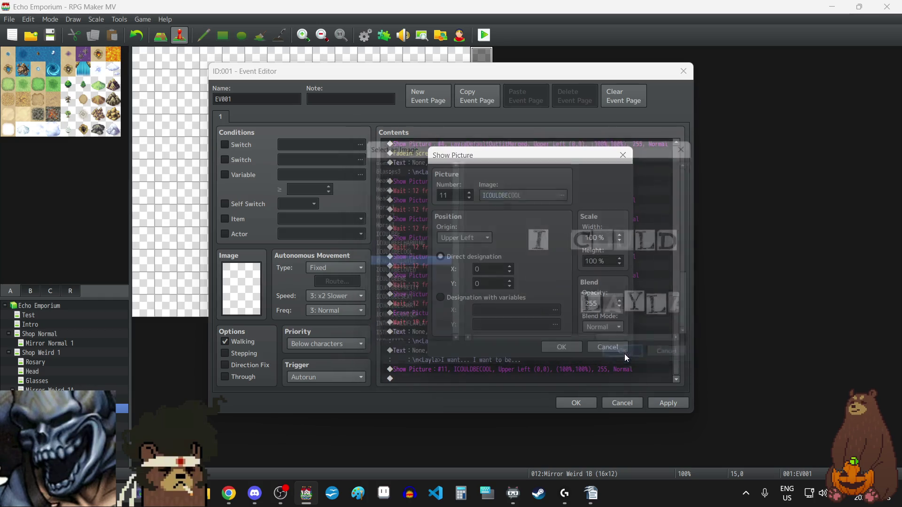
pyautogui.click(558, 345)
pyautogui.click(673, 405)
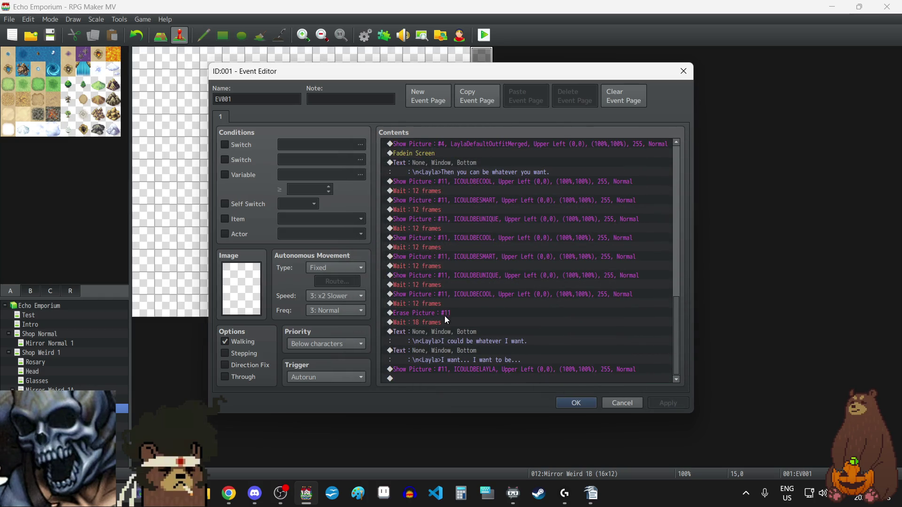
# Lengthen the final 12-frame wait before the erase to 24 frames
pyautogui.click(435, 325)
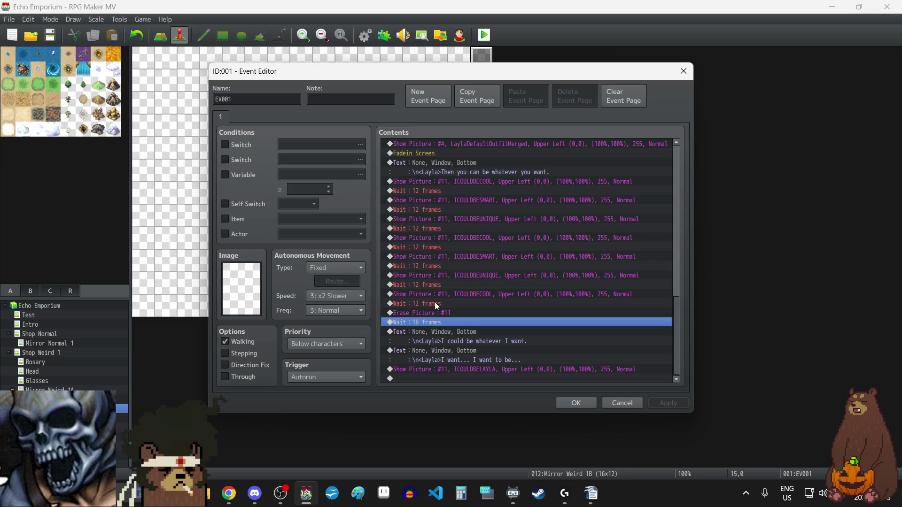
pyautogui.click(434, 303)
pyautogui.press('Return')
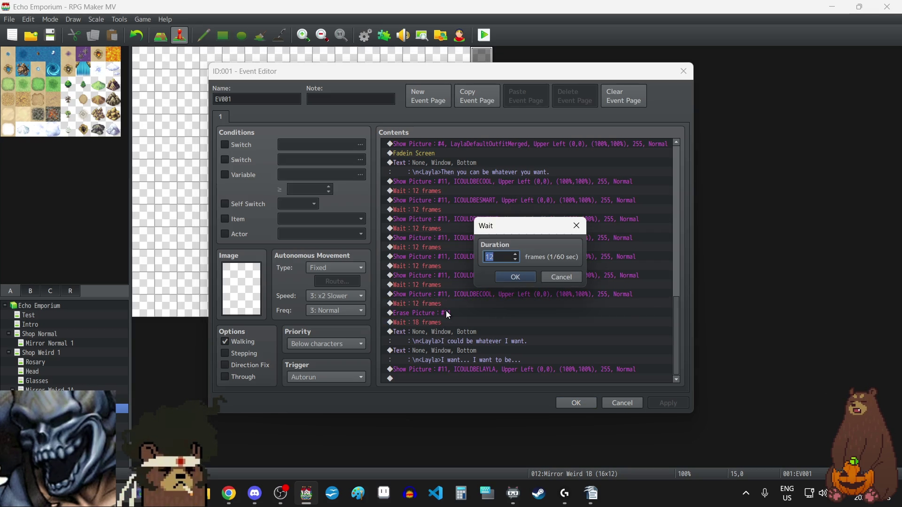
pyautogui.write('24')
pyautogui.click(509, 278)
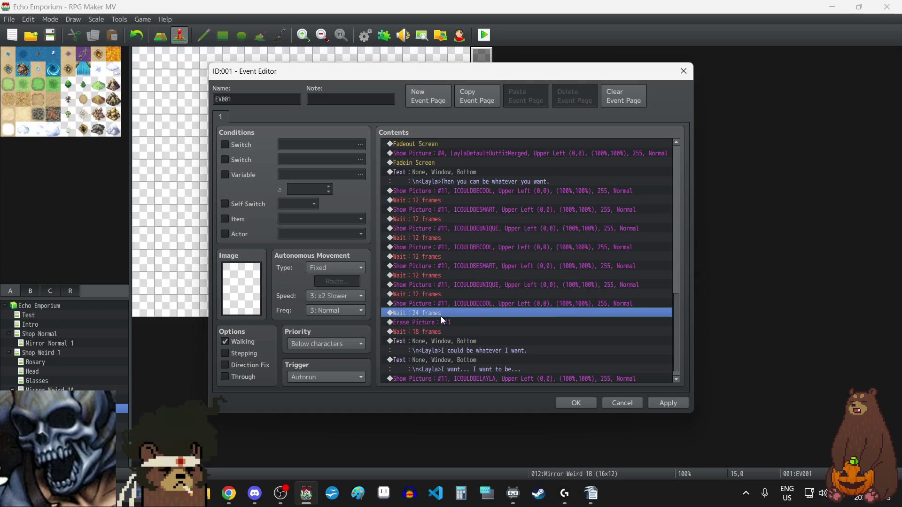
# Add a 48-frame wait after the ICOULDBELAYLA picture and copy the Erase Picture #11 command
pyautogui.scroll(-1, 435, 314)
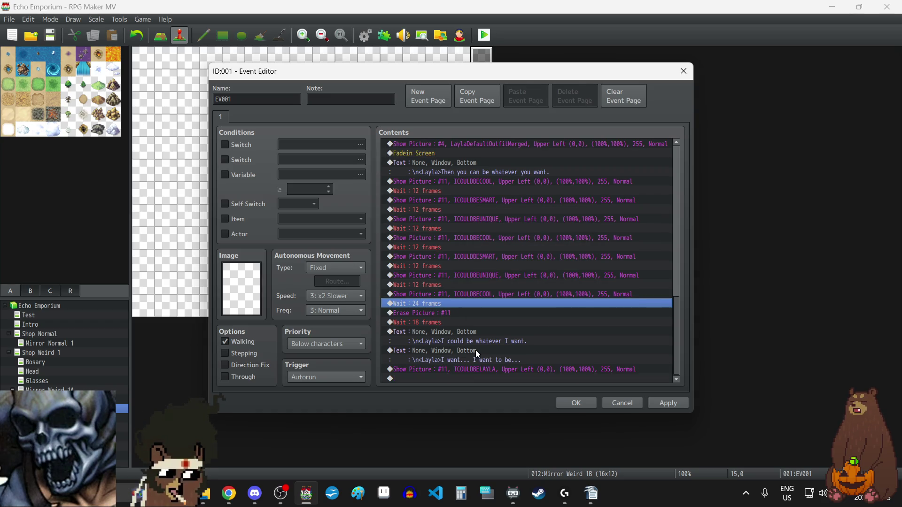
pyautogui.click(461, 379)
pyautogui.hotkey('ctrl', 'v')
pyautogui.doubleClick(436, 367)
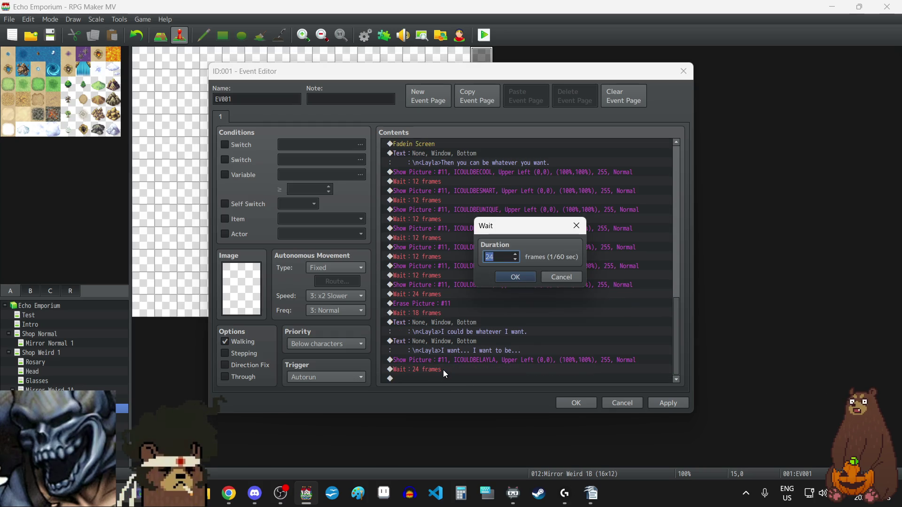
pyautogui.write('48')
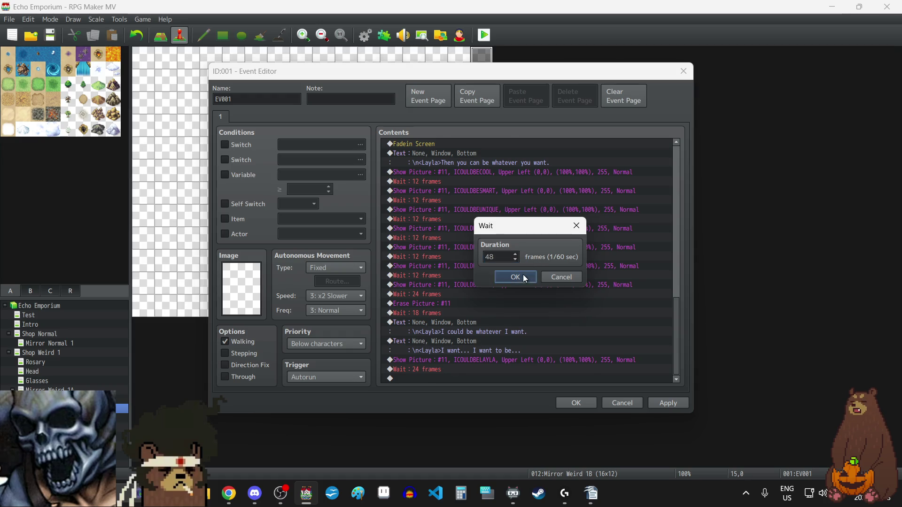
pyautogui.click(521, 276)
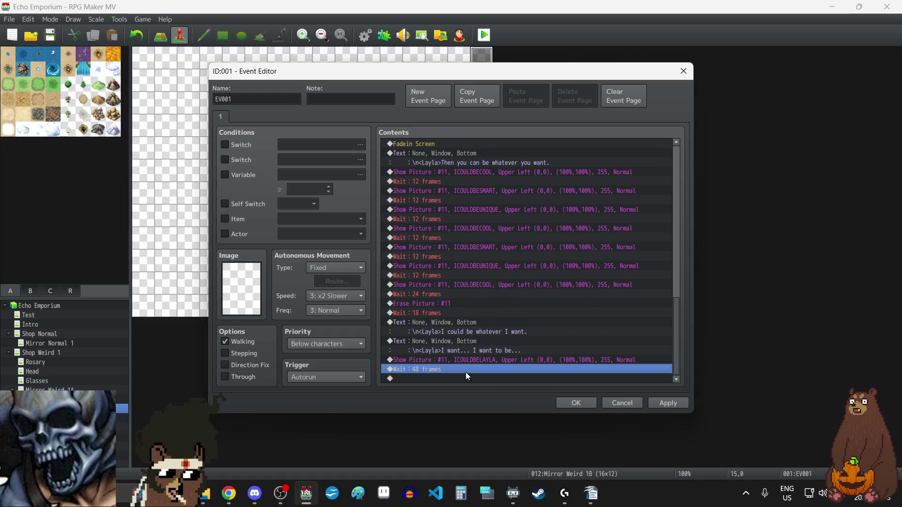
pyautogui.click(439, 304)
pyautogui.hotkey('ctrl', 'c')
# Append Erase Picture #11 and a copy of the 'I want to be' dialogue line to the list end
pyautogui.click(423, 377)
pyautogui.hotkey('ctrl', 'v')
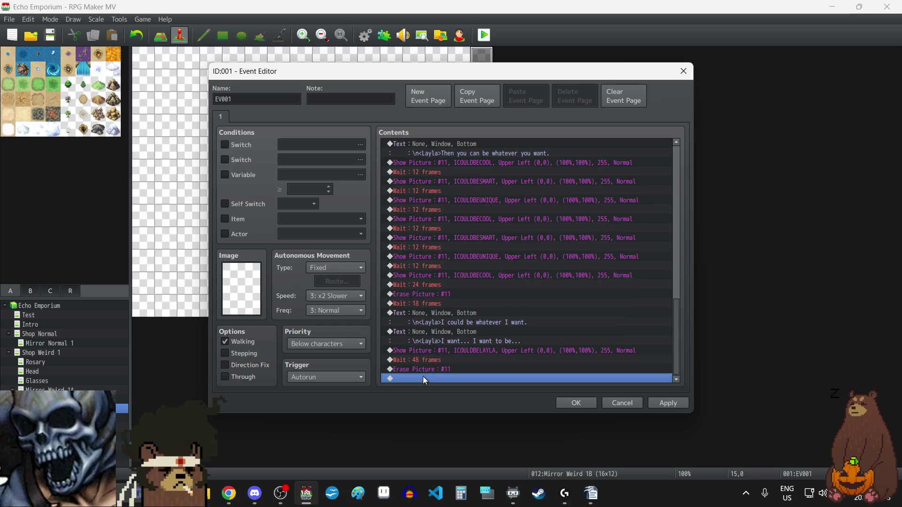
pyautogui.click(457, 332)
pyautogui.hotkey('ctrl', 'c')
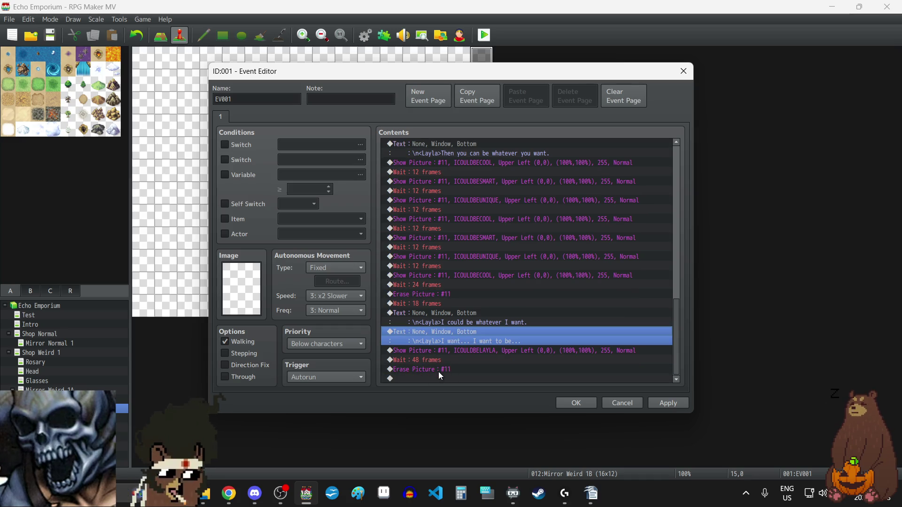
pyautogui.click(435, 378)
pyautogui.hotkey('ctrl', 'v')
# Change the pasted line's text to 'I just want to be me.'
pyautogui.doubleClick(431, 361)
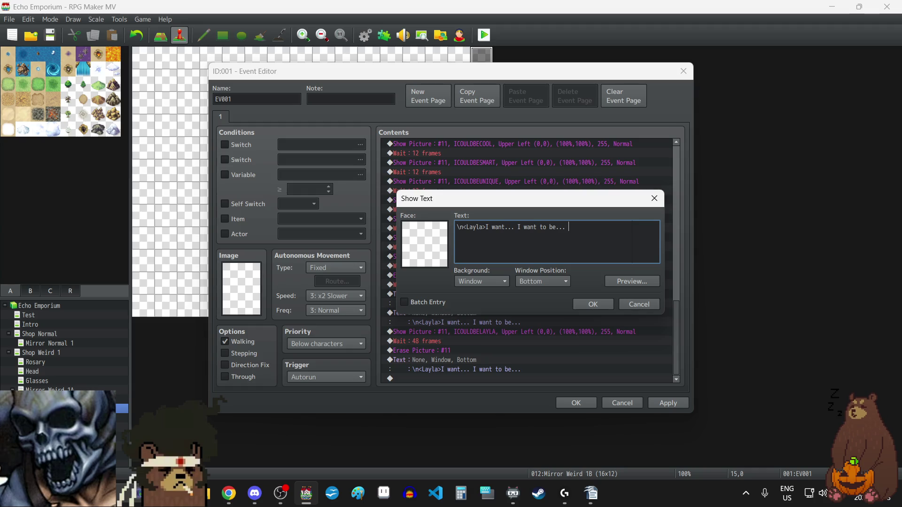
pyautogui.hotkey('alt', 'Tab')
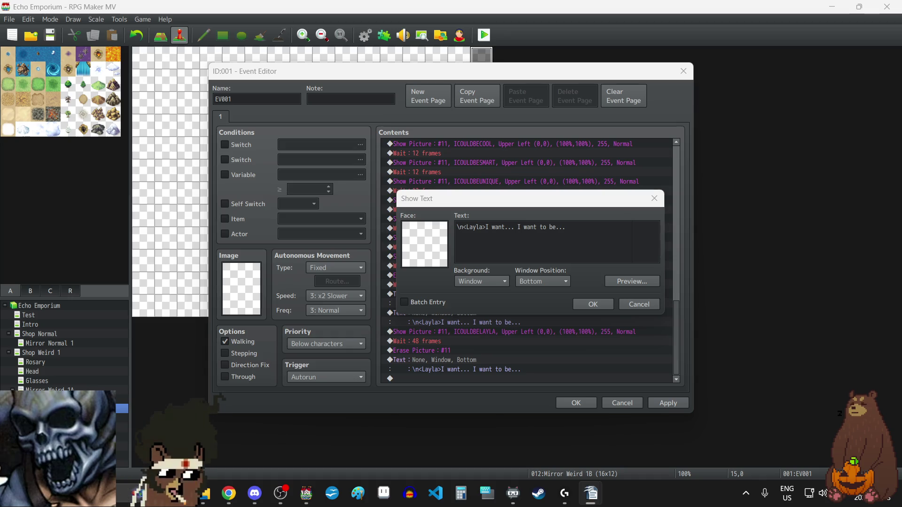
pyautogui.moveTo(486, 227); pyautogui.dragTo(621, 228)
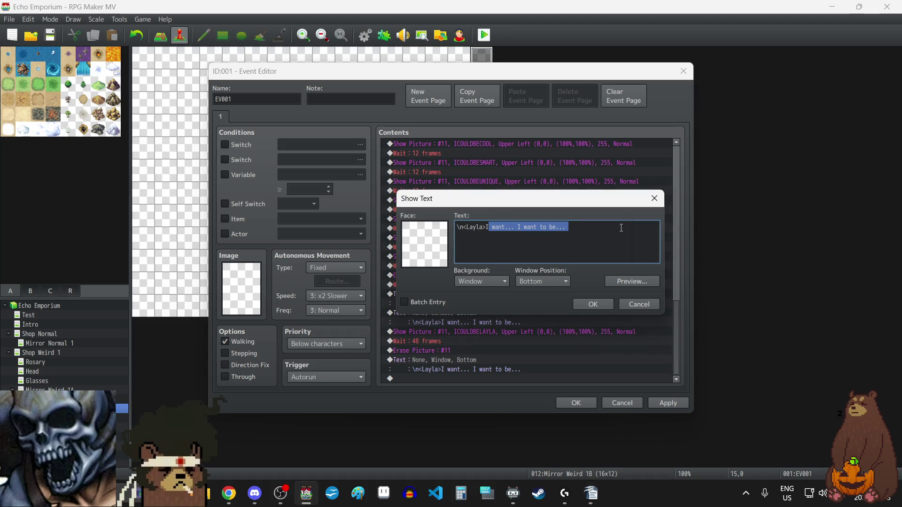
pyautogui.press('BackSpace')
pyautogui.write('I want to be me.')
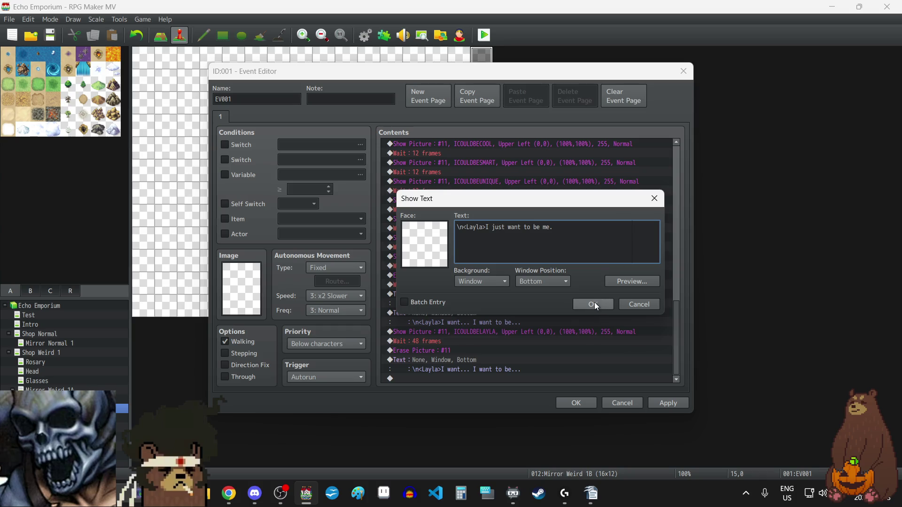
pyautogui.click(593, 303)
pyautogui.scroll(-1, 533, 355)
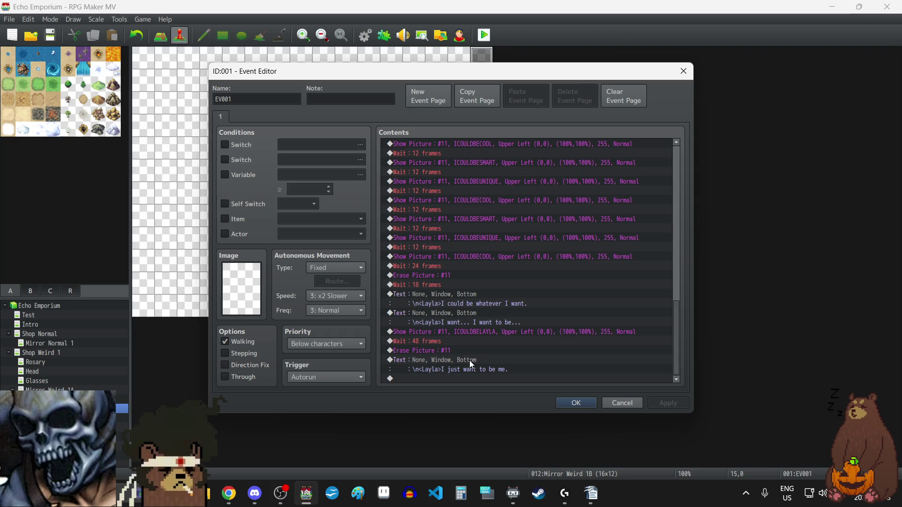
# Append a copy of the picture, 48-frame wait and erase block, switching its image to ICOULDBE
pyautogui.click(481, 326)
pyautogui.click(507, 333)
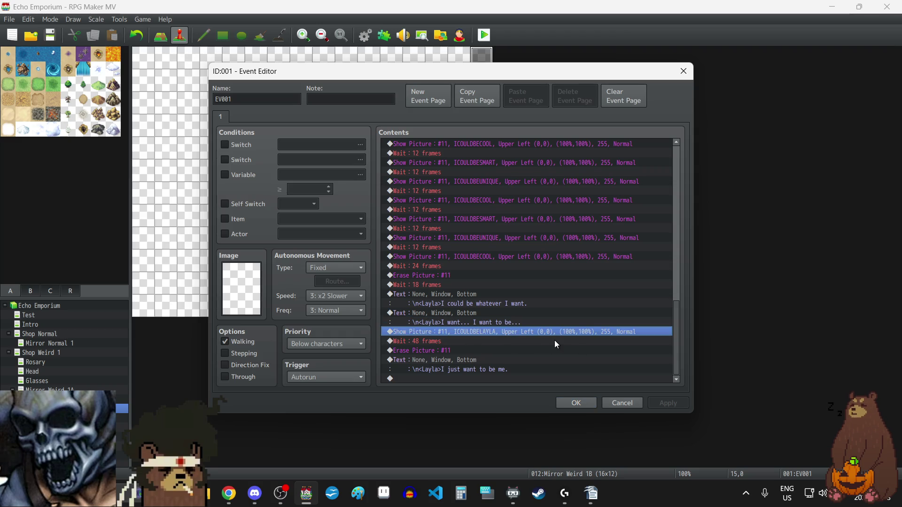
pyautogui.hotkey('shift', 'Down')
pyautogui.hotkey('shift', 'Down')
pyautogui.hotkey('ctrl', 'c')
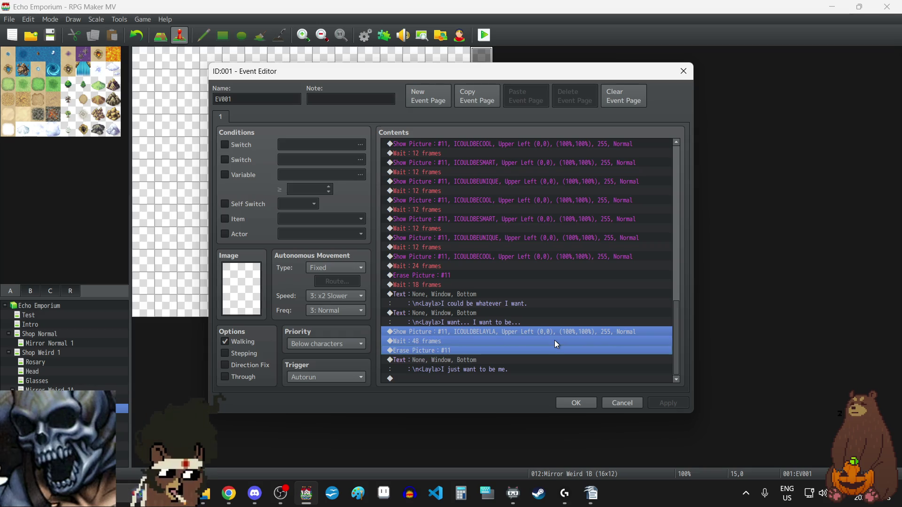
pyautogui.click(509, 377)
pyautogui.hotkey('ctrl', 'v')
pyautogui.doubleClick(475, 350)
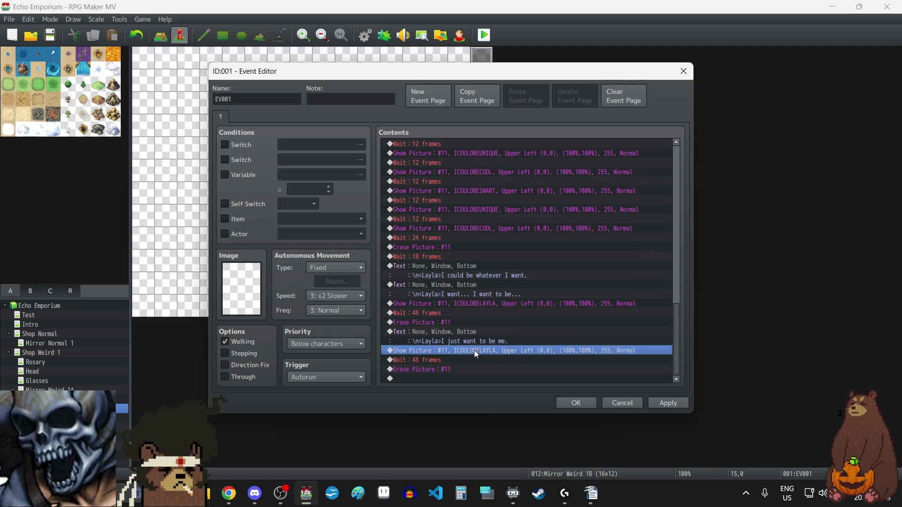
pyautogui.click(545, 195)
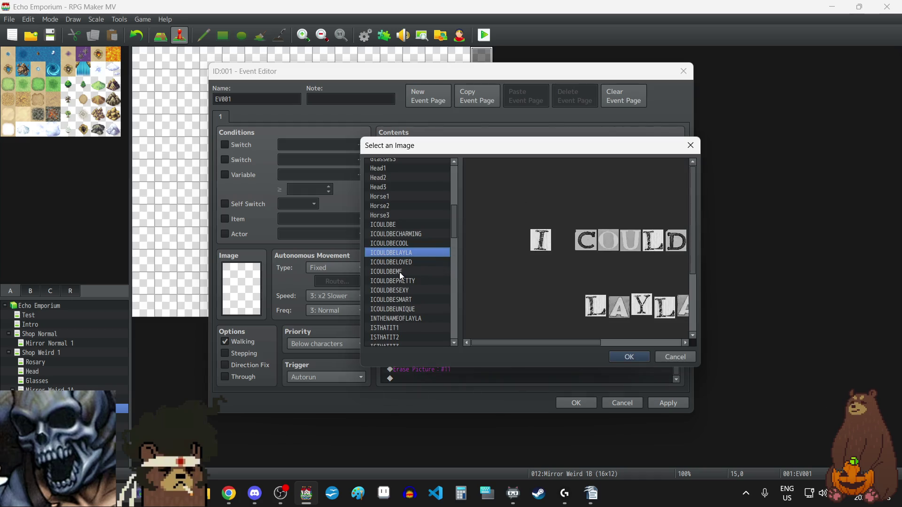
pyautogui.click(397, 224)
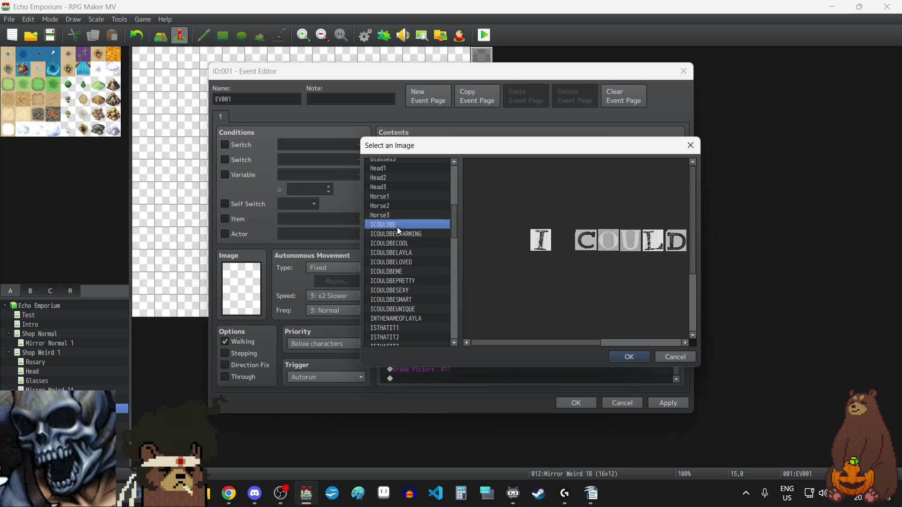
pyautogui.click(613, 358)
pyautogui.click(562, 347)
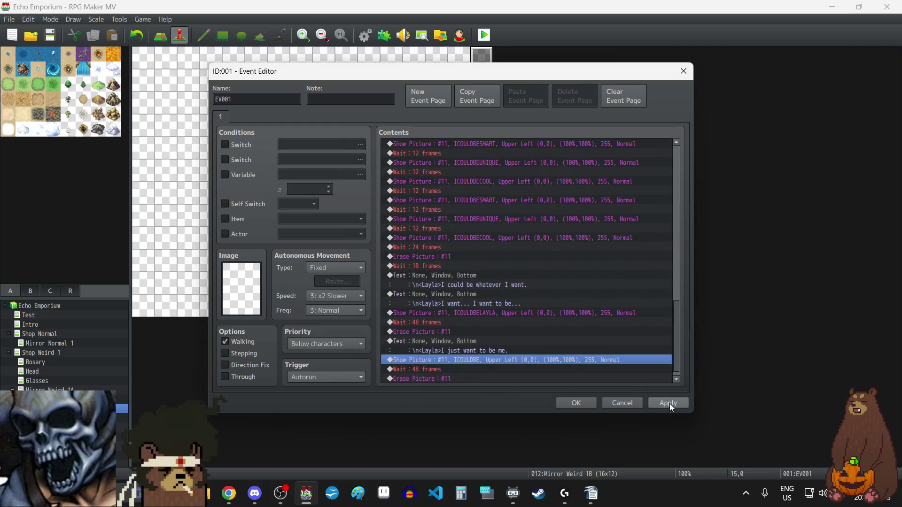
pyautogui.click(668, 403)
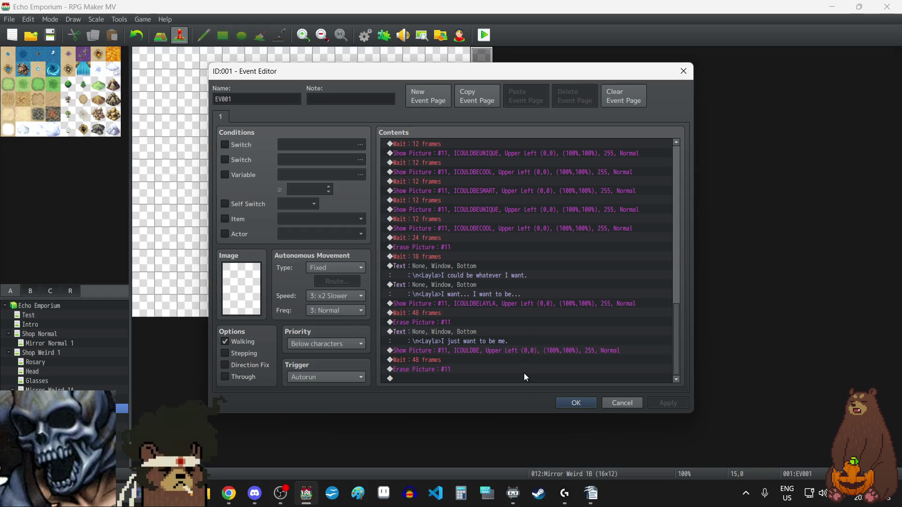
# Add a copy of the message edited to read 'I just want to be.'
pyautogui.click(459, 335)
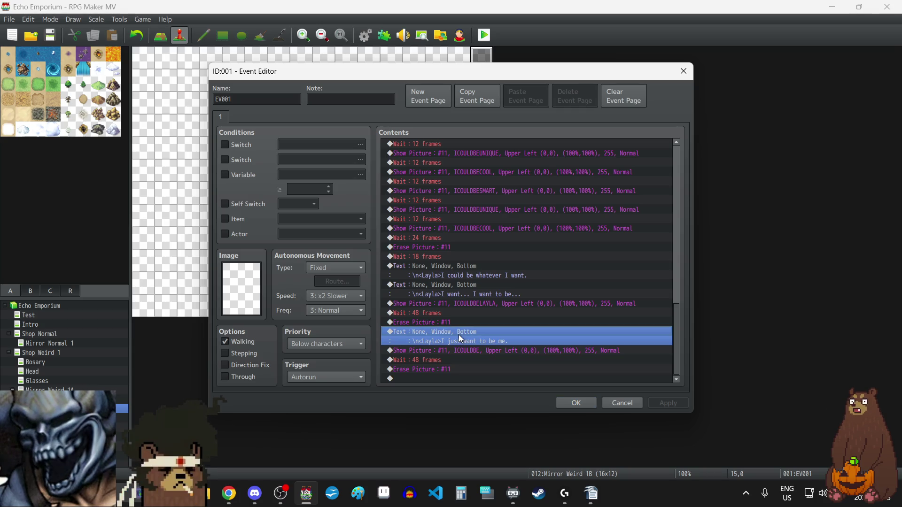
pyautogui.hotkey('ctrl', 'c')
pyautogui.click(458, 379)
pyautogui.hotkey('ctrl', 'v')
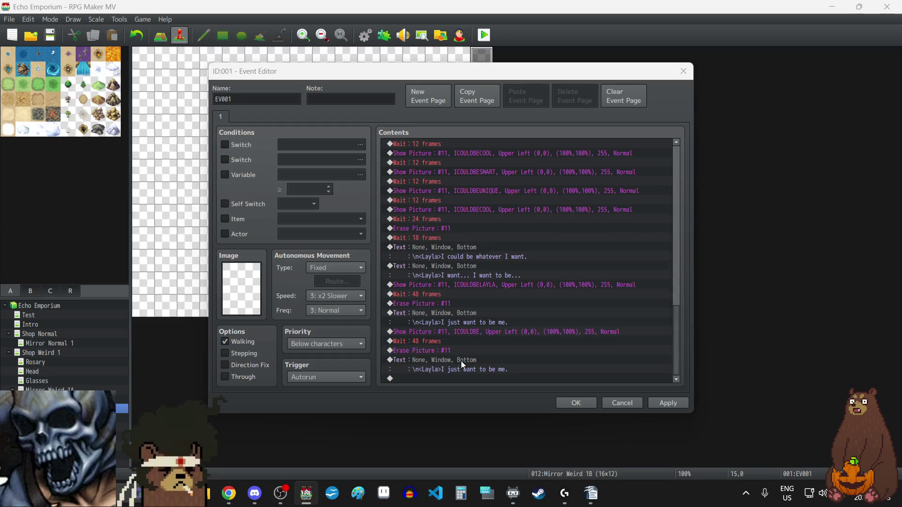
pyautogui.doubleClick(461, 361)
pyautogui.press('BackSpace')
pyautogui.press('BackSpace')
pyautogui.press('BackSpace')
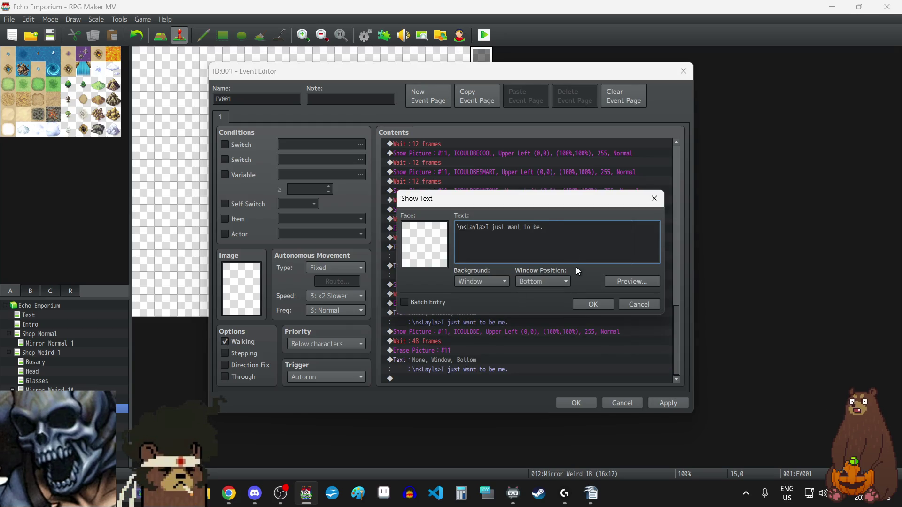
pyautogui.click(595, 304)
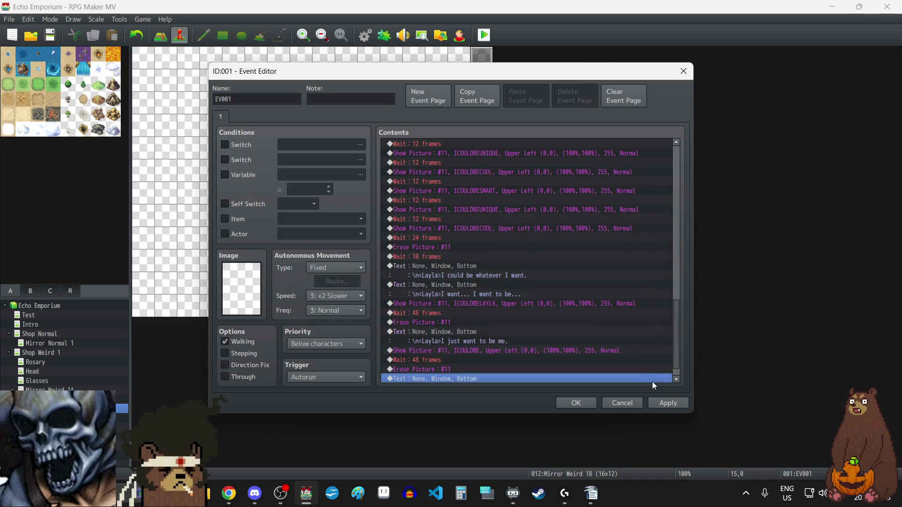
pyautogui.click(671, 404)
# Append another ICOULDBE picture, wait and erase block with the wait shortened to 24 frames
pyautogui.scroll(-1, 498, 347)
pyautogui.click(501, 334)
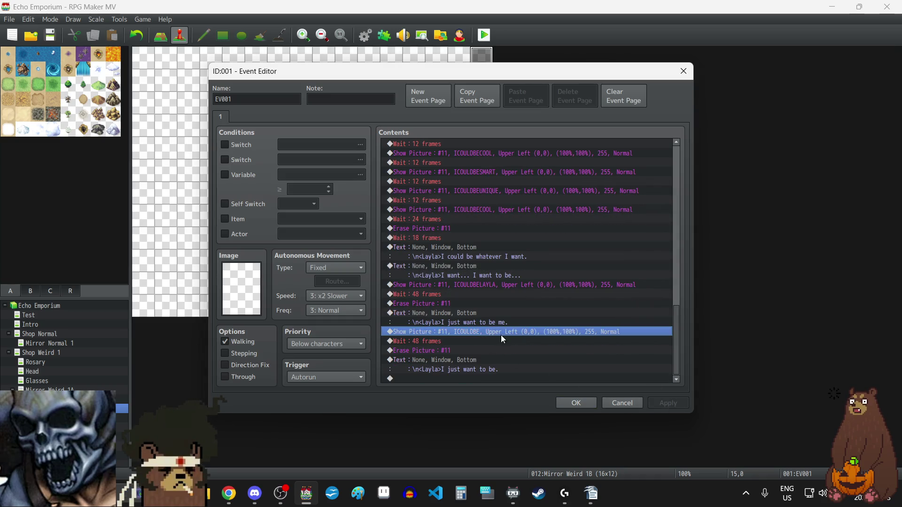
pyautogui.hotkey('shift', 'Down')
pyautogui.hotkey('shift', 'Down')
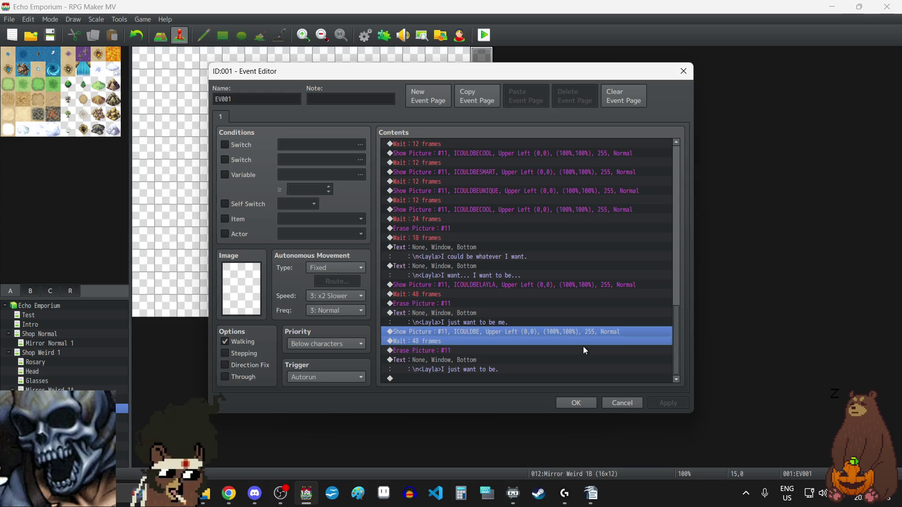
pyautogui.hotkey('ctrl', 'c')
pyautogui.click(475, 379)
pyautogui.hotkey('ctrl', 'v')
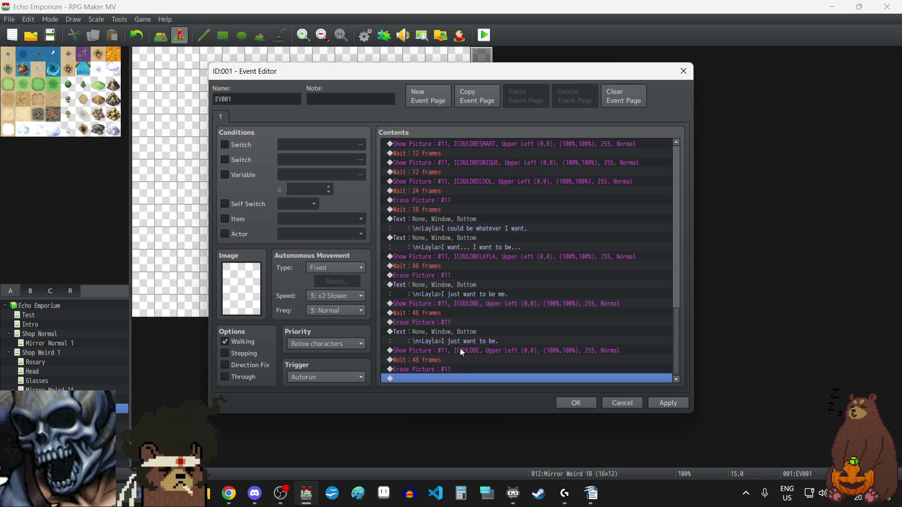
pyautogui.doubleClick(450, 359)
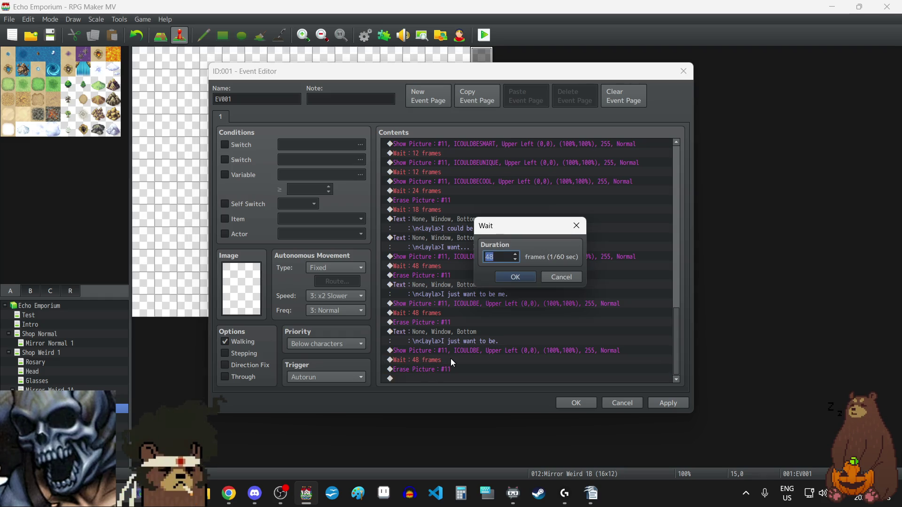
pyautogui.write('24')
pyautogui.click(514, 277)
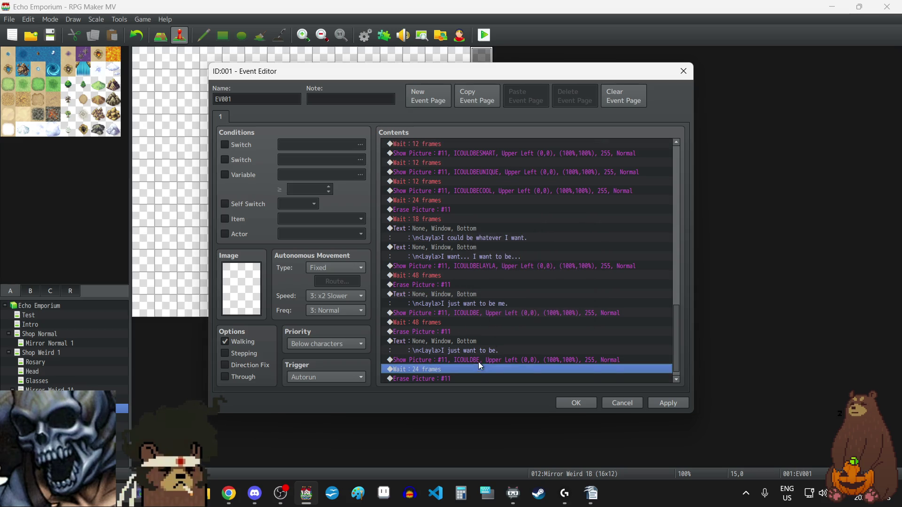
# Duplicate the ICOULDBE picture command and change the copy's image to ICOULDBEME
pyautogui.click(479, 360)
pyautogui.hotkey('ctrl', 'c')
pyautogui.click(455, 376)
pyautogui.hotkey('ctrl', 'v')
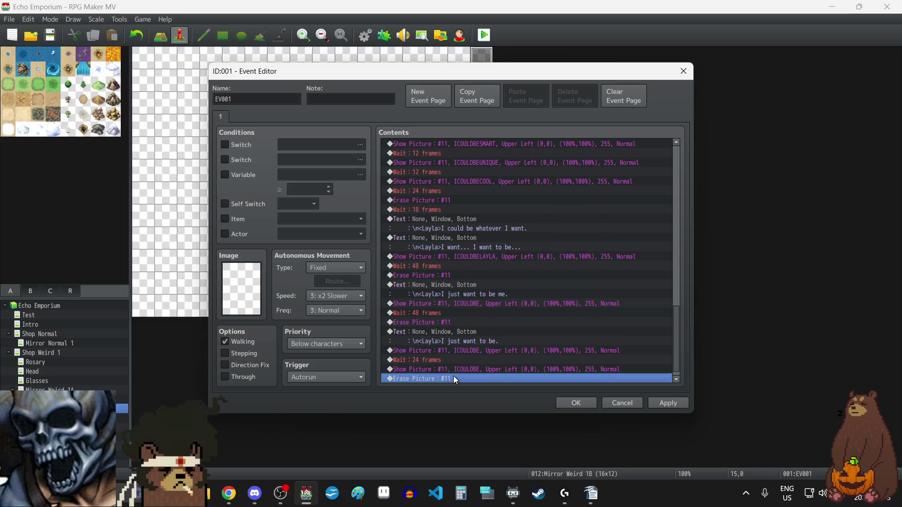
pyautogui.doubleClick(453, 368)
pyautogui.click(520, 196)
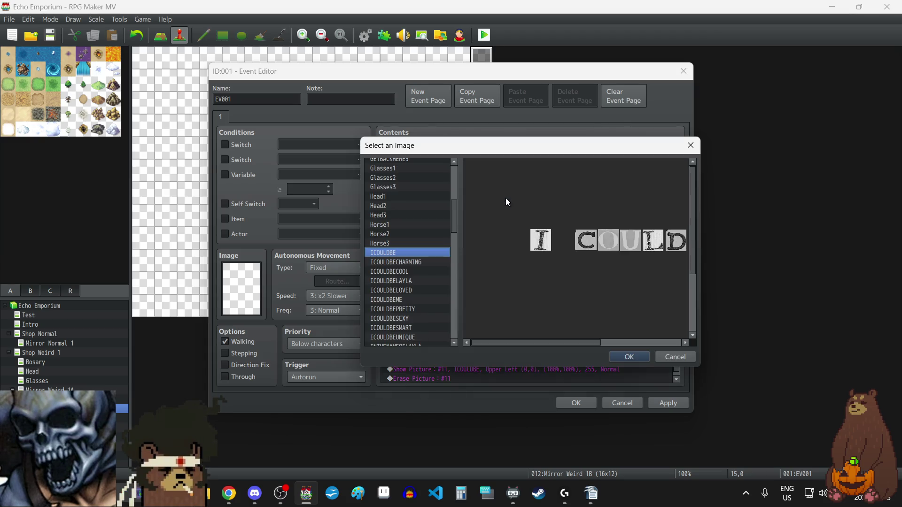
pyautogui.click(418, 301)
pyautogui.click(638, 357)
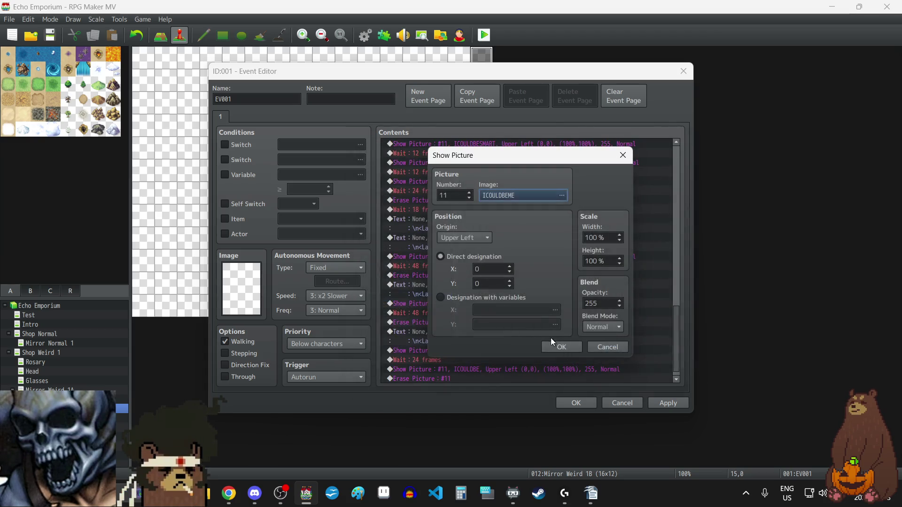
pyautogui.click(553, 344)
pyautogui.click(660, 405)
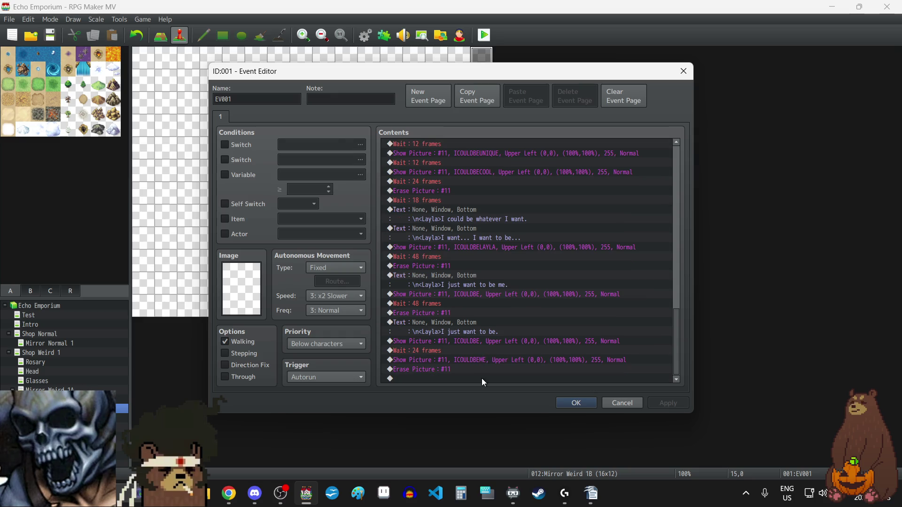
# Add a 24-frame wait after the ICOULDBEME picture
pyautogui.click(432, 350)
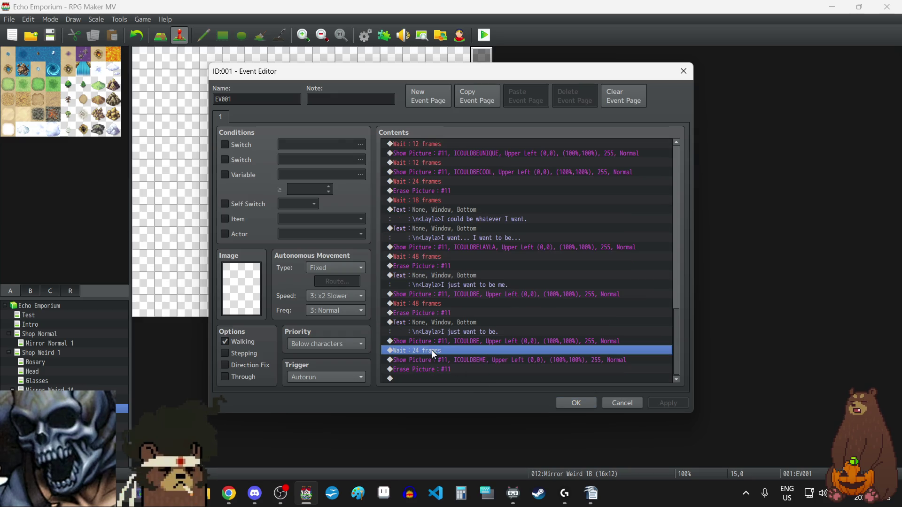
pyautogui.hotkey('ctrl', 'c')
pyautogui.click(447, 367)
pyautogui.hotkey('ctrl', 'v')
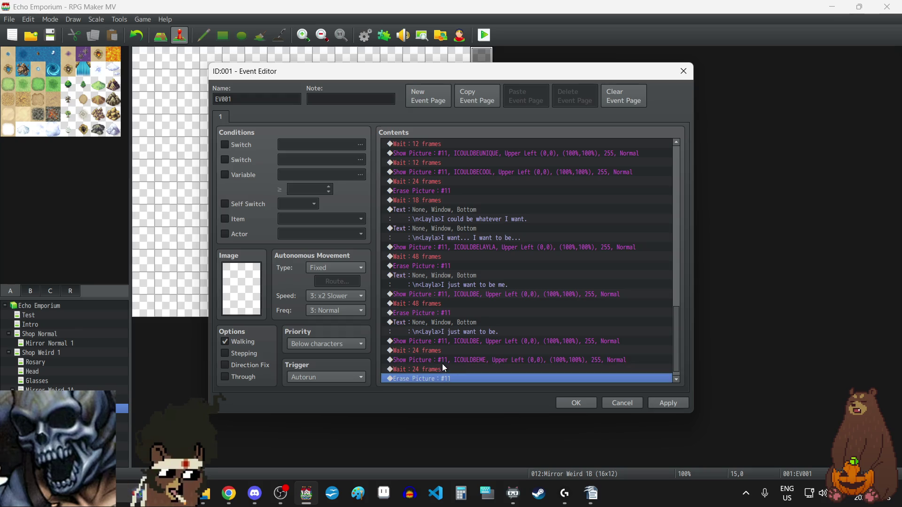
pyautogui.click(446, 350)
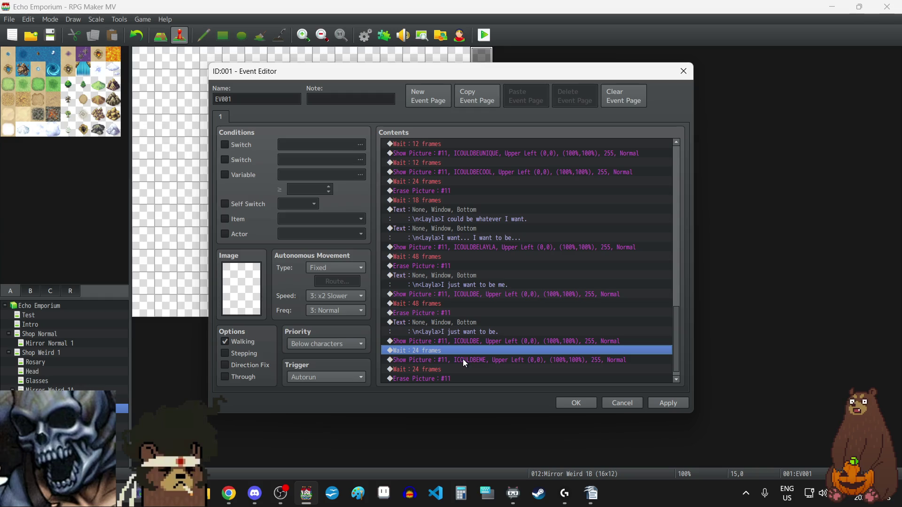
pyautogui.scroll(-1, 464, 359)
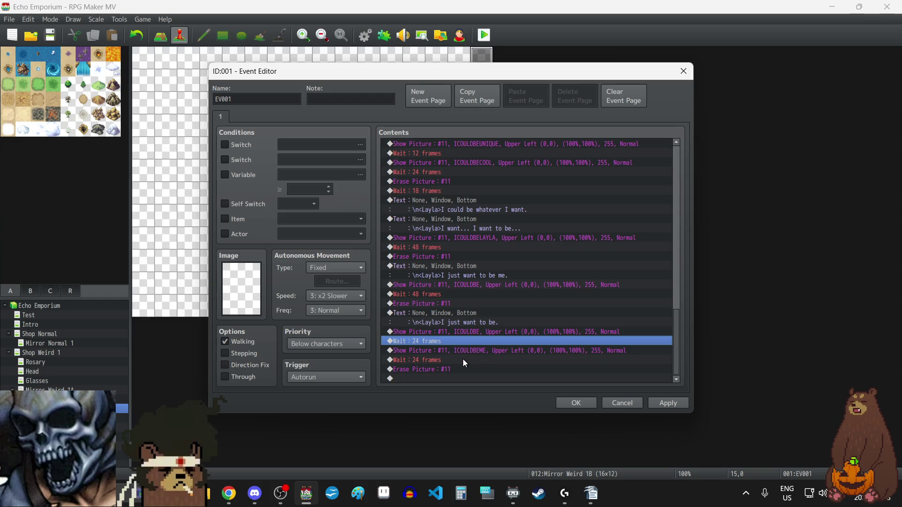
pyautogui.click(455, 333)
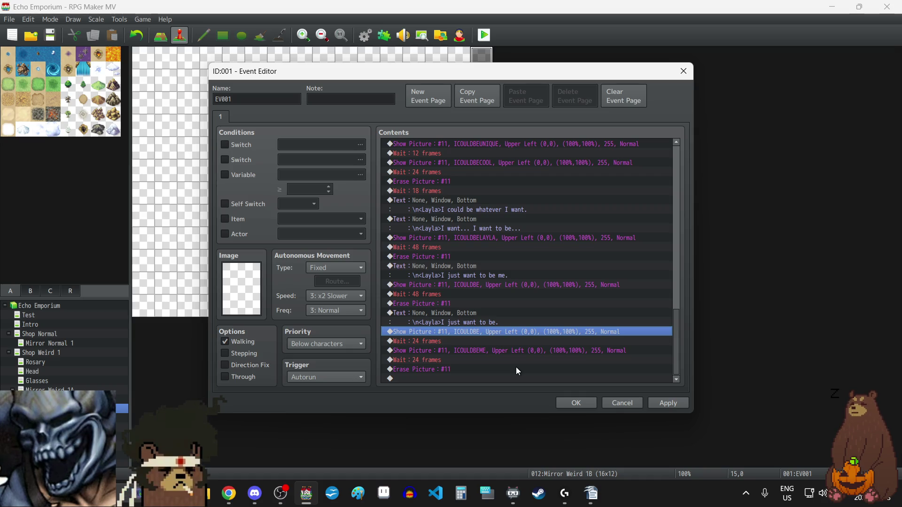
# Copy the four ICOULDBE/ICOULDBEME rows, delete the trailing Erase Picture #11, and paste the pair twice more
pyautogui.hotkey('shift', 'Down')
pyautogui.hotkey('shift', 'Down')
pyautogui.hotkey('shift', 'Down')
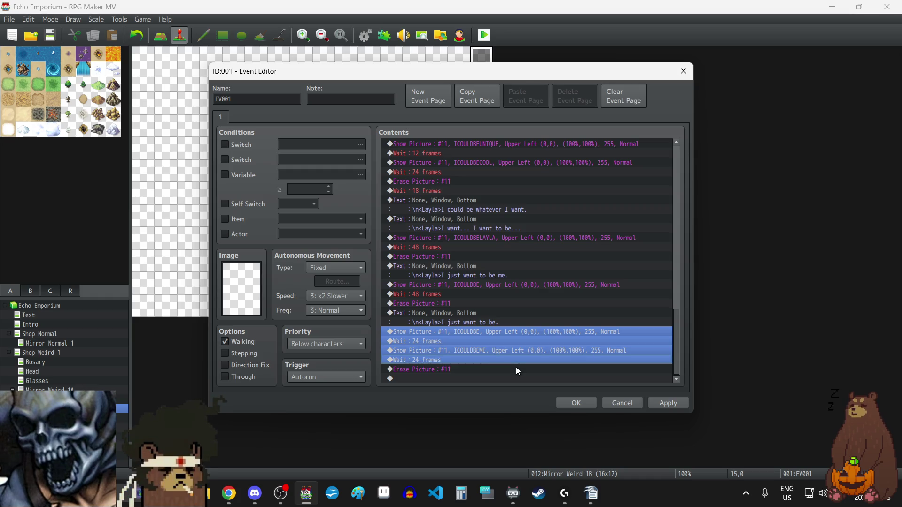
pyautogui.click(459, 369)
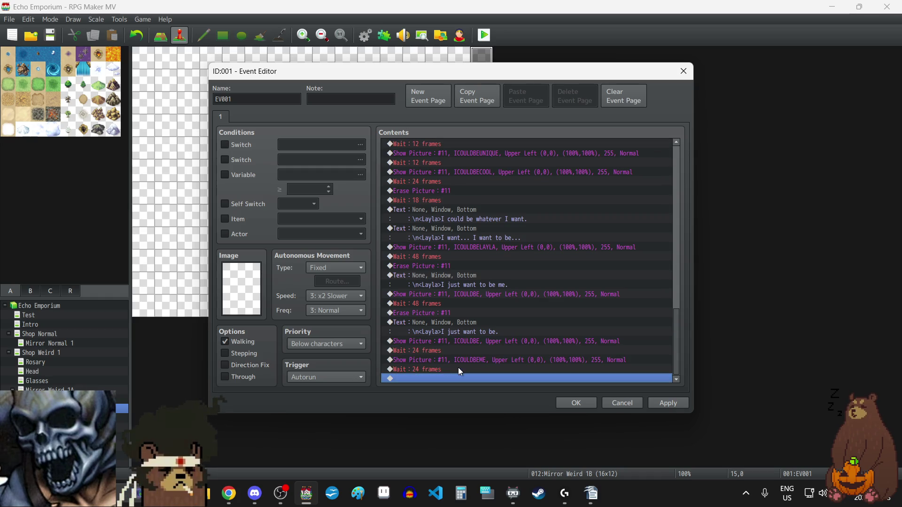
pyautogui.press('Delete')
pyautogui.hotkey('ctrl', 'v')
pyautogui.hotkey('ctrl', 'v')
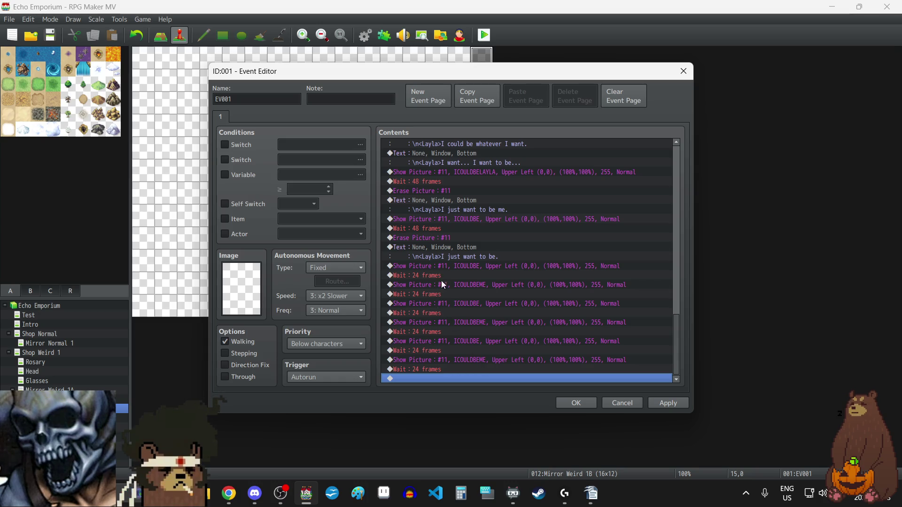
# Change the four existing 24-frame picture waits to 30, 30, 36 and 36 frames
pyautogui.doubleClick(436, 313)
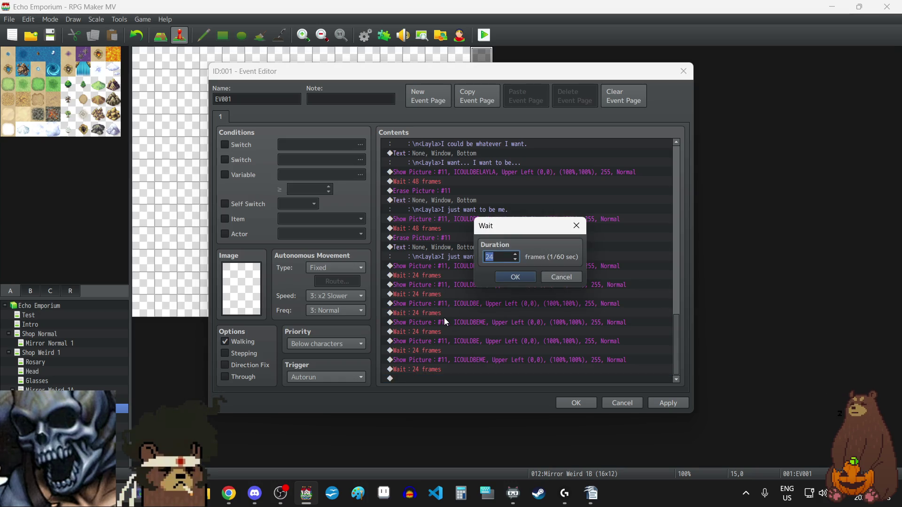
pyautogui.write('30')
pyautogui.click(533, 277)
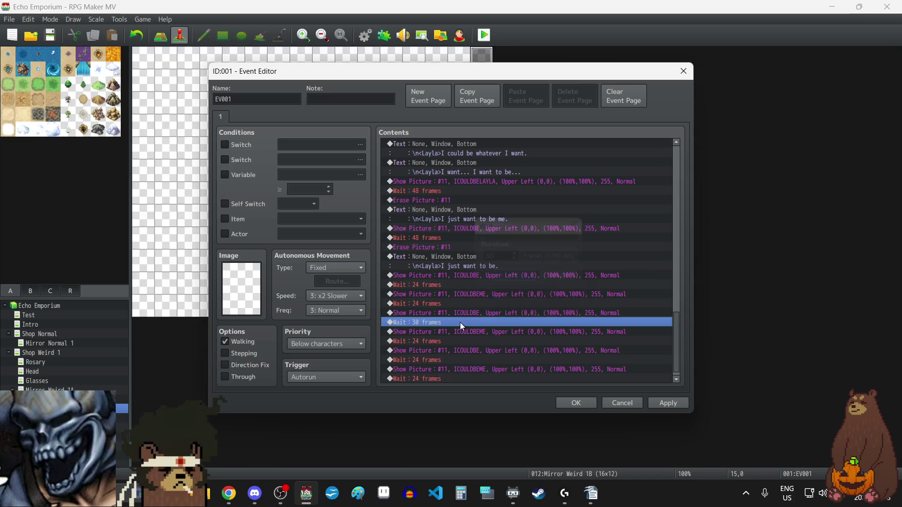
pyautogui.doubleClick(436, 340)
pyautogui.write('30')
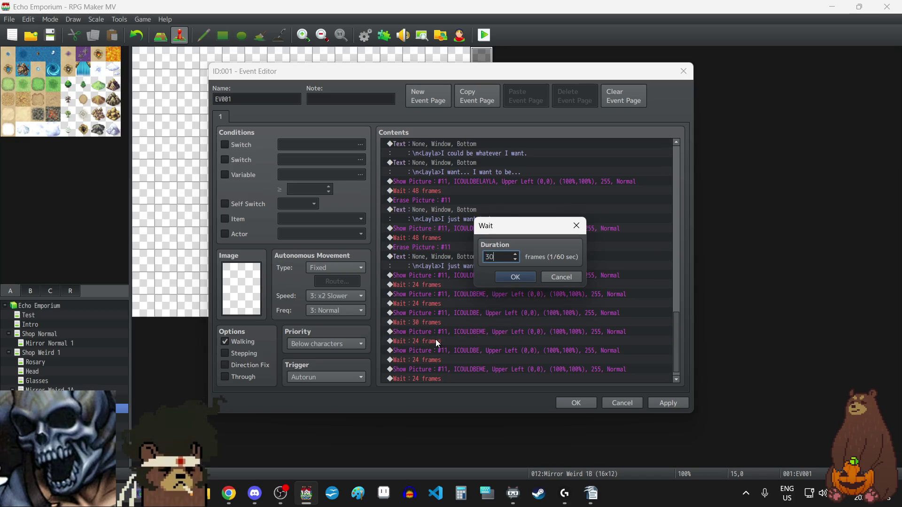
pyautogui.click(521, 279)
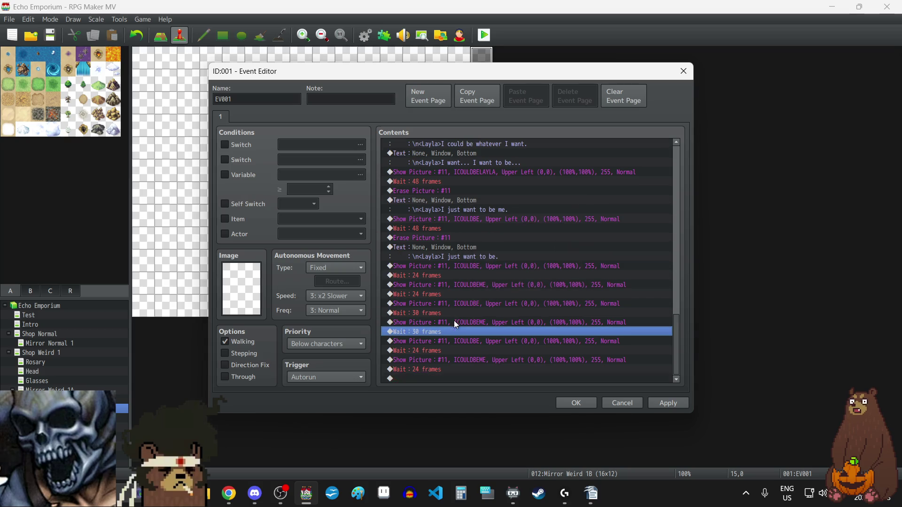
pyautogui.doubleClick(428, 351)
pyautogui.write('3')
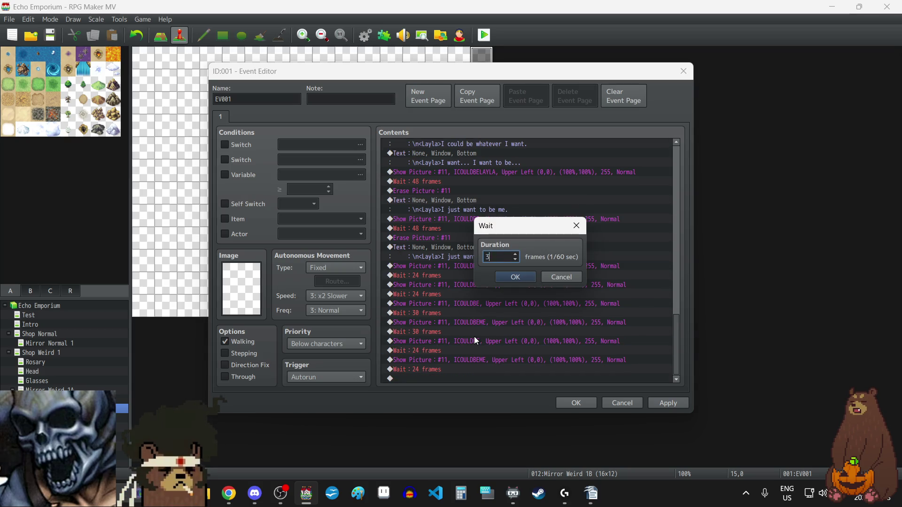
pyautogui.write('6')
pyautogui.click(515, 277)
pyautogui.click(427, 378)
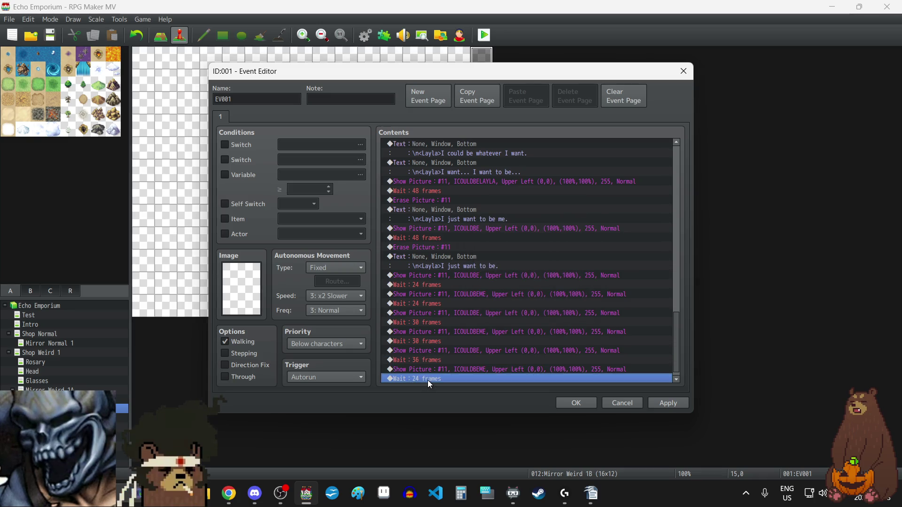
pyautogui.doubleClick(428, 378)
pyautogui.write('36')
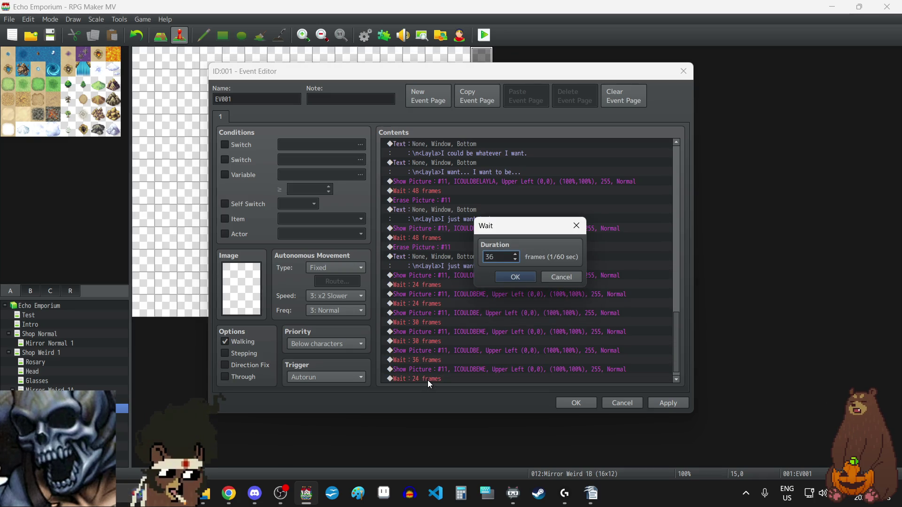
pyautogui.click(515, 277)
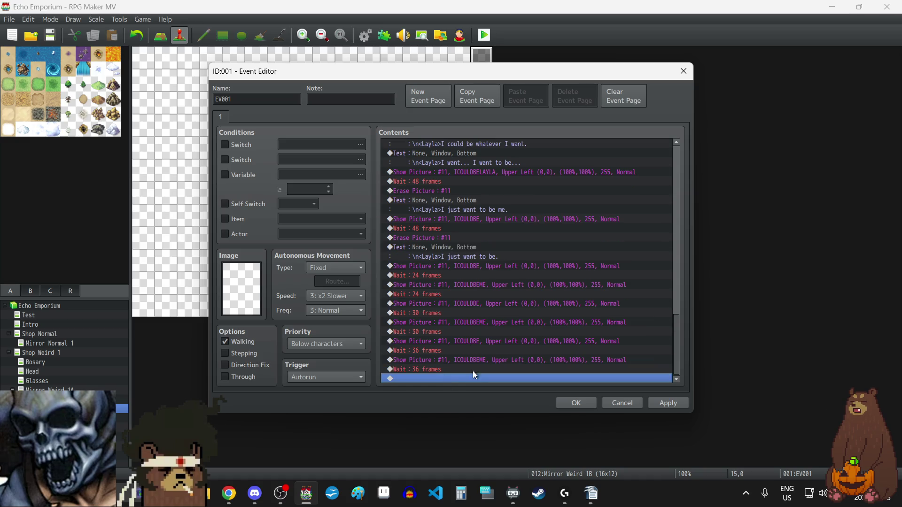
# Paste two more ICOULDBE/ICOULDBEME picture-wait pairs and set their waits to 42 frames
pyautogui.hotkey('ctrl', 'v')
pyautogui.doubleClick(430, 351)
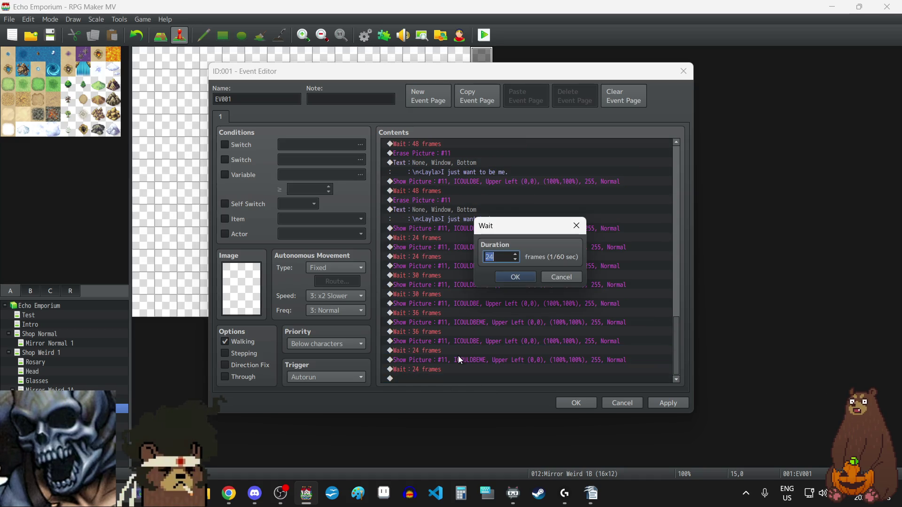
pyautogui.write('42')
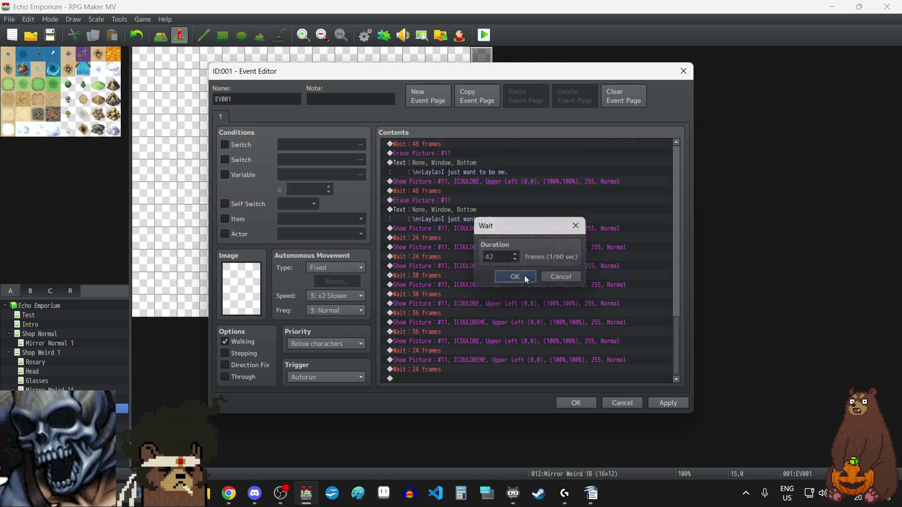
pyautogui.click(524, 277)
pyautogui.doubleClick(439, 369)
pyautogui.write('42')
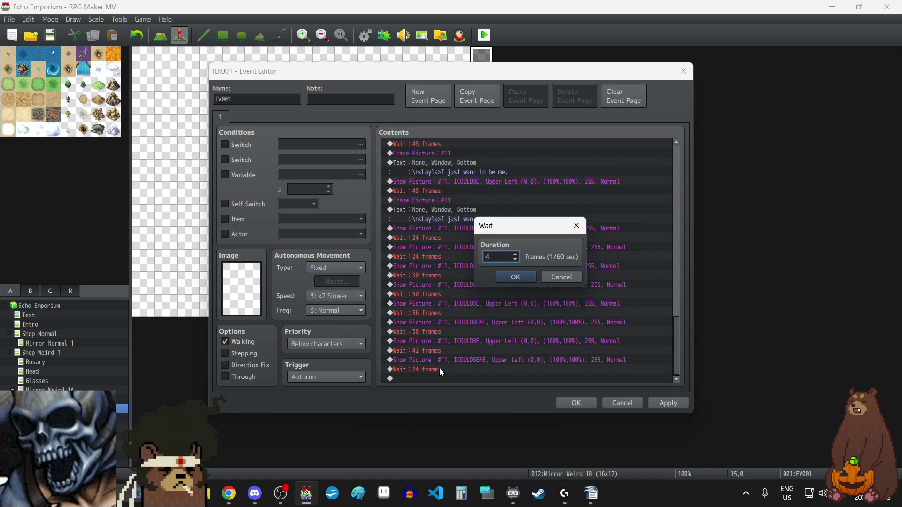
pyautogui.click(524, 277)
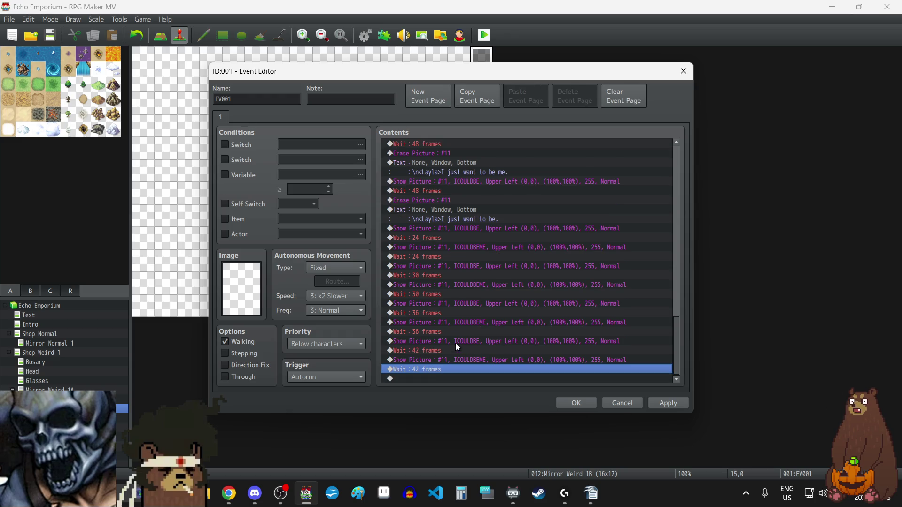
# Duplicate the 42-frame picture pairs at the end, set their waits to 48 frames, and apply
pyautogui.click(456, 341)
pyautogui.hotkey('shift', 'Down')
pyautogui.hotkey('shift', 'Down')
pyautogui.hotkey('shift', 'Down')
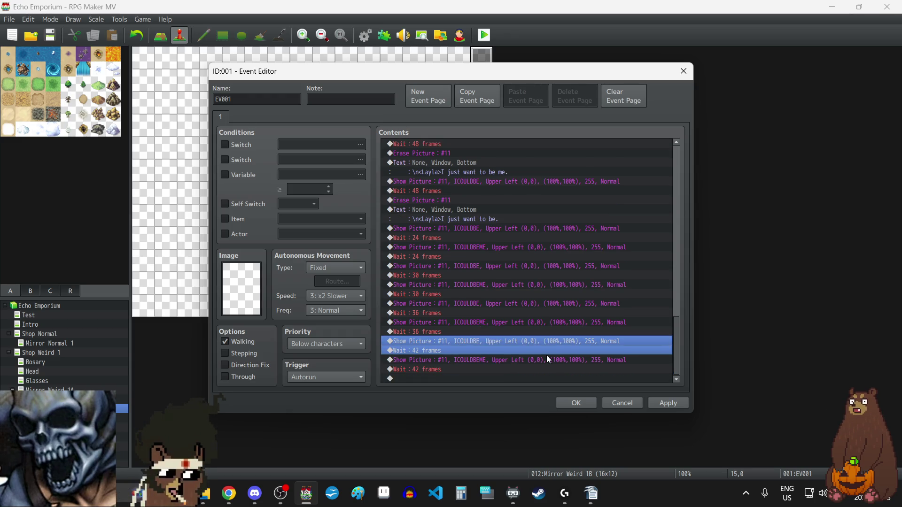
pyautogui.click(446, 379)
pyautogui.hotkey('ctrl', 'v')
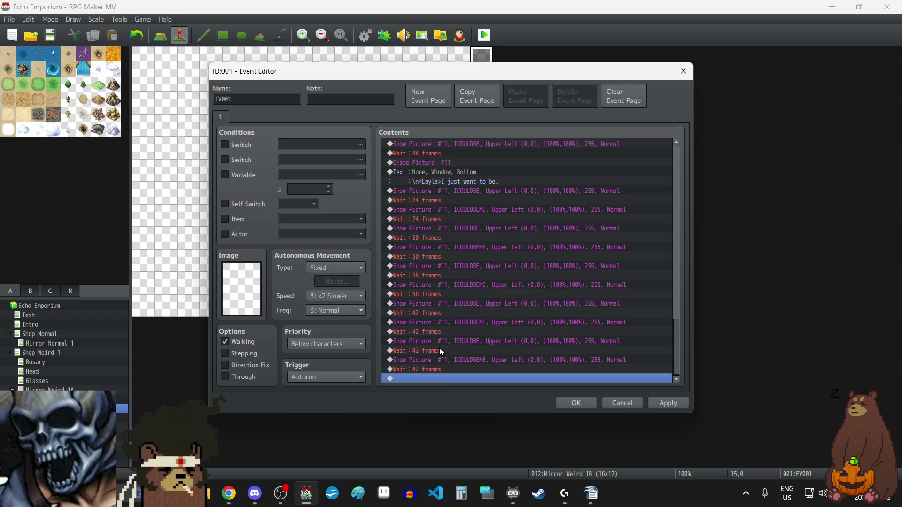
pyautogui.doubleClick(434, 351)
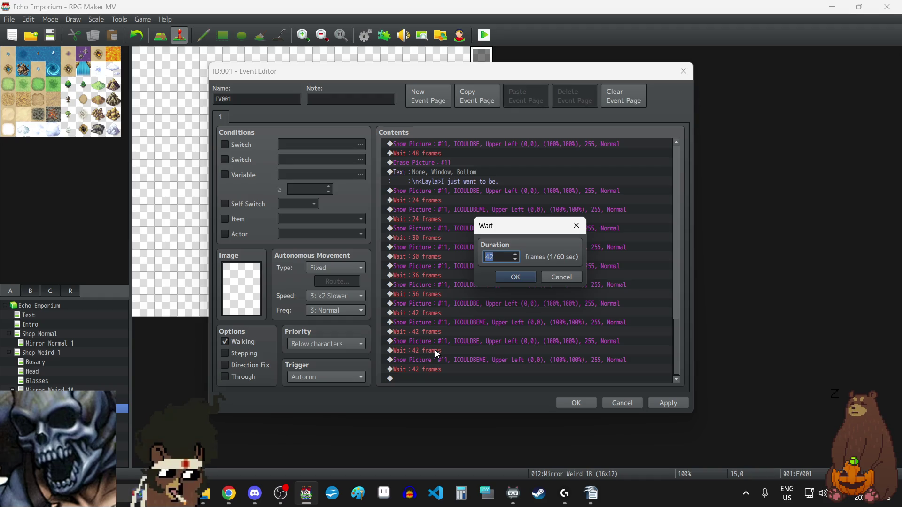
pyautogui.write('48')
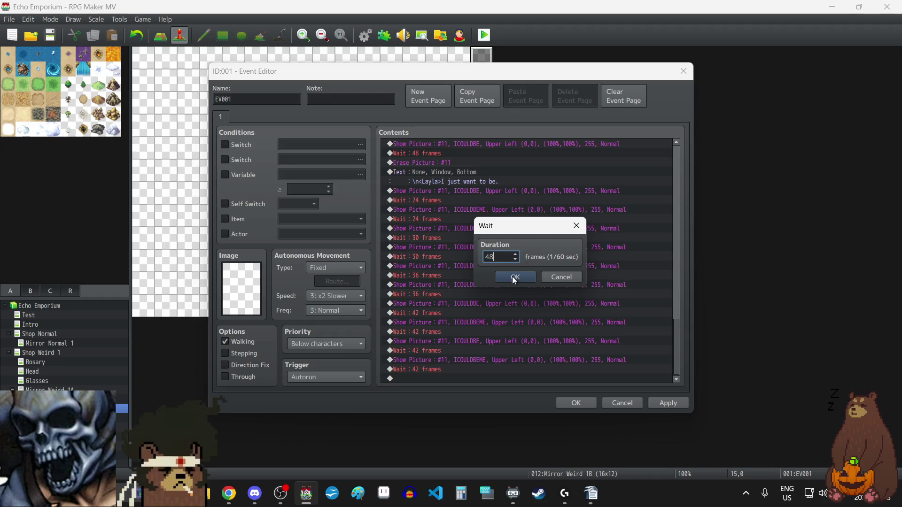
pyautogui.click(515, 277)
pyautogui.doubleClick(438, 379)
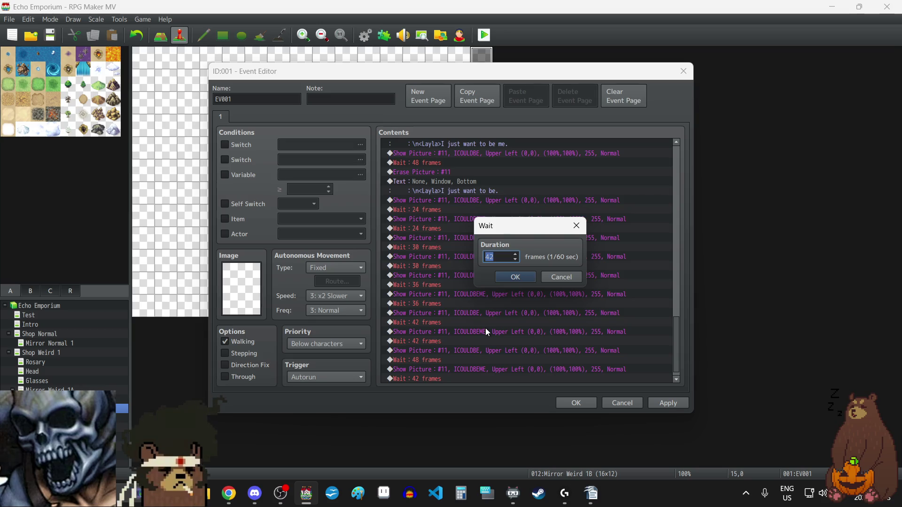
pyautogui.write('48')
pyautogui.click(509, 277)
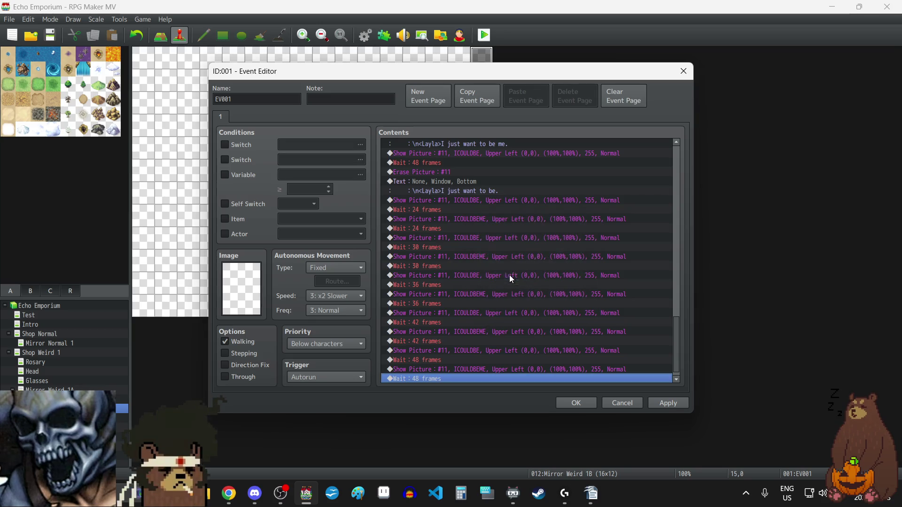
pyautogui.click(667, 403)
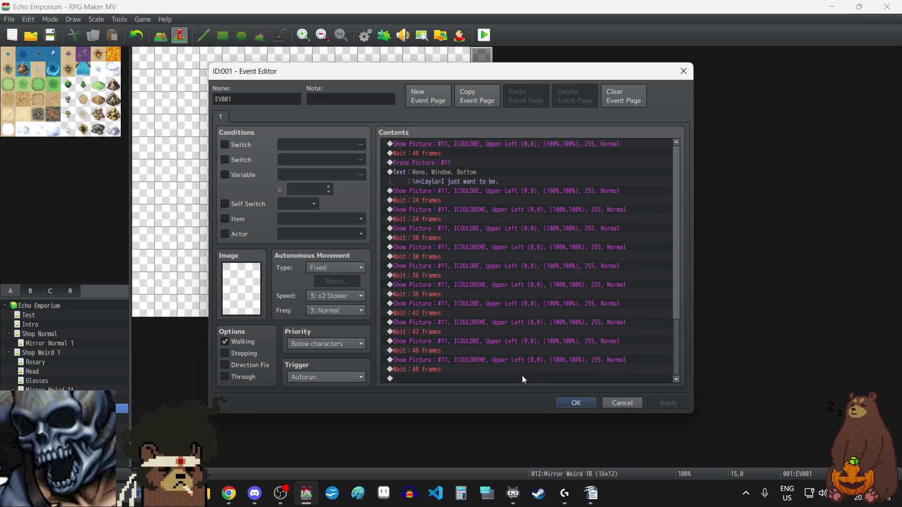
pyautogui.click(458, 380)
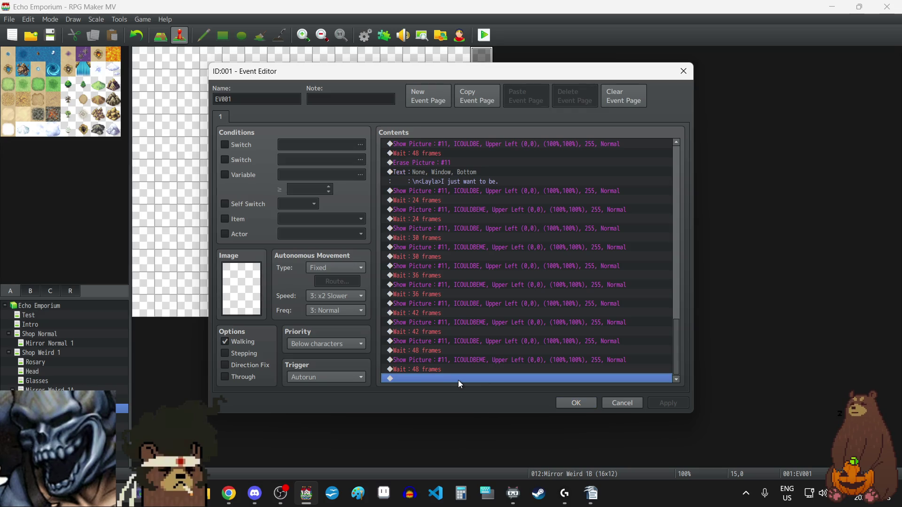
# Append a copy of the Show Picture ICOULDBE command to the end of the list
pyautogui.doubleClick(458, 379)
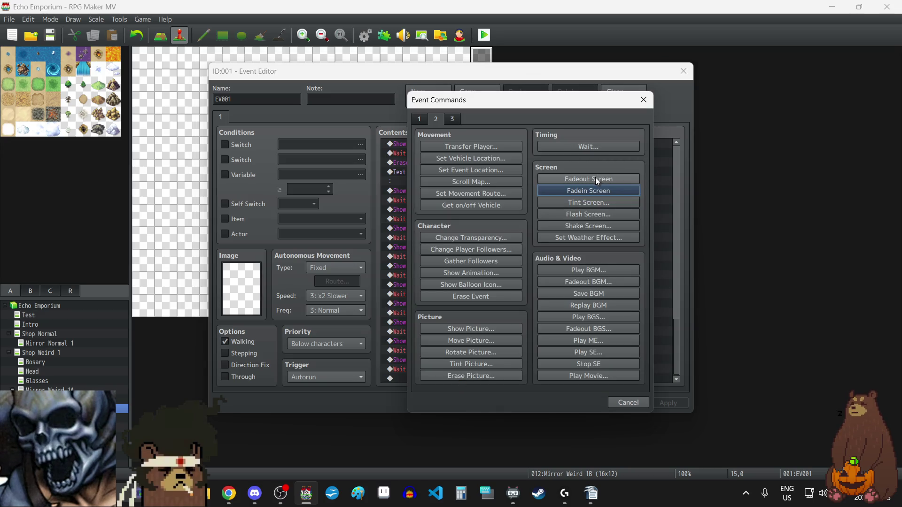
pyautogui.click(643, 99)
pyautogui.click(452, 345)
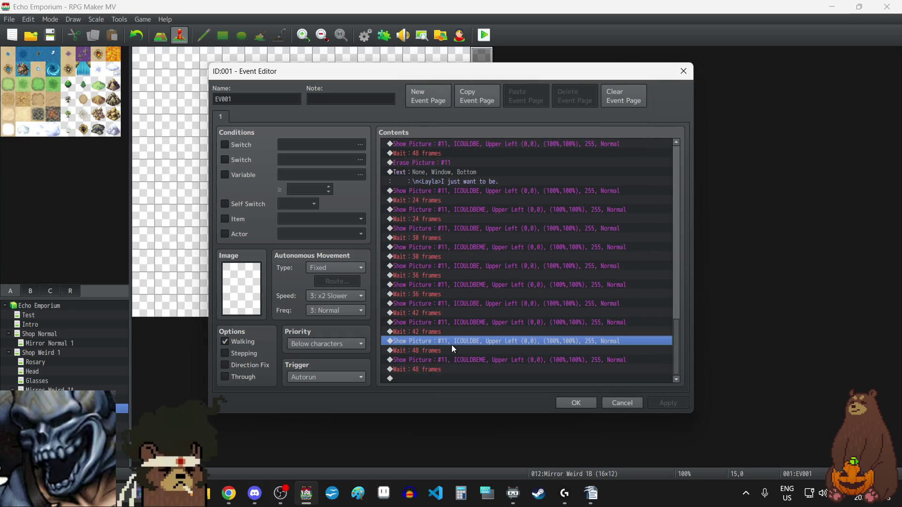
pyautogui.hotkey('ctrl', 'c')
pyautogui.click(441, 381)
pyautogui.hotkey('ctrl', 'v')
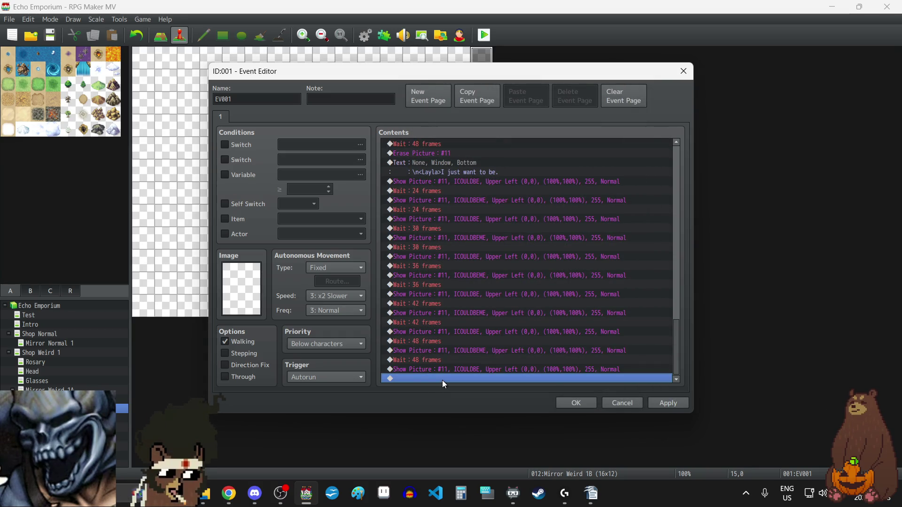
# Add a Fadeout Screen command after the final picture and apply the event
pyautogui.doubleClick(441, 380)
pyautogui.click(611, 180)
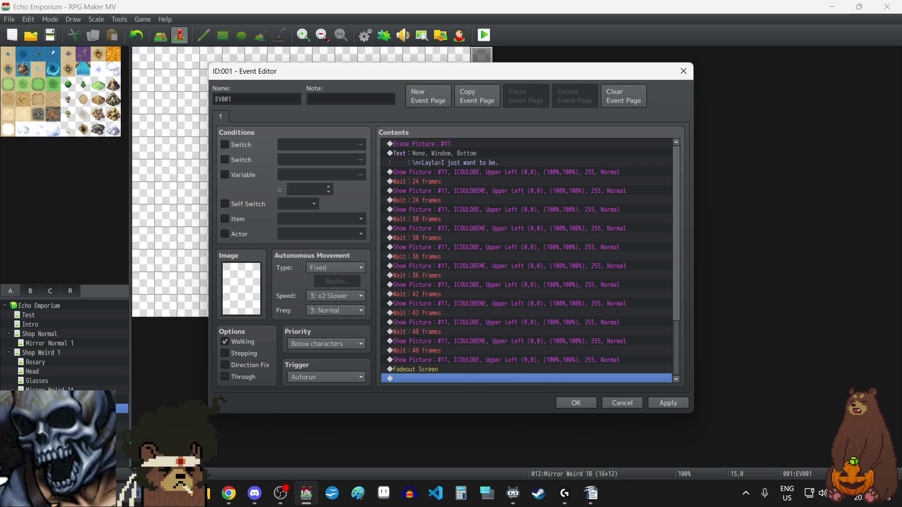
pyautogui.hotkey('alt', 'Tab')
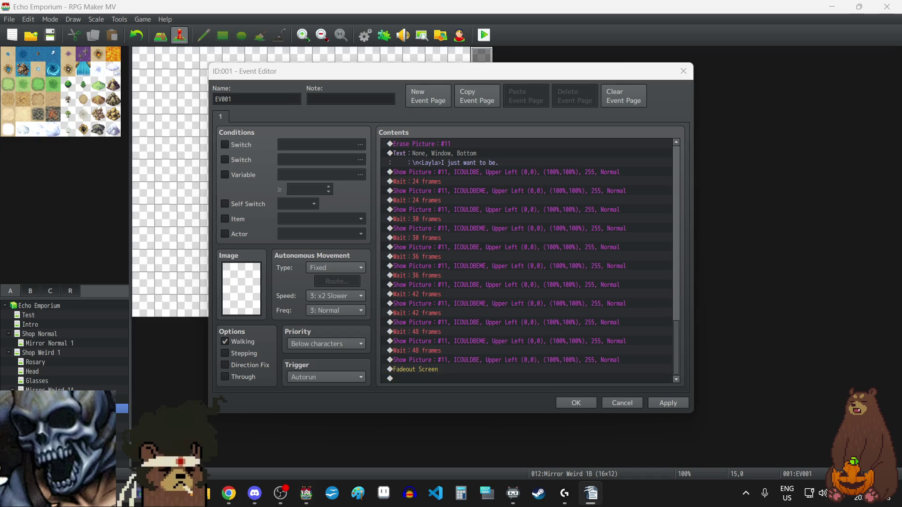
pyautogui.click(662, 404)
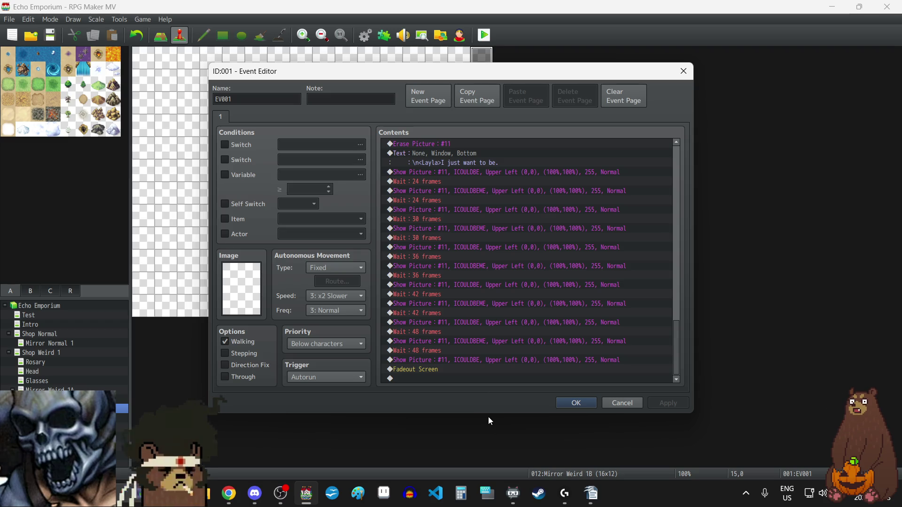
pyautogui.click(461, 378)
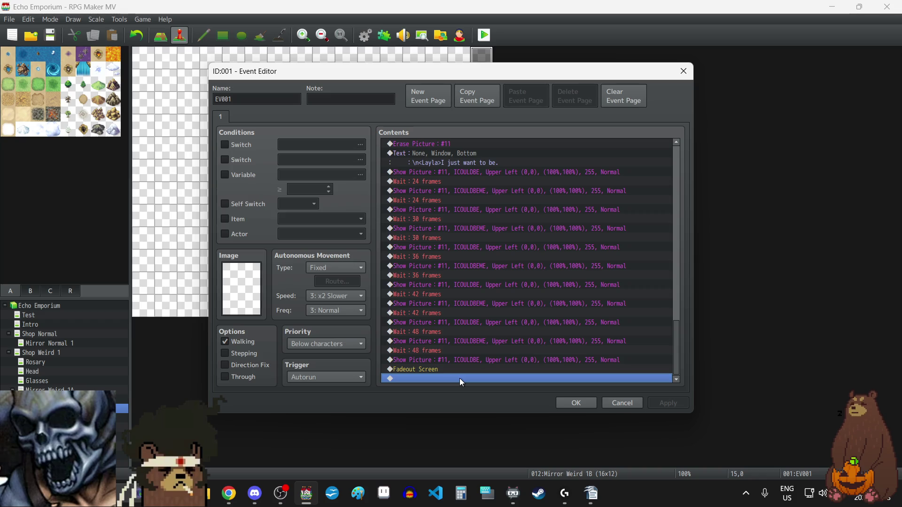
# Copy Erase Picture #1–#12 and Transfer Player from Mirror Weird 1A's EV001 cutscene event
pyautogui.click(565, 401)
pyautogui.click(47, 390)
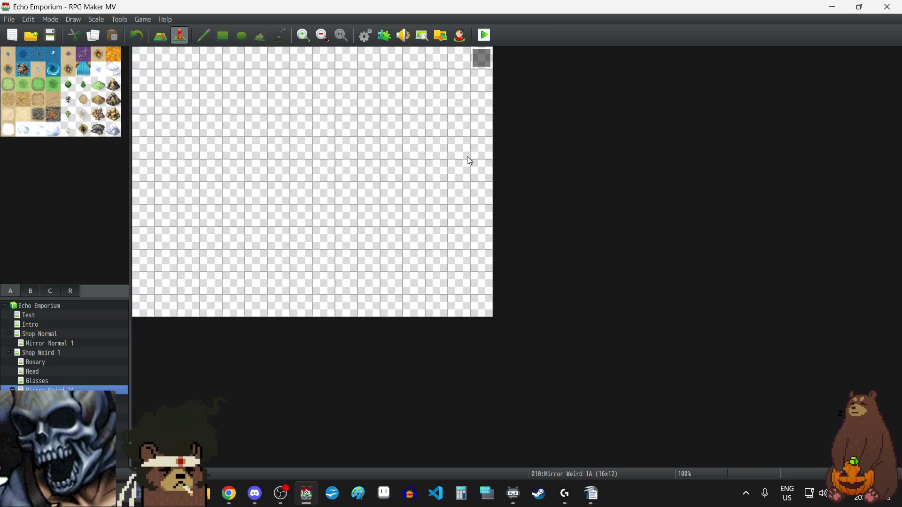
pyautogui.doubleClick(486, 62)
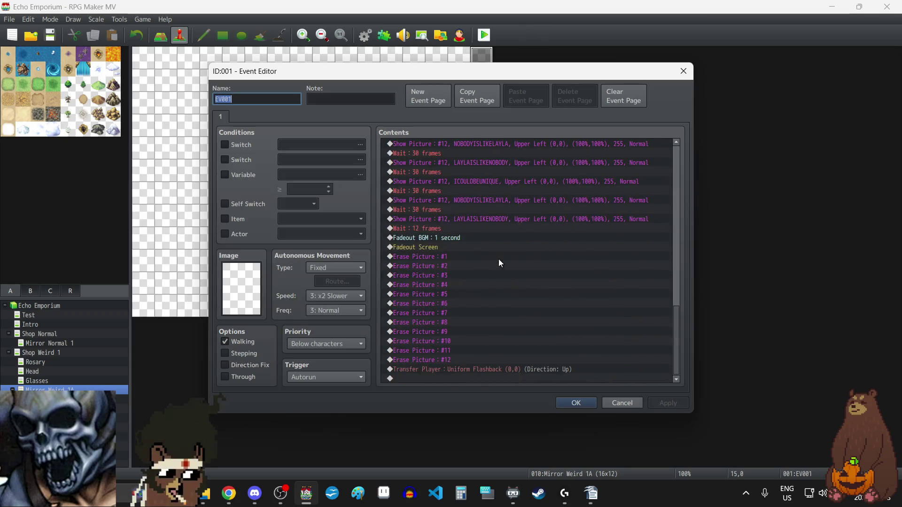
pyautogui.click(435, 257)
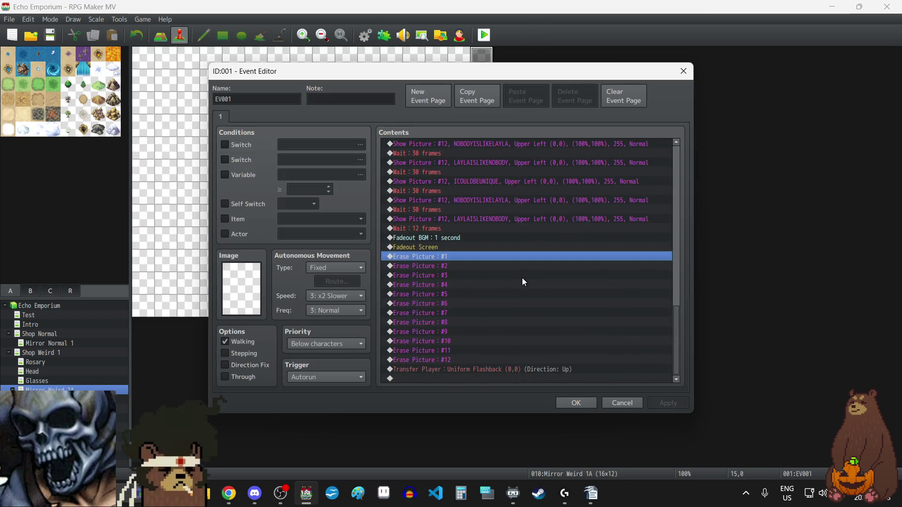
pyautogui.hotkey('shift', 'Down')
pyautogui.hotkey('shift', 'Down')
pyautogui.hotkey('shift', 'Down')
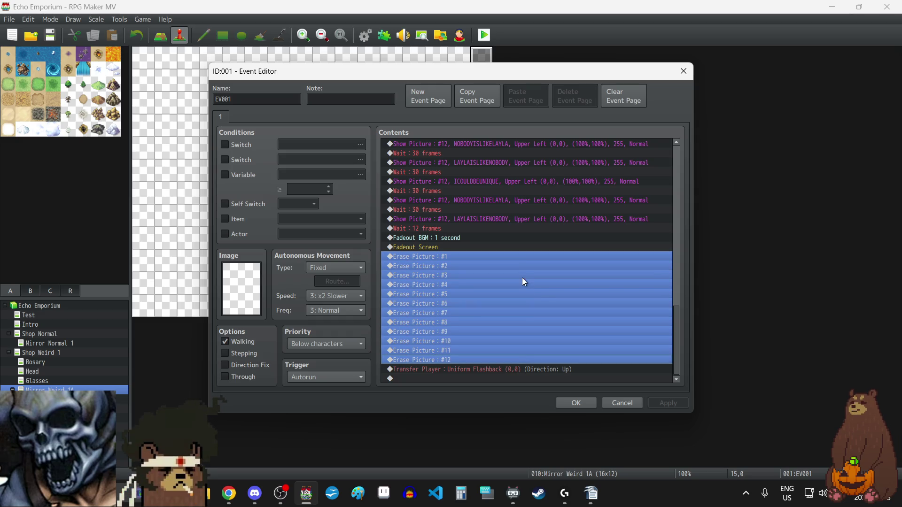
pyautogui.hotkey('shift', 'Down')
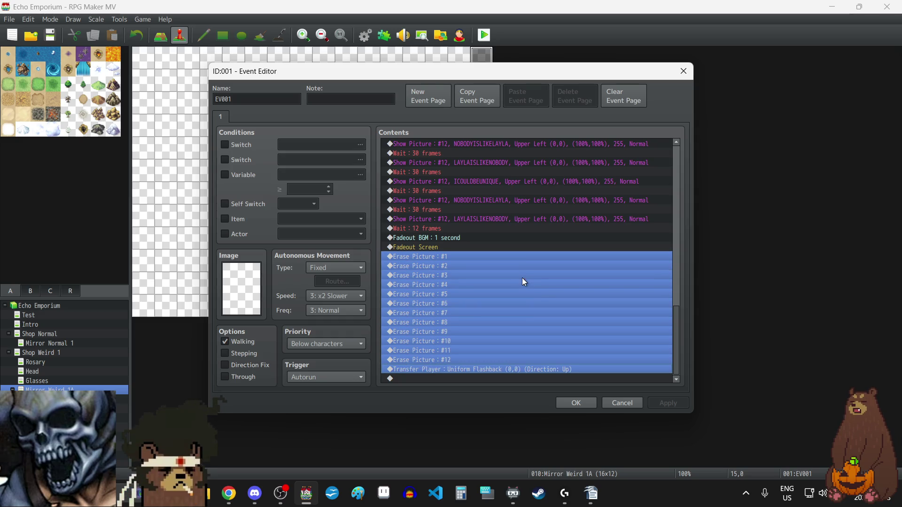
pyautogui.click(684, 71)
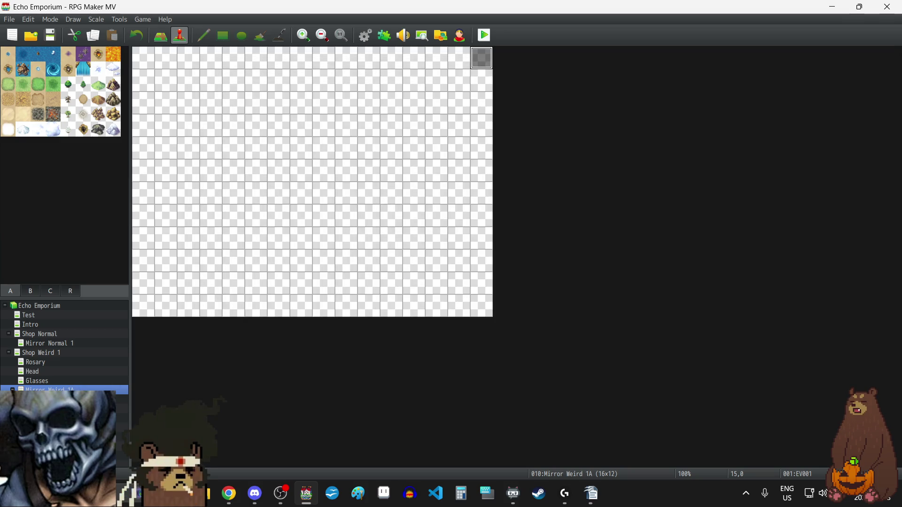
pyautogui.press('Down')
pyautogui.press('Down')
# Paste the Erase Picture and Transfer Player commands after Fadeout Screen in Mirror Weird 1B's EV001
pyautogui.doubleClick(486, 63)
pyautogui.scroll(-10, 500, 274)
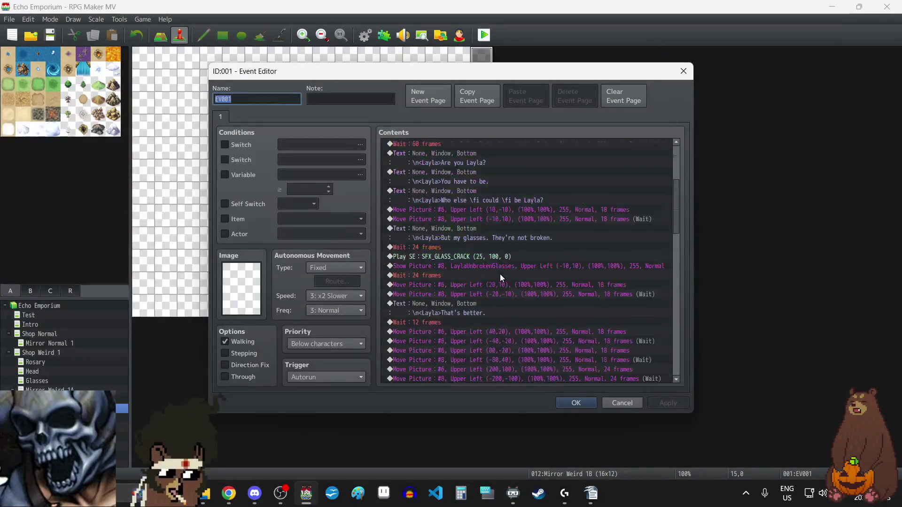
pyautogui.click(435, 379)
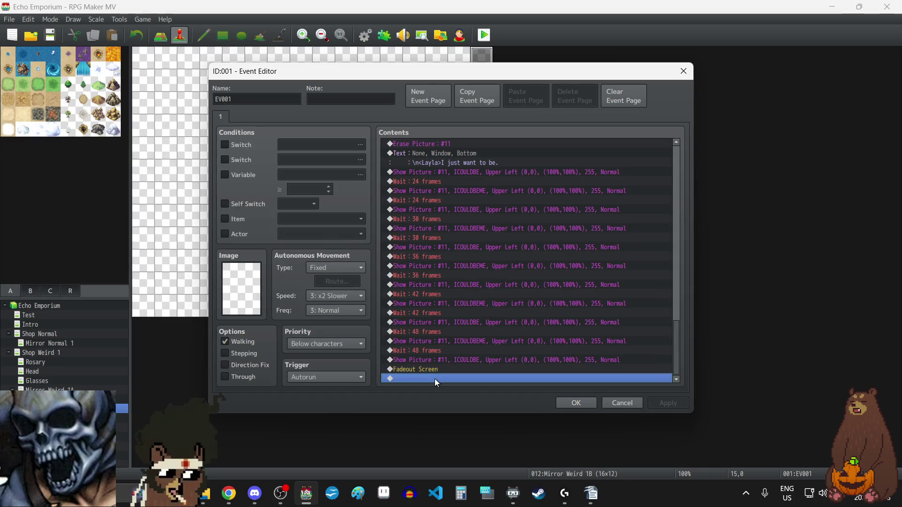
pyautogui.hotkey('ctrl', 'v')
pyautogui.click(672, 403)
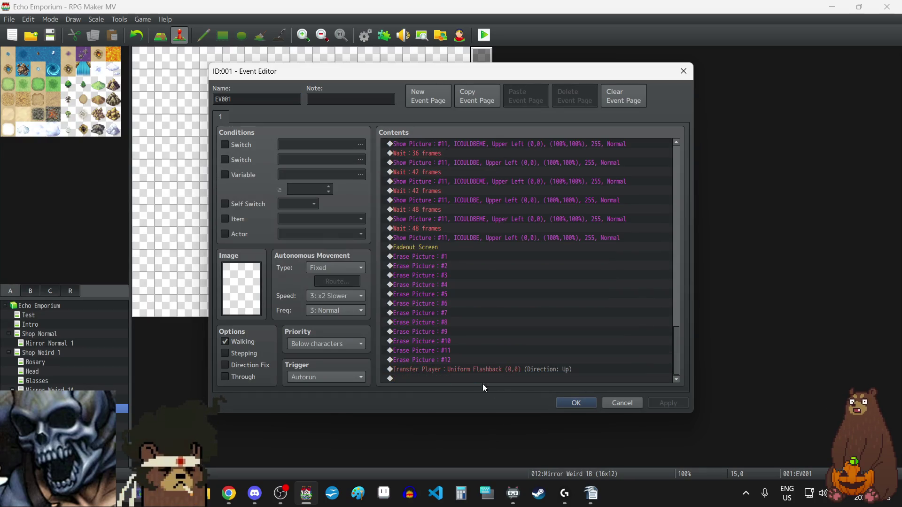
# Retarget the pasted Transfer Player to the Ending map at (0,0) and confirm the event
pyautogui.doubleClick(469, 370)
pyautogui.click(512, 217)
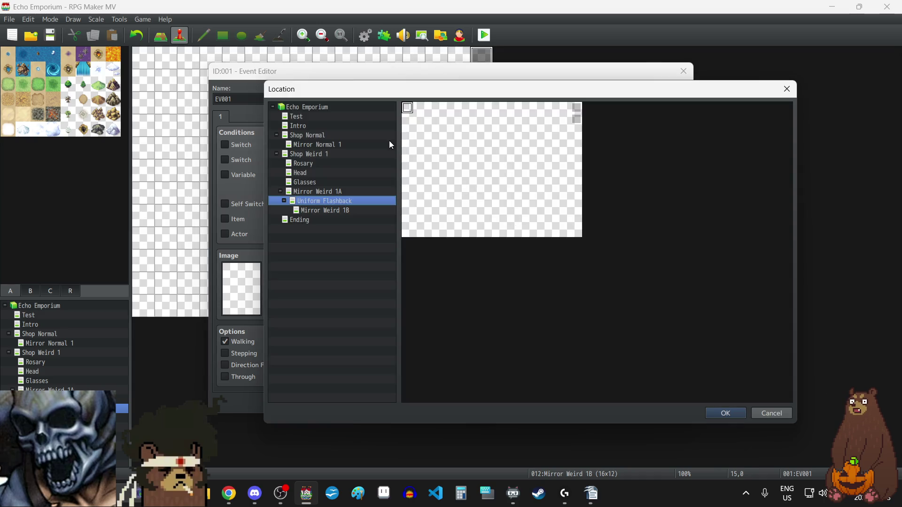
pyautogui.click(332, 223)
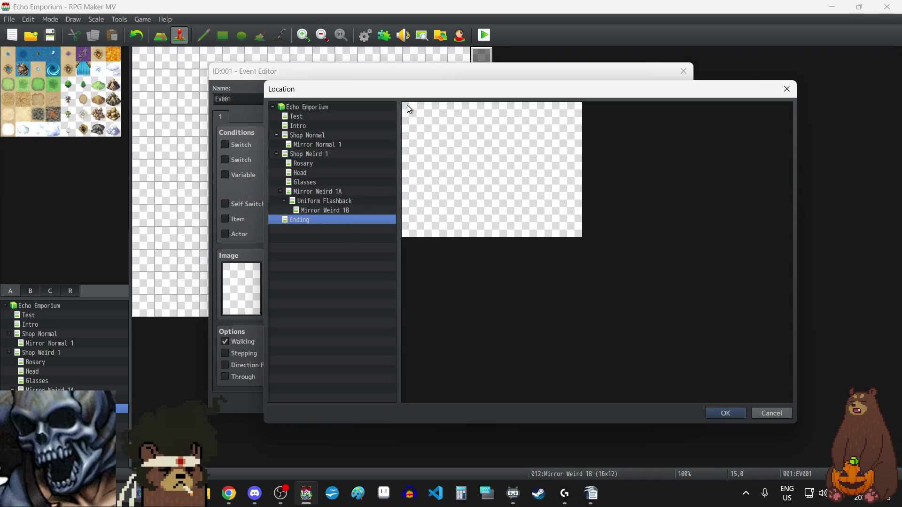
pyautogui.click(718, 412)
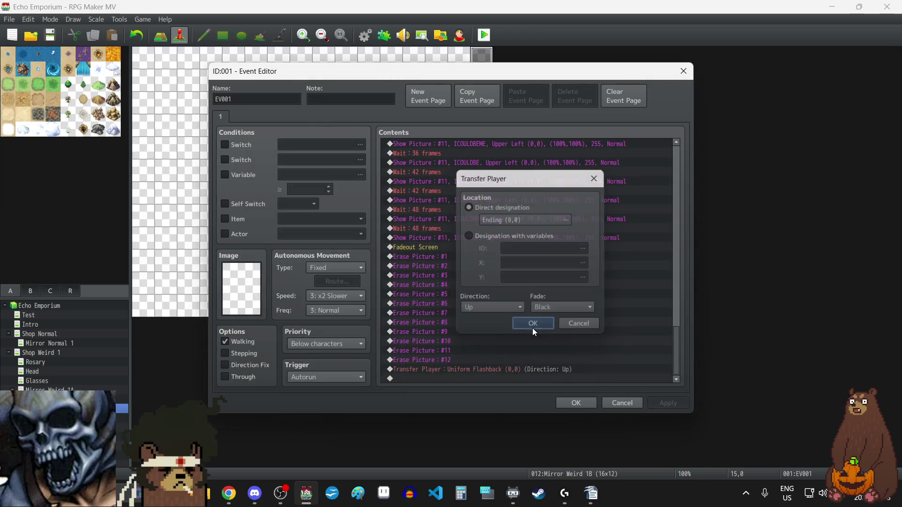
pyautogui.click(532, 326)
pyautogui.click(669, 405)
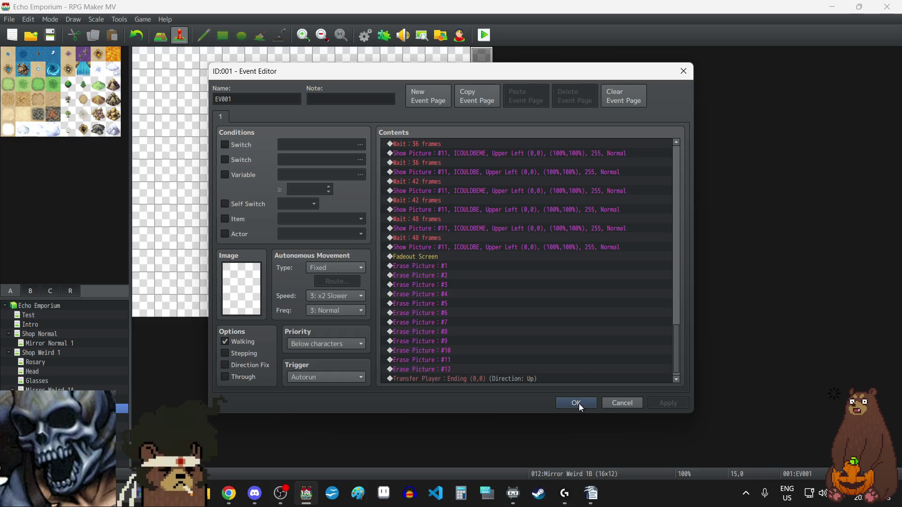
pyautogui.click(577, 403)
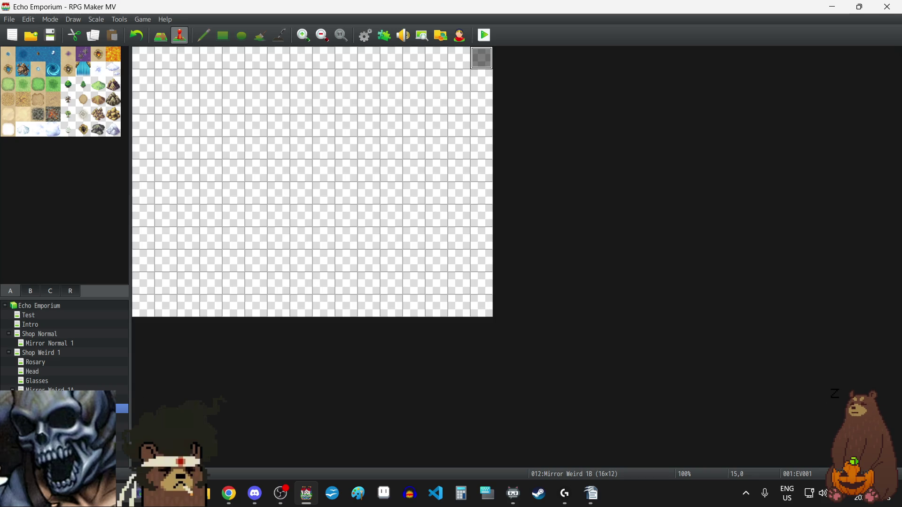
# Paste the first Rosary map event into the Ending map's top-right cell (15,0)
pyautogui.click(38, 360)
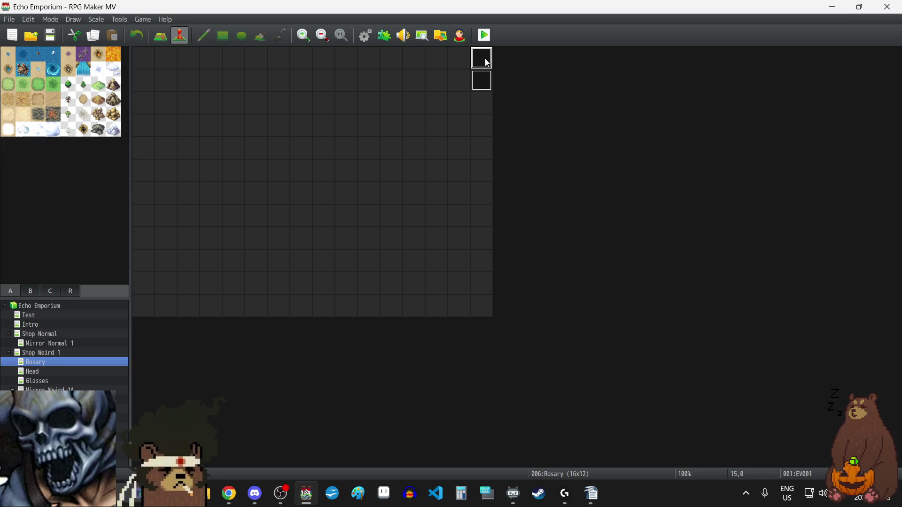
pyautogui.press('End')
pyautogui.click(480, 59)
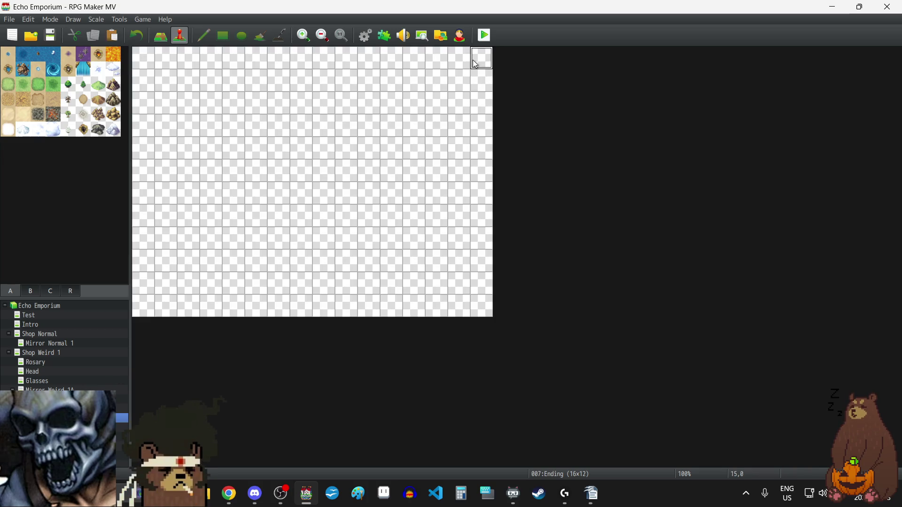
pyautogui.hotkey('ctrl', 'v')
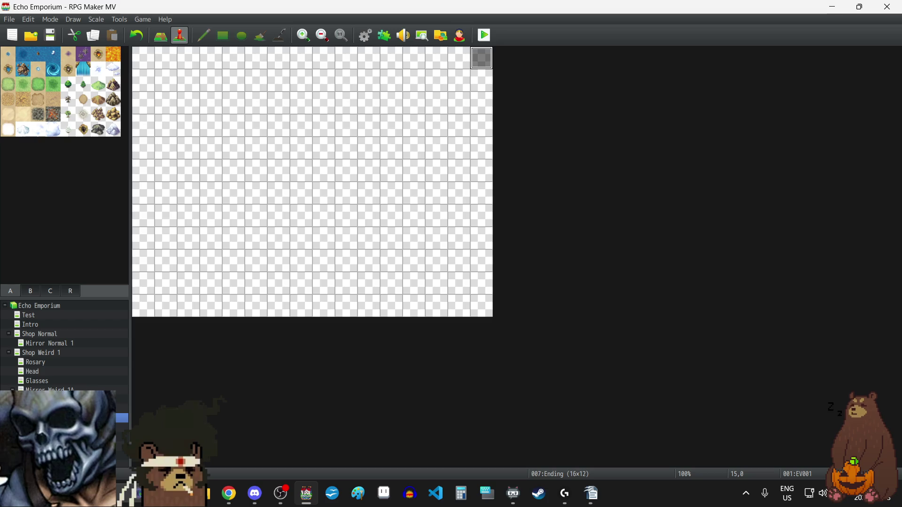
# Copy Rosary's Rotation event into cell (15,1) of the Ending map
pyautogui.click(42, 364)
pyautogui.click(479, 80)
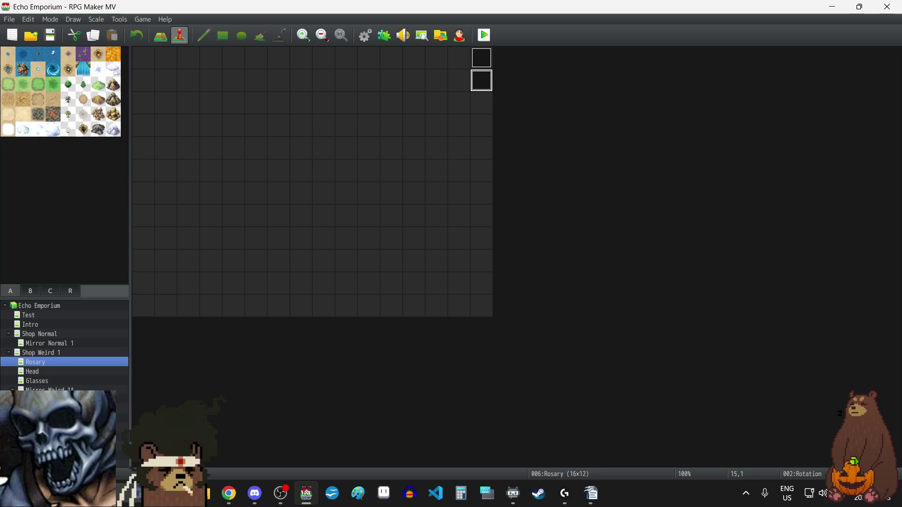
pyautogui.click(43, 418)
pyautogui.click(483, 81)
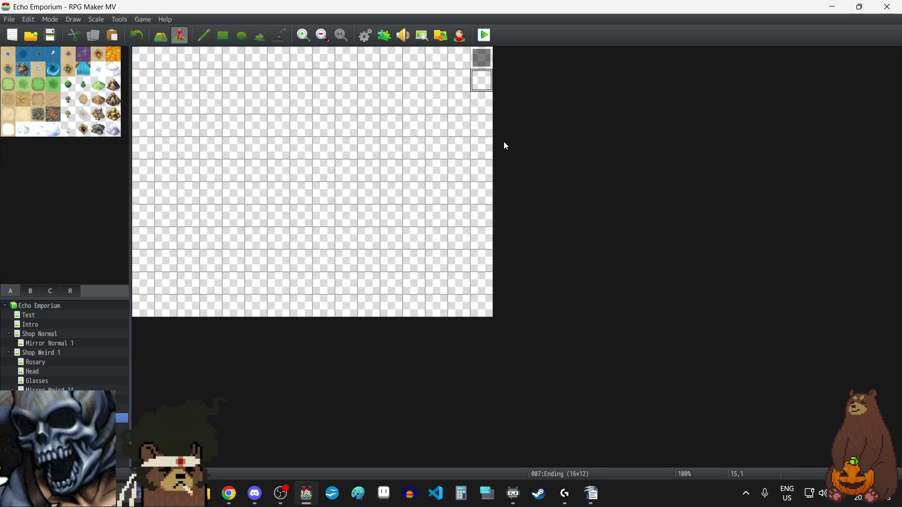
pyautogui.hotkey('ctrl', 'v')
# Change the Rotation event's first Show Picture image from Rosary2 to Horse2
pyautogui.press('Return')
pyautogui.doubleClick(478, 152)
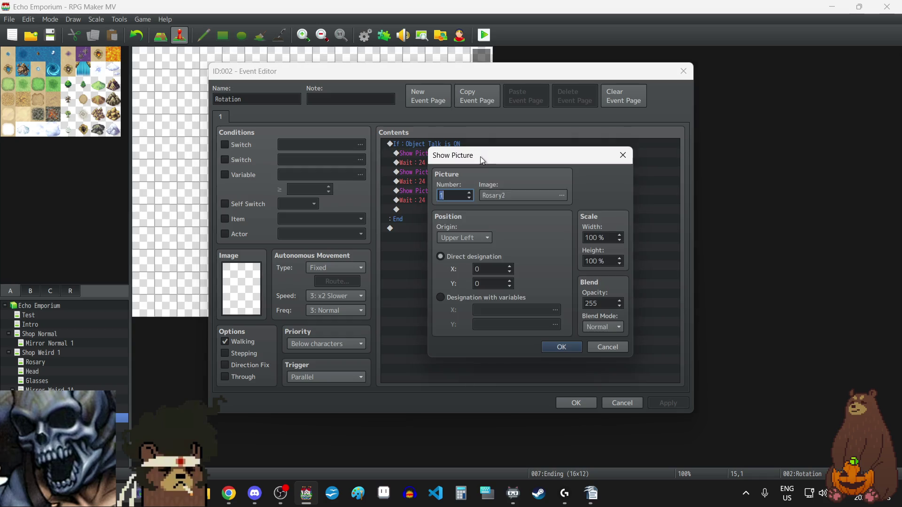
pyautogui.click(500, 194)
pyautogui.scroll(10, 400, 270)
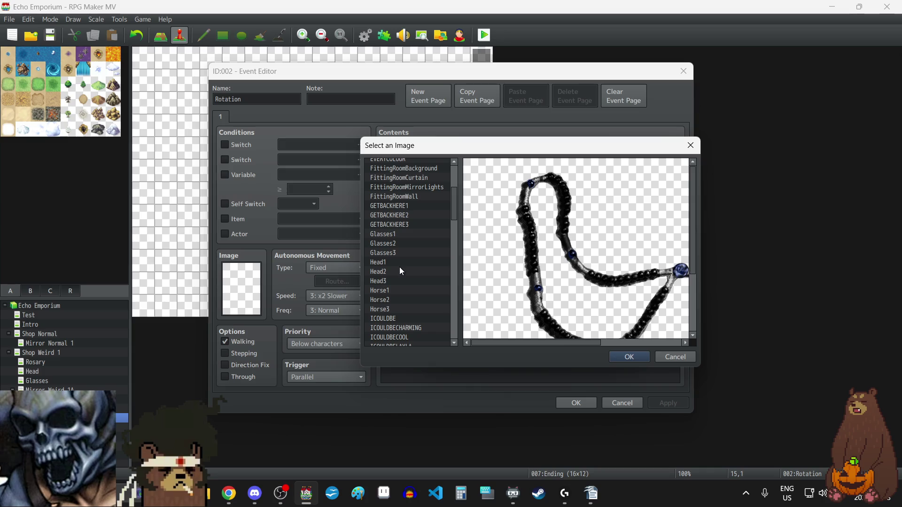
pyautogui.click(383, 301)
pyautogui.click(628, 358)
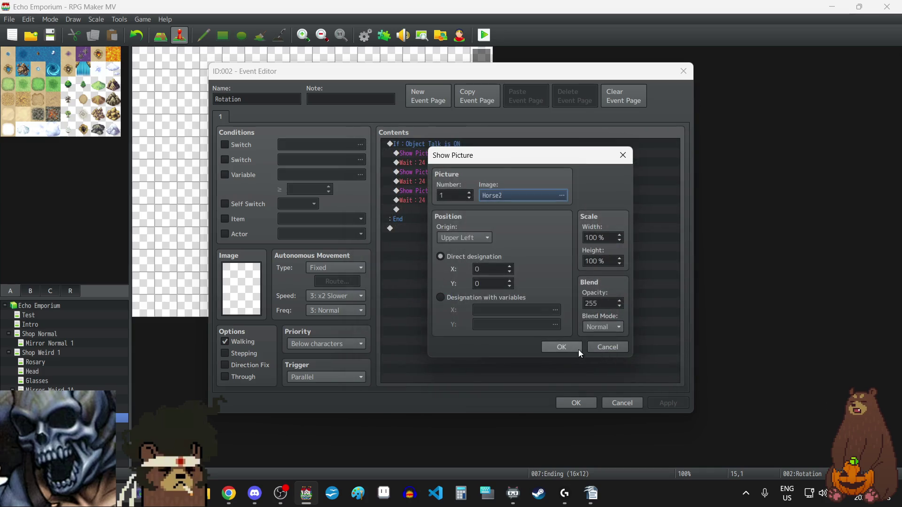
pyautogui.click(578, 350)
# Change the second Show Picture image from Rosary3 to Horse3
pyautogui.doubleClick(446, 173)
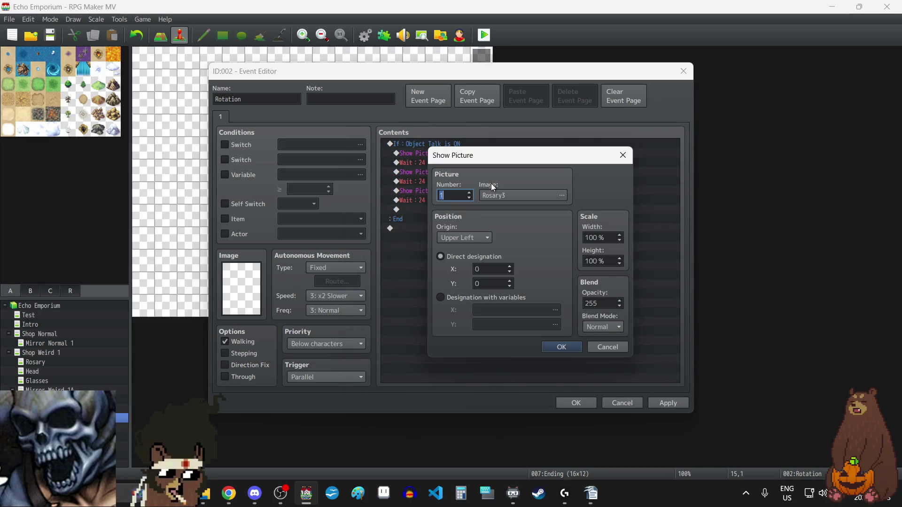
pyautogui.click(503, 196)
pyautogui.scroll(12, 429, 270)
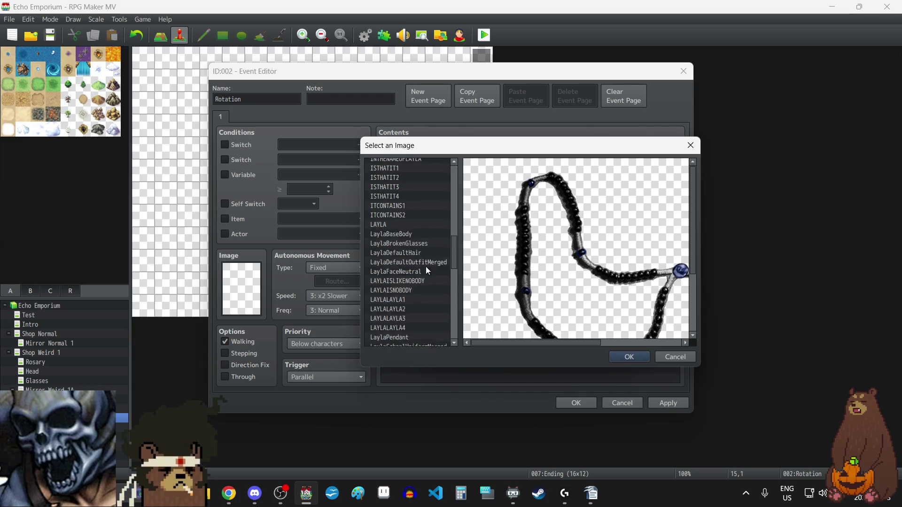
pyautogui.click(385, 242)
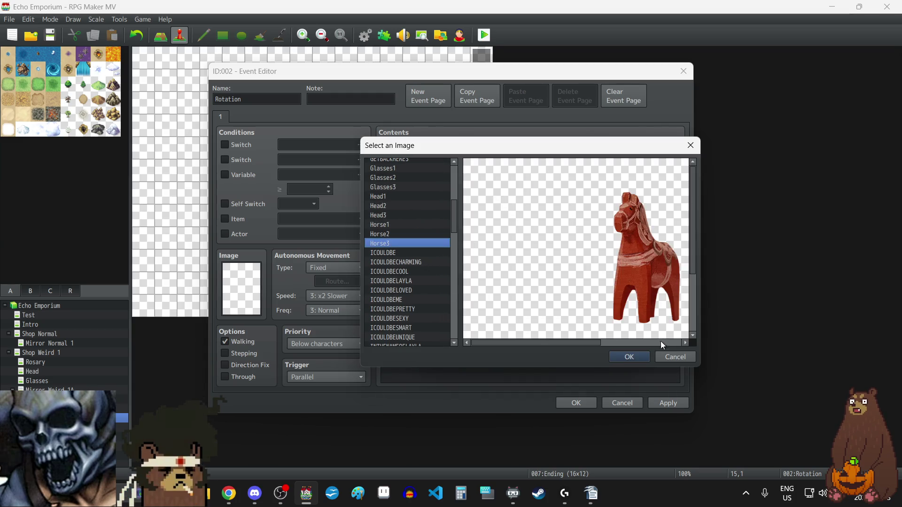
pyautogui.click(632, 358)
pyautogui.click(562, 346)
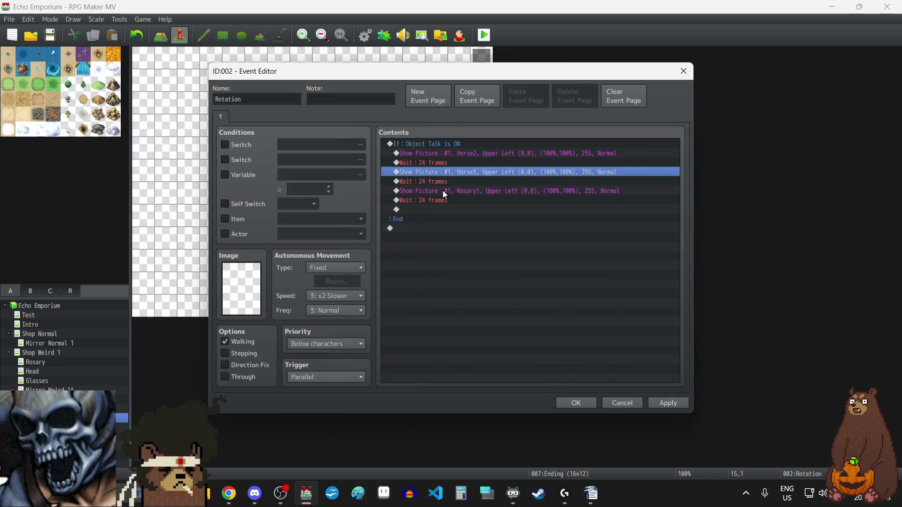
# Change the third Show Picture image from Rosary1 to Horse1, then apply and close
pyautogui.click(443, 190)
pyautogui.doubleClick(442, 190)
pyautogui.click(491, 191)
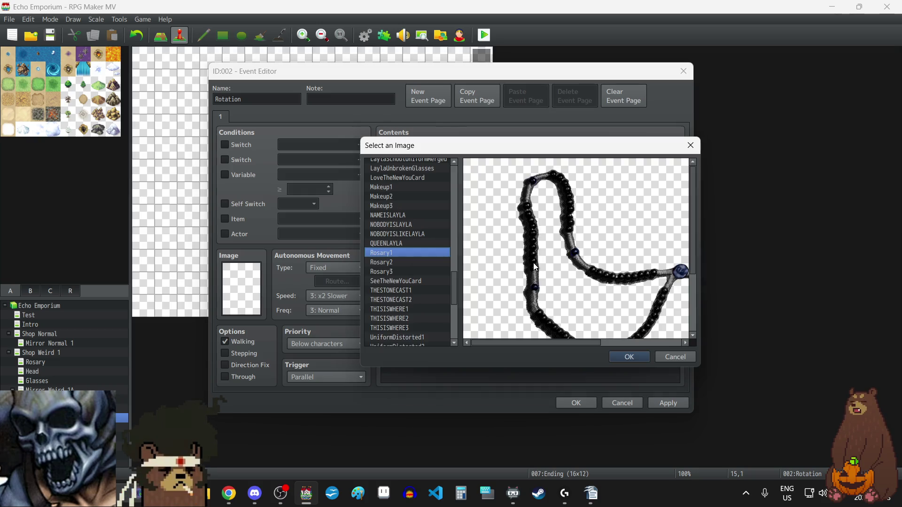
pyautogui.scroll(15, 432, 262)
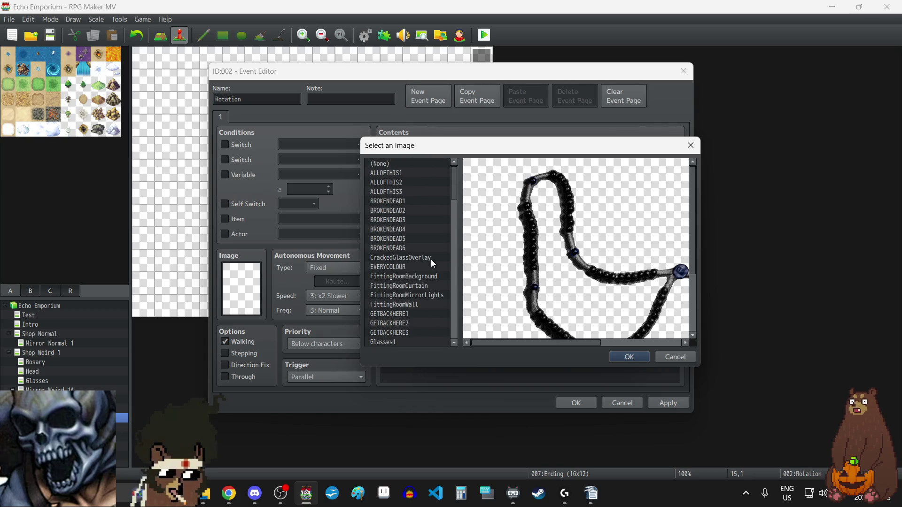
pyautogui.scroll(-5, 431, 258)
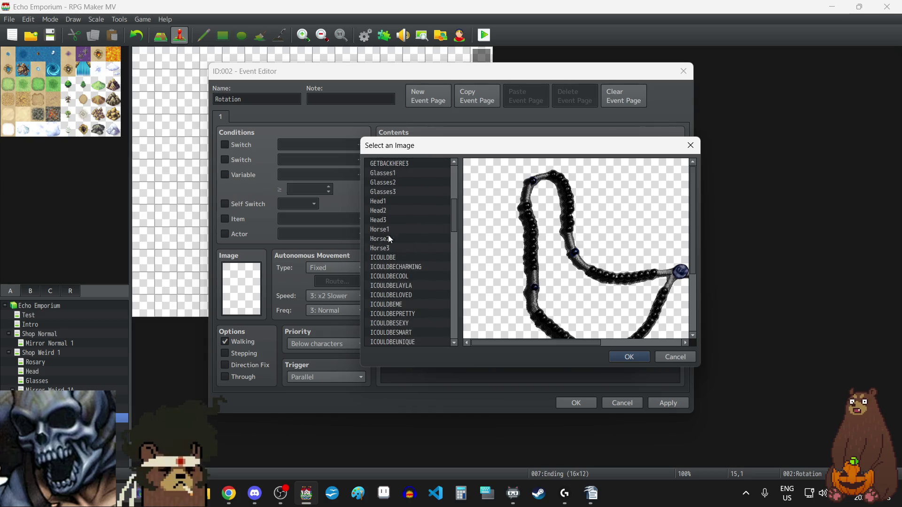
pyautogui.click(379, 229)
pyautogui.click(629, 357)
pyautogui.click(582, 352)
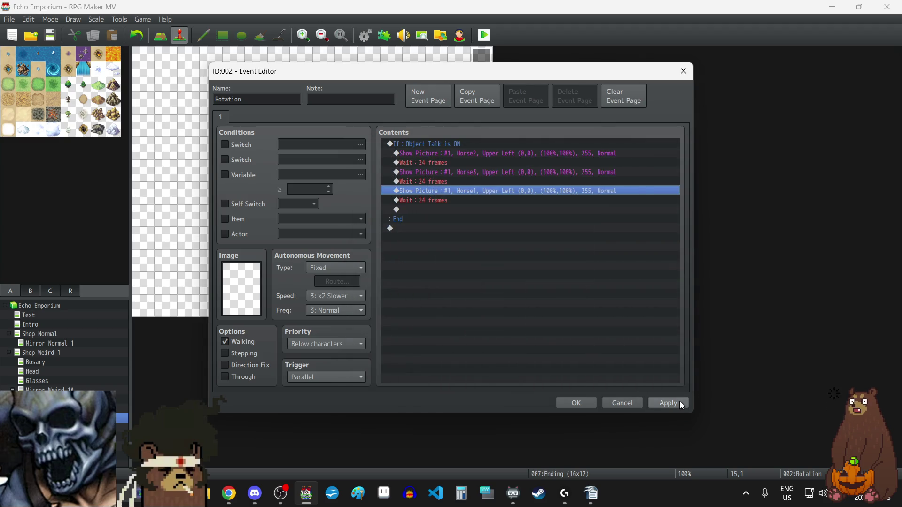
pyautogui.click(668, 403)
pyautogui.click(576, 403)
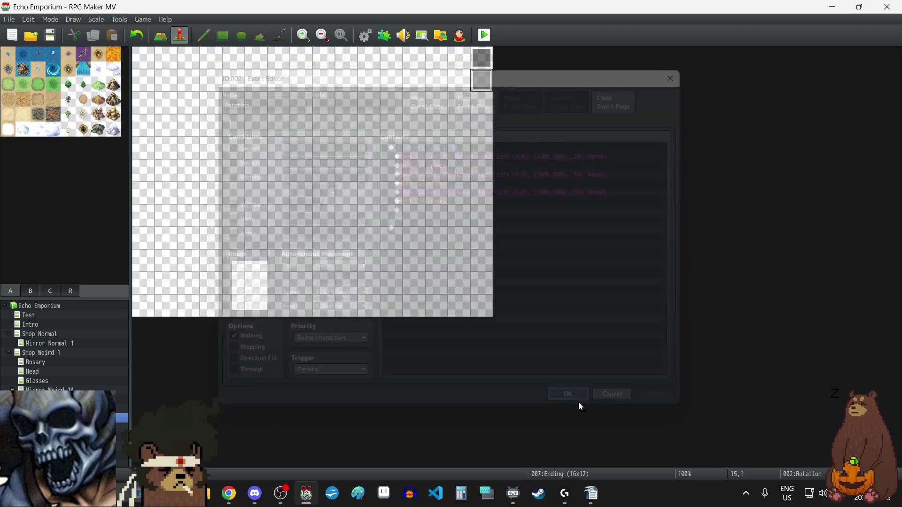
# Swap EV001's opening Show Picture #1 image from Rosary1 to Horse1 and apply
pyautogui.doubleClick(481, 54)
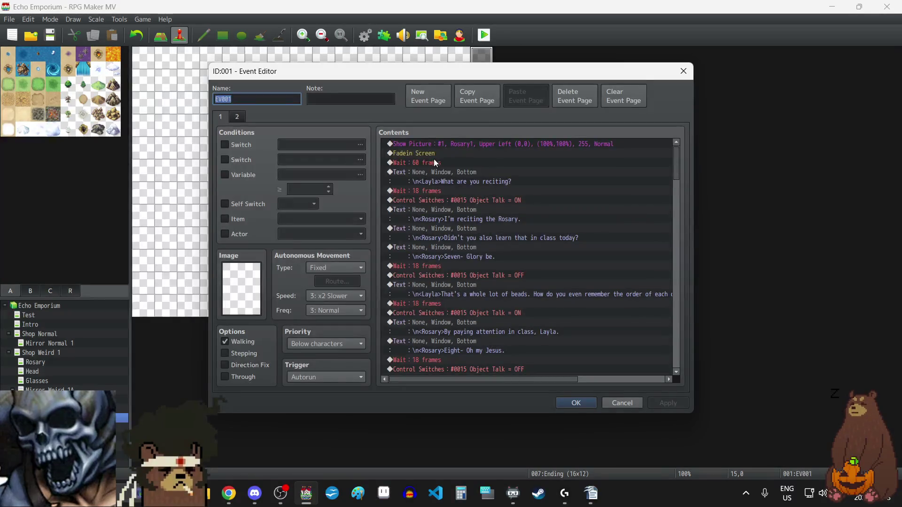
pyautogui.doubleClick(482, 145)
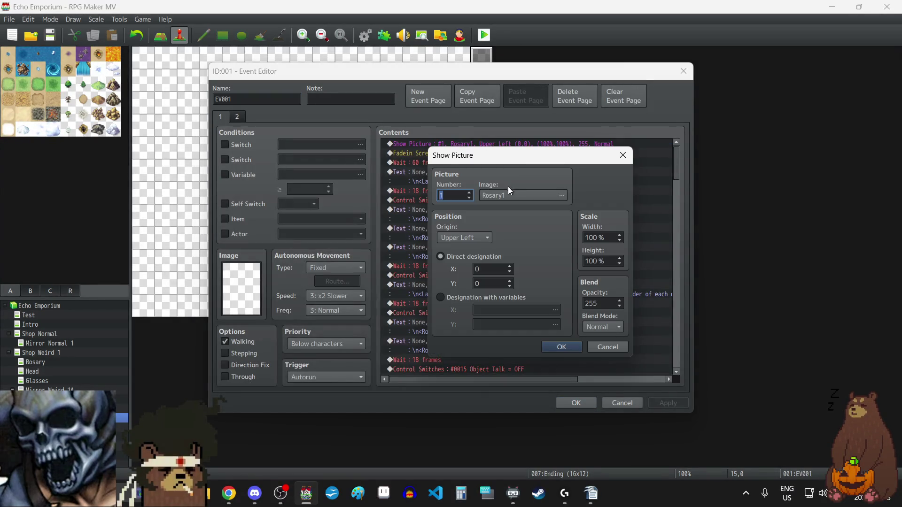
pyautogui.click(507, 194)
pyautogui.scroll(15, 407, 242)
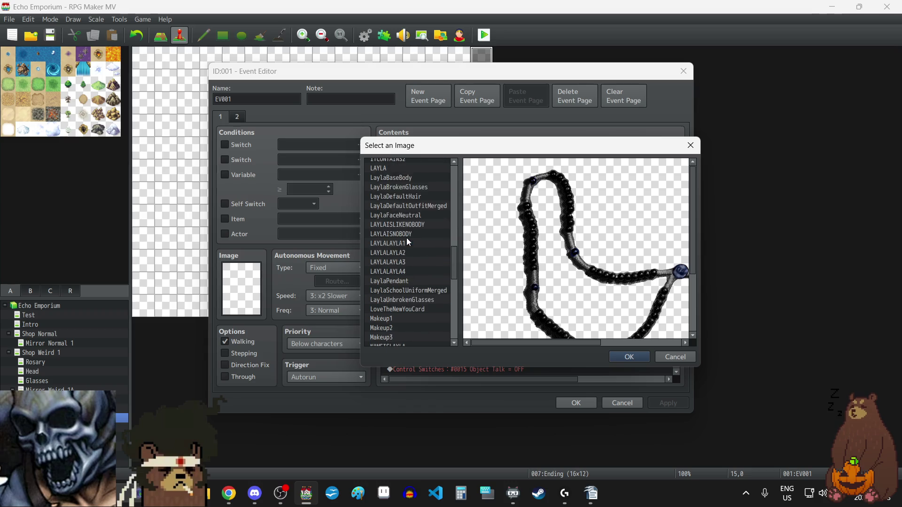
pyautogui.scroll(-1, 407, 238)
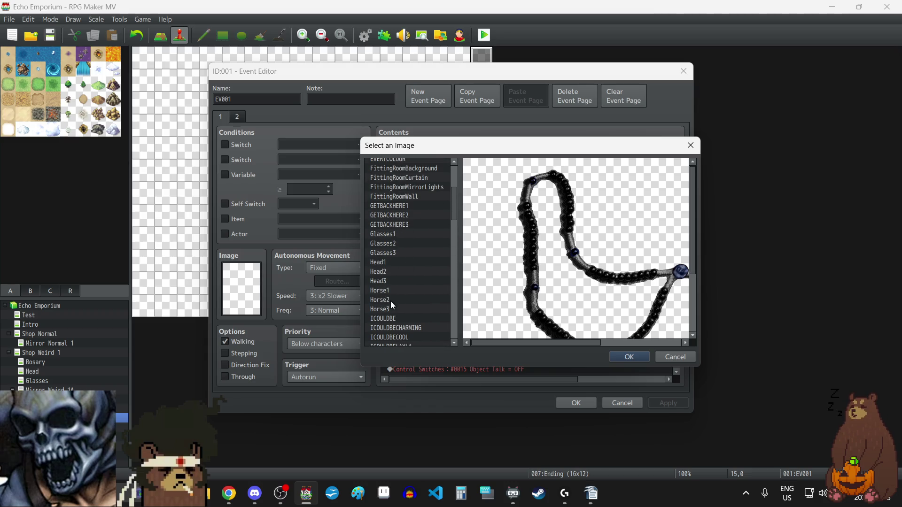
pyautogui.click(384, 291)
pyautogui.click(629, 357)
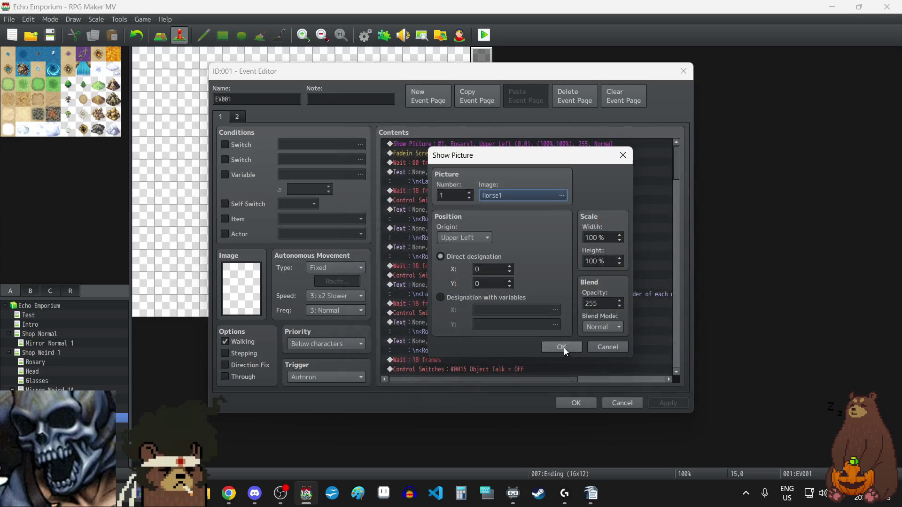
pyautogui.click(564, 348)
pyautogui.click(665, 403)
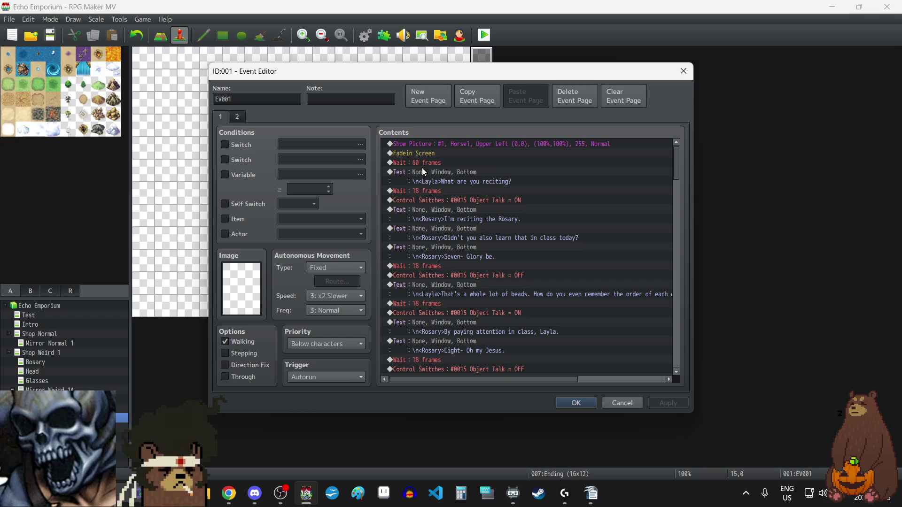
# Delete all old dialogue commands after the 'What are you reciting?' text
pyautogui.click(438, 173)
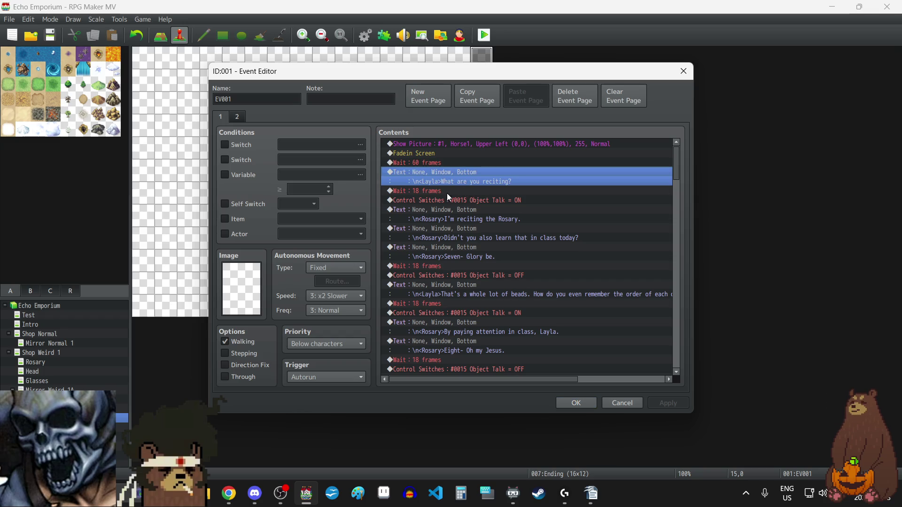
pyautogui.click(446, 191)
pyautogui.hotkey('shift', 'Down')
pyautogui.hotkey('shift', 'Down')
pyautogui.hotkey('shift', 'Down')
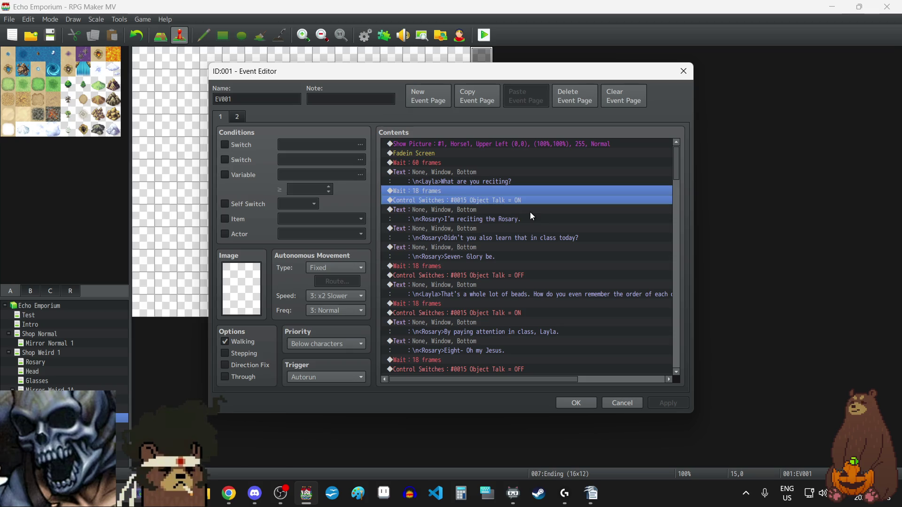
pyautogui.hotkey('shift', 'Down')
pyautogui.hotkey('shift', 'Down')
pyautogui.hotkey('shift', 'Down')
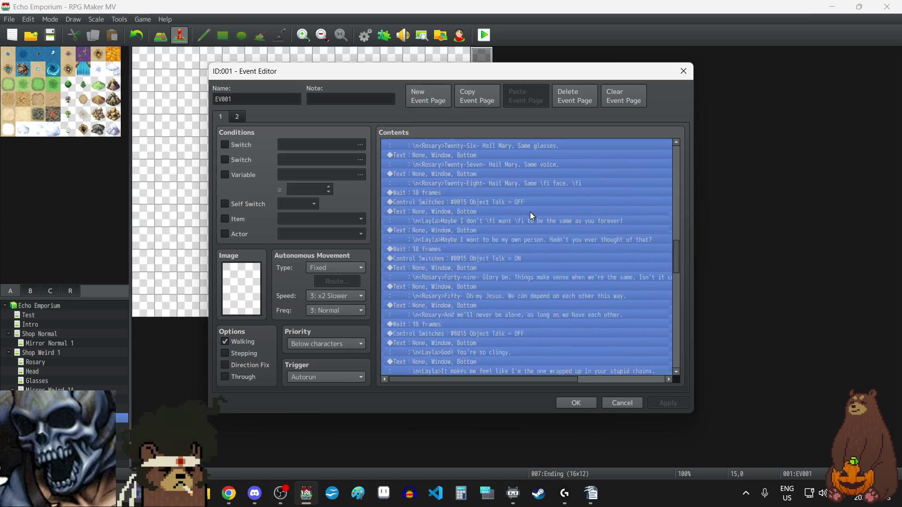
pyautogui.hotkey('shift', 'Down')
pyautogui.hotkey('shift', 'Down')
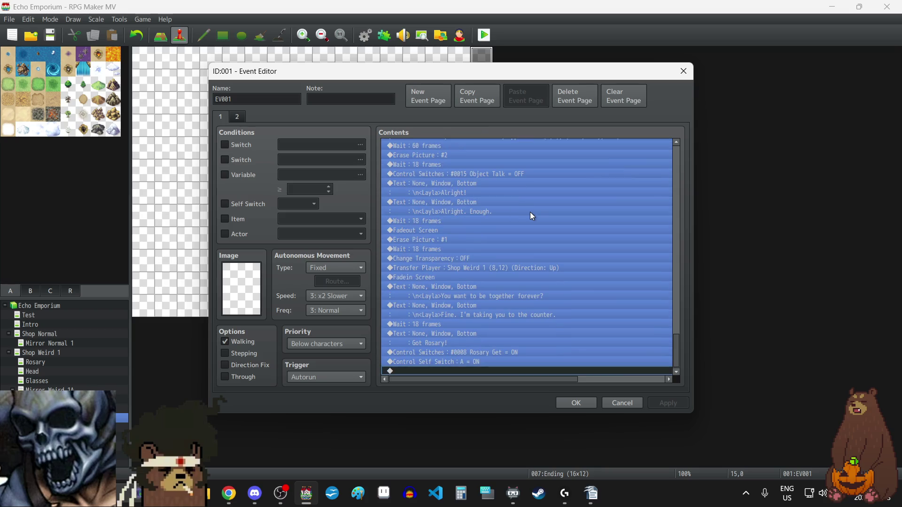
pyautogui.press('Delete')
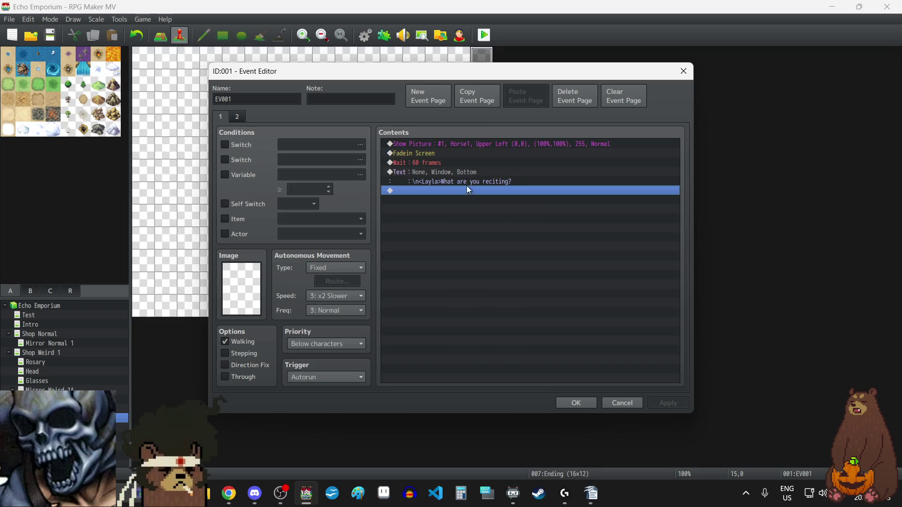
# Insert Control Switches turning #0015 Object Talk ON and apply
pyautogui.click(449, 172)
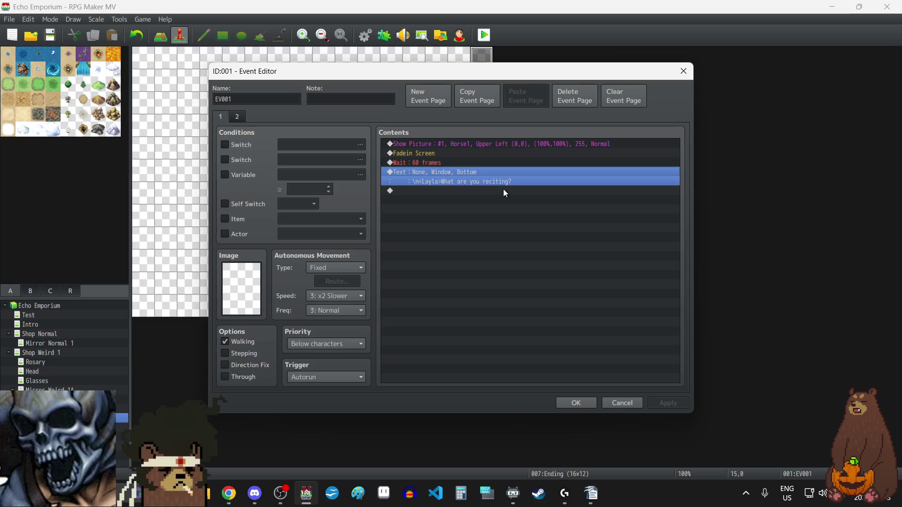
pyautogui.press('Insert')
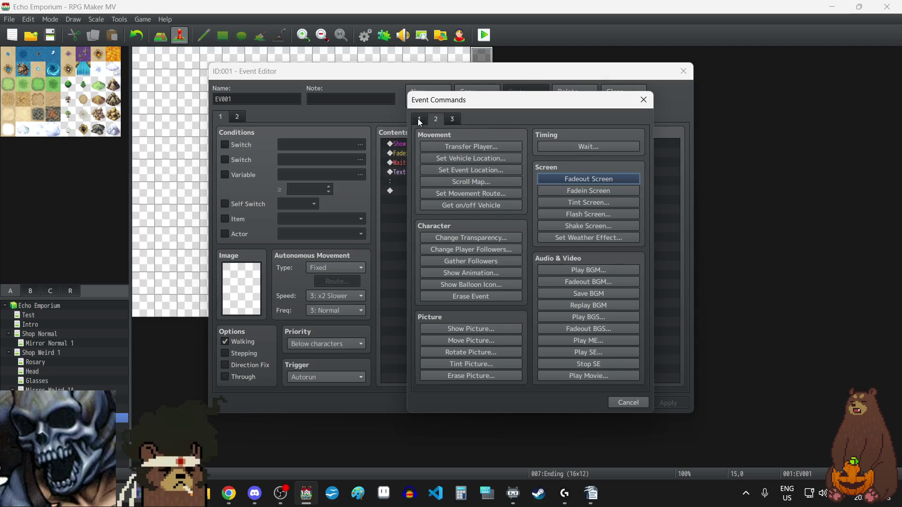
pyautogui.click(484, 226)
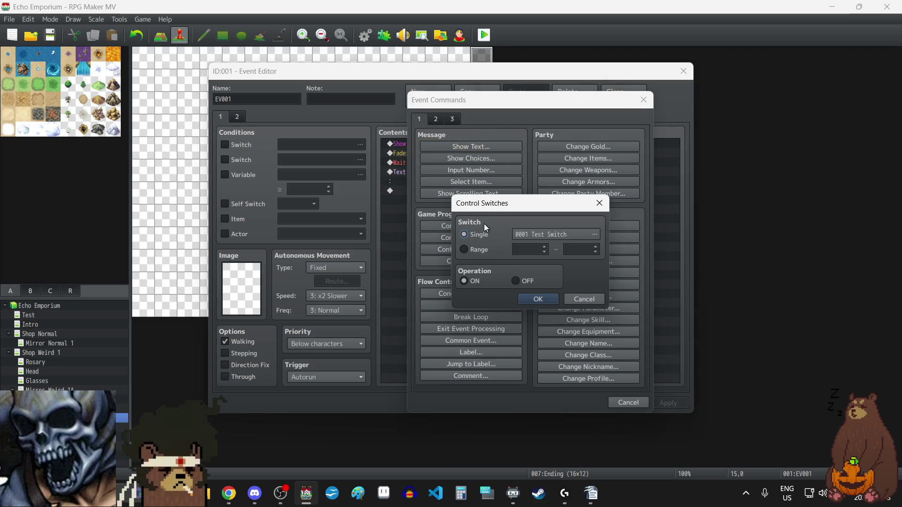
pyautogui.click(549, 237)
pyautogui.click(513, 372)
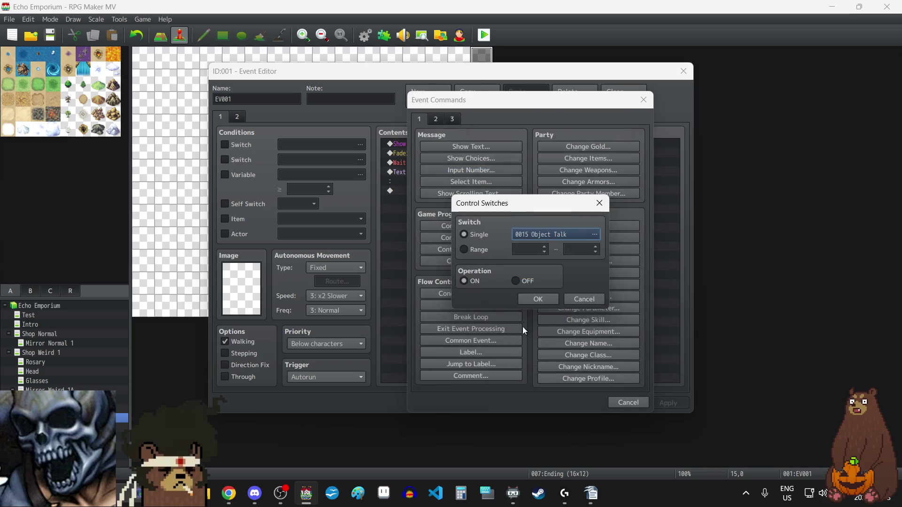
pyautogui.click(534, 298)
pyautogui.click(675, 403)
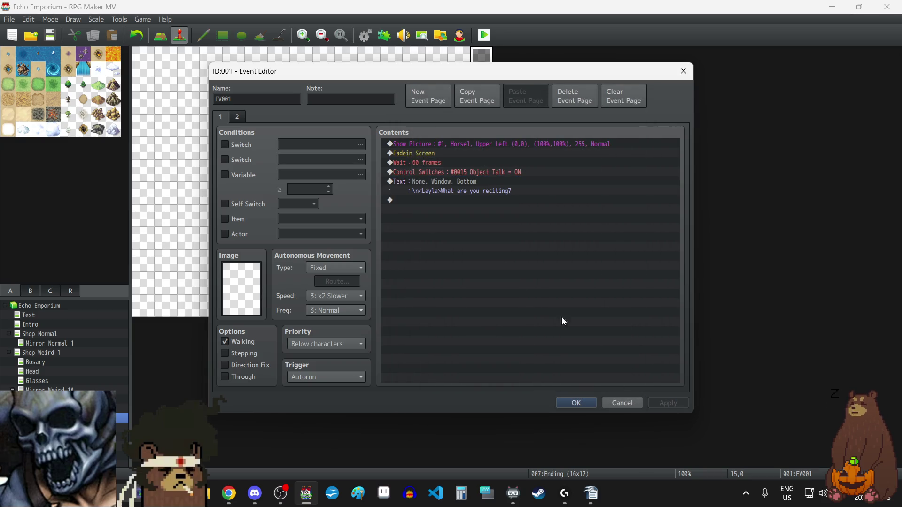
# Edit the Layla message so it reads \n<Horse>
pyautogui.click(448, 190)
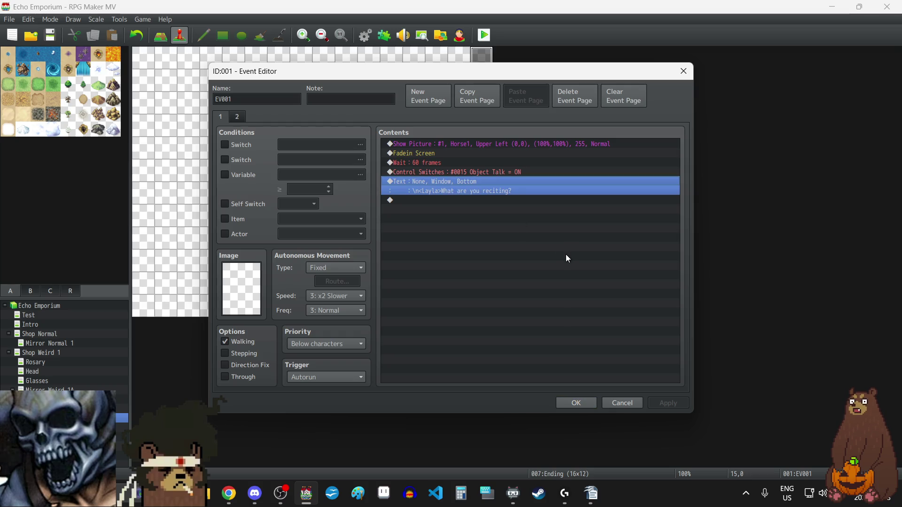
pyautogui.press('Return')
pyautogui.press('BackSpace')
pyautogui.press('BackSpace')
pyautogui.press('BackSpace')
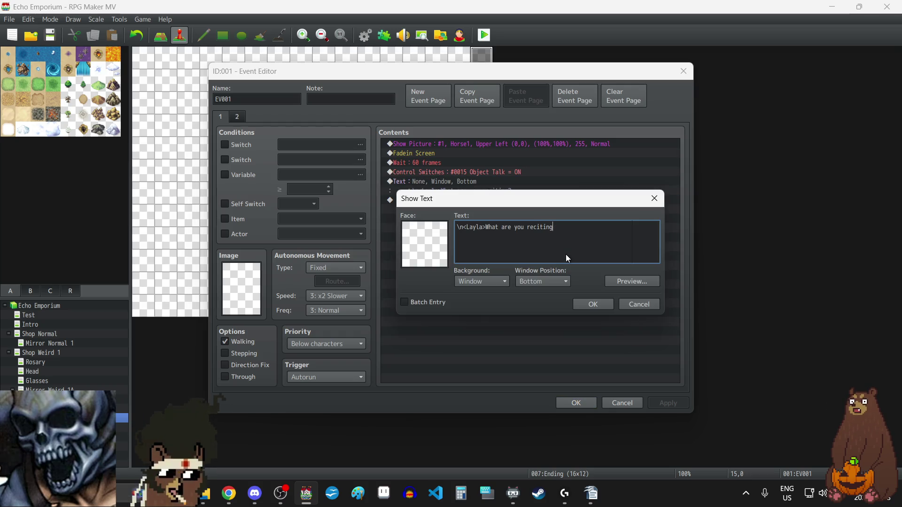
pyautogui.press('BackSpace')
pyautogui.press('BackSpace')
pyautogui.press('BackSpace')
pyautogui.press('BackSpace')
pyautogui.press('BackSpace')
pyautogui.press('BackSpace')
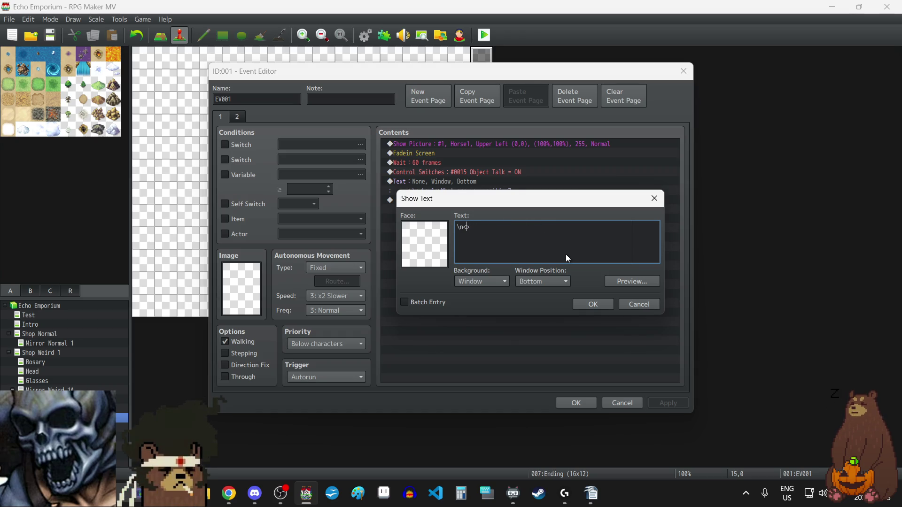
pyautogui.write('Horse>')
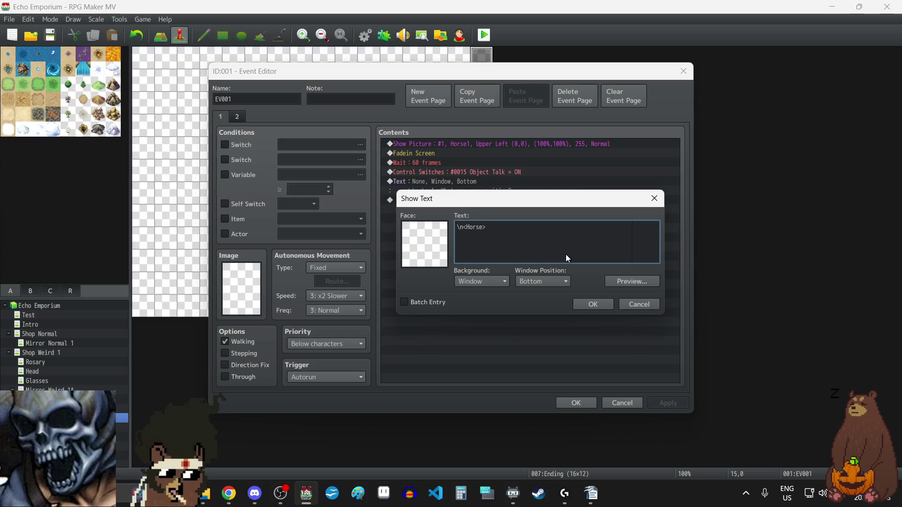
pyautogui.click(597, 303)
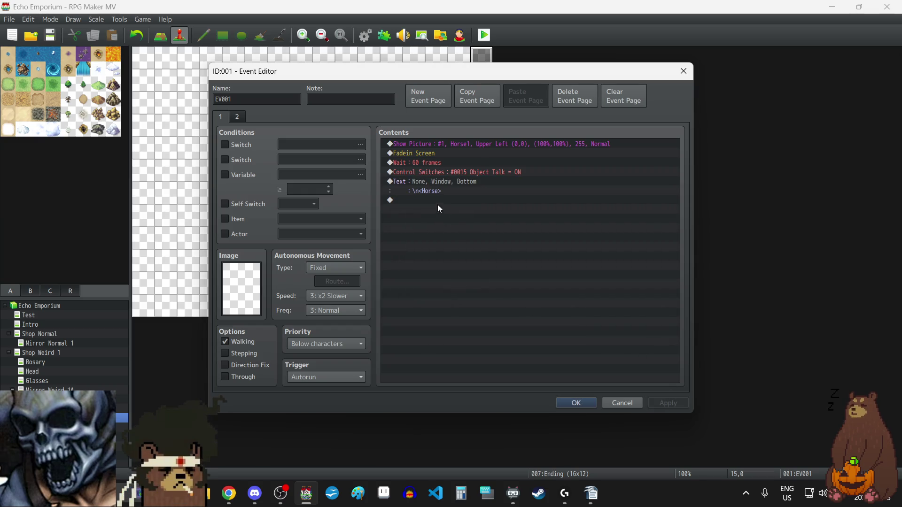
pyautogui.click(445, 181)
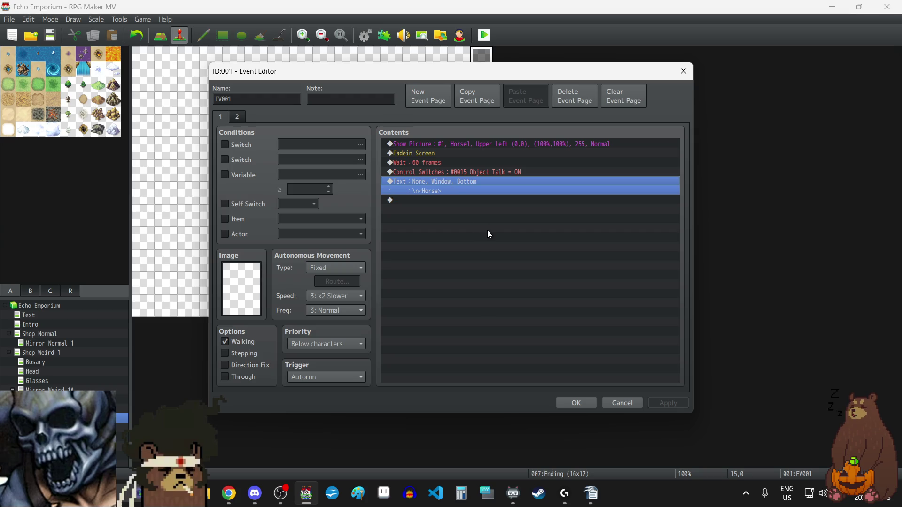
# Duplicate the \n<Horse> message several times and close the event with OK
pyautogui.hotkey('ctrl', 'c')
pyautogui.hotkey('ctrl', 'v')
pyautogui.hotkey('ctrl', 'v')
pyautogui.hotkey('ctrl', 'v')
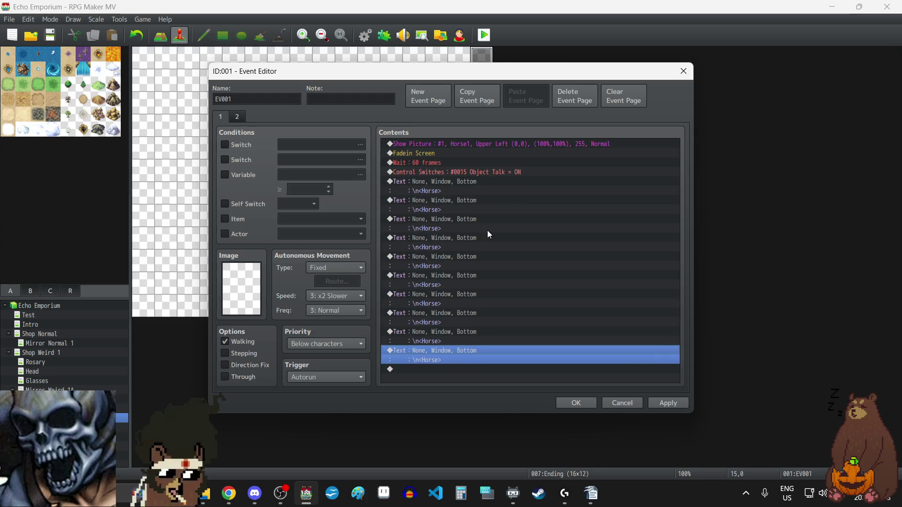
pyautogui.hotkey('ctrl', 'v')
pyautogui.hotkey('ctrl', 'v')
pyautogui.hotkey('ctrl', 'v')
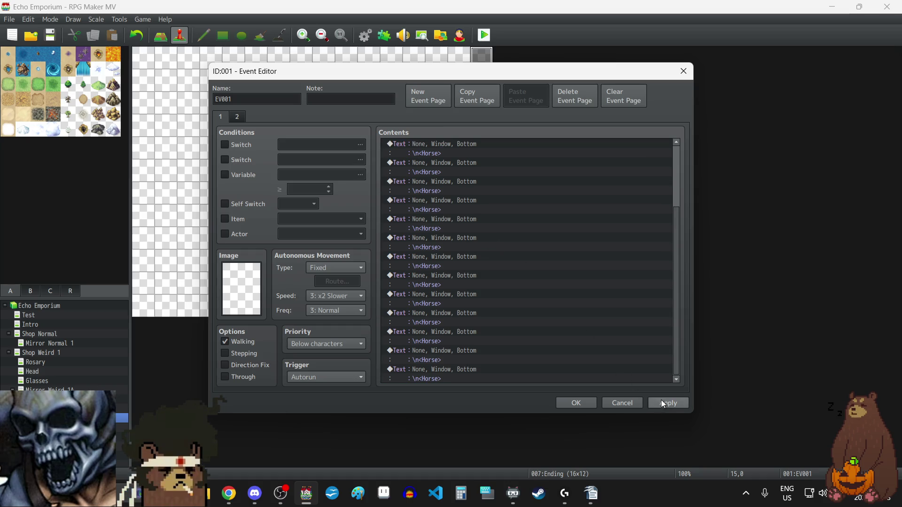
pyautogui.click(570, 403)
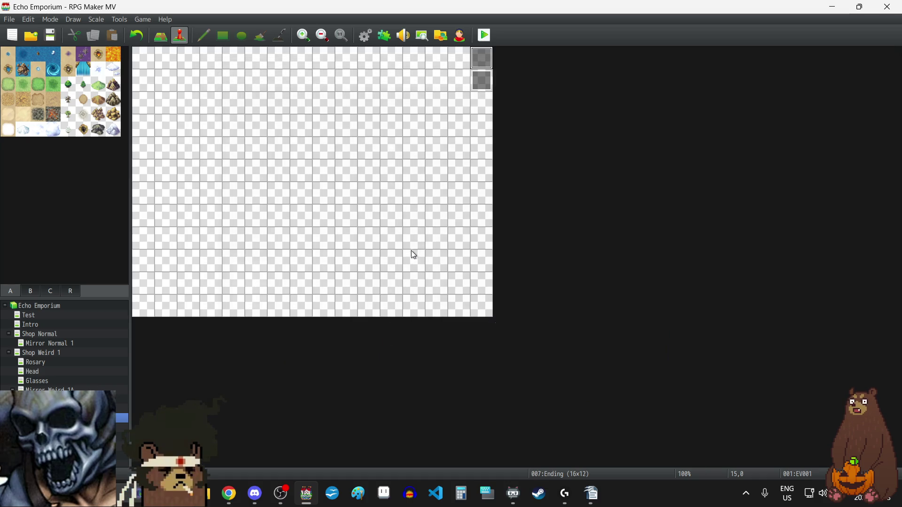
# Save the project and paste a duplicate of the Ending map
pyautogui.click(50, 38)
pyautogui.rightClick(36, 364)
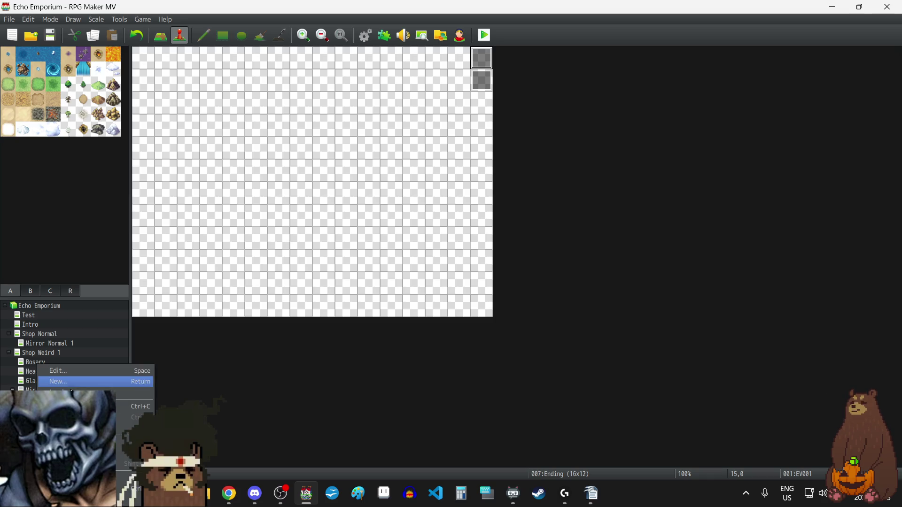
pyautogui.press('Escape')
pyautogui.rightClick(40, 365)
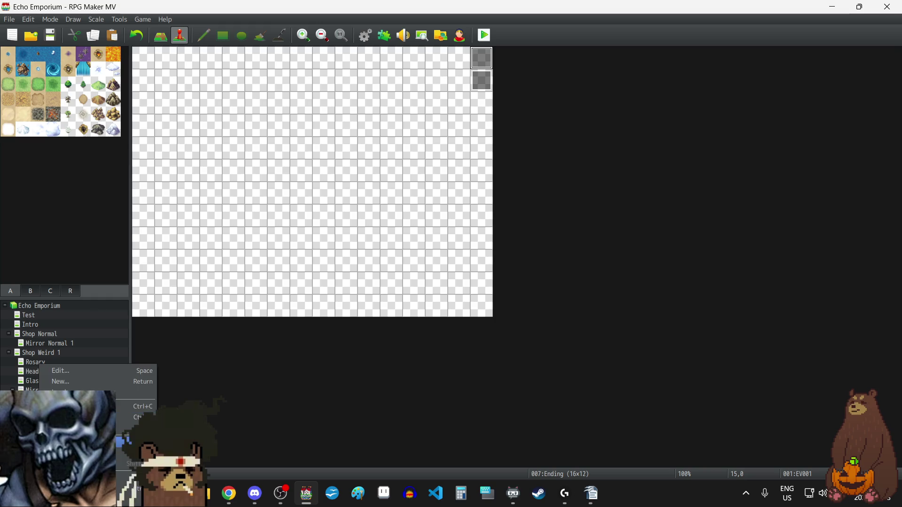
pyautogui.click(136, 417)
# Rename the duplicated map to 'Credits' in its map properties
pyautogui.rightClick(37, 365)
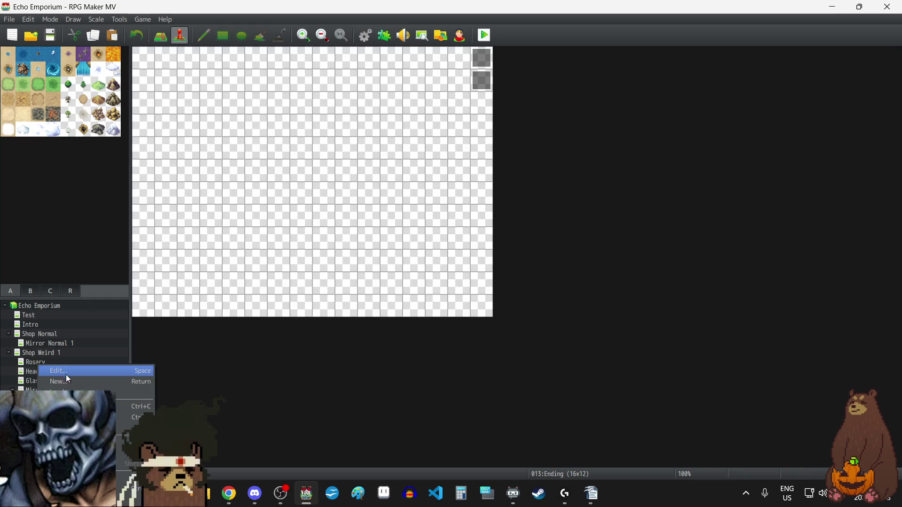
pyautogui.click(66, 374)
pyautogui.write('Credits')
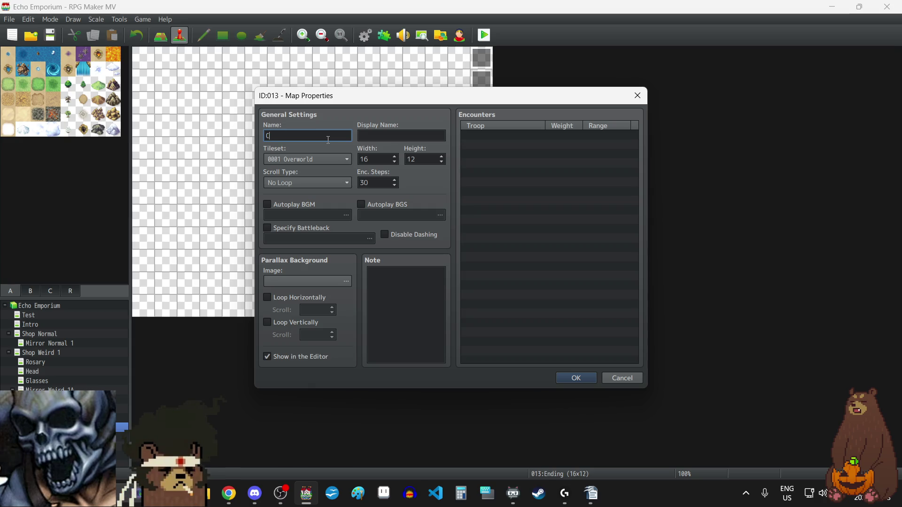
pyautogui.click(574, 377)
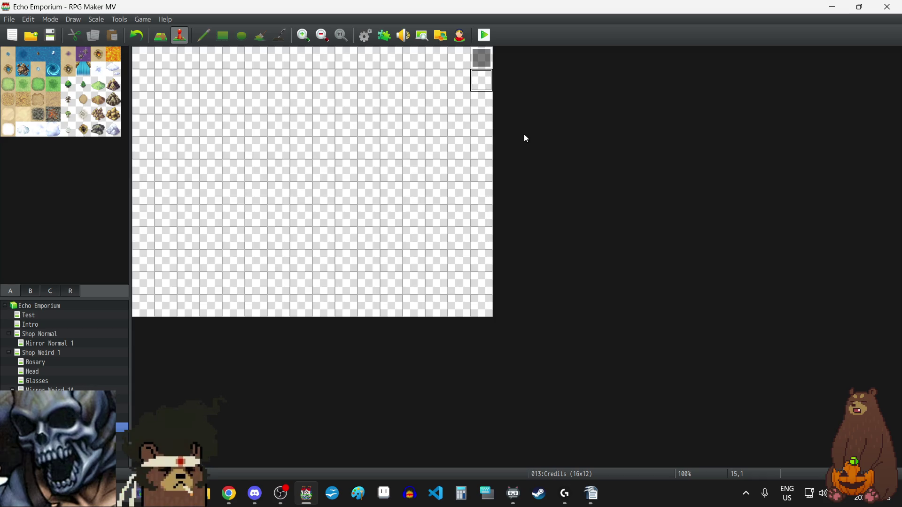
# Clear the Credits cutscene event's copied commands and add a Fadein Screen
pyautogui.doubleClick(486, 59)
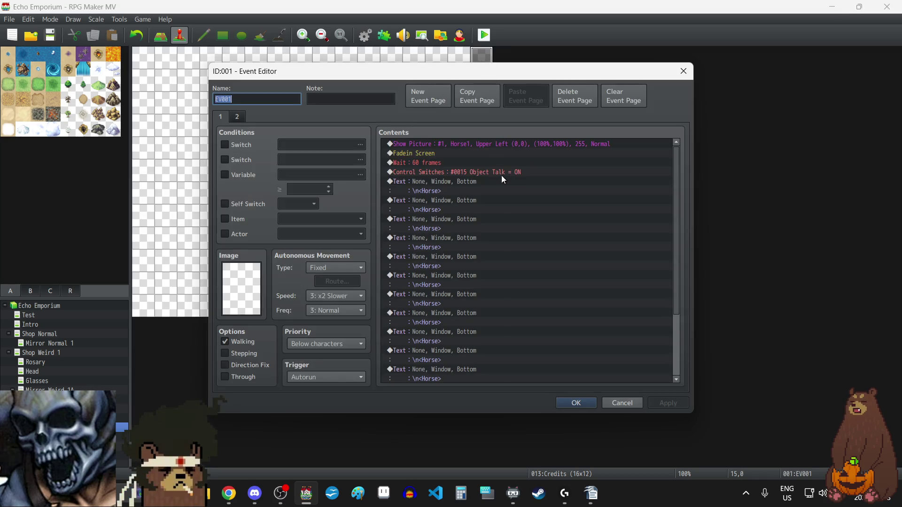
pyautogui.hotkey('ctrl', 'a')
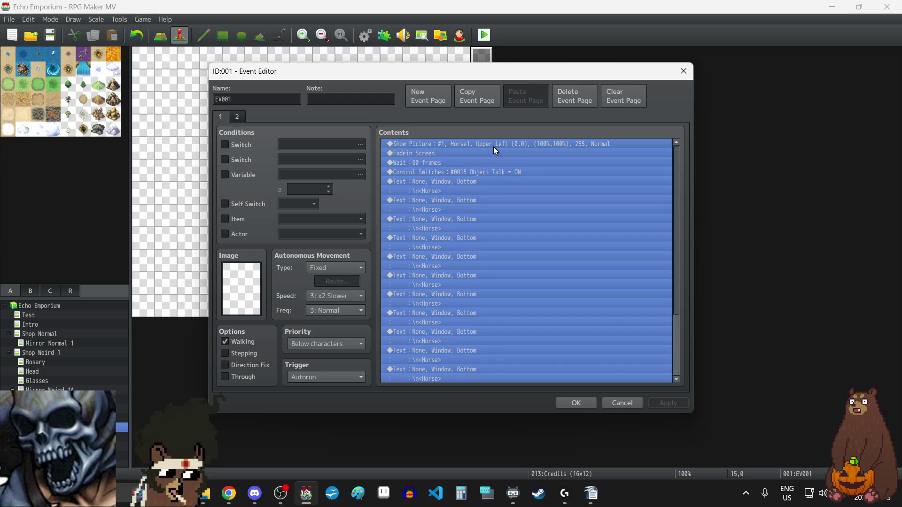
pyautogui.press('Delete')
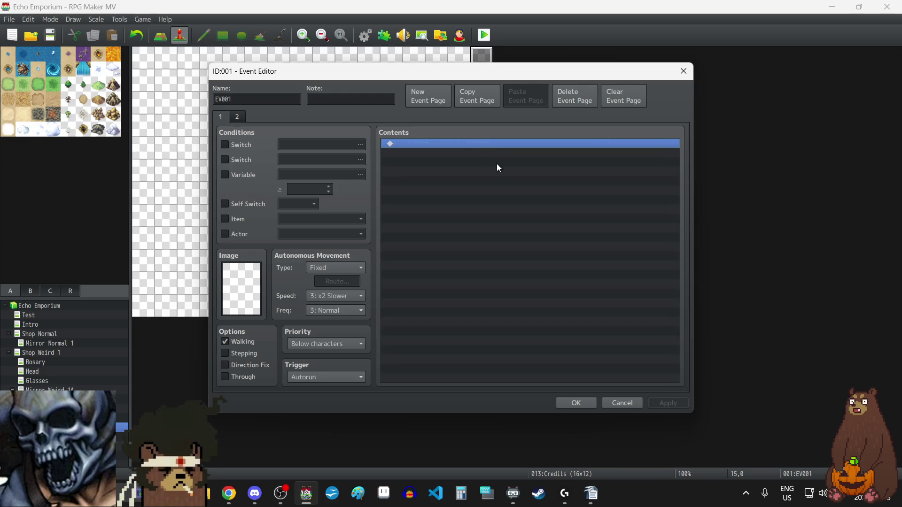
pyautogui.doubleClick(467, 143)
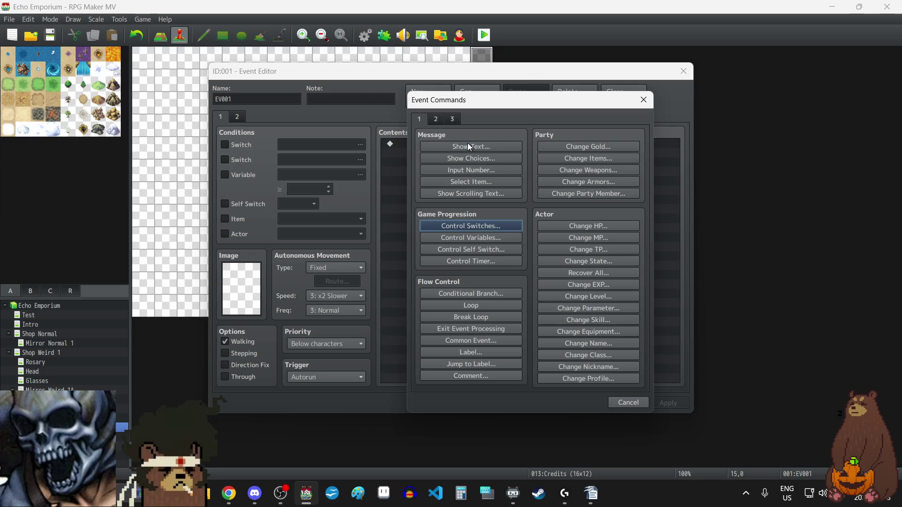
pyautogui.click(436, 119)
pyautogui.click(593, 191)
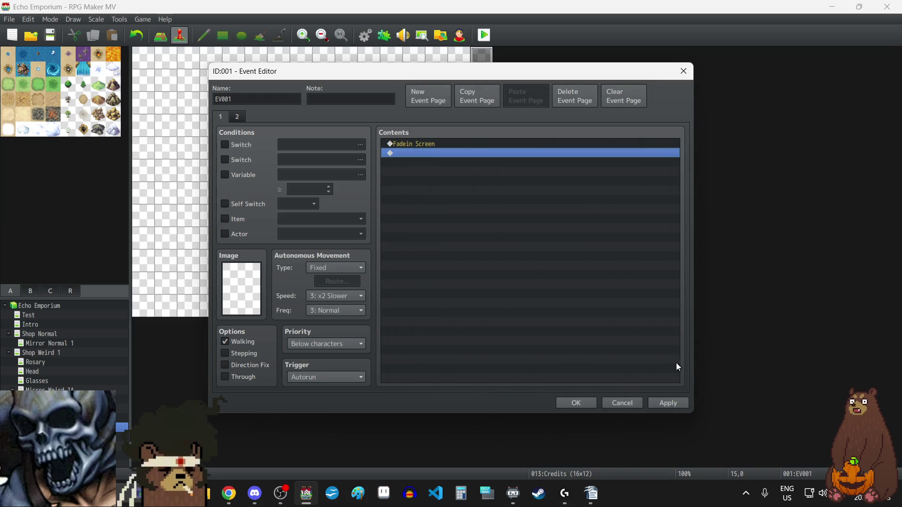
pyautogui.click(667, 405)
# Add an empty Show Scrolling Text at speed 2 after the fade-in and save the event
pyautogui.doubleClick(459, 199)
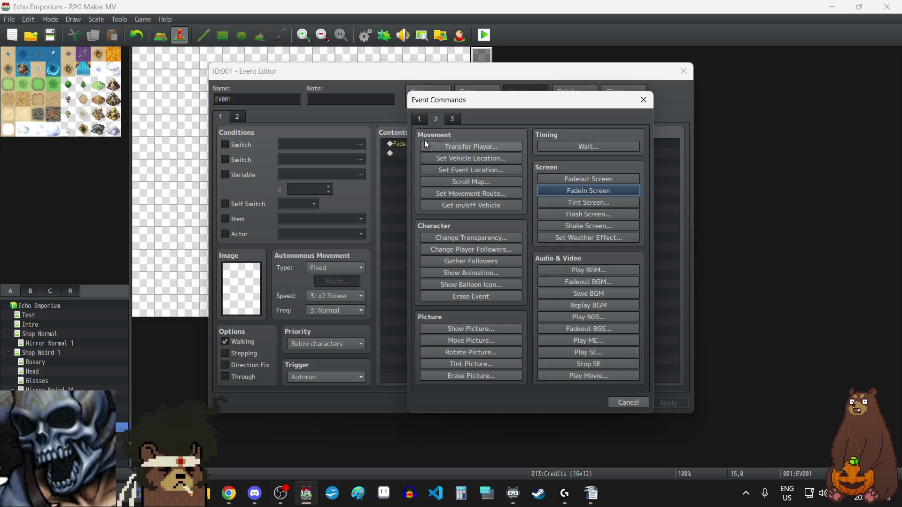
pyautogui.click(416, 119)
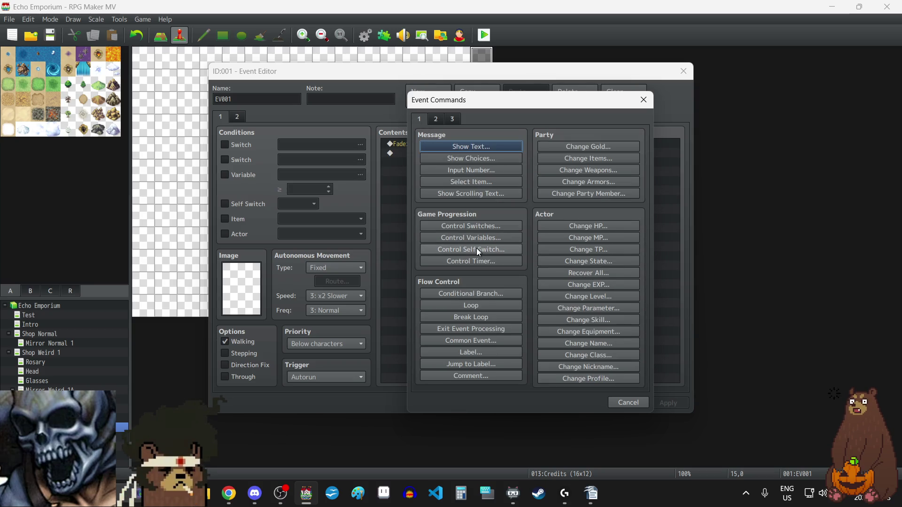
pyautogui.click(489, 194)
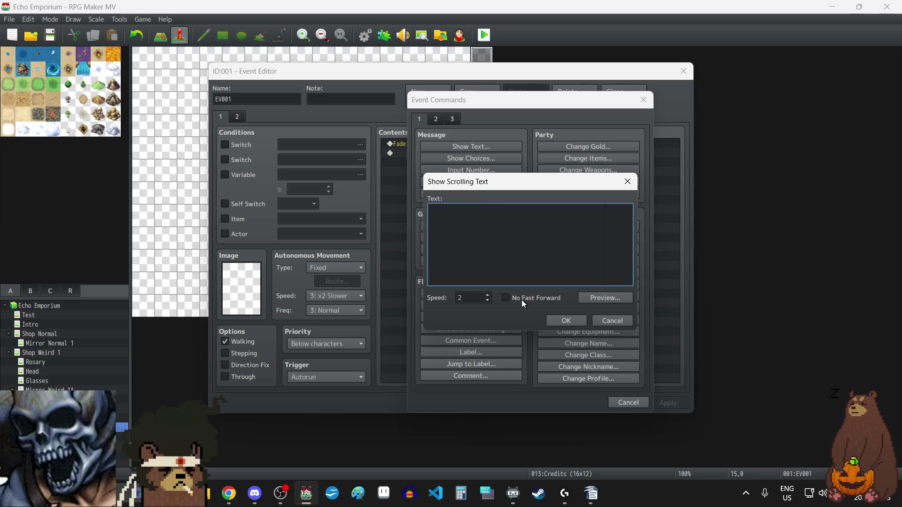
pyautogui.click(566, 320)
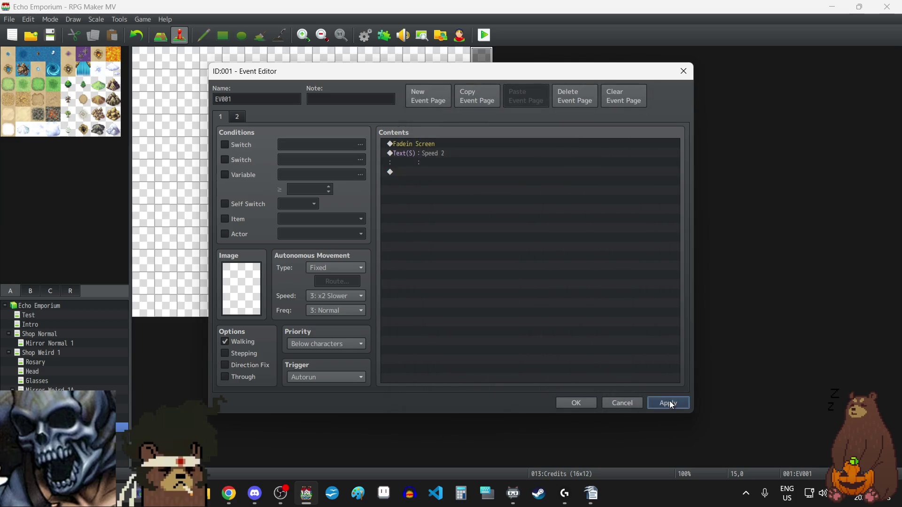
pyautogui.click(585, 406)
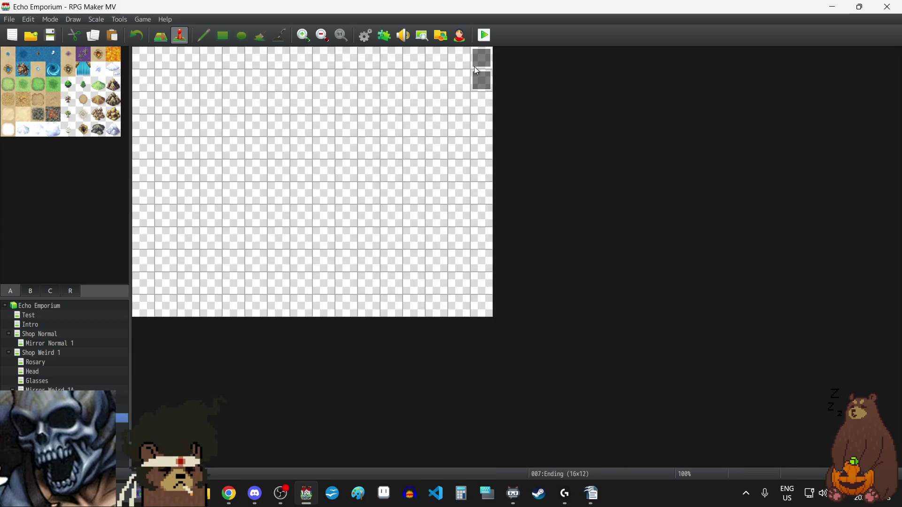
# In the Ending cutscene event, paste the Horse's greeting and congratulations lines into the first two Show Text entries
pyautogui.doubleClick(480, 56)
pyautogui.click(440, 178)
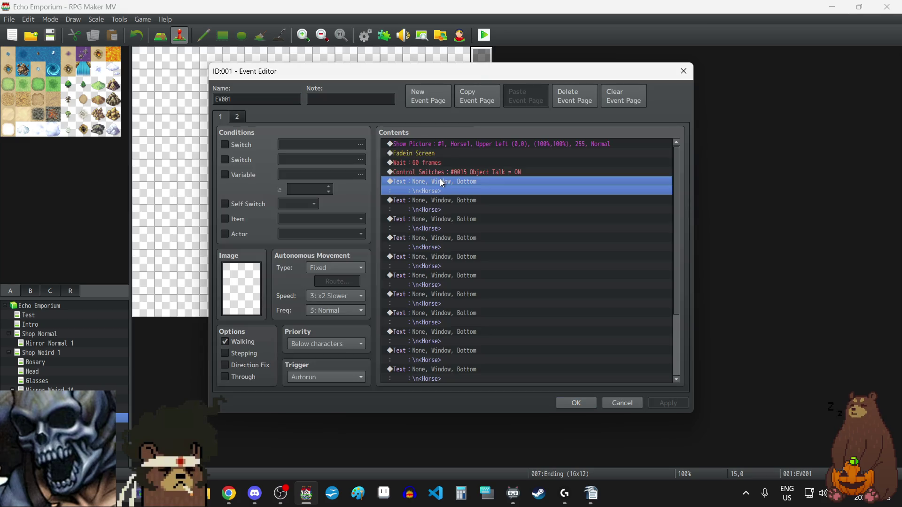
pyautogui.doubleClick(439, 178)
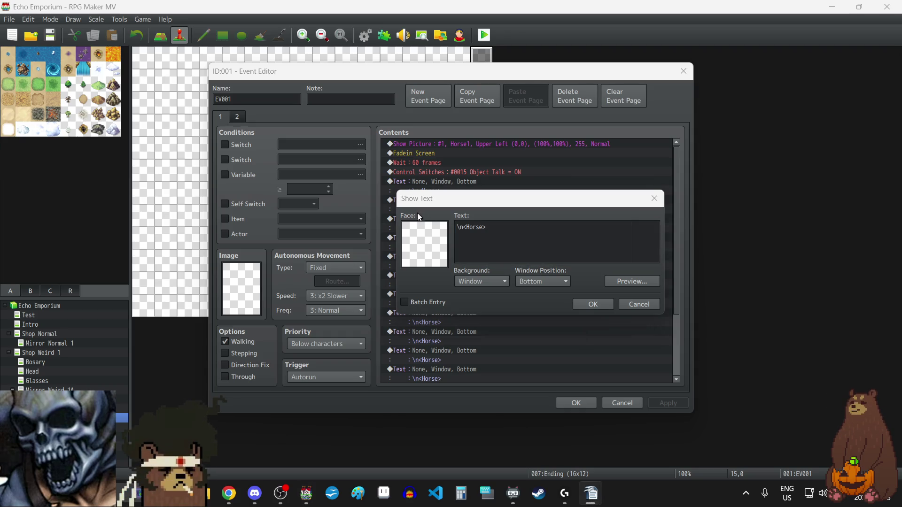
pyautogui.click(539, 245)
pyautogui.hotkey('ctrl', 'v')
pyautogui.click(599, 304)
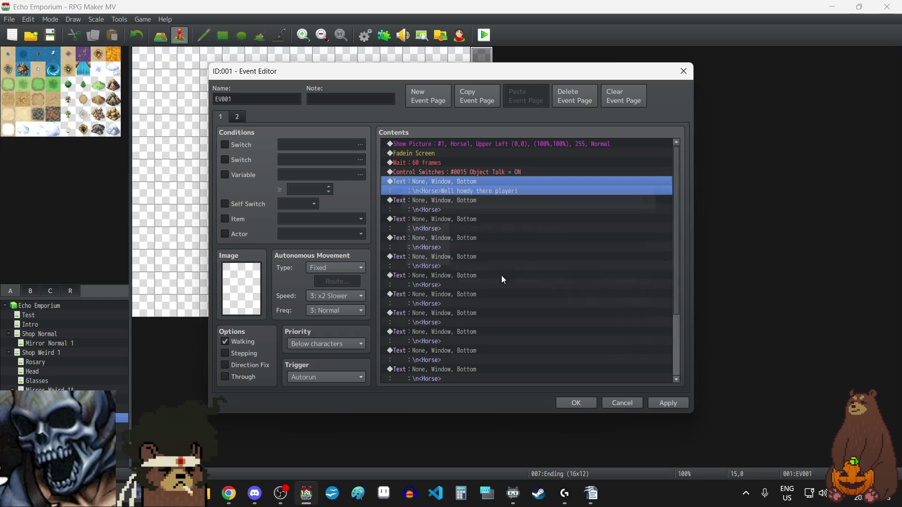
pyautogui.doubleClick(450, 206)
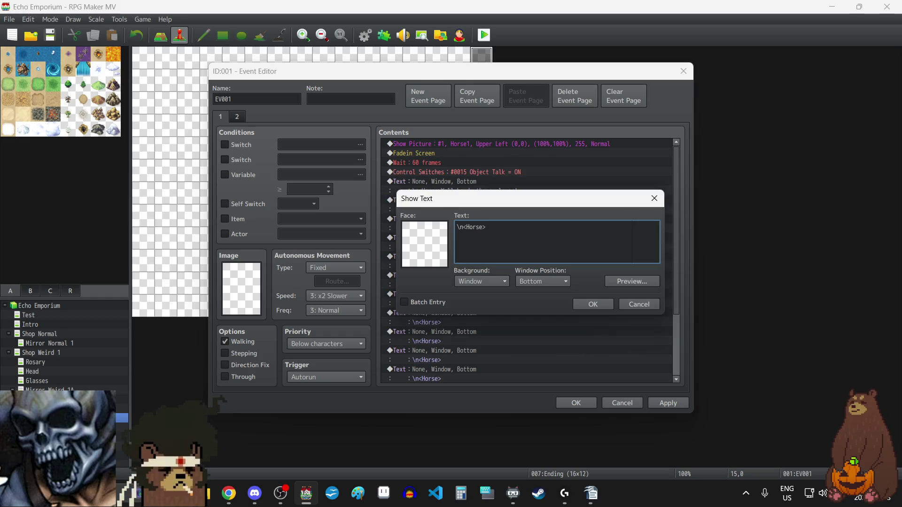
pyautogui.hotkey('alt', 'Tab')
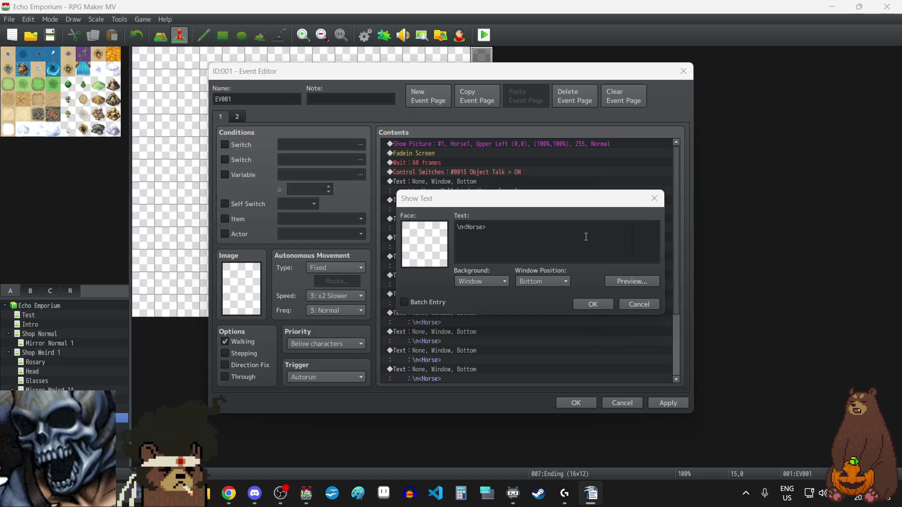
pyautogui.click(583, 239)
pyautogui.hotkey('ctrl', 'v')
pyautogui.click(592, 304)
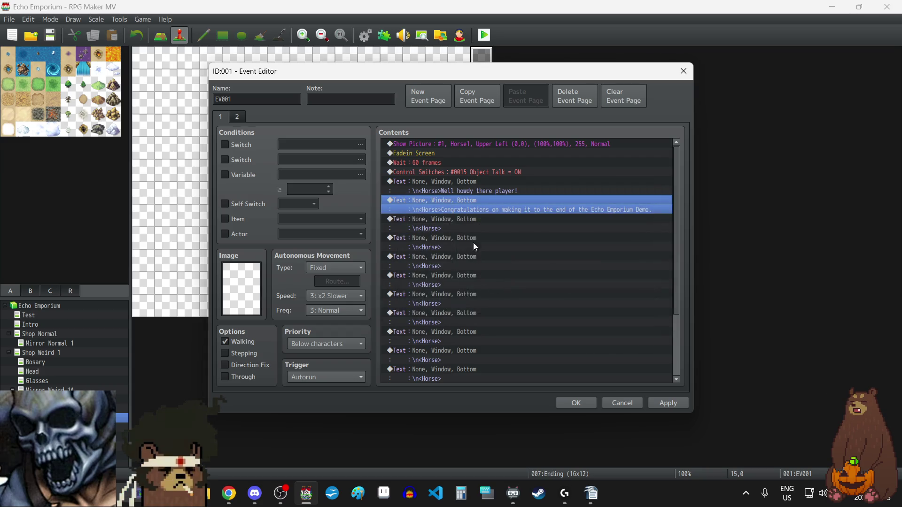
# Fill the next Horse entry with the line about enjoying the demo, pasted in two parts
pyautogui.click(463, 219)
pyautogui.doubleClick(464, 223)
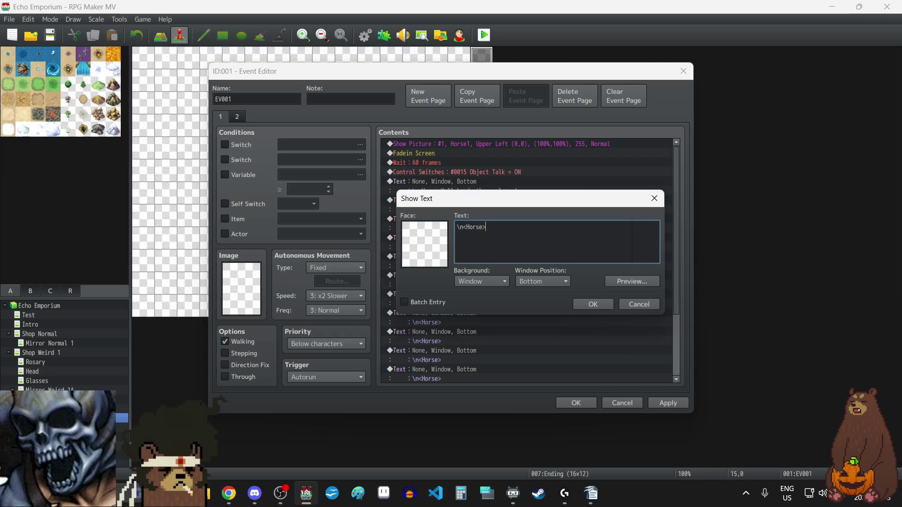
pyautogui.hotkey('alt', 'Tab')
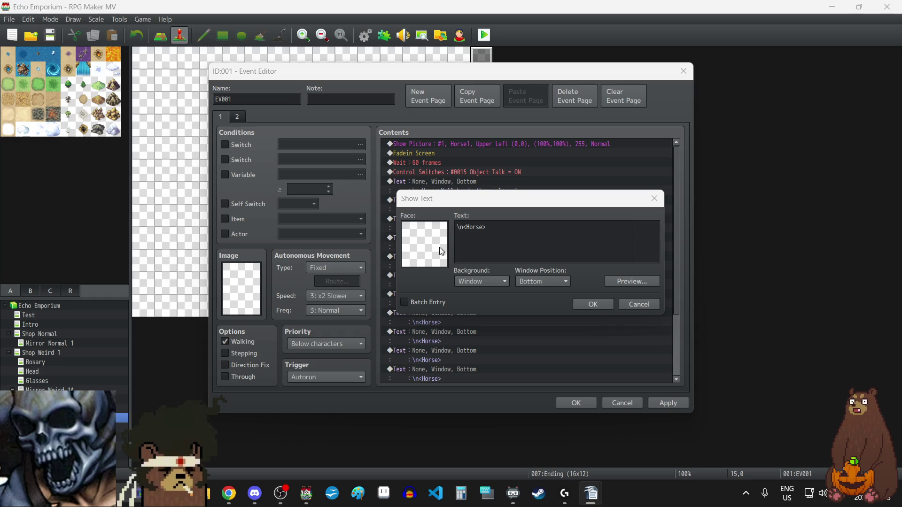
pyautogui.click(540, 240)
pyautogui.write('We hope you enjoyed digging in to this little fish.')
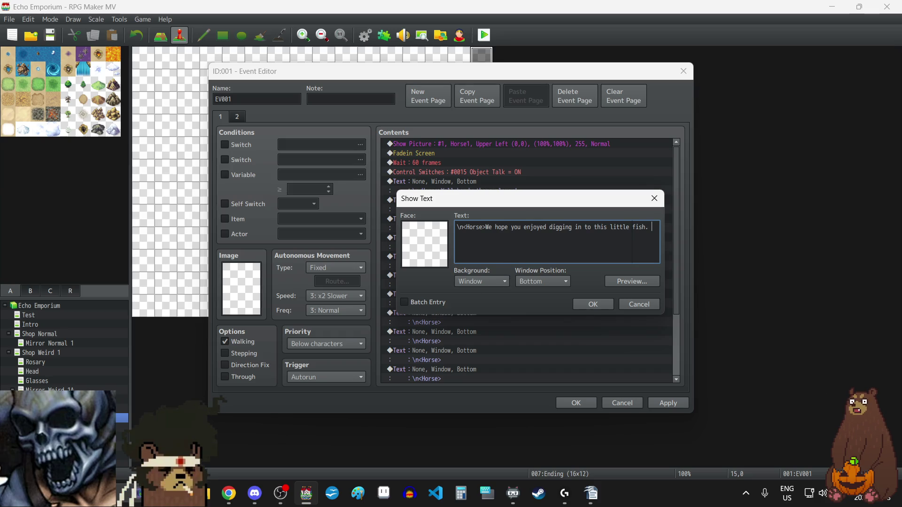
pyautogui.hotkey('alt', 'Tab')
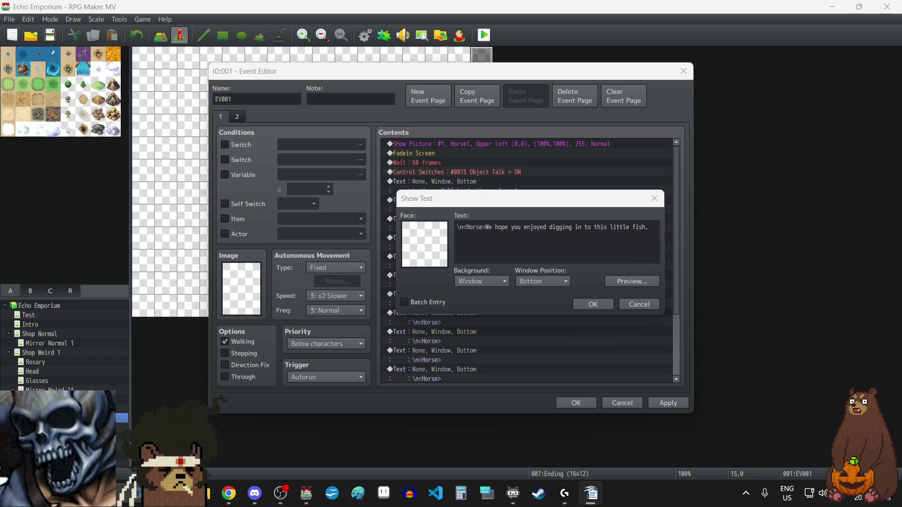
pyautogui.click(658, 231)
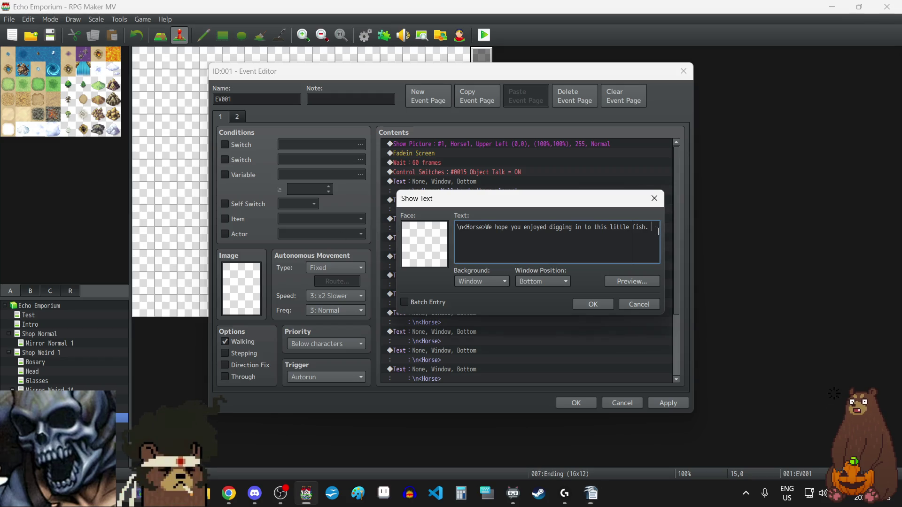
pyautogui.hotkey('ctrl', 'v')
pyautogui.click(592, 304)
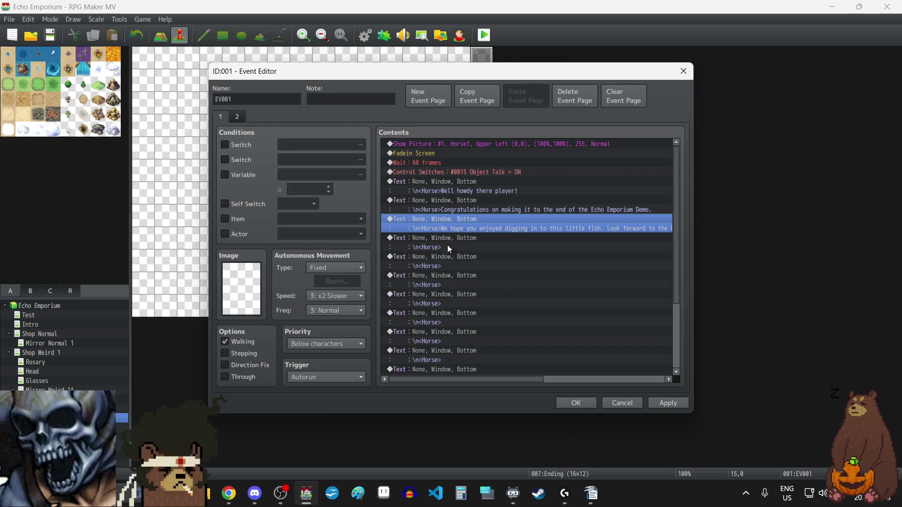
# Add the Horse's 'follow GrizzlyBee Games for updates' line and the thank-you line
pyautogui.click(440, 238)
pyautogui.doubleClick(441, 239)
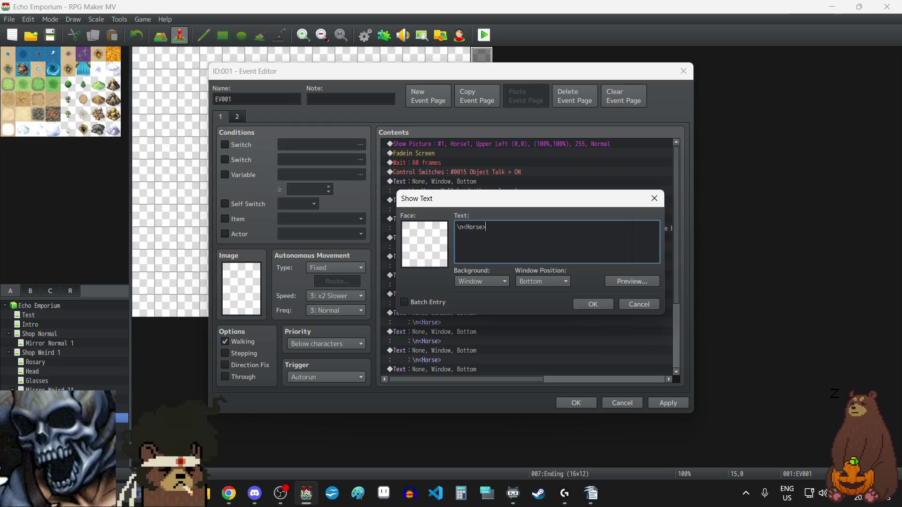
pyautogui.hotkey('alt', 'Tab')
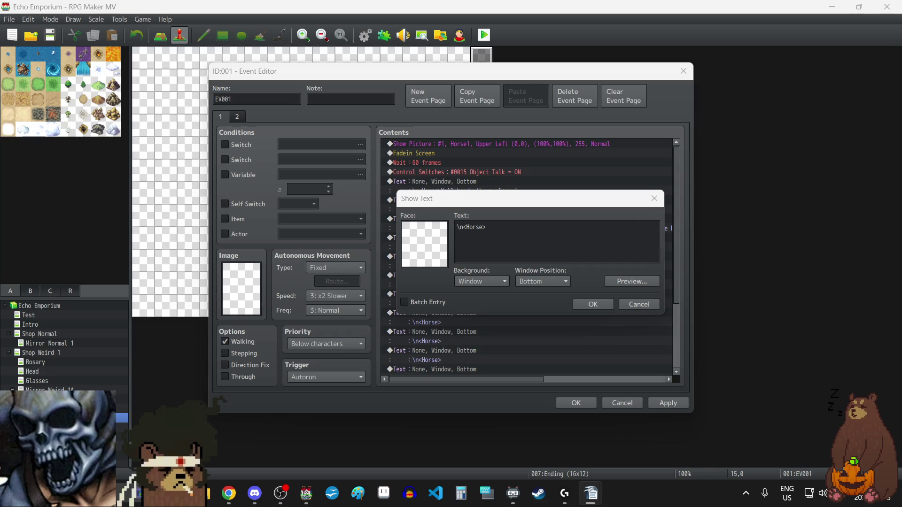
pyautogui.click(560, 238)
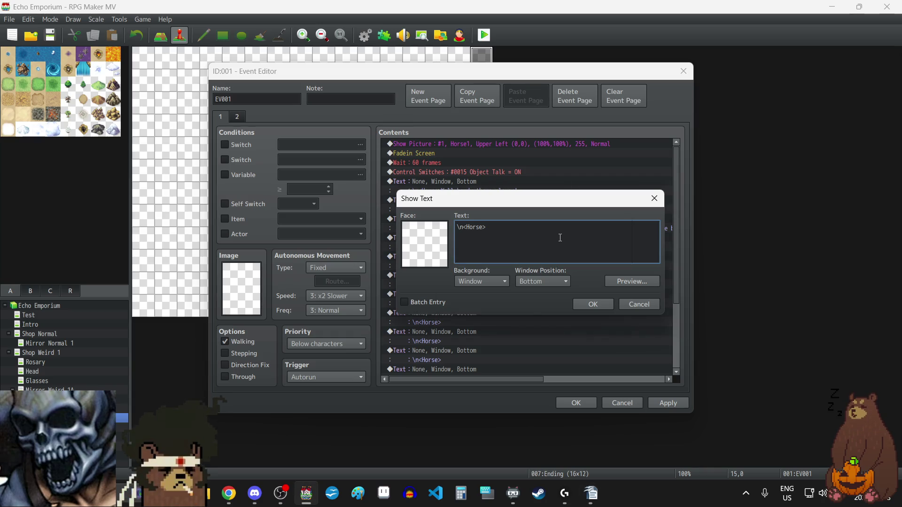
pyautogui.write('If you liked what you saw and want to keep an eye out for future updates, make sure to follow GrizzlyBee Games on itch.io and Steam.')
pyautogui.click(599, 303)
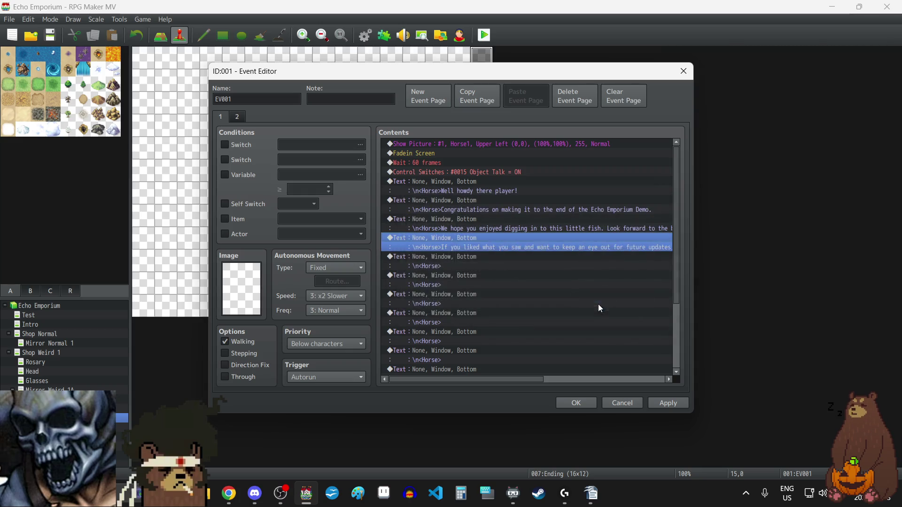
pyautogui.doubleClick(467, 258)
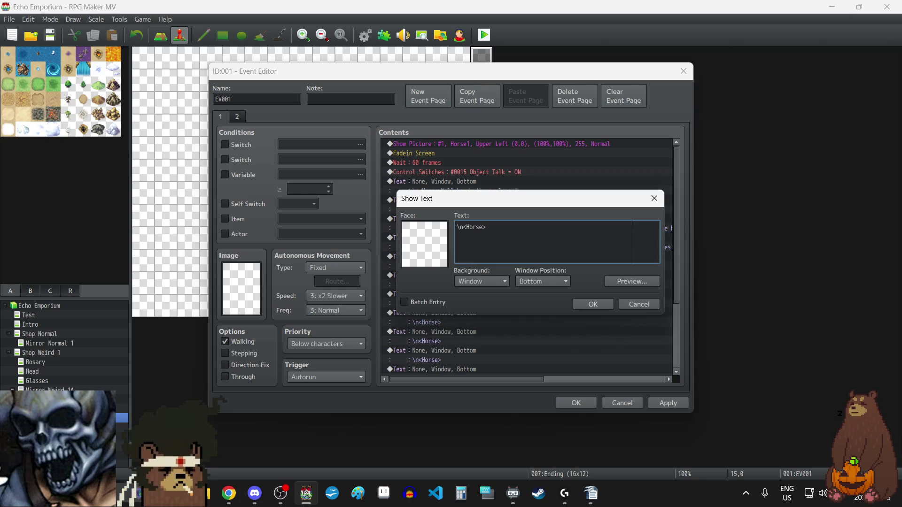
pyautogui.hotkey('alt', 'Tab')
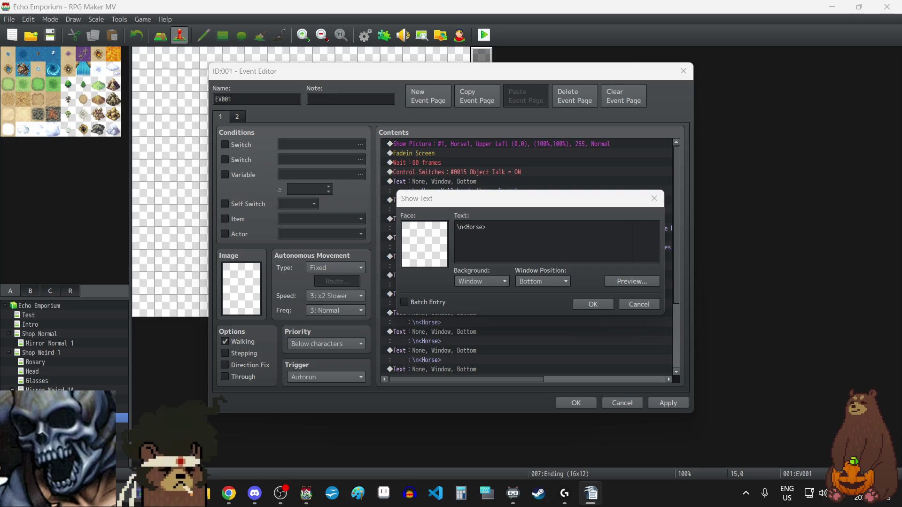
pyautogui.click(526, 247)
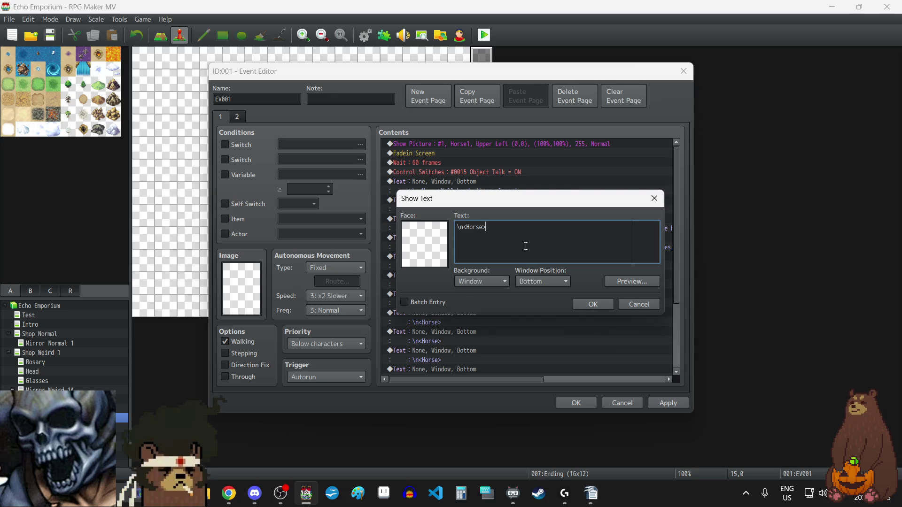
pyautogui.write('Thank you to Moya Horror and all the rest of the Haunted PS1 folks for hosting this game jam, and good luck to everyone participating.')
pyautogui.click(593, 304)
# Paste the Horse's 'By the way' line and the following dialogue line
pyautogui.click(450, 278)
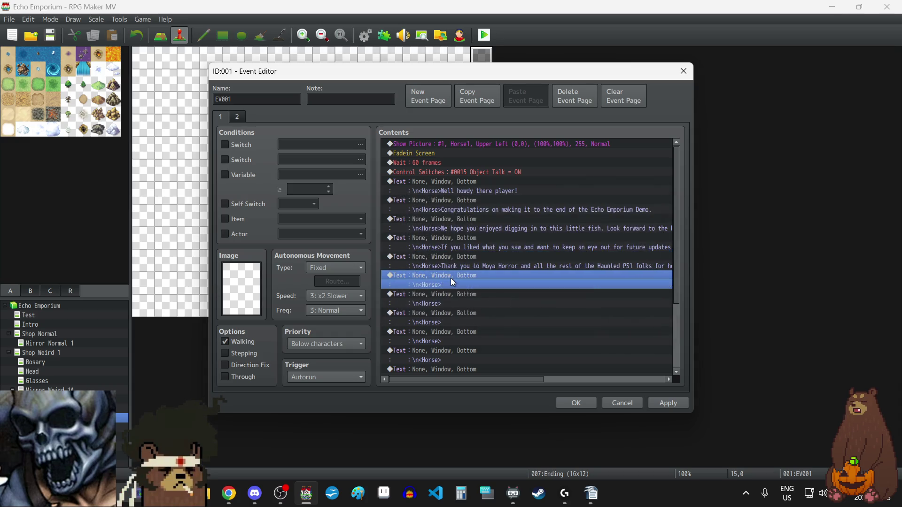
pyautogui.doubleClick(450, 278)
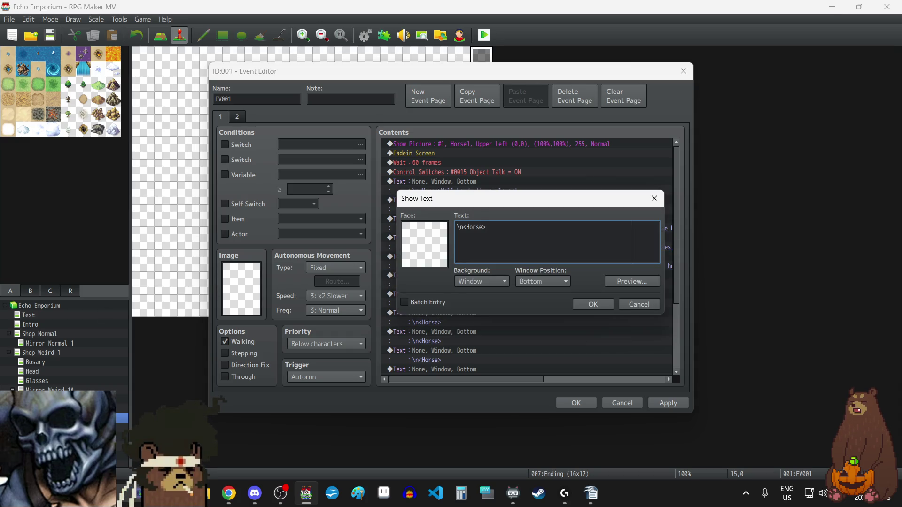
pyautogui.hotkey('alt', 'Tab')
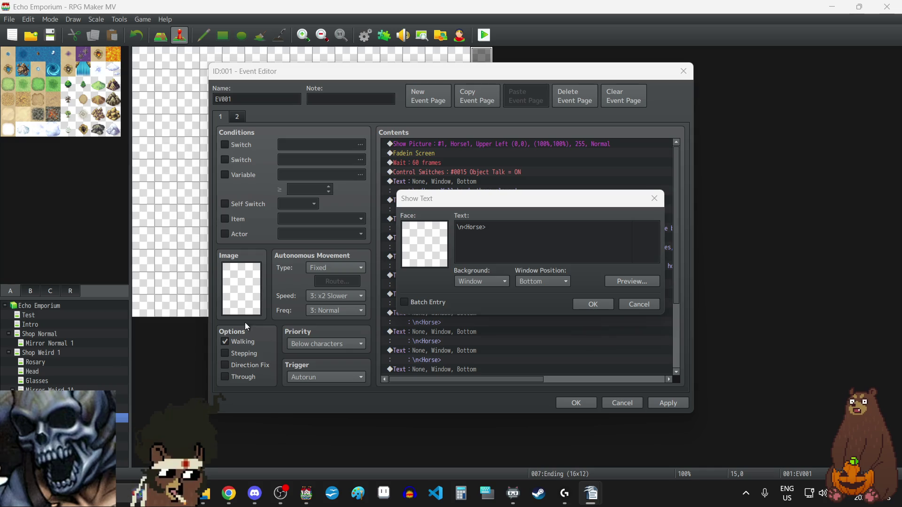
pyautogui.click(502, 259)
pyautogui.hotkey('ctrl', 'v')
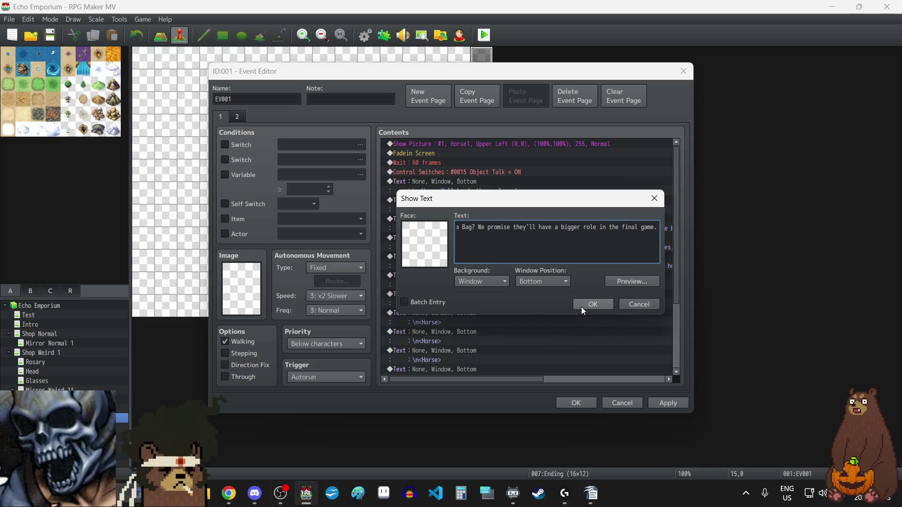
pyautogui.click(581, 306)
pyautogui.doubleClick(457, 298)
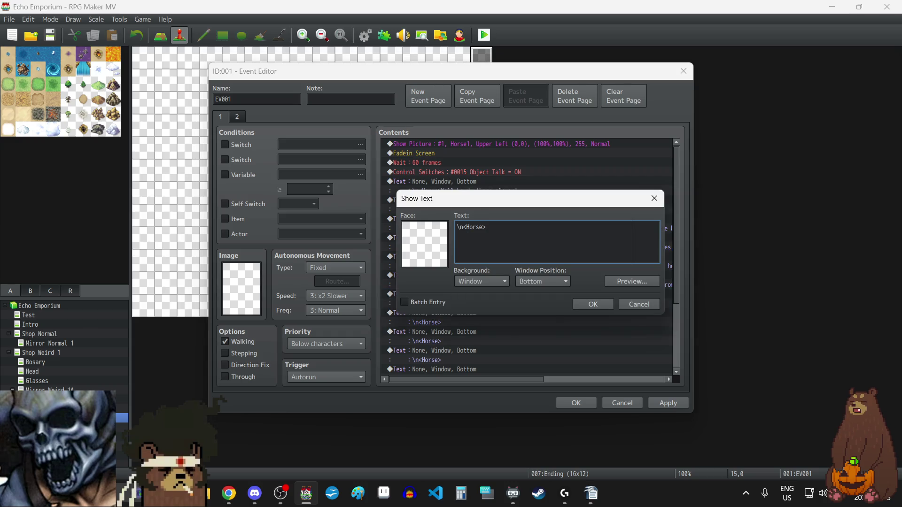
pyautogui.hotkey('alt', 'Tab')
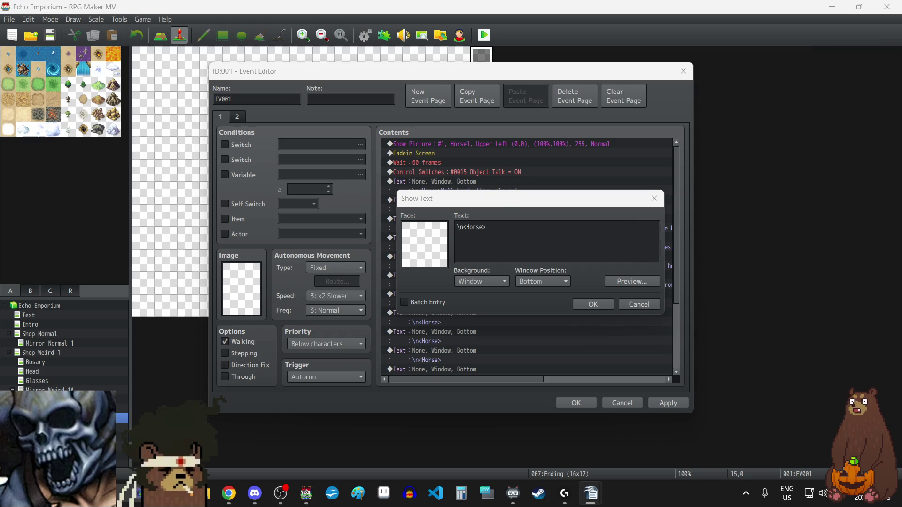
pyautogui.hotkey('alt', 'Tab')
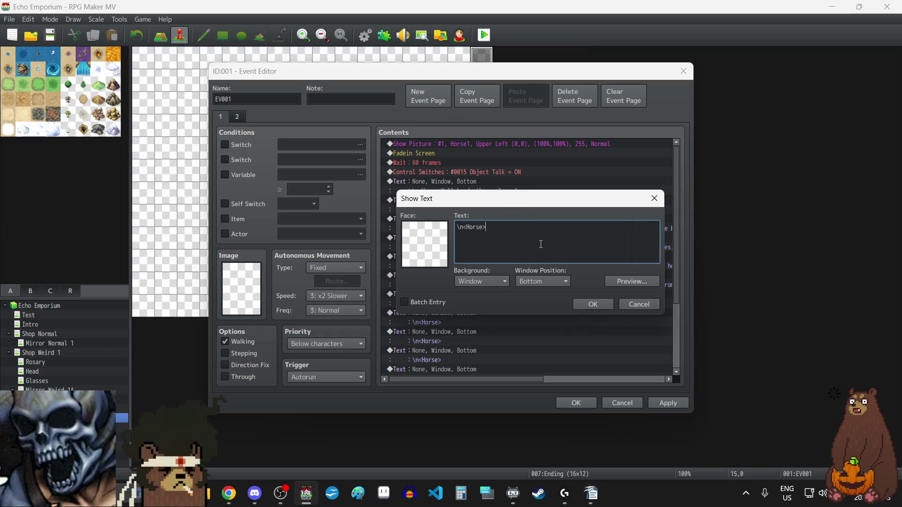
pyautogui.write("And me? Oh, I'll be the most important item of them all!")
pyautogui.click(591, 304)
# Fill the last two Horse entries, ending with 'Alright, roll those credits!', then select the leftover empty entries
pyautogui.doubleClick(440, 315)
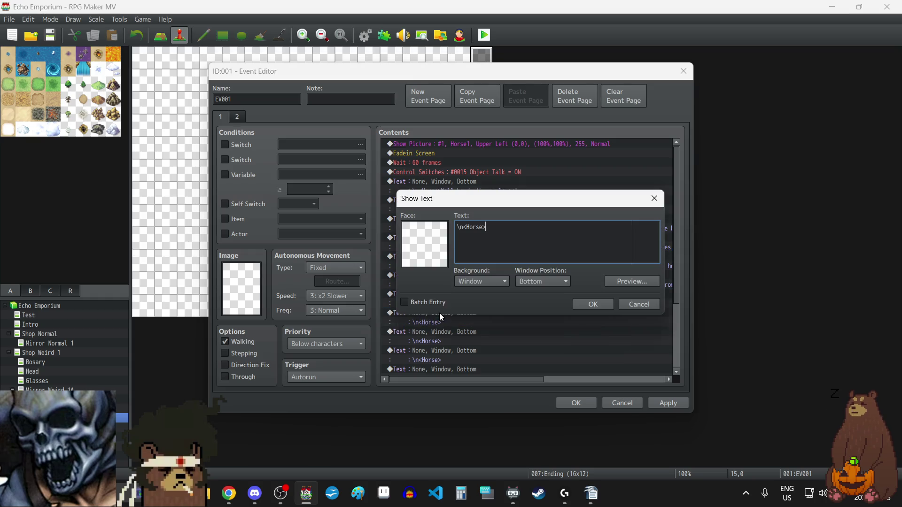
pyautogui.hotkey('alt', 'Tab')
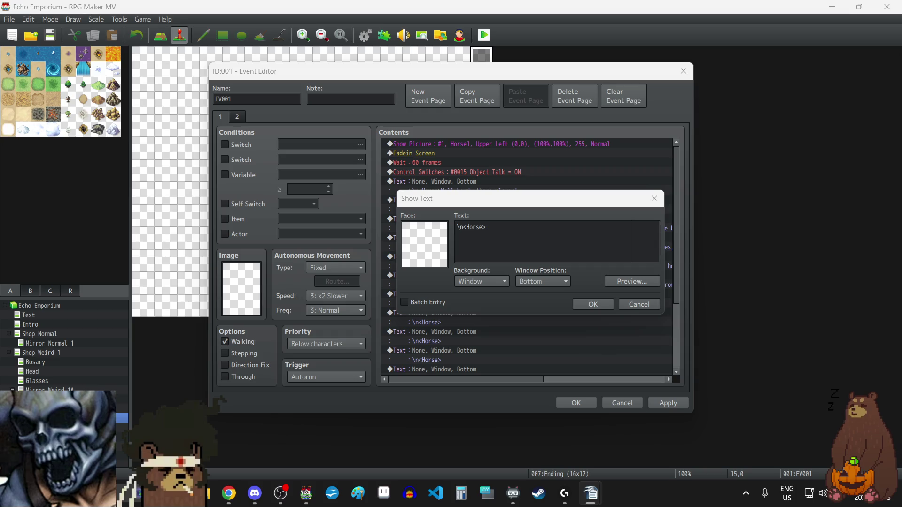
pyautogui.click(541, 244)
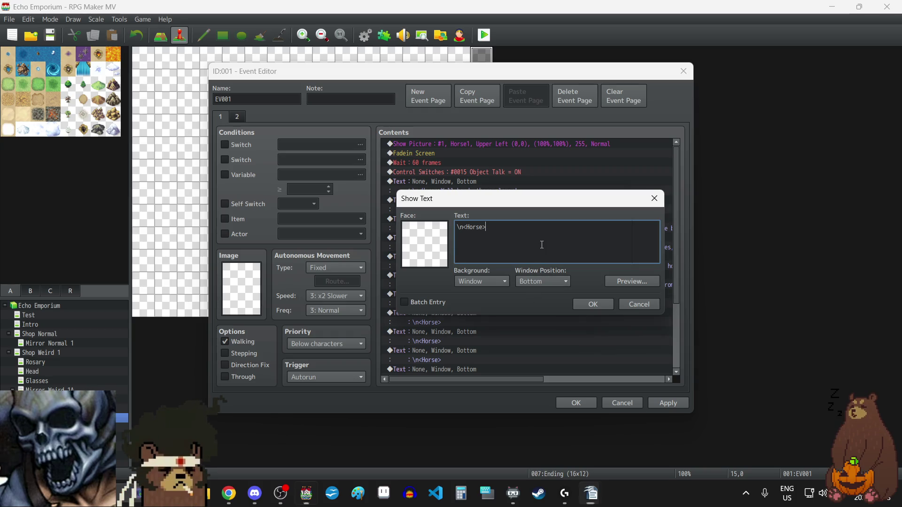
pyautogui.write("But of course, you'll just have to play it yourself to find out what I mean.")
pyautogui.click(593, 305)
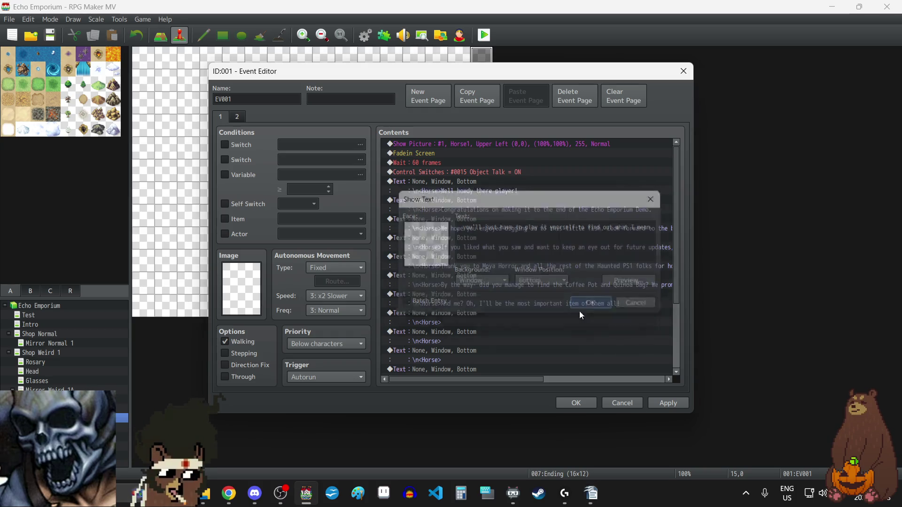
pyautogui.doubleClick(460, 330)
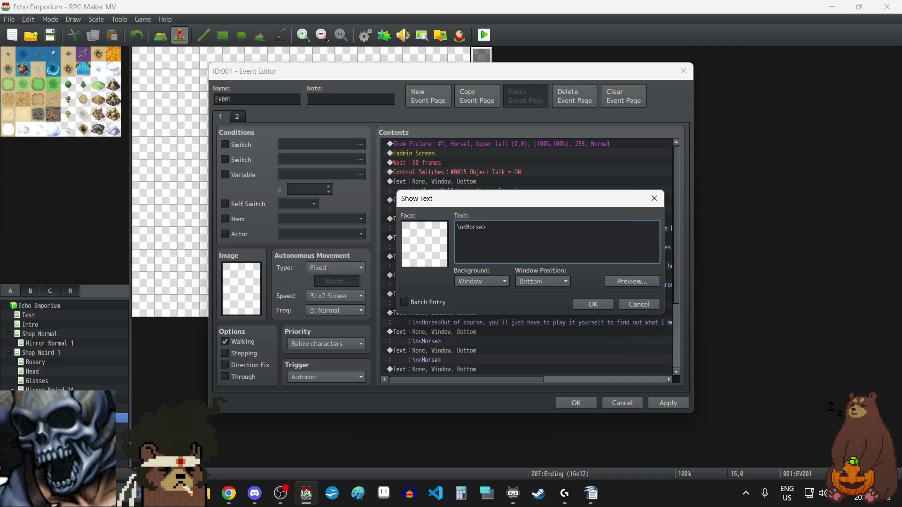
pyautogui.hotkey('alt', 'Tab')
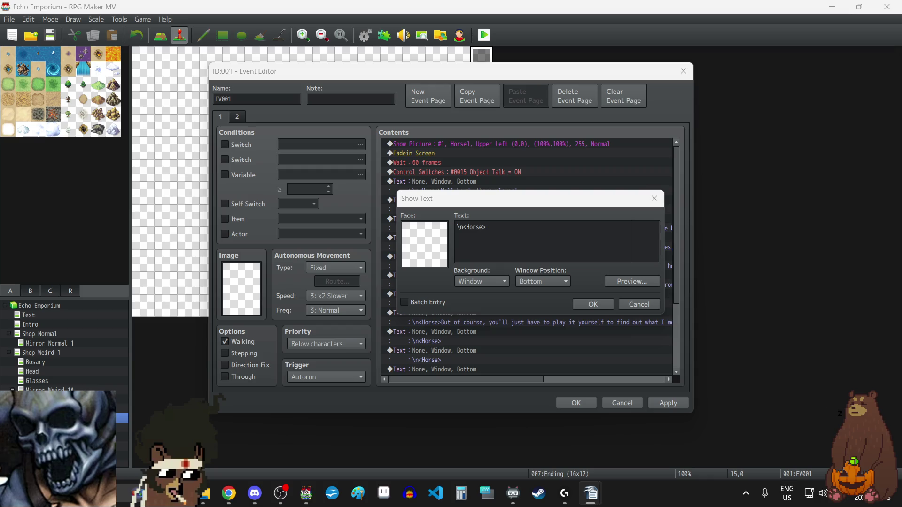
pyautogui.click(572, 248)
pyautogui.write('Alright, roll those credits!')
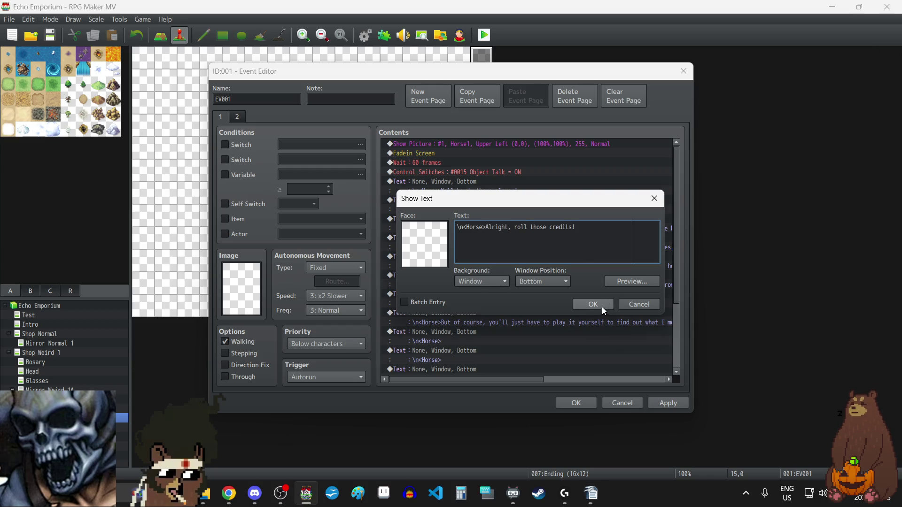
pyautogui.click(601, 307)
pyautogui.click(664, 402)
pyautogui.scroll(-2, 524, 371)
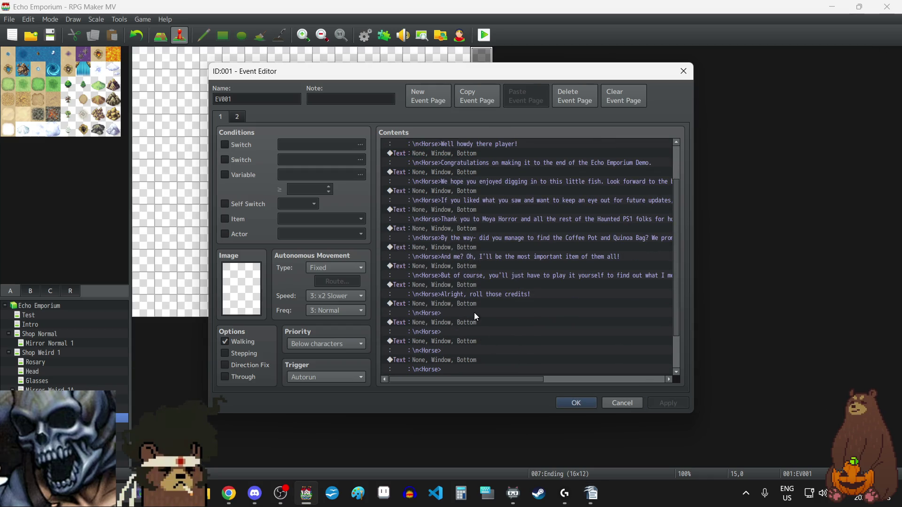
pyautogui.click(474, 312)
# Delete the leftover empty Horse Show Text entries
pyautogui.keyDown('shift'); pyautogui.click(568, 328); pyautogui.keyUp('shift')
pyautogui.hotkey('shift', 'End')
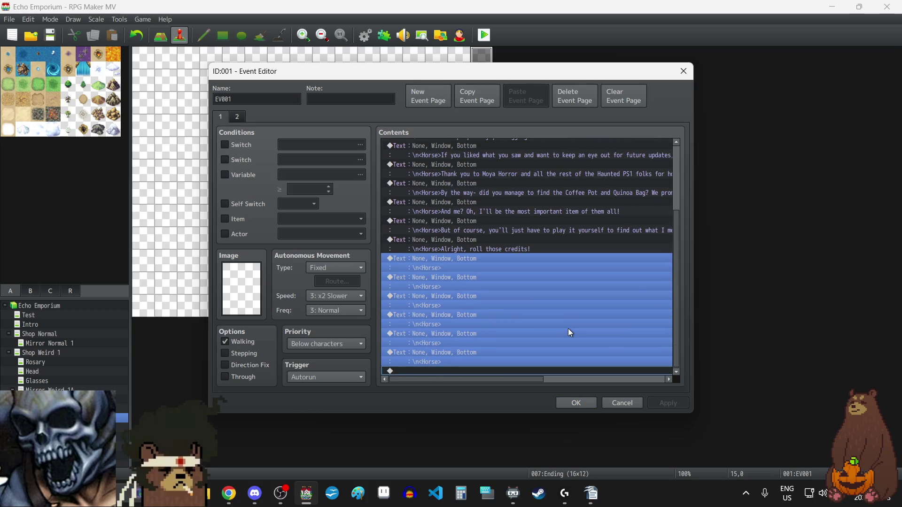
pyautogui.press('Delete')
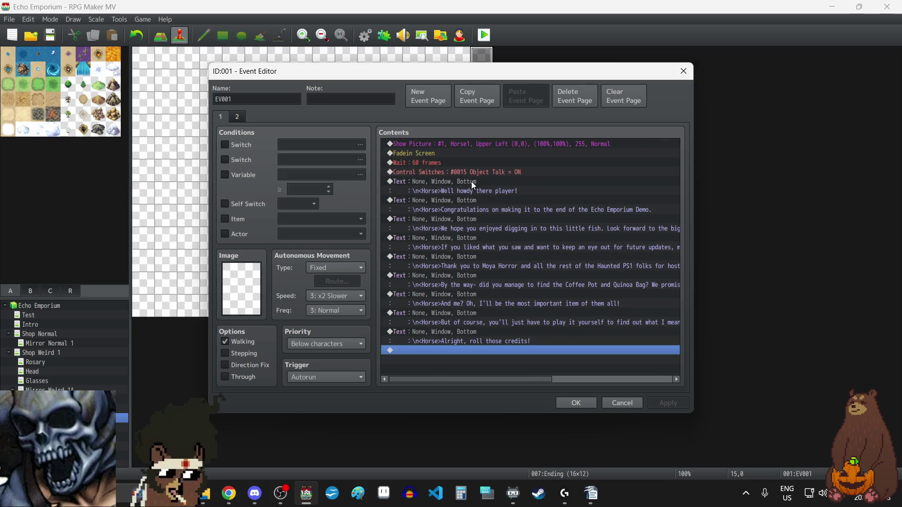
# Copy the Object Talk switch command to the end, preceded by an 18-frame wait
pyautogui.click(471, 173)
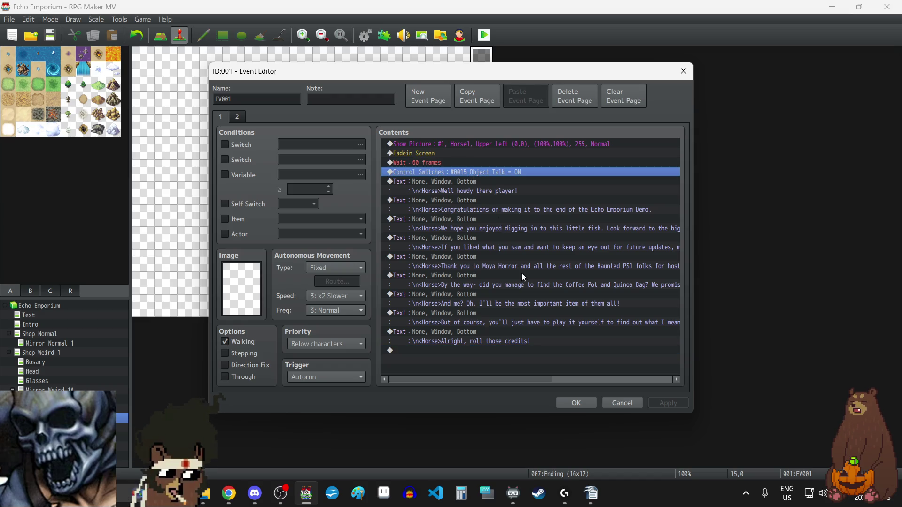
pyautogui.click(447, 350)
pyautogui.hotkey('ctrl', 'v')
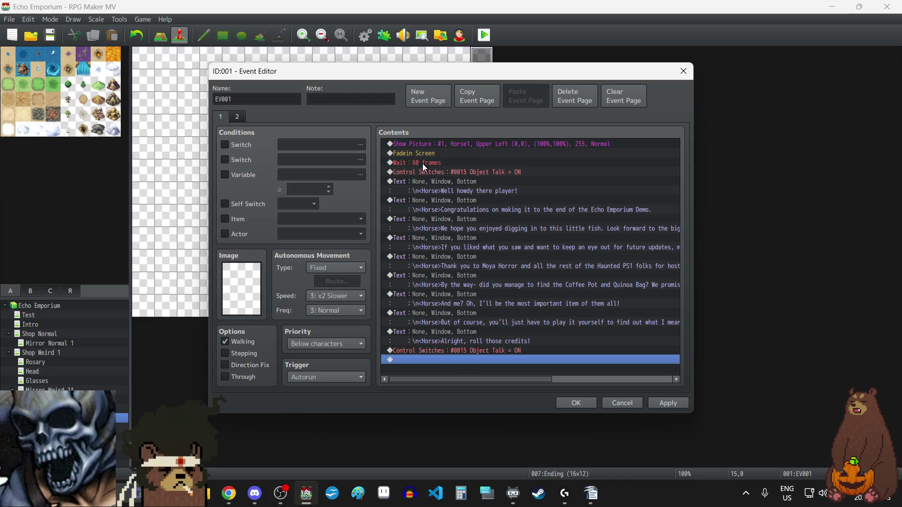
pyautogui.click(421, 162)
pyautogui.hotkey('ctrl', 'c')
pyautogui.click(474, 351)
pyautogui.hotkey('ctrl', 'v')
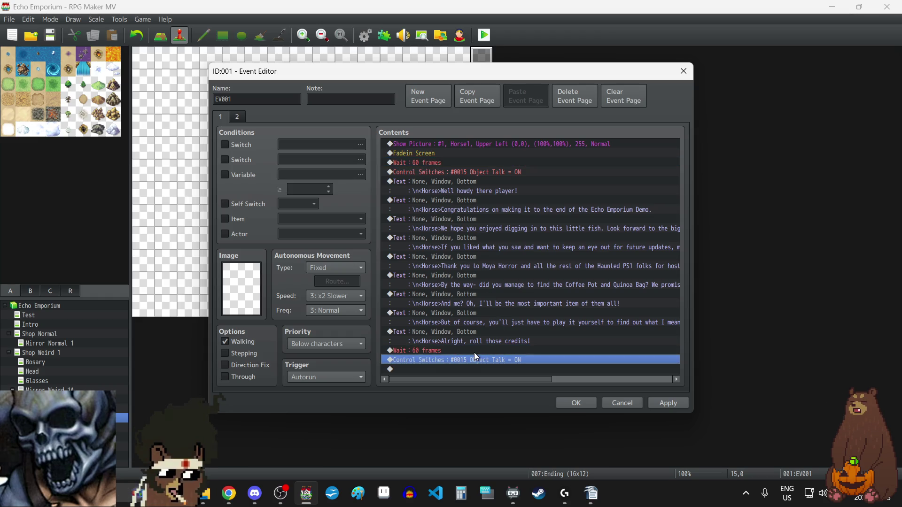
pyautogui.doubleClick(466, 351)
pyautogui.write('18')
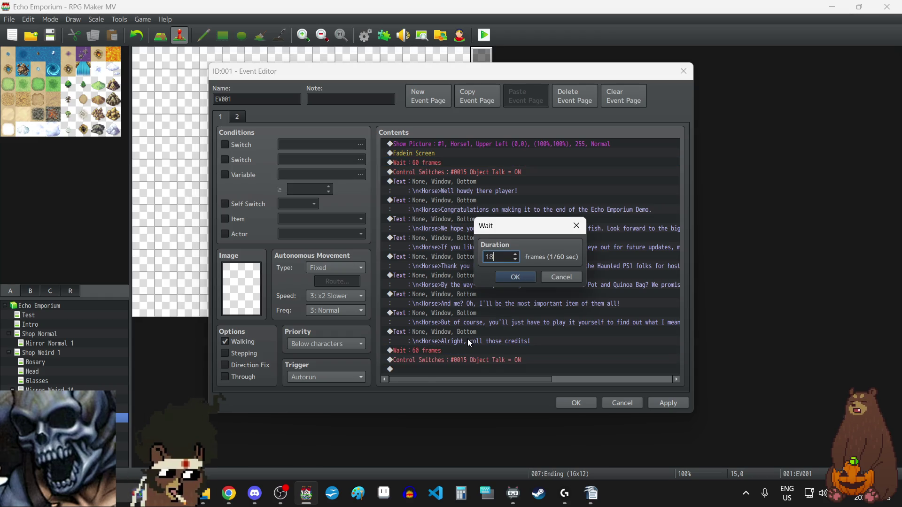
pyautogui.click(515, 276)
# Set the copied Control Switches 0015 Object Talk to OFF and add another 18-frame wait after it
pyautogui.click(472, 360)
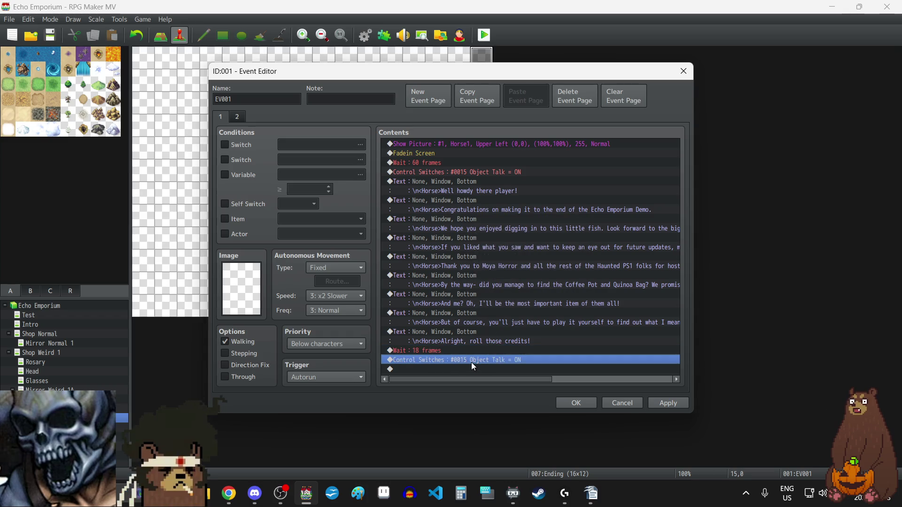
pyautogui.doubleClick(472, 362)
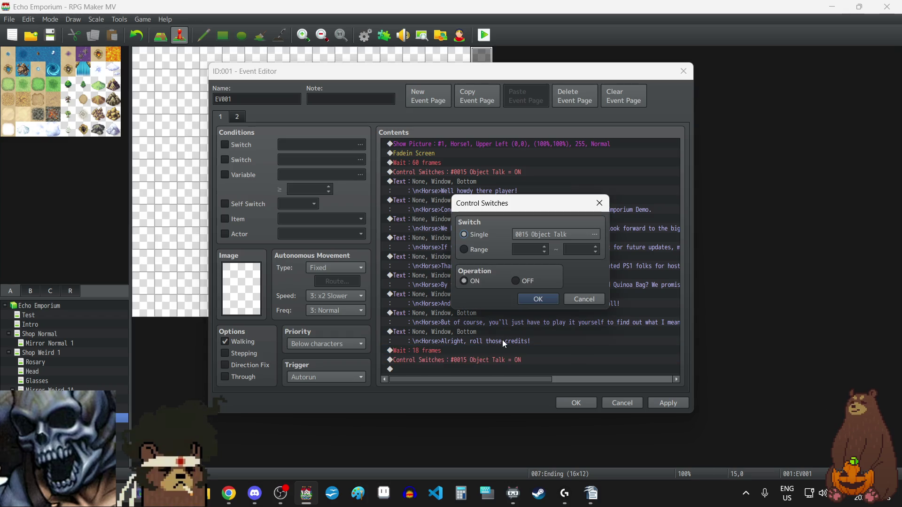
pyautogui.click(517, 281)
pyautogui.click(532, 300)
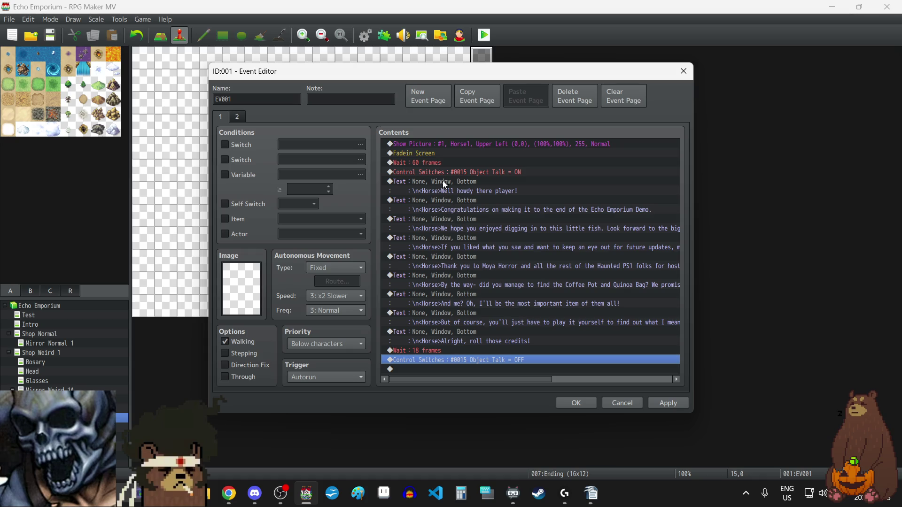
pyautogui.doubleClick(441, 370)
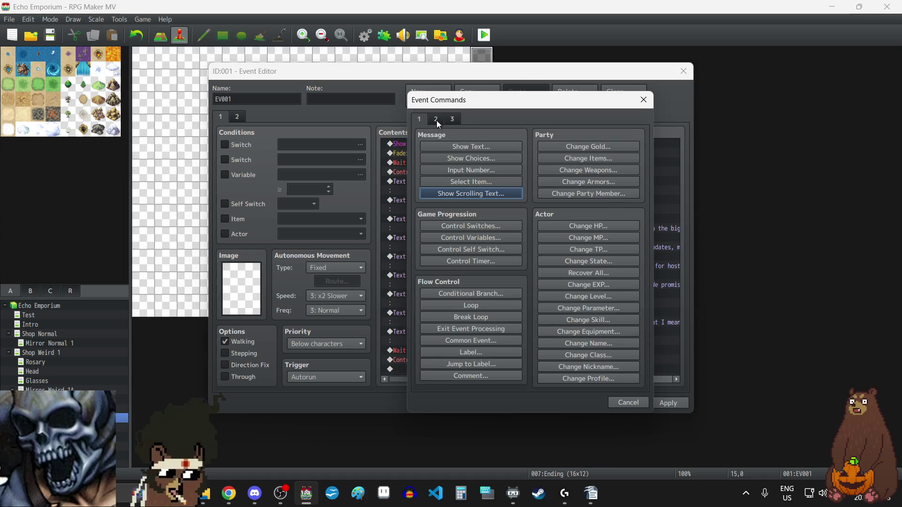
pyautogui.click(644, 100)
pyautogui.click(420, 349)
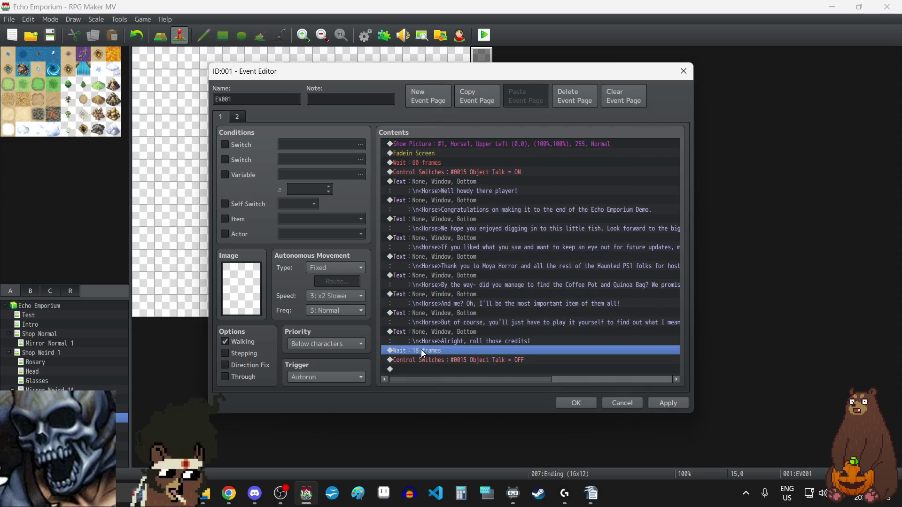
pyautogui.hotkey('ctrl', 'c')
pyautogui.click(413, 371)
pyautogui.hotkey('ctrl', 'v')
# Add Fadeout Screen and Erase Picture #1 commands at the end of the event
pyautogui.doubleClick(418, 373)
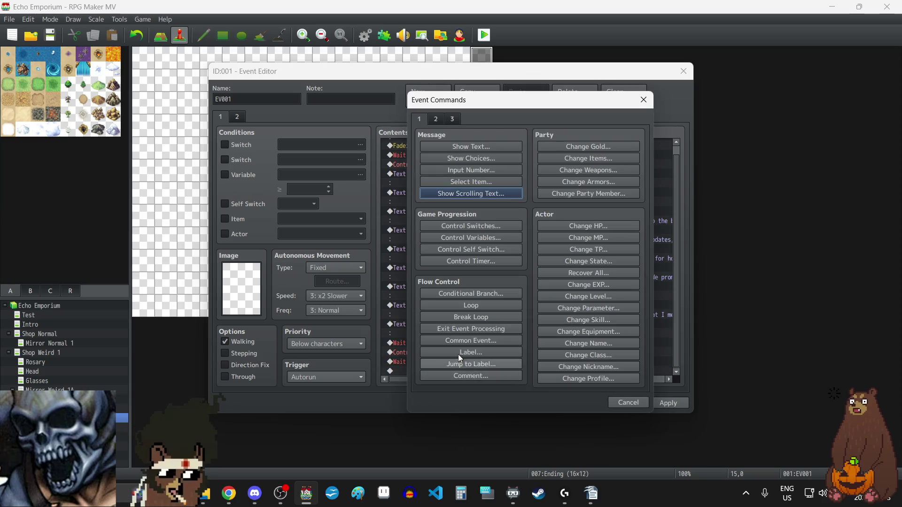
pyautogui.click(436, 118)
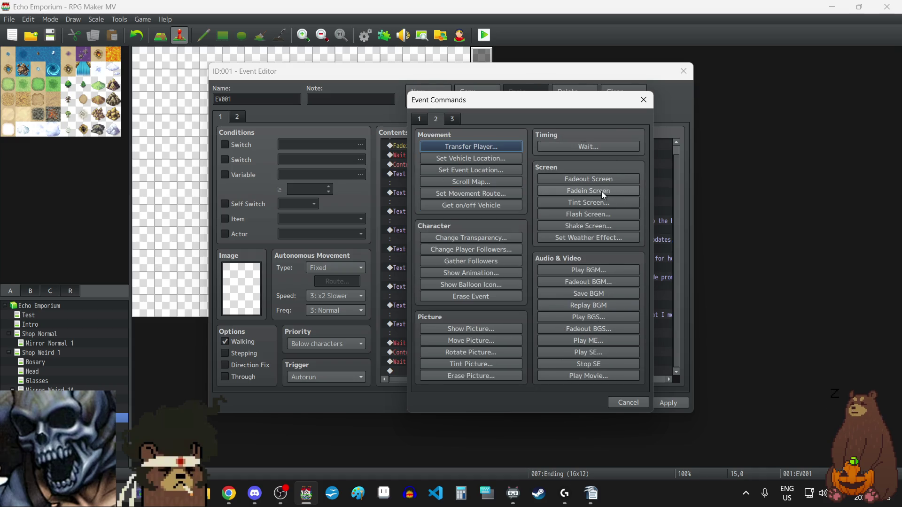
pyautogui.click(590, 179)
pyautogui.doubleClick(431, 370)
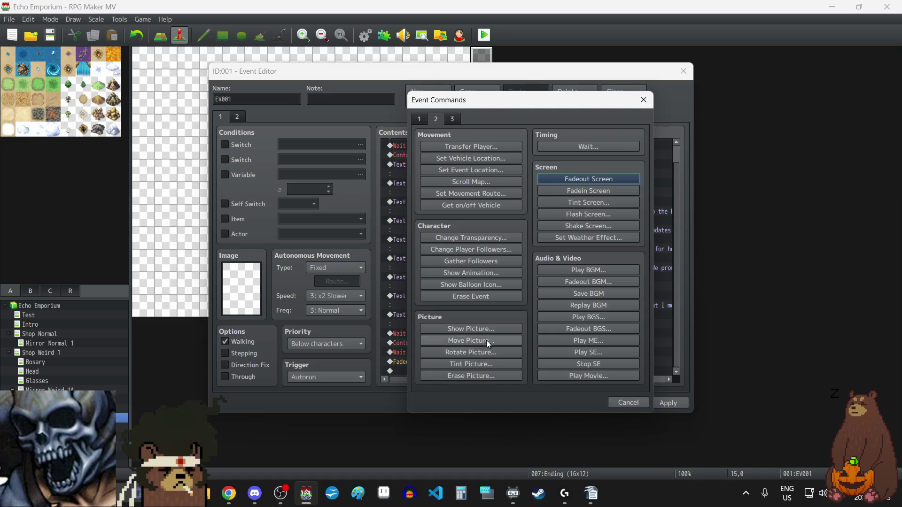
pyautogui.click(472, 379)
pyautogui.click(512, 284)
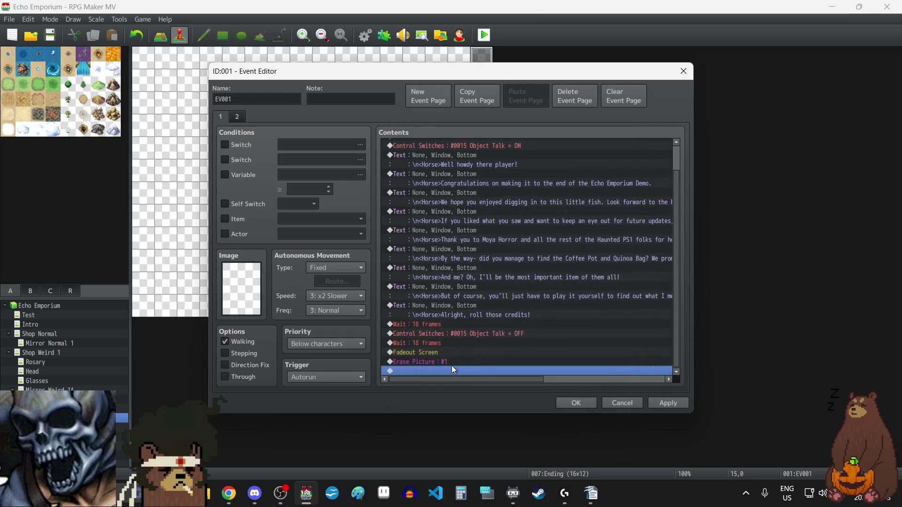
# Add a Transfer Player command to the Credits map at position (0,0)
pyautogui.doubleClick(438, 370)
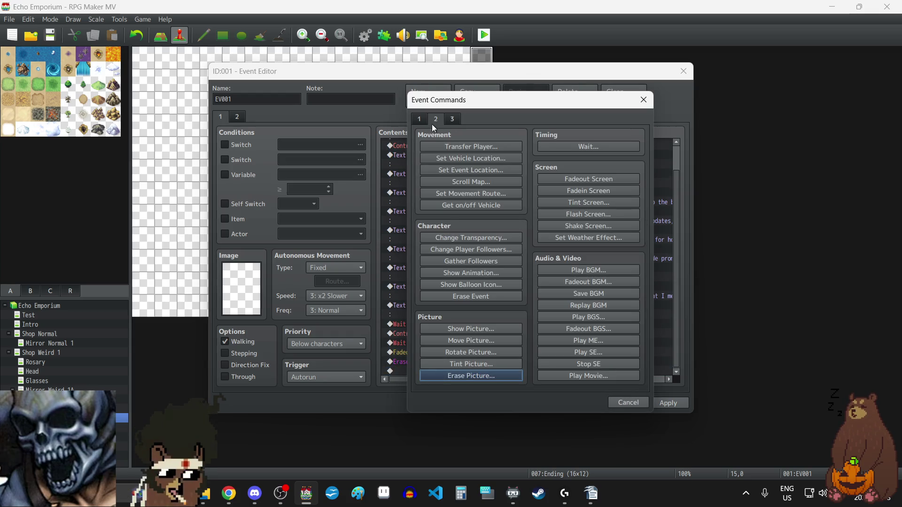
pyautogui.click(461, 149)
pyautogui.click(515, 220)
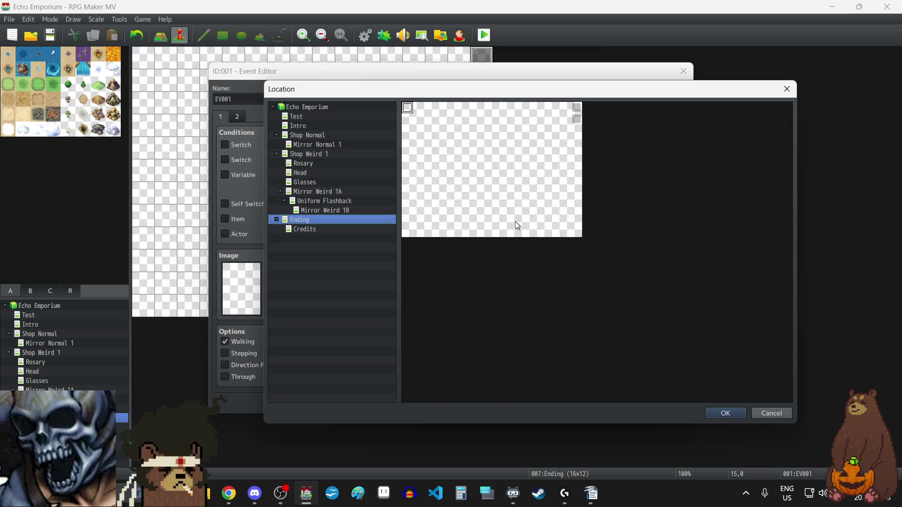
pyautogui.click(322, 229)
pyautogui.click(409, 107)
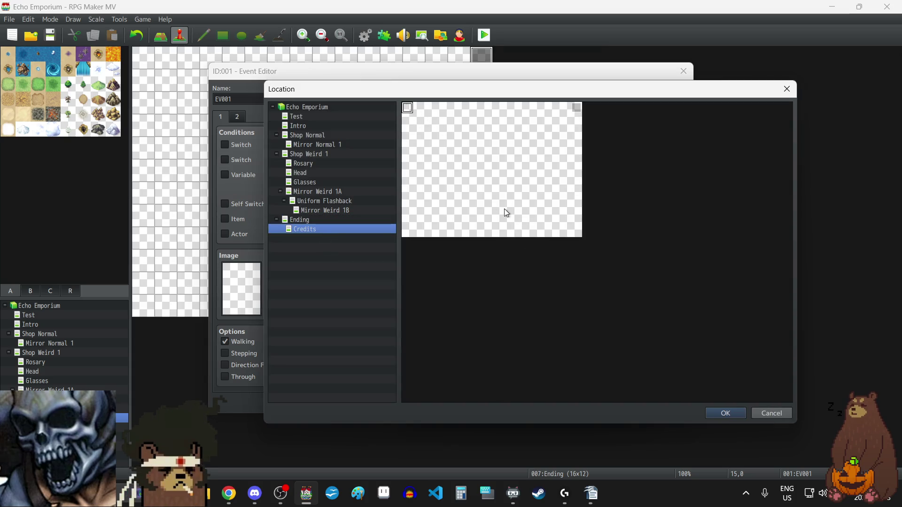
pyautogui.click(725, 412)
pyautogui.click(545, 327)
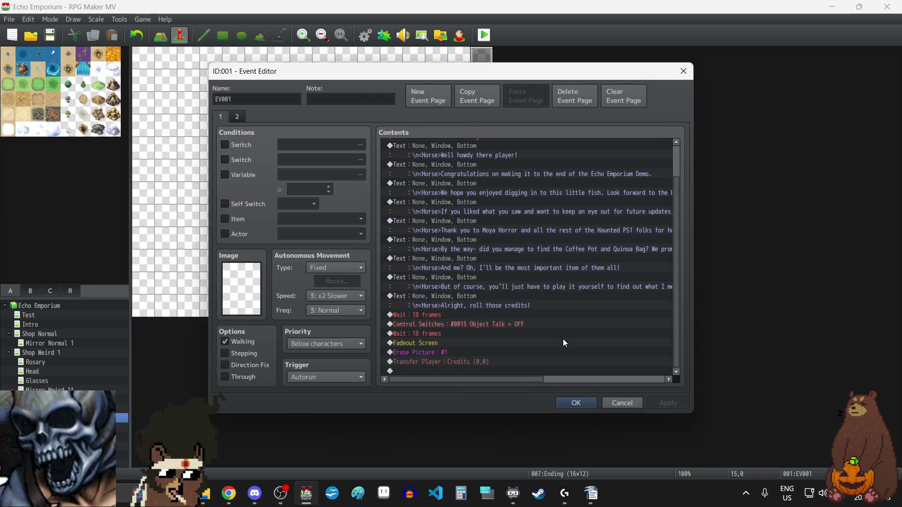
# Close the Ending event and add a 12-frame wait to the Credits map's autorun event
pyautogui.click(577, 405)
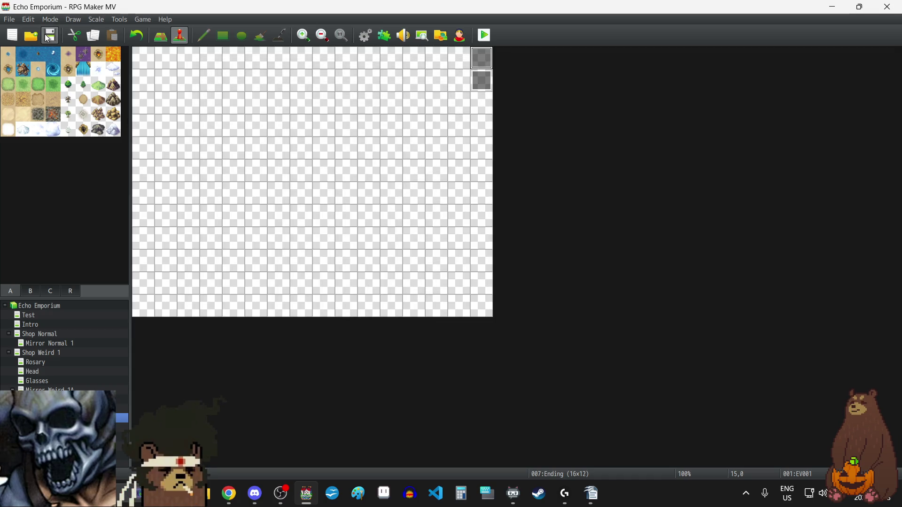
pyautogui.press('Down')
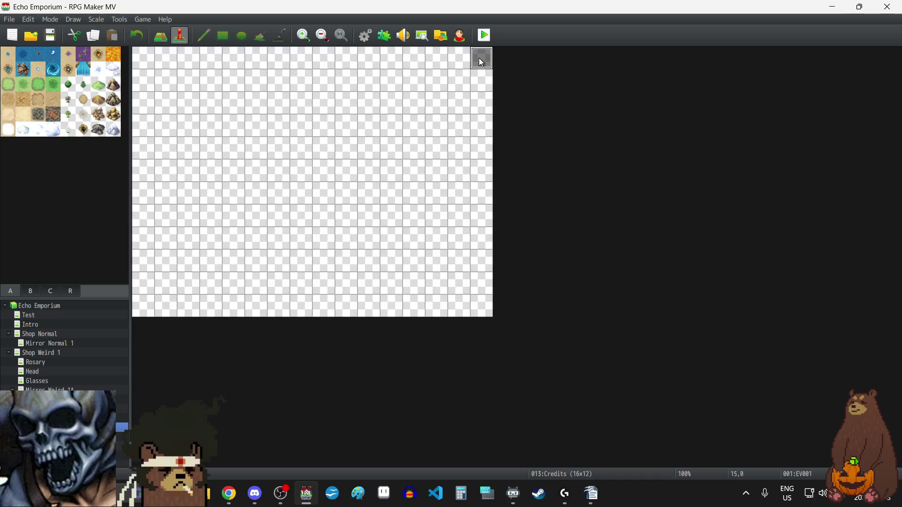
pyautogui.doubleClick(479, 58)
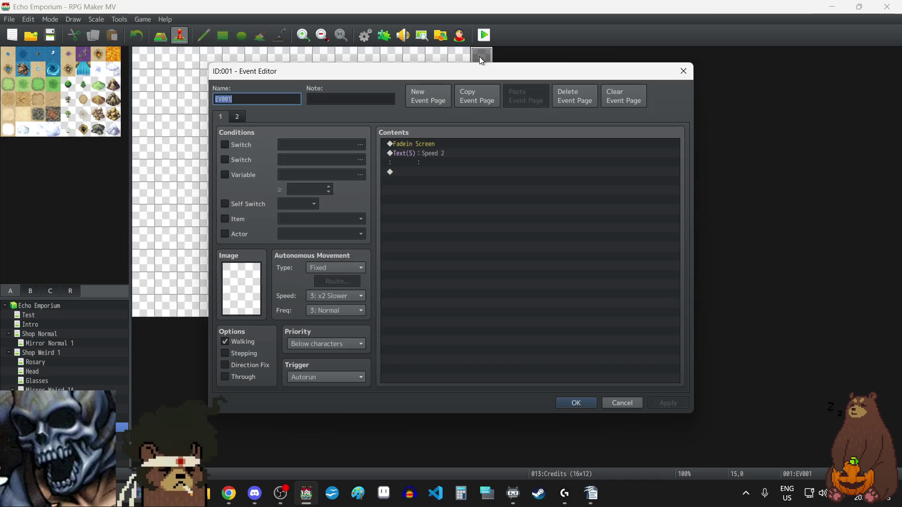
pyautogui.click(424, 152)
pyautogui.press('Insert')
pyautogui.click(623, 146)
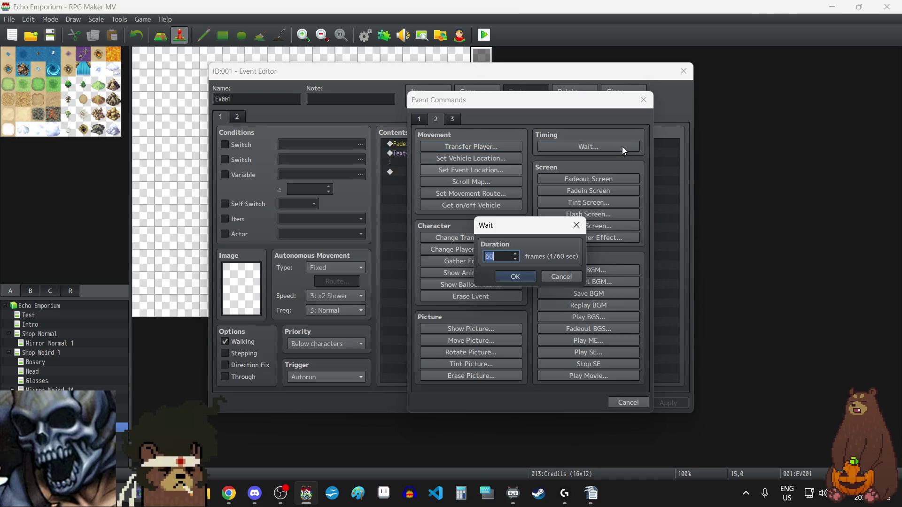
pyautogui.write('12')
pyautogui.click(506, 278)
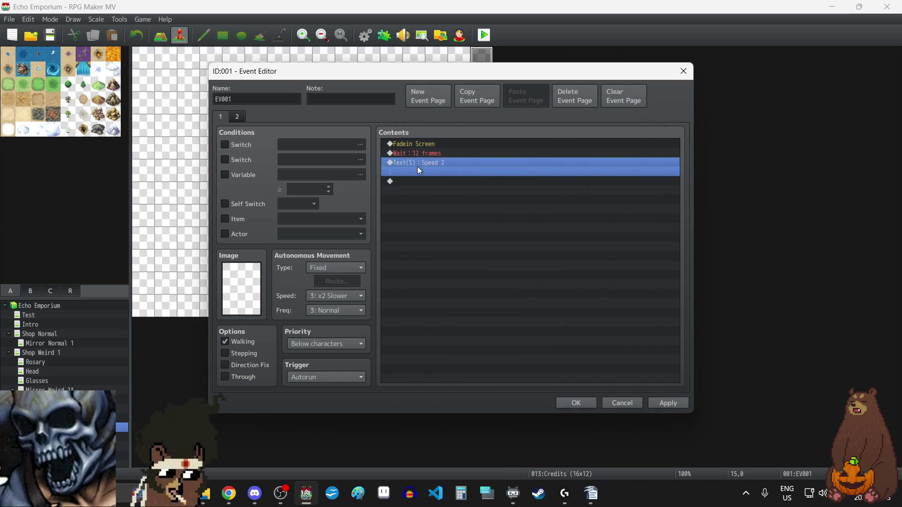
# Paste a second 12-frame wait above Fadein Screen and save the Credits event
pyautogui.click(416, 154)
pyautogui.click(417, 142)
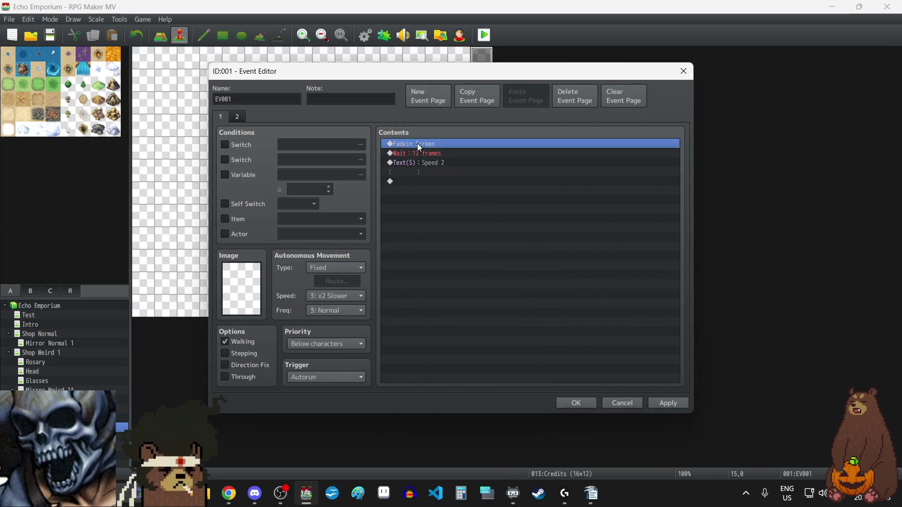
pyautogui.hotkey('ctrl', 'v')
pyautogui.click(667, 403)
pyautogui.click(580, 404)
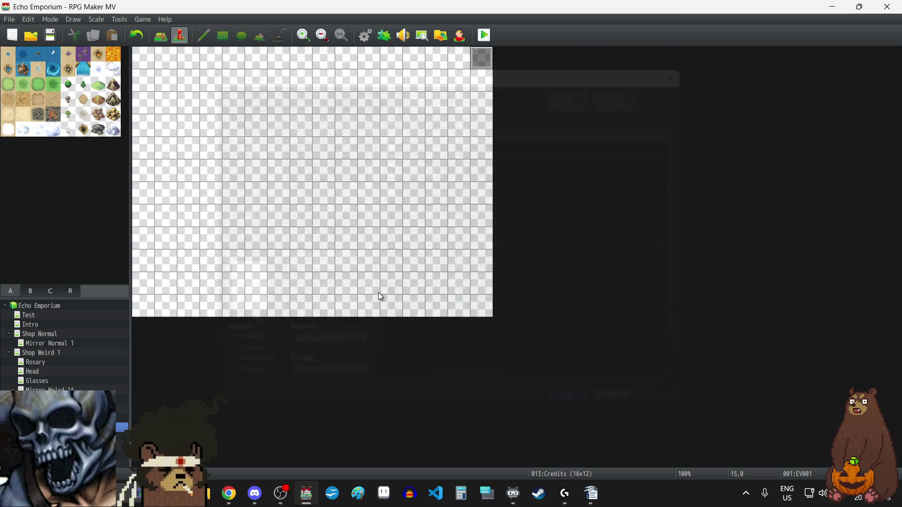
# In the scrolling text, type 'Thank you for playing! GrizzlyBee Games are:' and the first member's roles: Director, Writer, Game Designer, Programmer
pyautogui.doubleClick(484, 60)
pyautogui.click(429, 176)
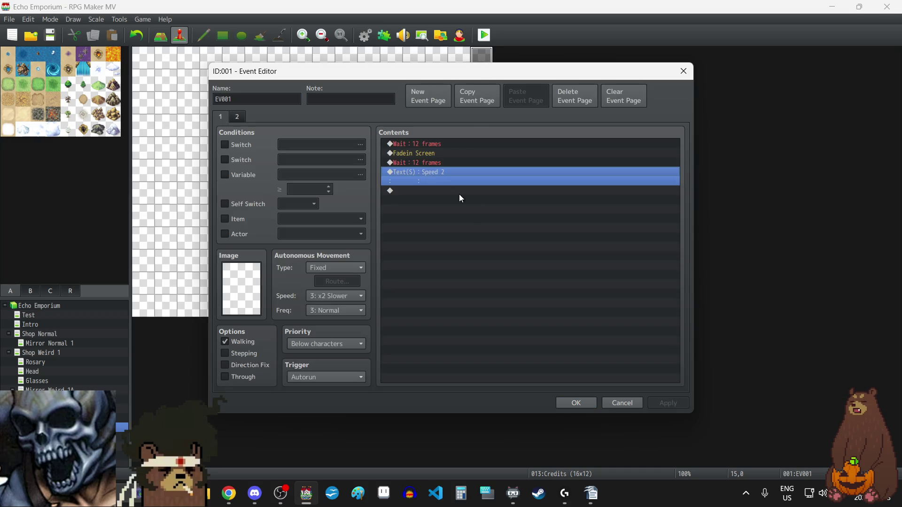
pyautogui.press('space')
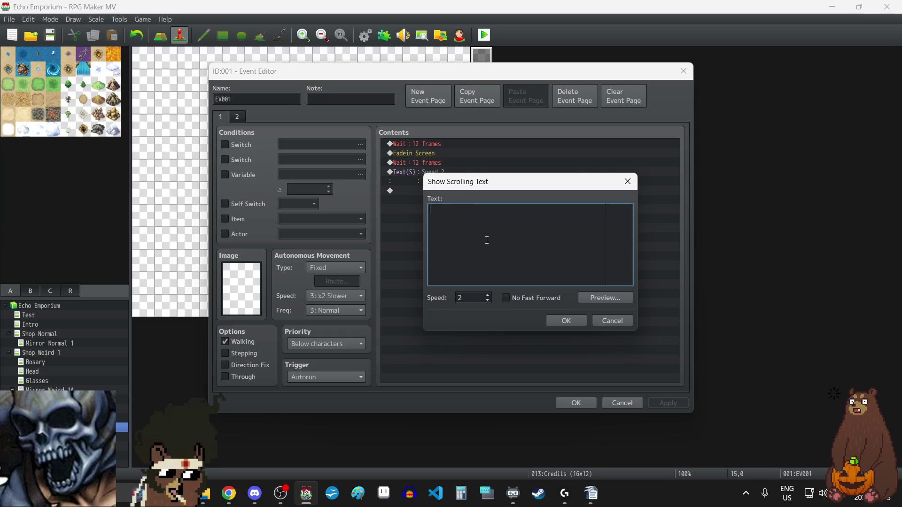
pyautogui.write('Than')
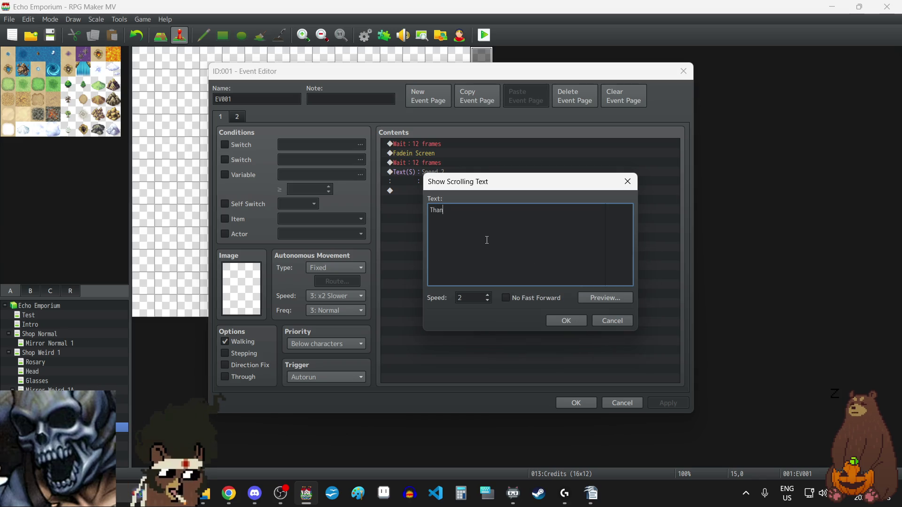
pyautogui.write('k you for playing!  GrizzlyBee Games are:  Taiomah: Writer, Game')
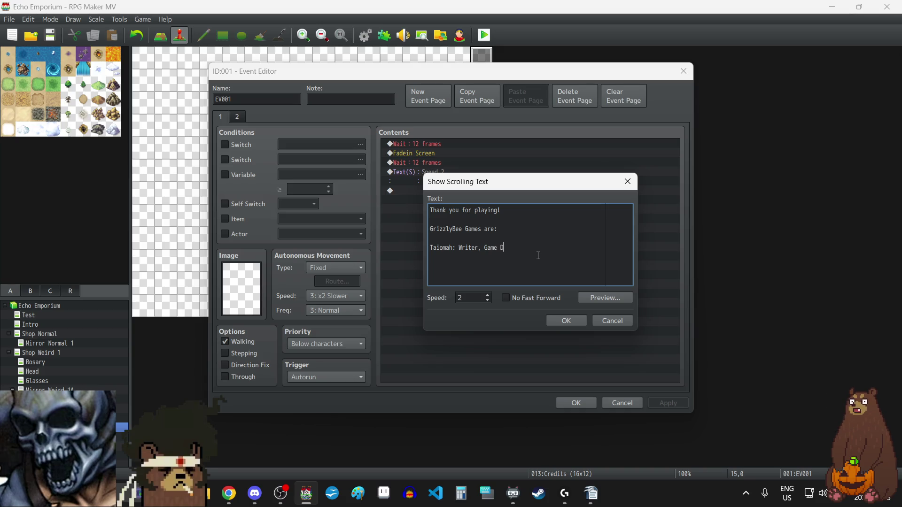
pyautogui.write('esigner')
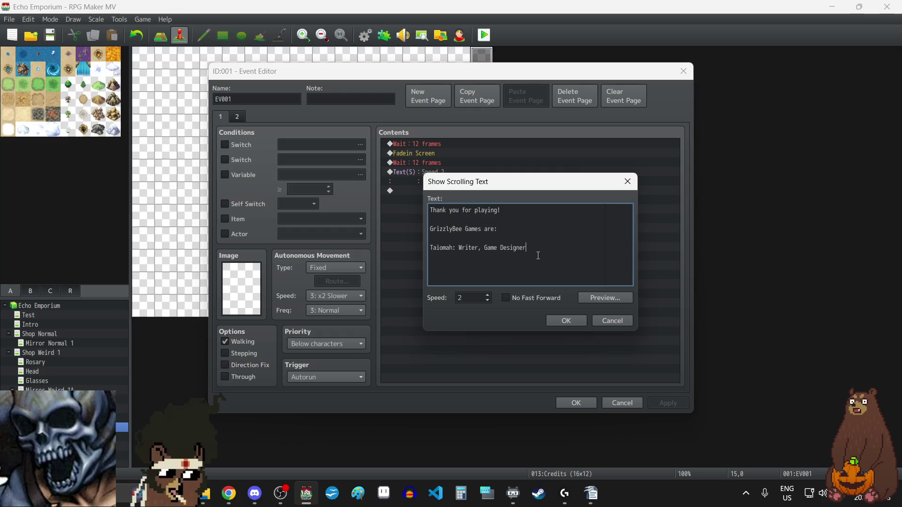
pyautogui.write(', Progr')
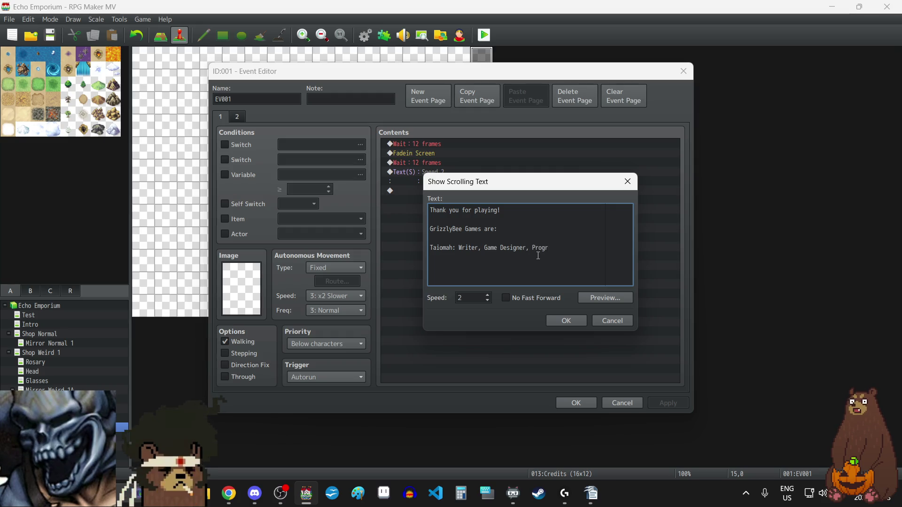
pyautogui.write('amme')
pyautogui.press('Left')
pyautogui.press('Left')
pyautogui.press('Left')
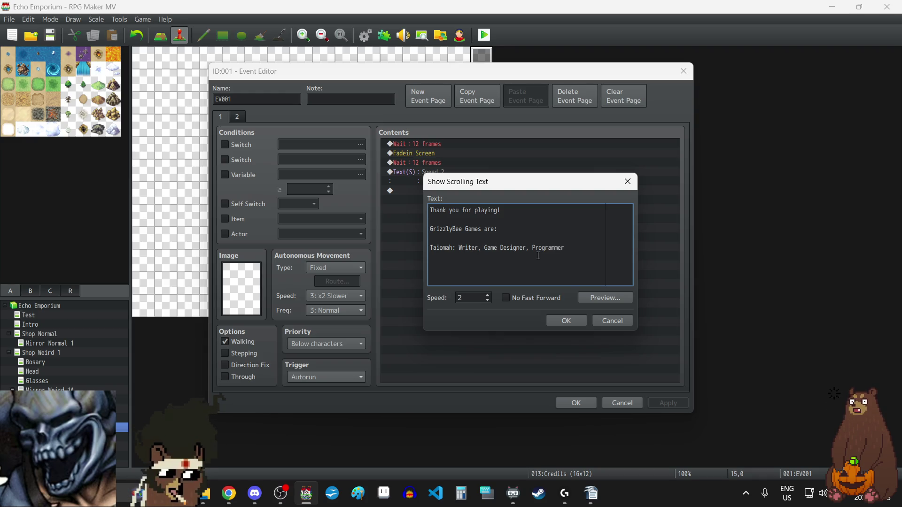
pyautogui.press('Left')
pyautogui.press('Left')
pyautogui.press('Left')
pyautogui.write('Dire')
pyautogui.write(',')
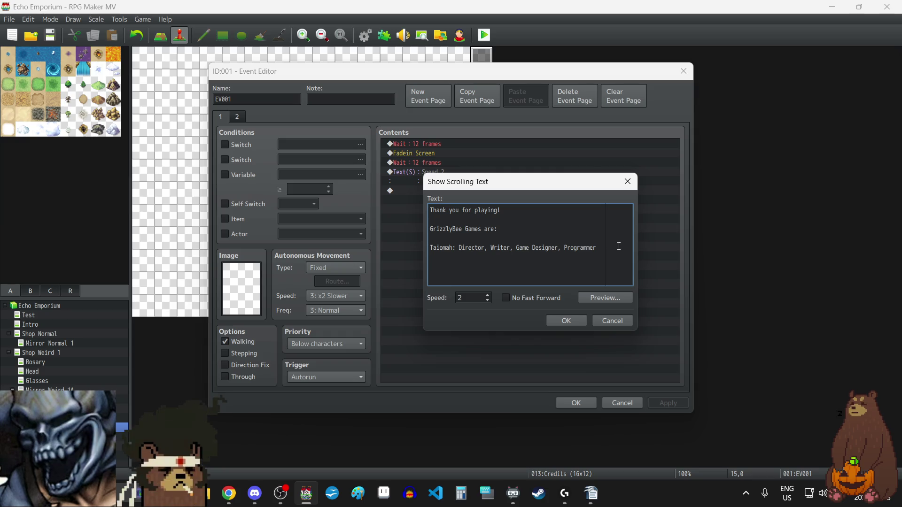
# Add credit lines for Art Lead, Pixel & Digital Artist and for Music & Sound Design
pyautogui.write('Honey')
pyautogui.write('Hitman:')
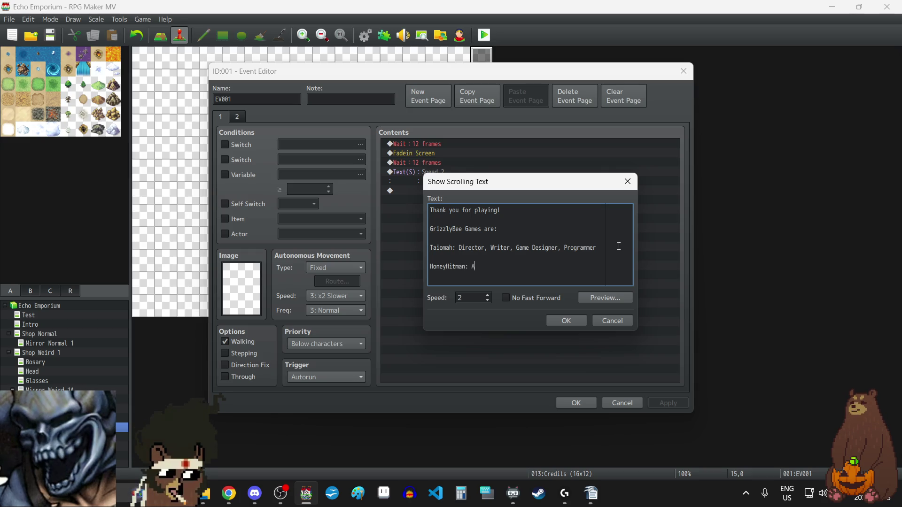
pyautogui.write(' Art Lead, ')
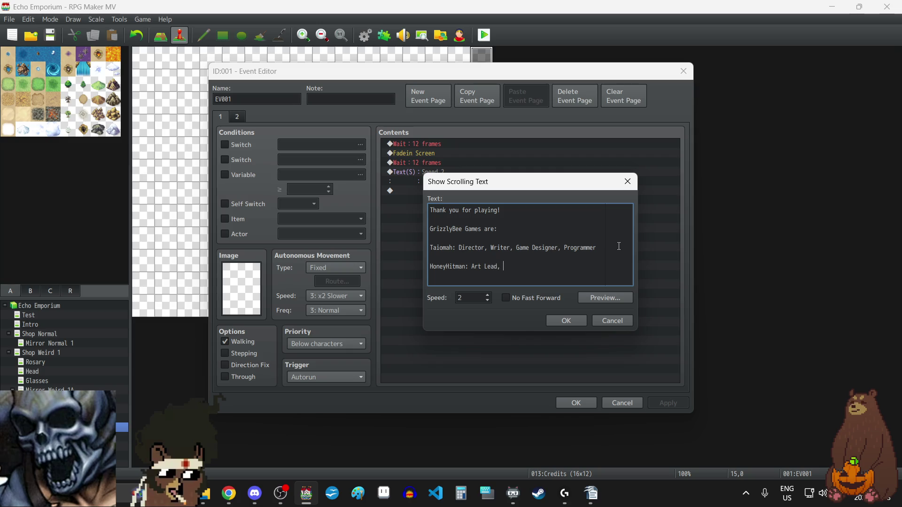
pyautogui.write('Pixel A')
pyautogui.write('rtist')
pyautogui.press('Left')
pyautogui.press('Left')
pyautogui.press('Left')
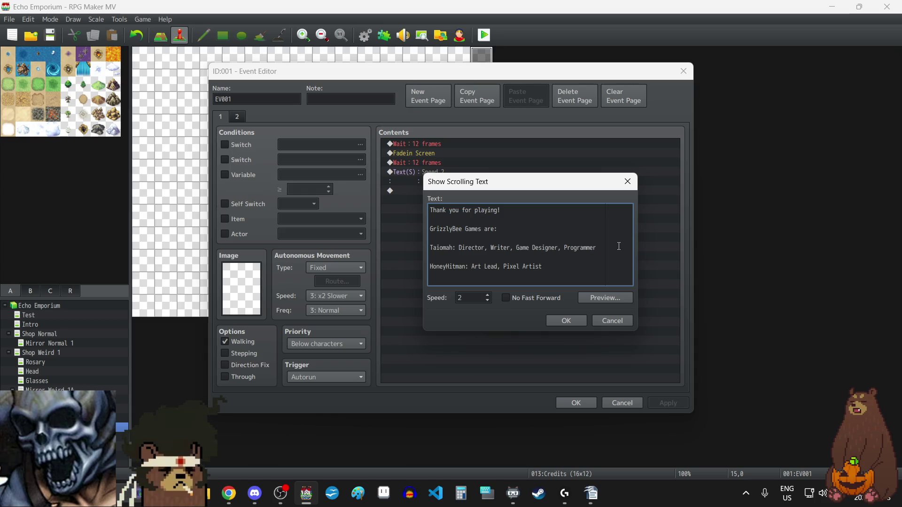
pyautogui.write('& Digital')
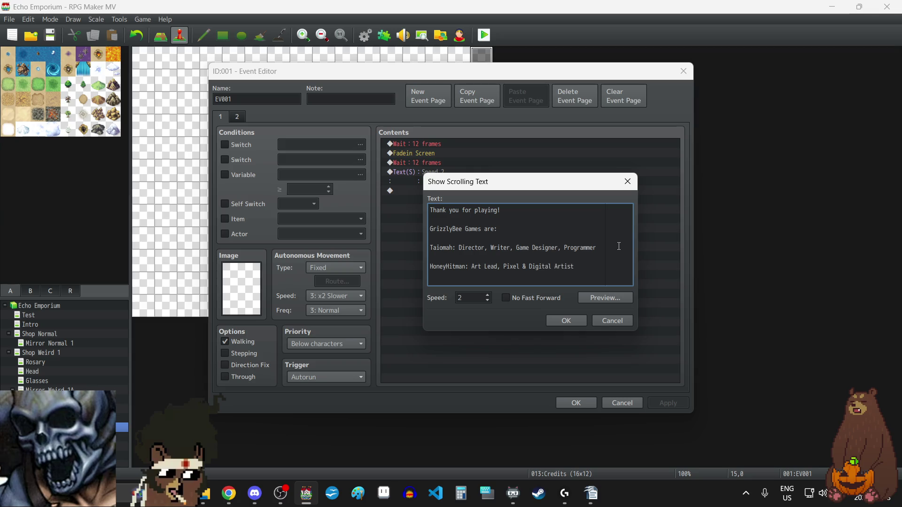
pyautogui.click(591, 270)
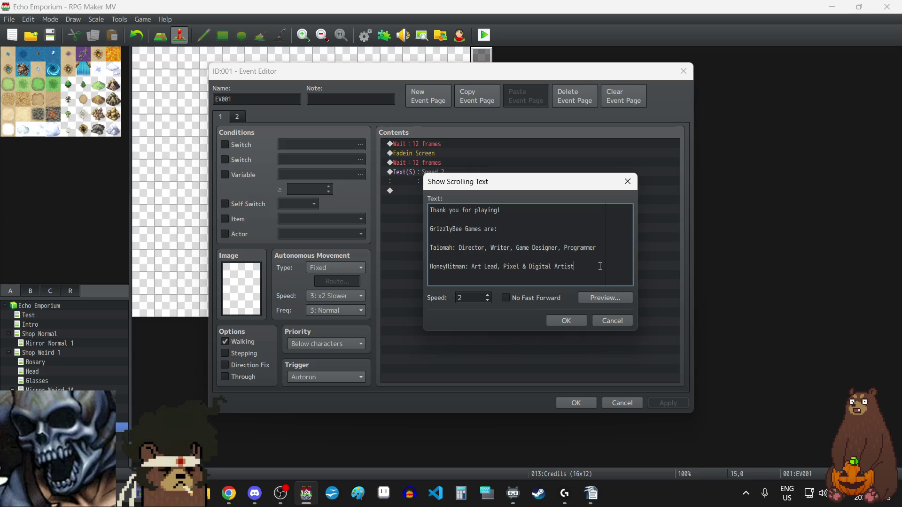
pyautogui.press('Return')
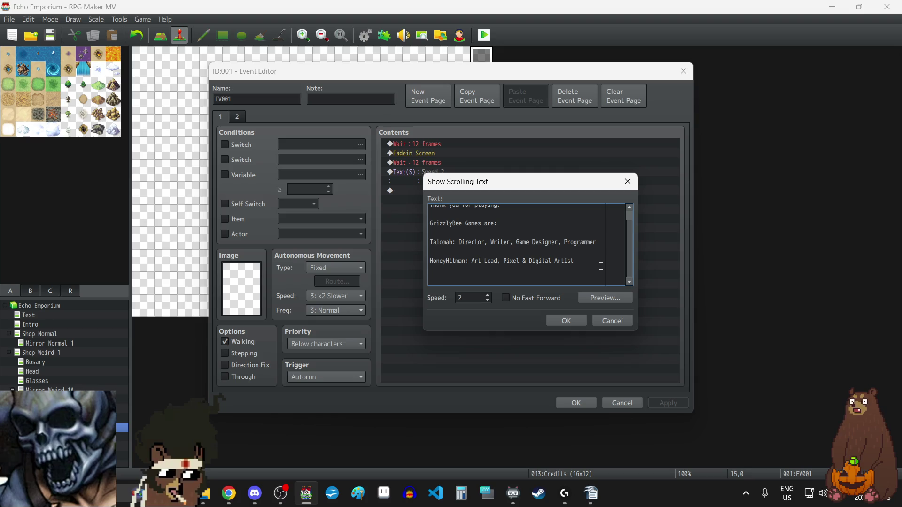
pyautogui.write('S')
pyautogui.write('subrussi')
pyautogui.write('an')
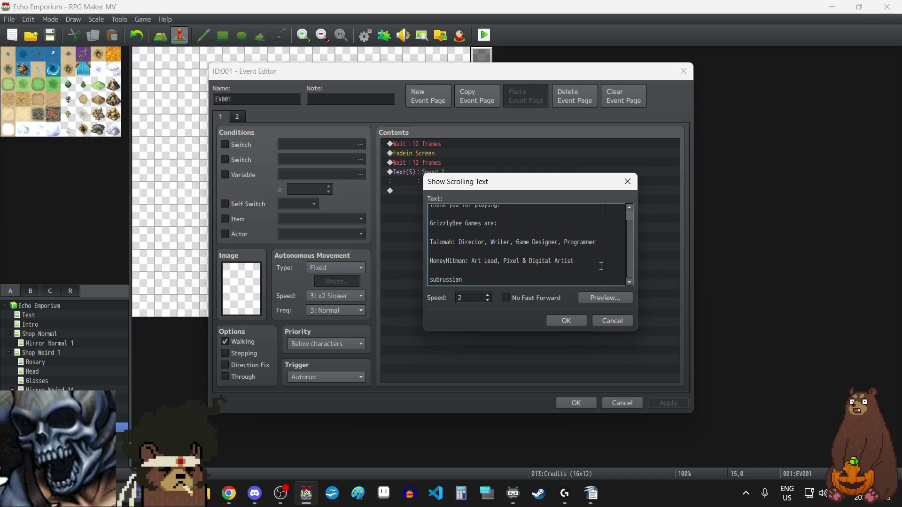
pyautogui.write(': Music ')
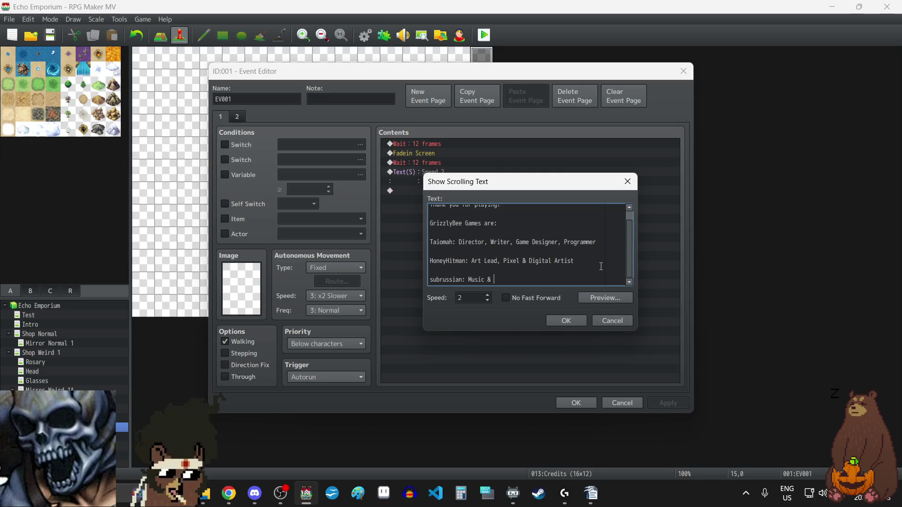
pyautogui.write('& Sound Des')
pyautogui.write('ign')
# Add the Additional Art Assets credit followed by blank spacing lines
pyautogui.press('Return')
pyautogui.press('Return')
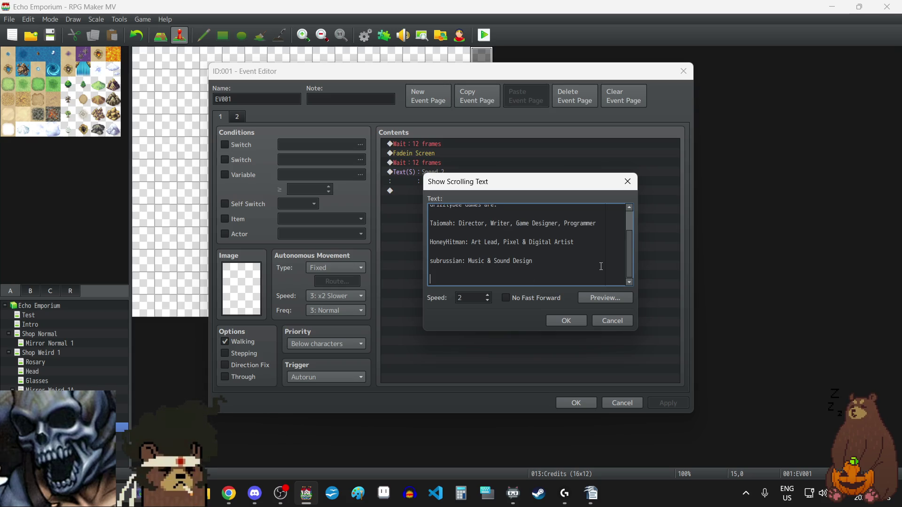
pyautogui.write('Kerosene')
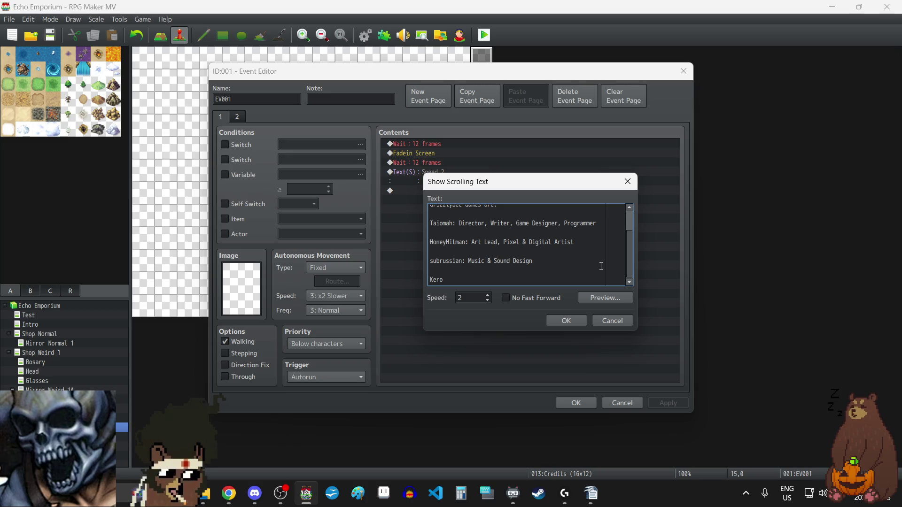
pyautogui.write('Skies:')
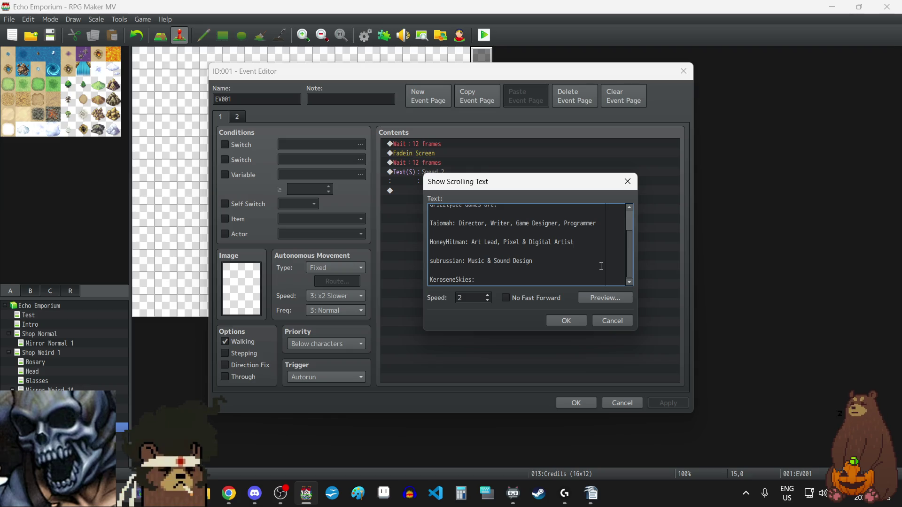
pyautogui.write(' Additional')
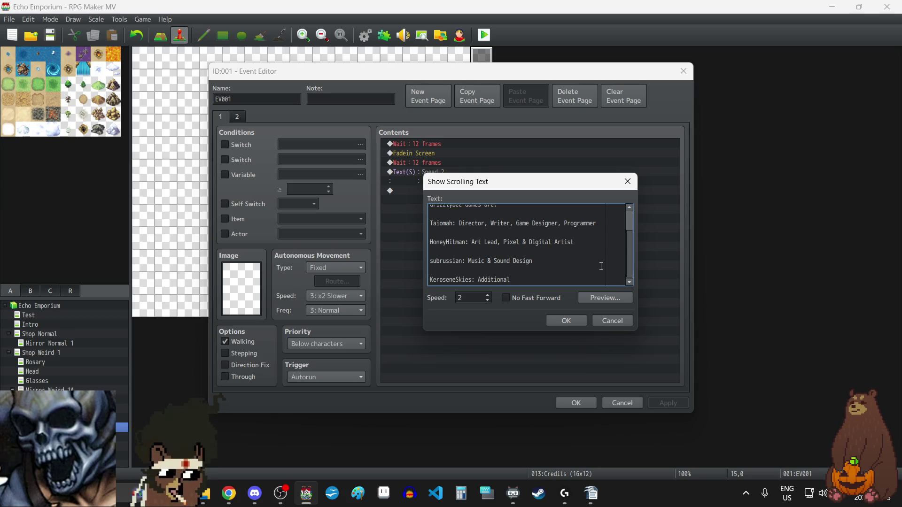
pyautogui.write(' Assets')
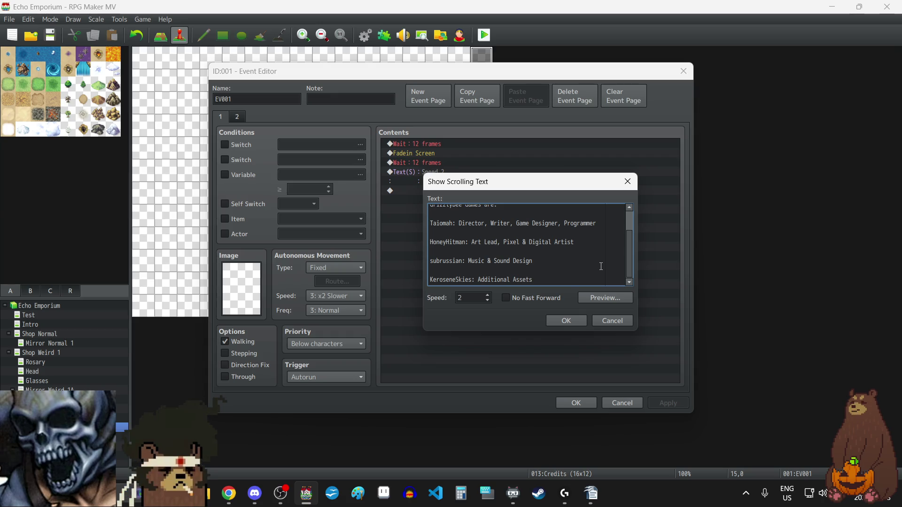
pyautogui.write('Art')
pyautogui.scroll(2, 597, 262)
pyautogui.scroll(-2, 596, 262)
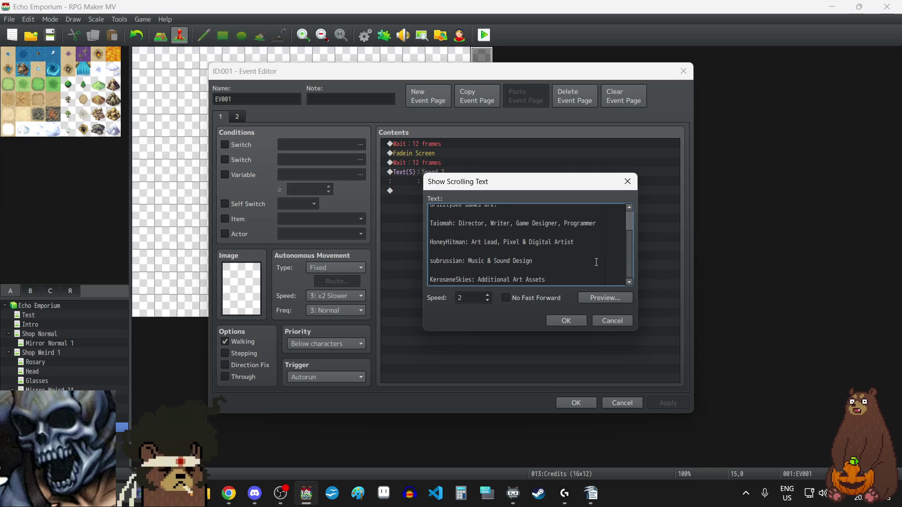
pyautogui.click(577, 280)
pyautogui.press('Return')
pyautogui.press('Return')
pyautogui.press('Return')
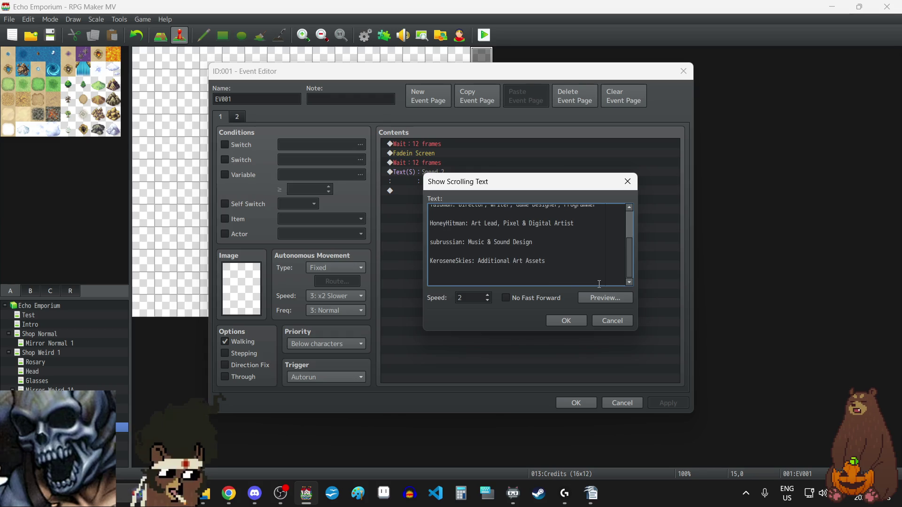
pyautogui.press('Return')
pyautogui.press('Return')
# Type the 'Special Thanks To:' heading with two contributor names on separate lines below it
pyautogui.write('S')
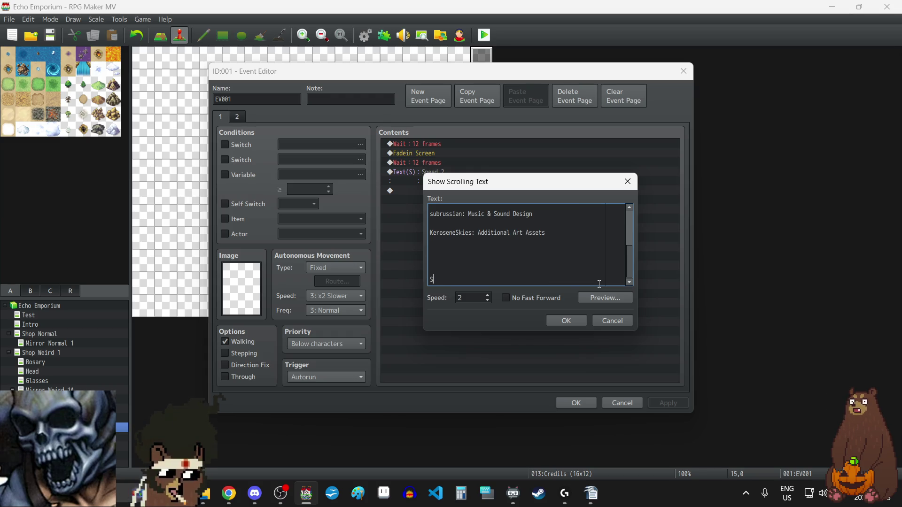
pyautogui.write('pecial Thanks To')
pyautogui.write(':')
pyautogui.press('Return')
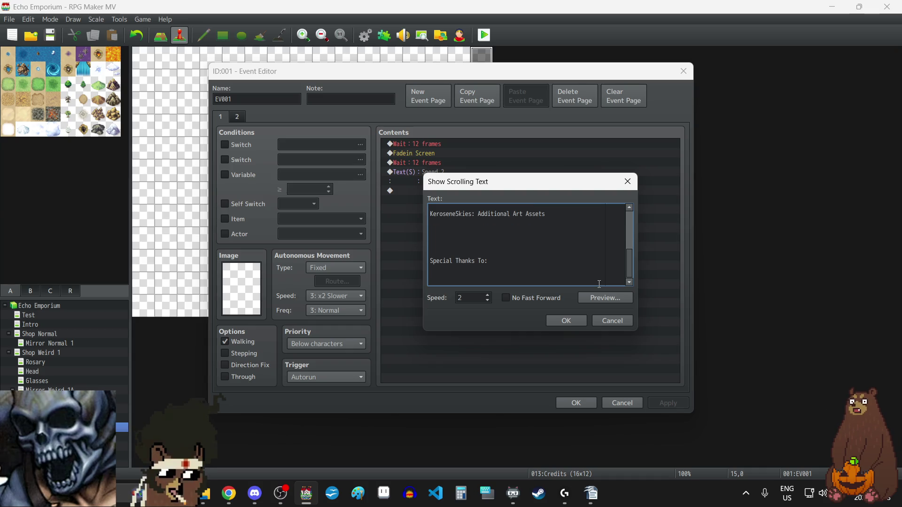
pyautogui.write('Emyce')
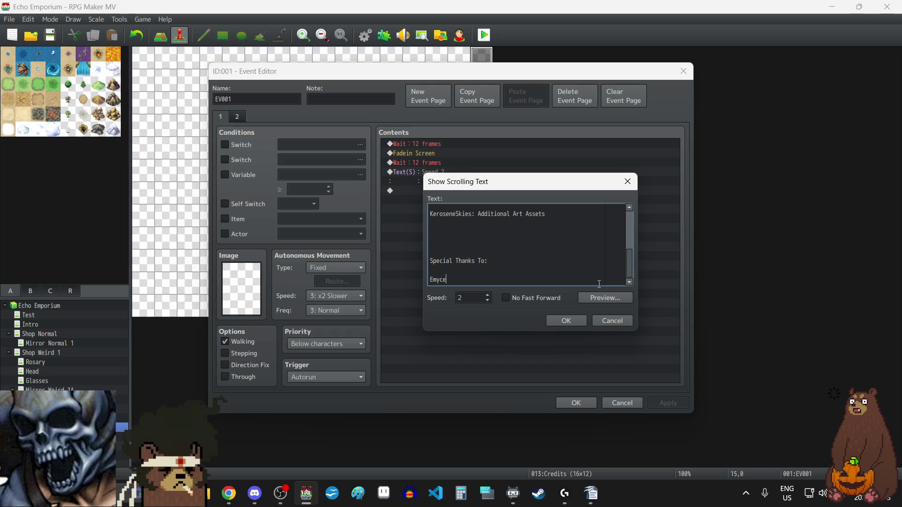
pyautogui.write('lia')
pyautogui.press('Return')
pyautogui.write('S')
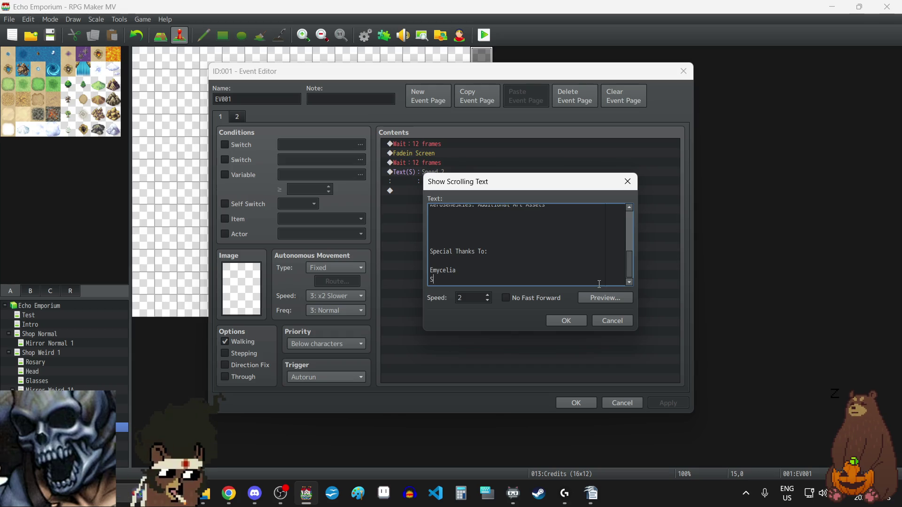
pyautogui.write('kippyington')
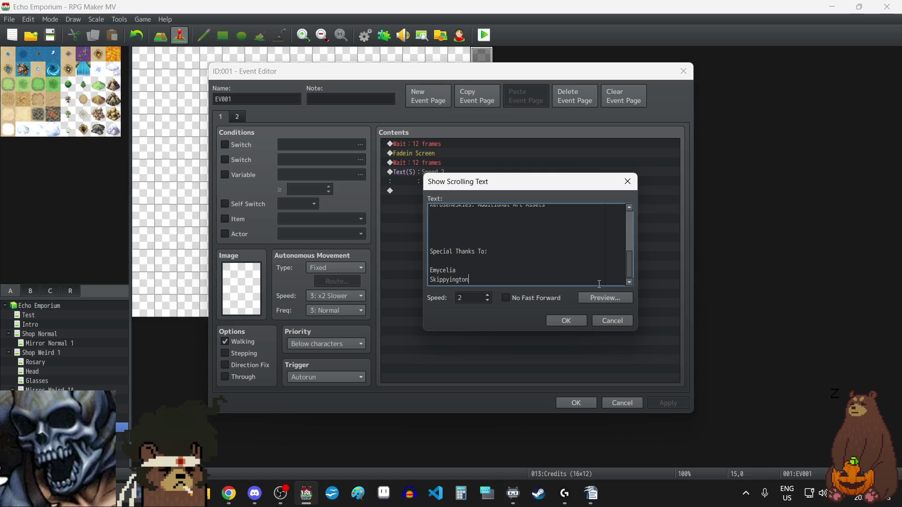
# Start typing a third contributor's name on a new line below the thanks list
pyautogui.press('Return')
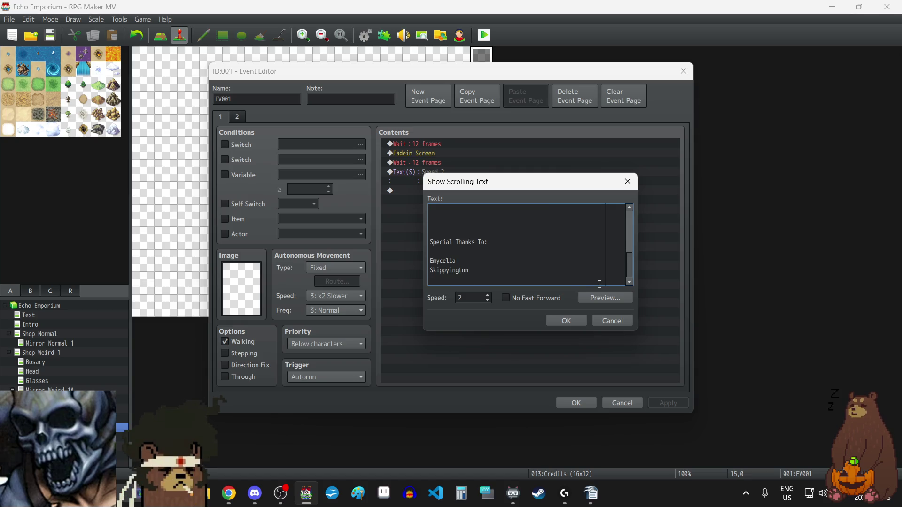
pyautogui.write('C')
pyautogui.write('r')
pyautogui.write('y')
pyautogui.press('BackSpace')
pyautogui.press('BackSpace')
pyautogui.press('BackSpace')
pyautogui.press('BackSpace')
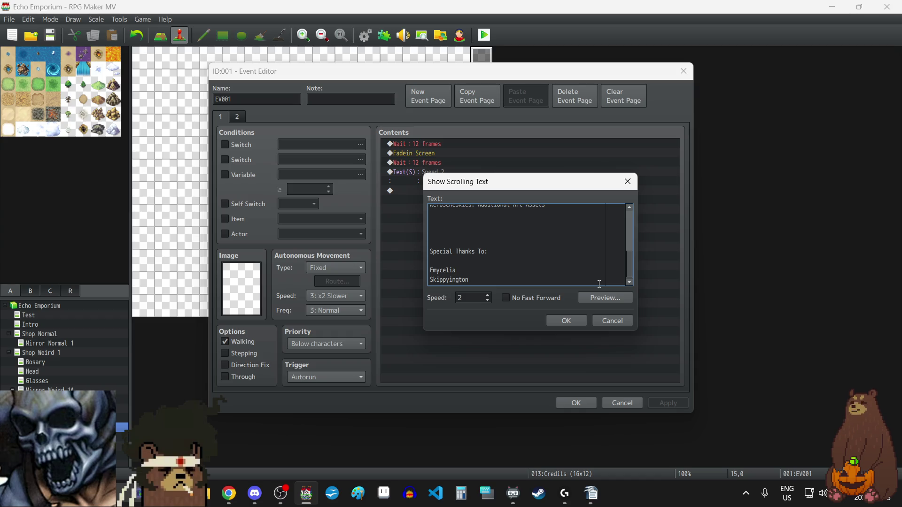
pyautogui.press('Return')
pyautogui.scroll(6, 578, 264)
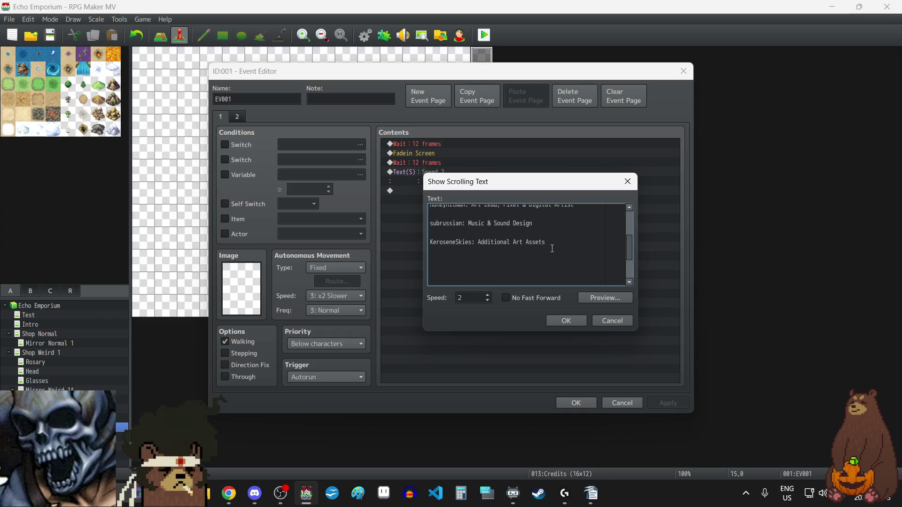
pyautogui.scroll(-3, 552, 249)
pyautogui.scroll(-2, 552, 249)
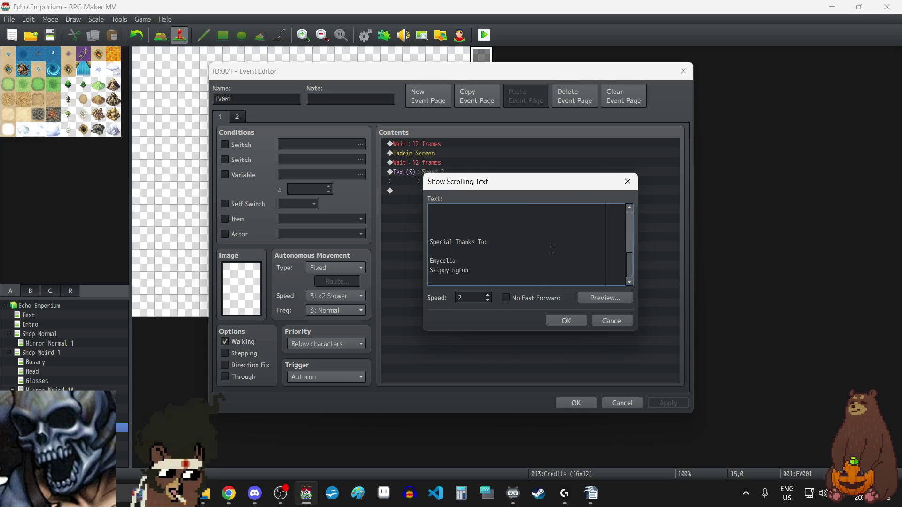
pyautogui.write('Cryotro')
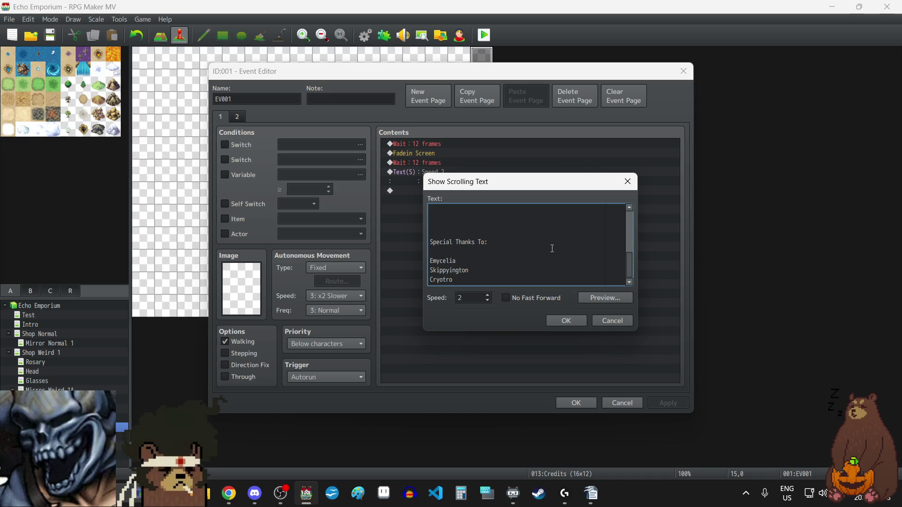
# Complete the third thanked name, then add a fourth contributor's name on a new line
pyautogui.write('nic')
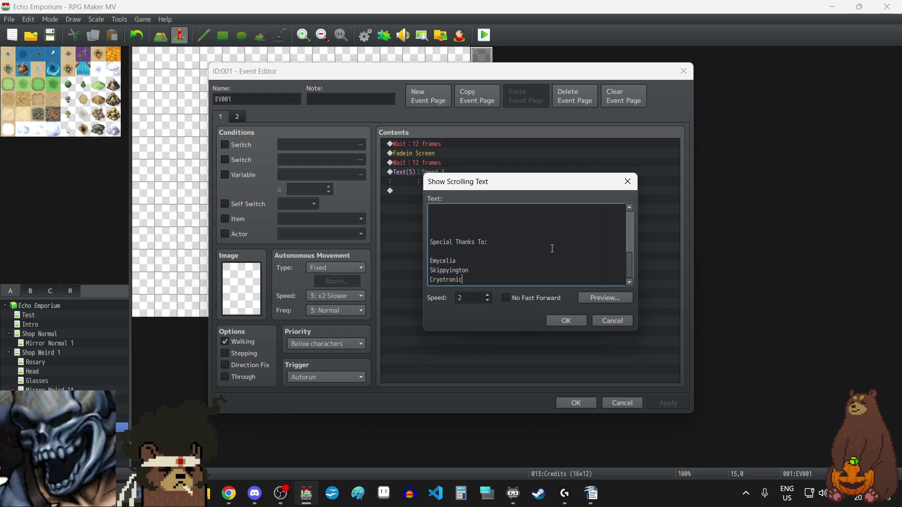
pyautogui.press('BackSpace')
pyautogui.write('xz')
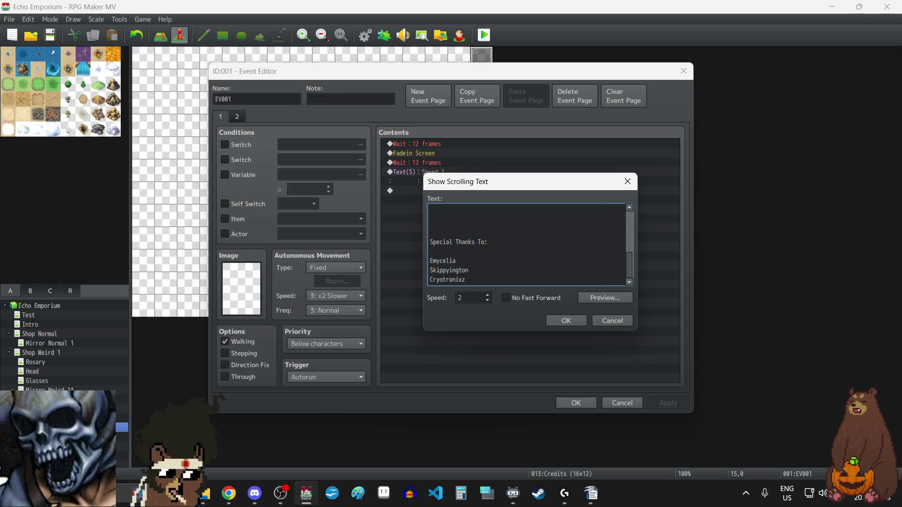
pyautogui.hotkey('alt', 'Tab')
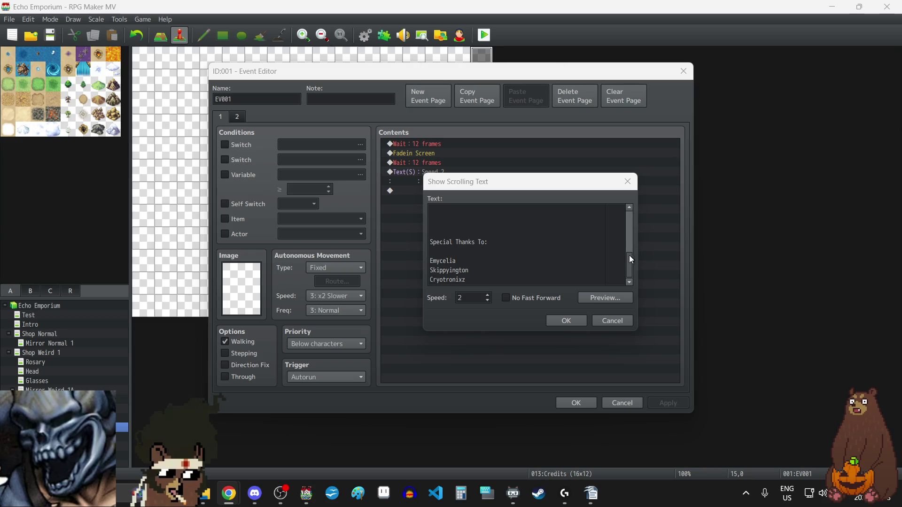
pyautogui.click(501, 281)
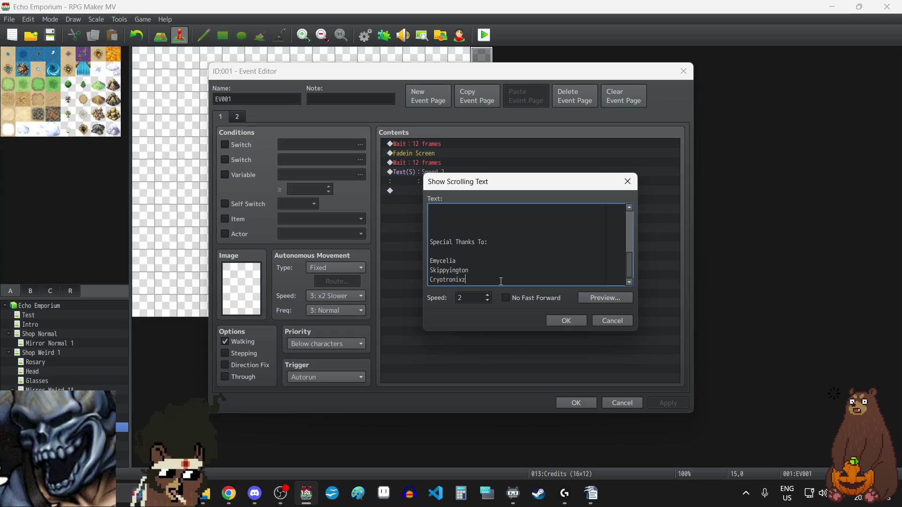
pyautogui.press('Return')
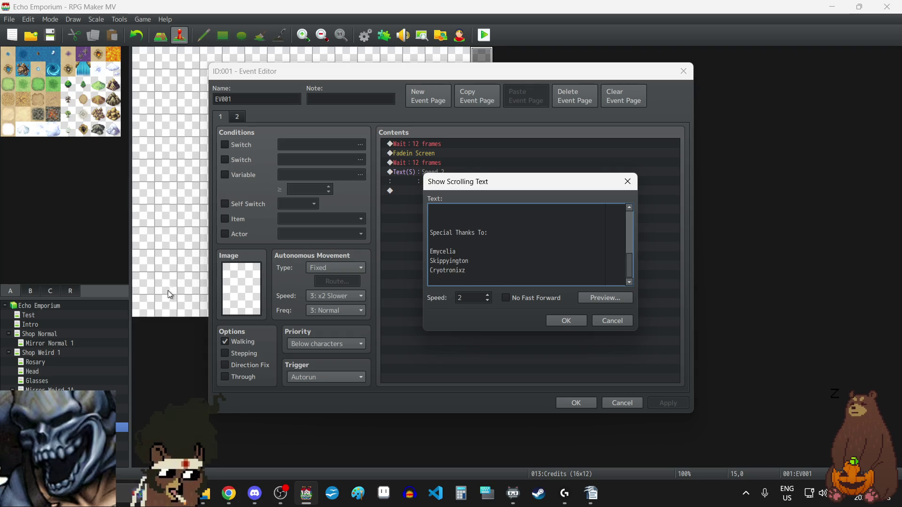
pyautogui.hotkey('alt', 'Tab')
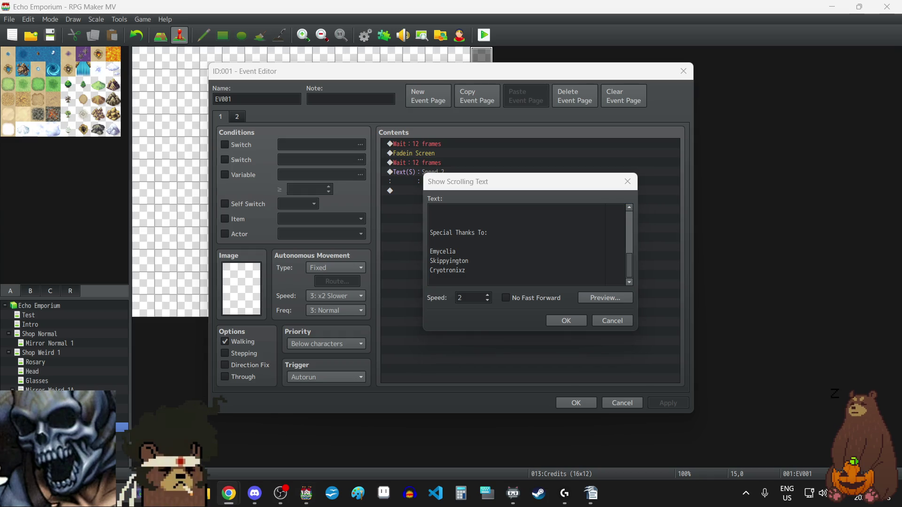
pyautogui.hotkey('alt', 'Tab')
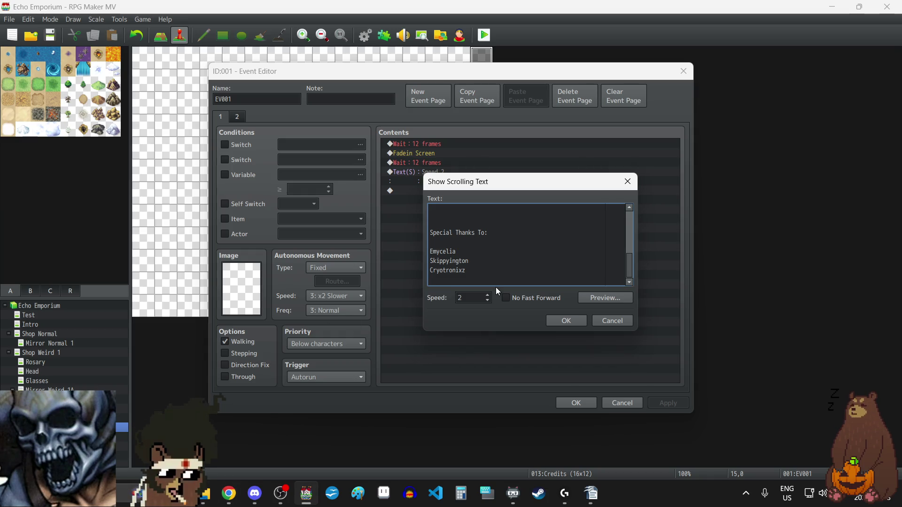
pyautogui.write('LadySal')
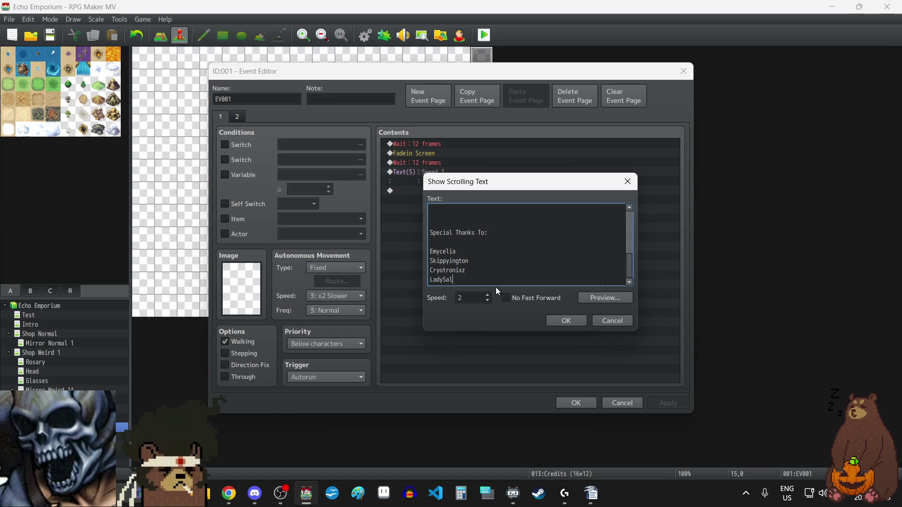
pyautogui.write('amander')
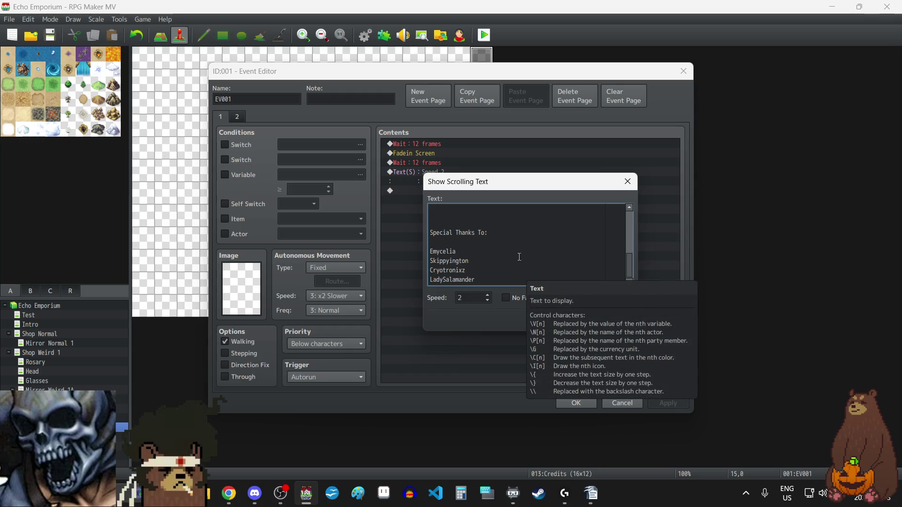
# Add the line 'And YOU, The Player!' below the thanks list
pyautogui.scroll(5, 494, 281)
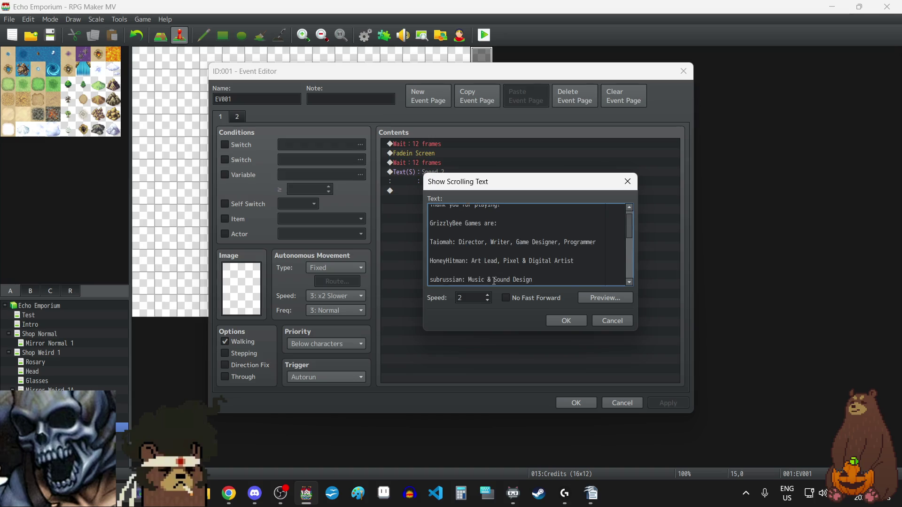
pyautogui.scroll(-3, 505, 232)
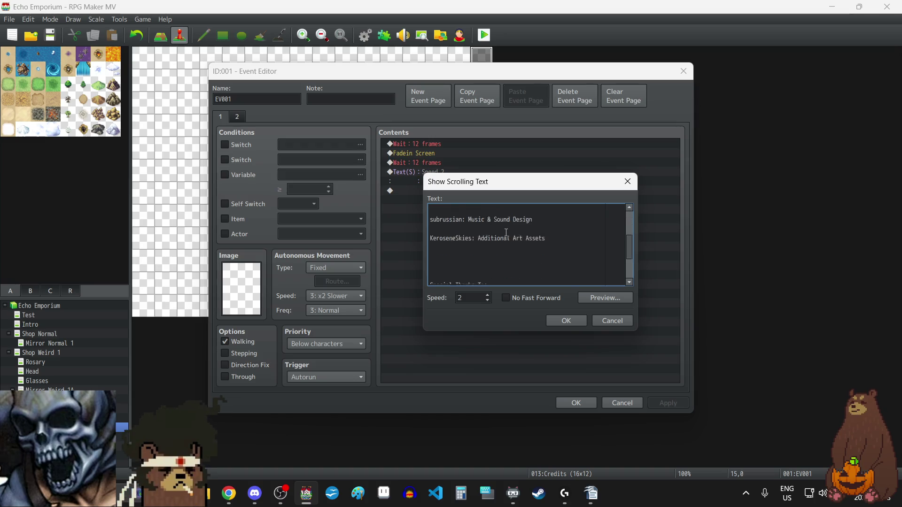
pyautogui.scroll(-3, 506, 232)
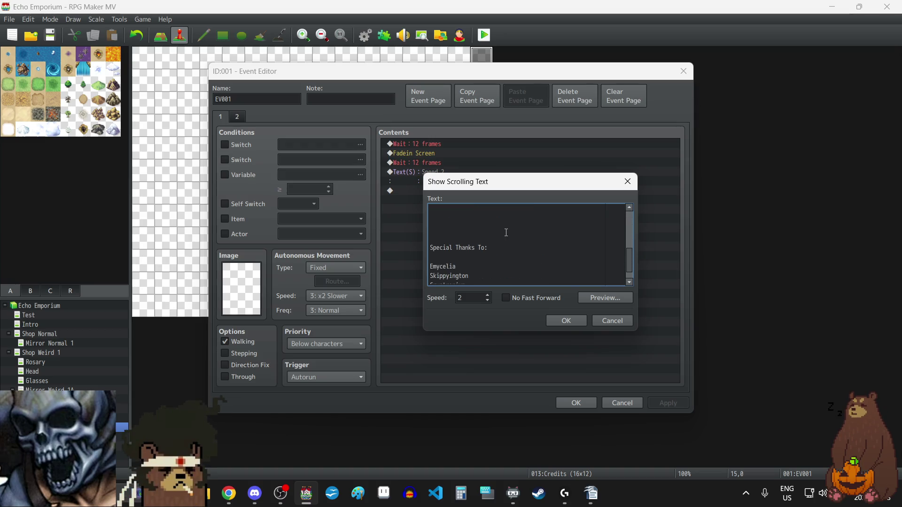
pyautogui.click(512, 279)
pyautogui.press('Return')
pyautogui.press('Return')
pyautogui.press('Return')
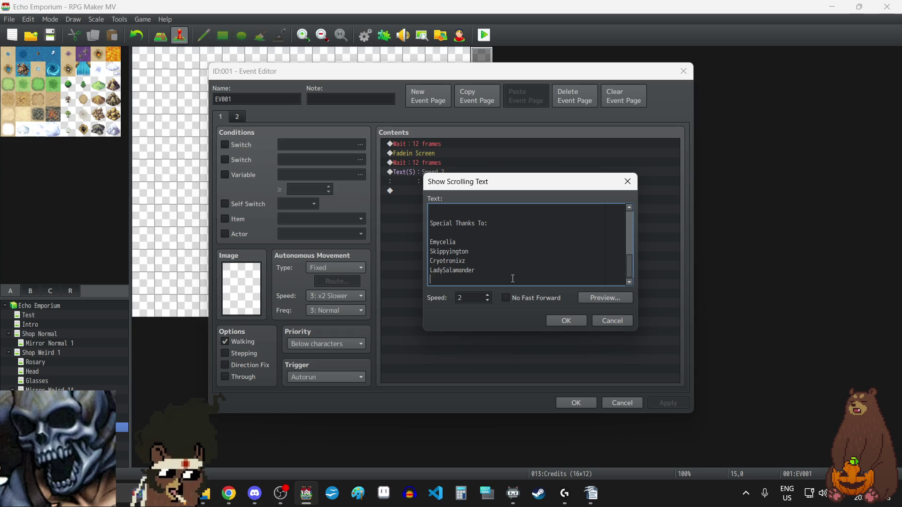
pyautogui.write('A')
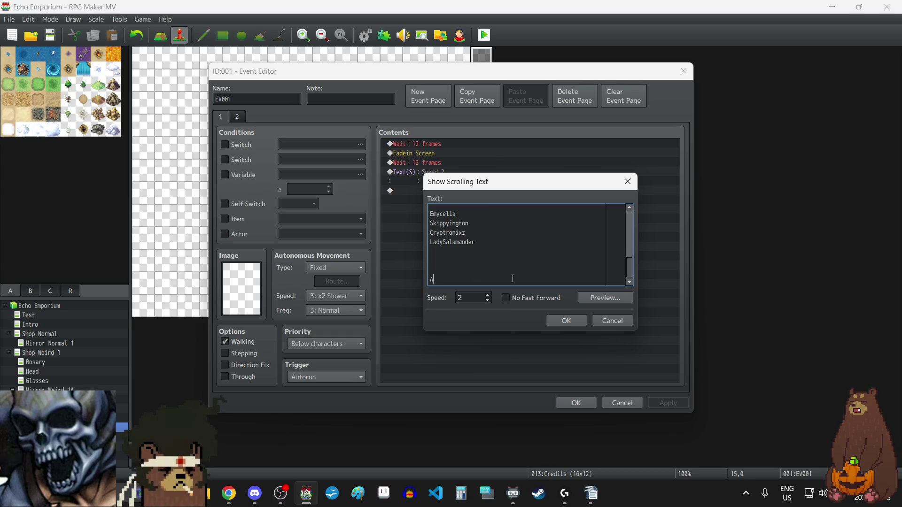
pyautogui.write('nd YOU The')
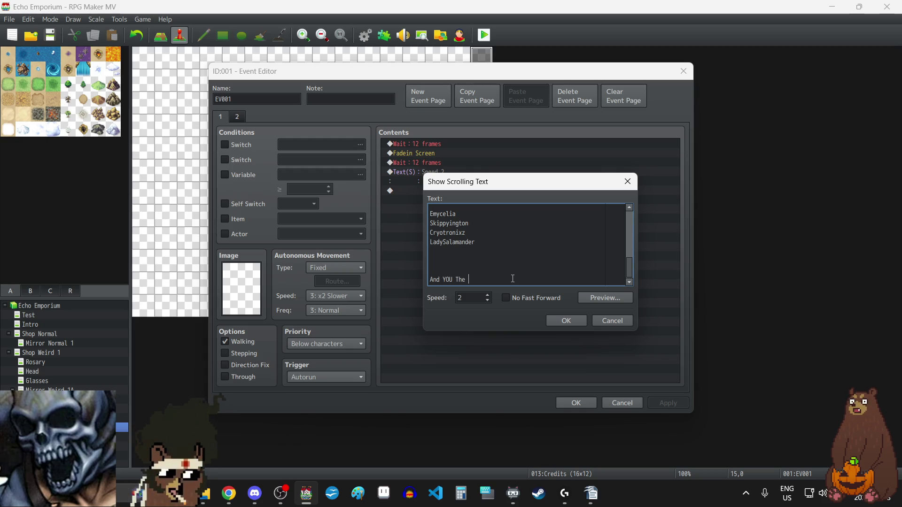
pyautogui.press('BackSpace')
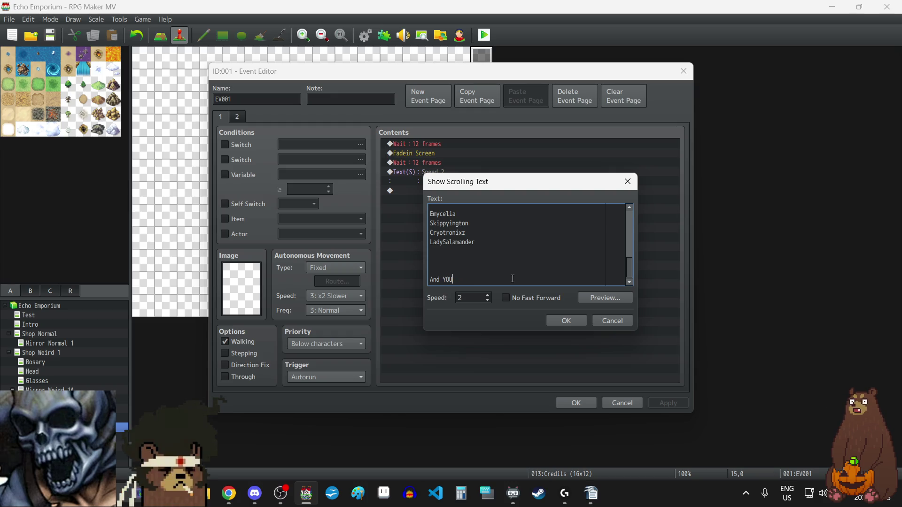
pyautogui.write(',The Player!')
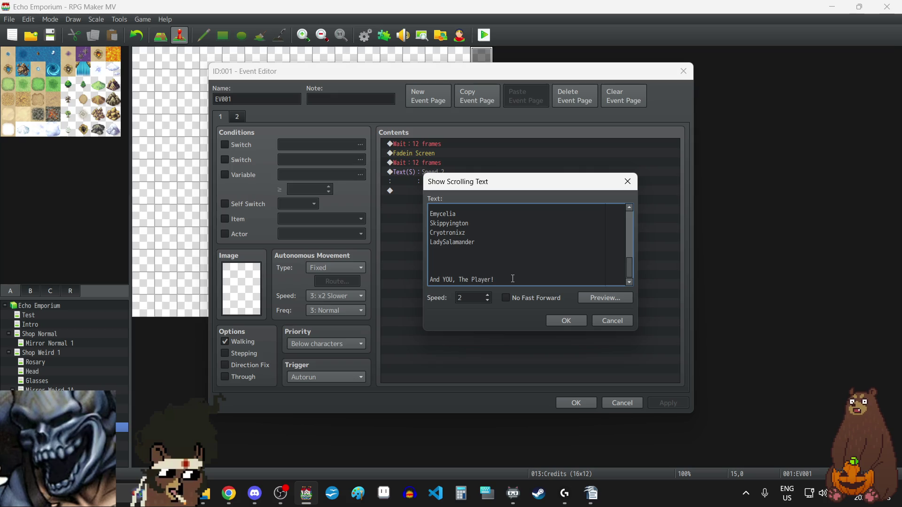
pyautogui.press('Return')
pyautogui.press('Return')
pyautogui.press('Return')
# Add the closing line 'Look forward to the FULL VERSION later this year!'
pyautogui.write('Lo')
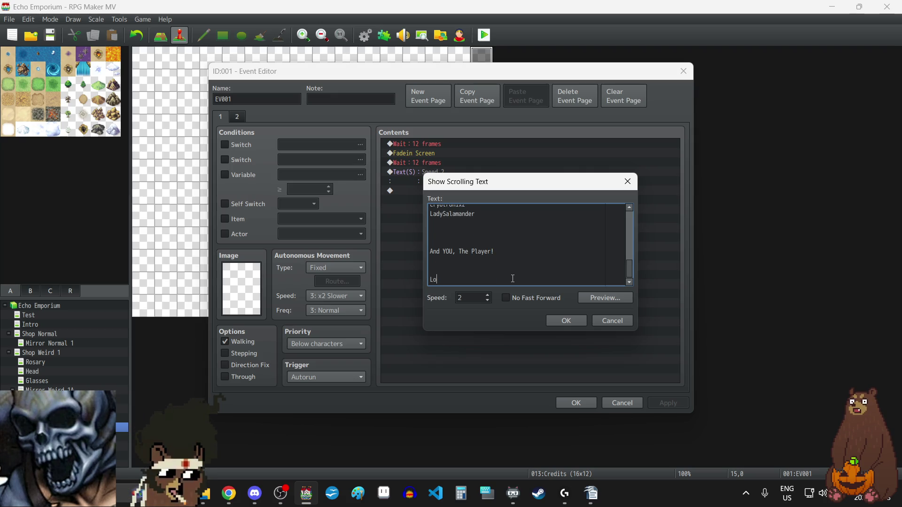
pyautogui.write('ok forward to the ')
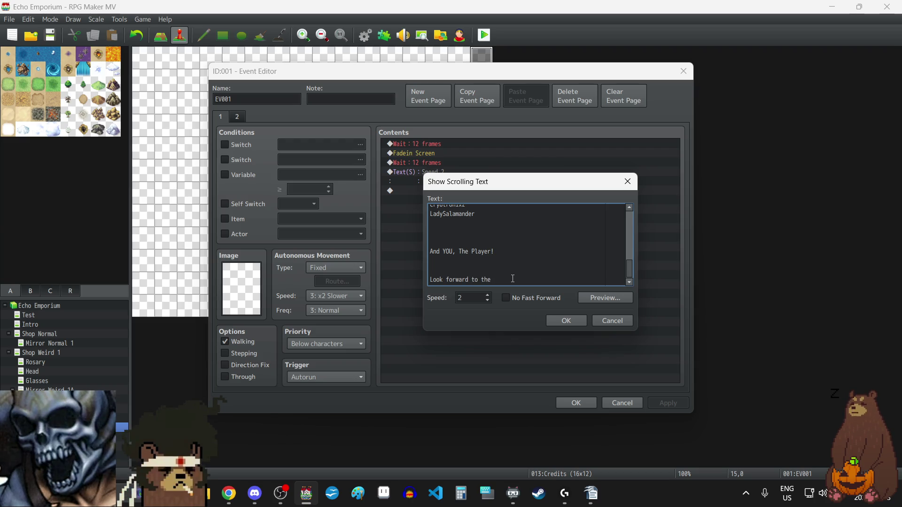
pyautogui.write('FULL ')
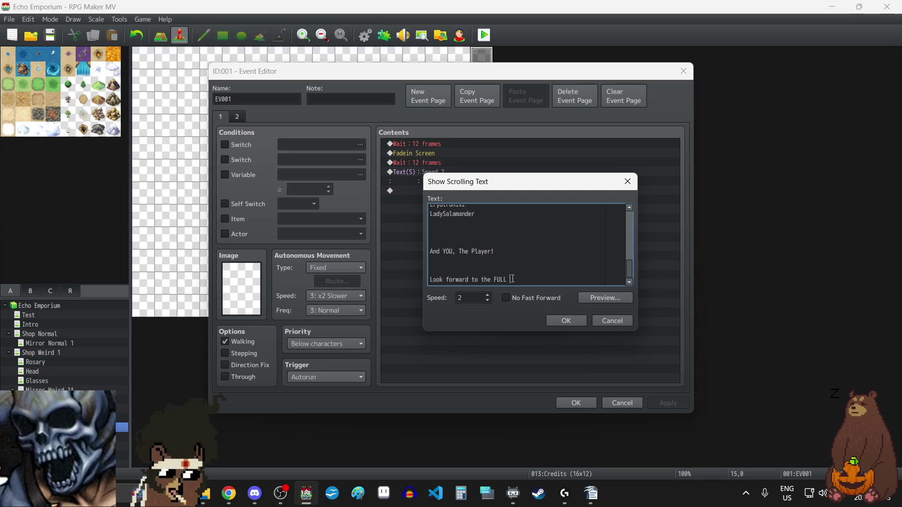
pyautogui.write('VERSION')
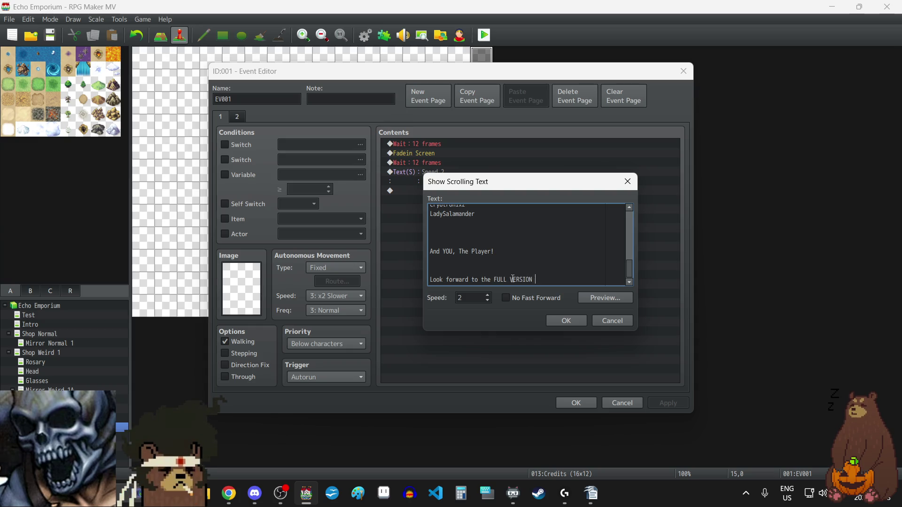
pyautogui.write(' later thi year')
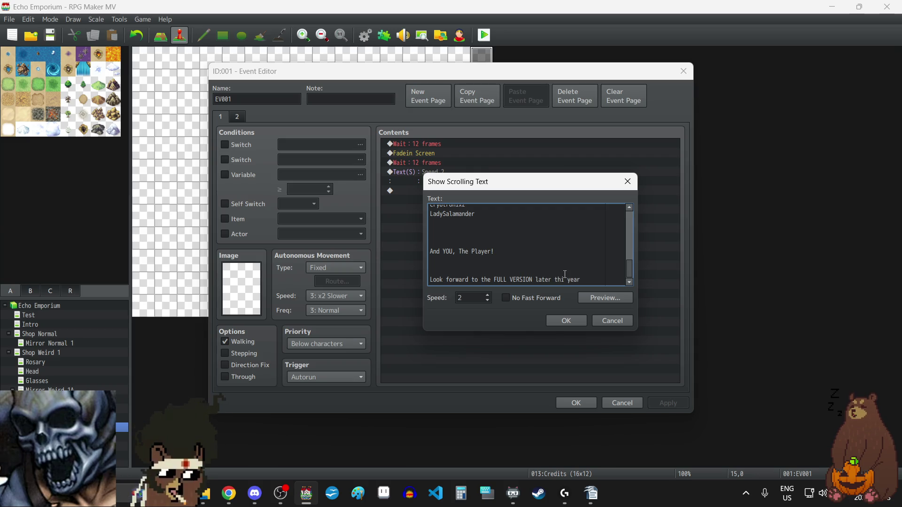
pyautogui.write('s')
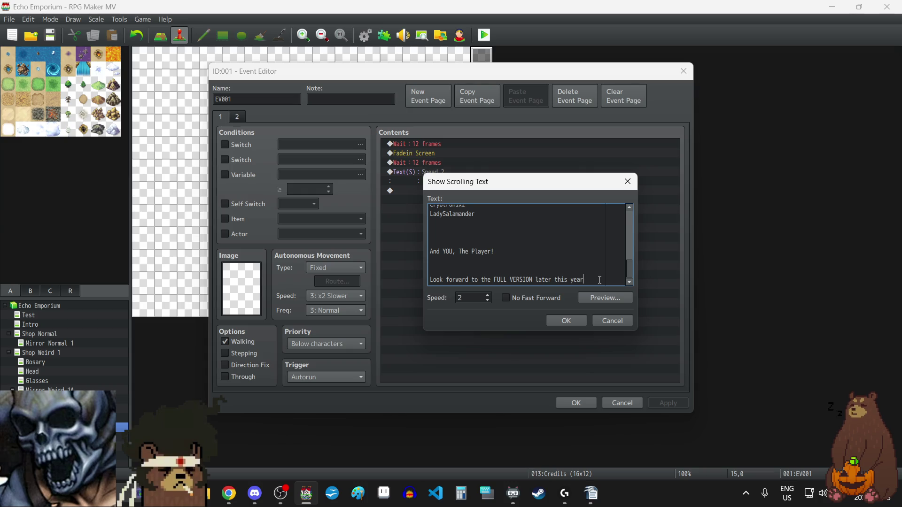
pyautogui.write('!')
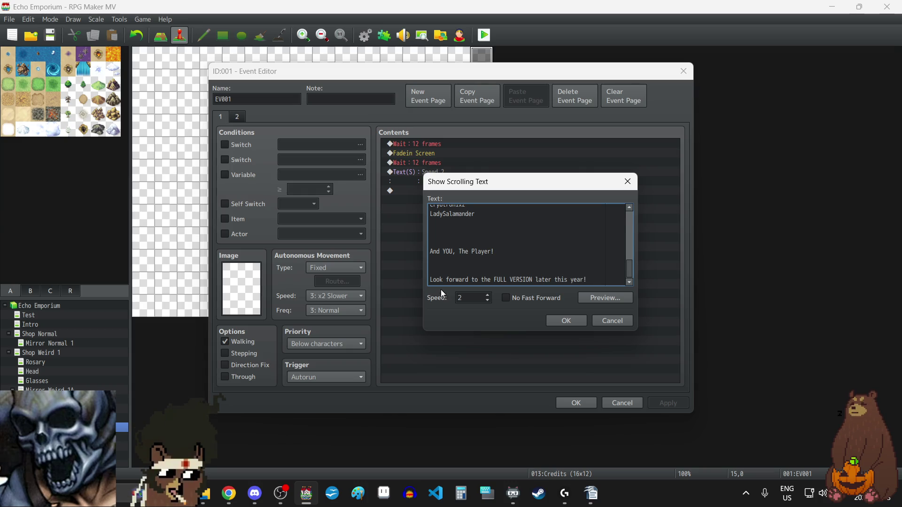
pyautogui.hotkey('ctrl', 'z')
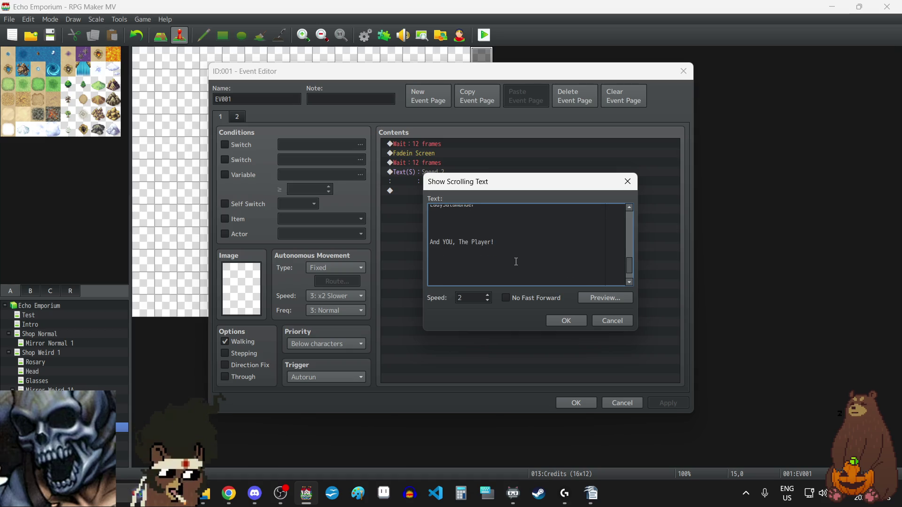
pyautogui.hotkey('ctrl', 'y')
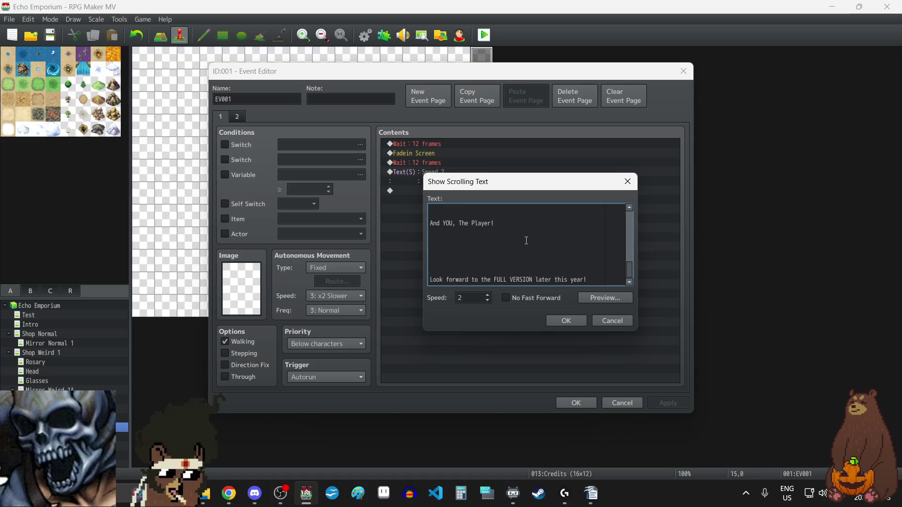
# Complete the 'Submitted to the' line with the pasted Catch ideas LIKE FISH game jam name
pyautogui.scroll(8, 526, 241)
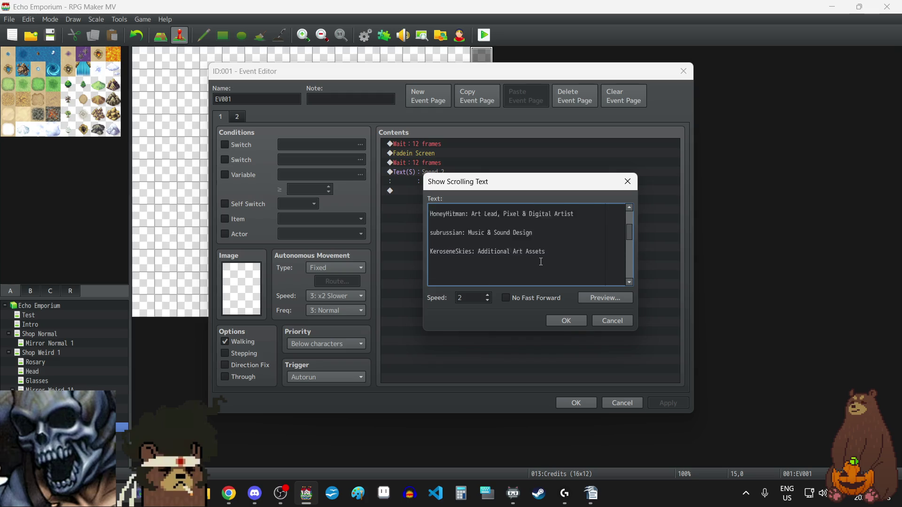
pyautogui.scroll(2, 540, 262)
pyautogui.scroll(-3, 540, 262)
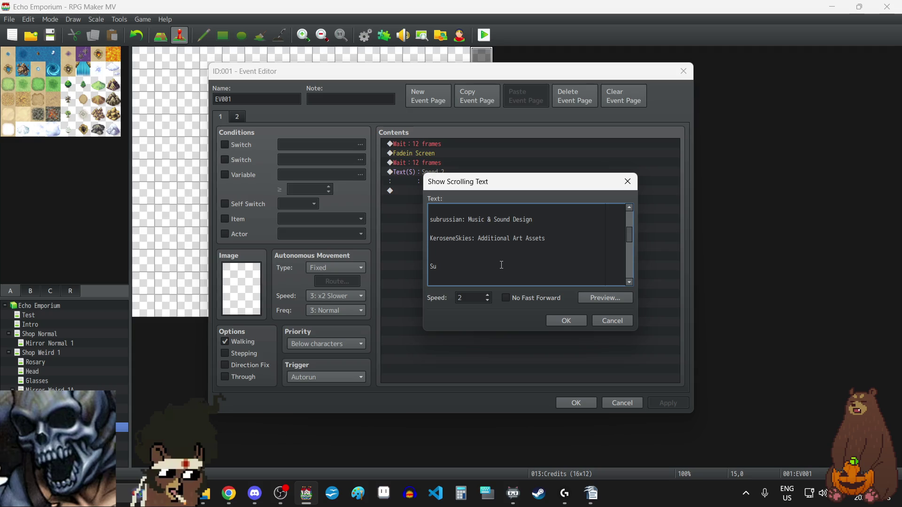
pyautogui.scroll(-5, 501, 265)
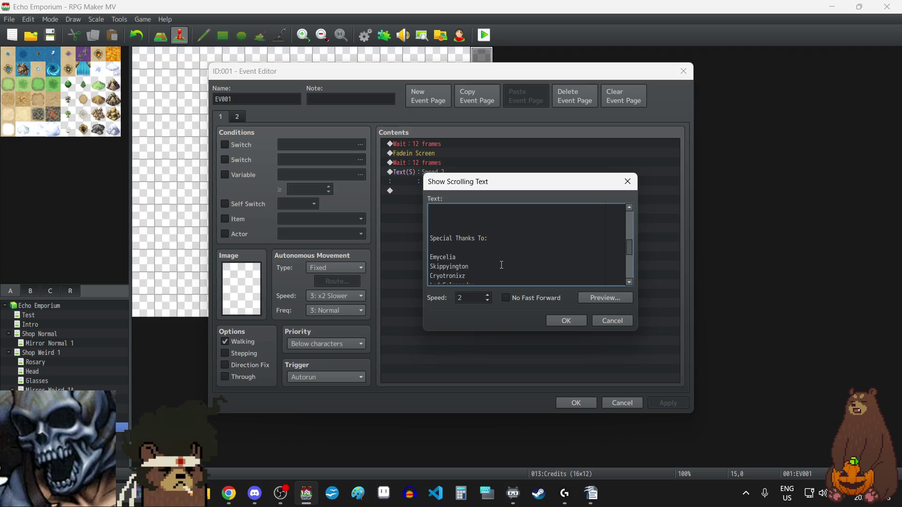
pyautogui.scroll(5, 501, 265)
pyautogui.write('Submitt')
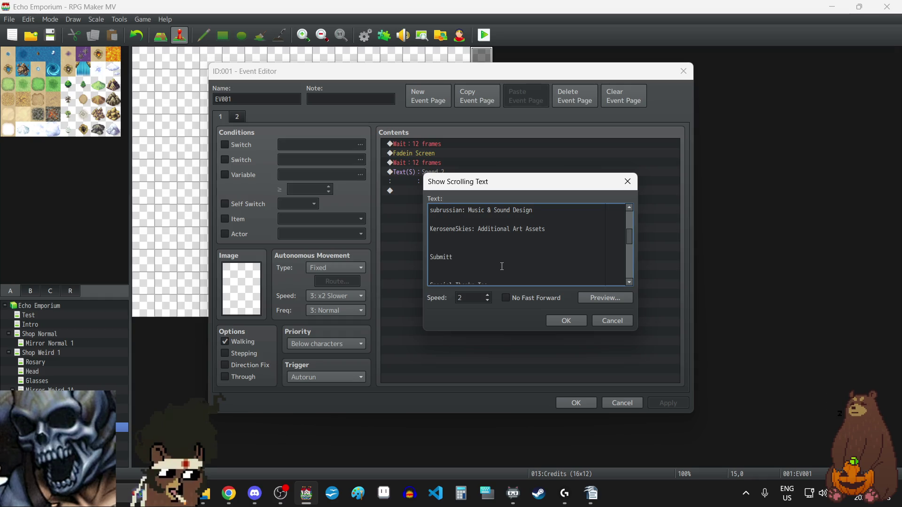
pyautogui.write('ed to the')
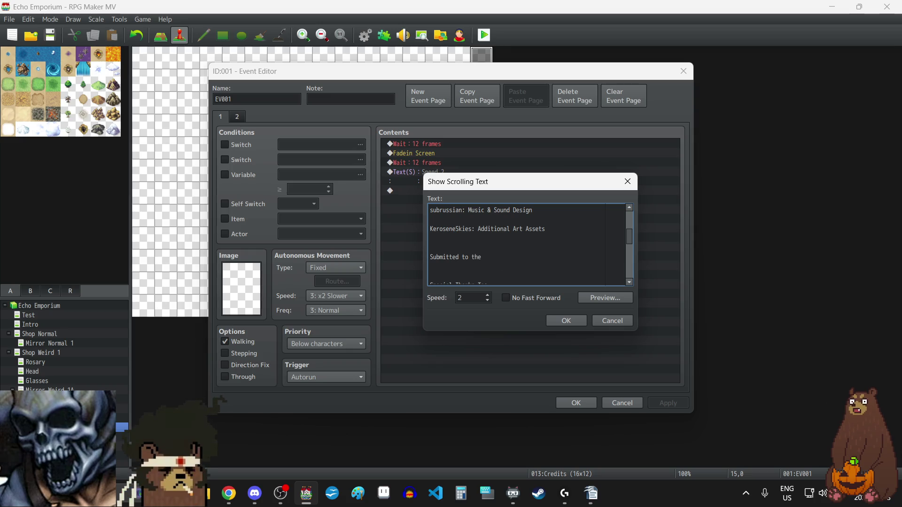
pyautogui.hotkey('alt', 'Tab')
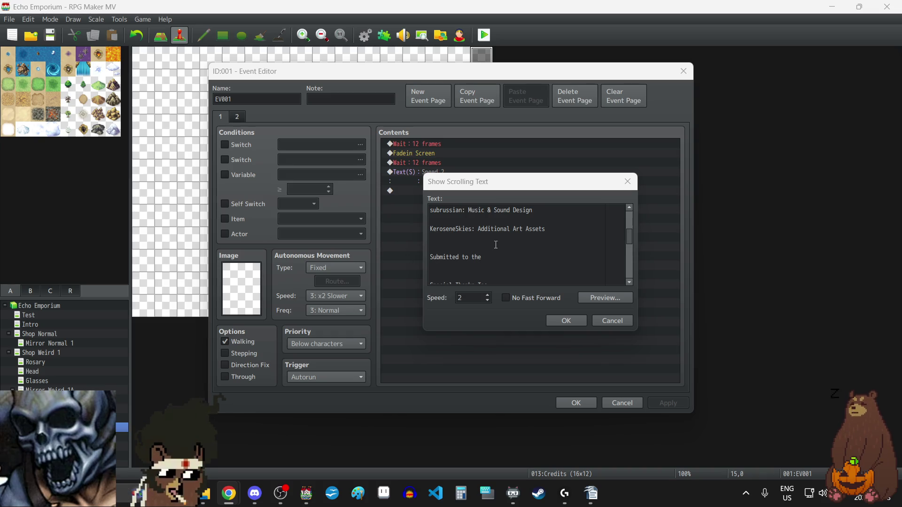
pyautogui.click(508, 258)
pyautogui.write('Catch ideas LIKE FISH. David Lynch Game jam')
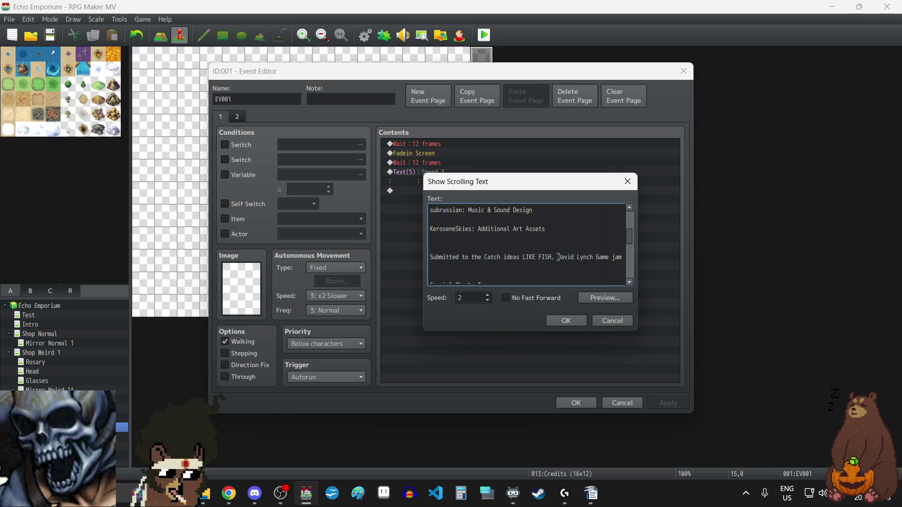
pyautogui.hotkey('ctrl', 'Left')
pyautogui.hotkey('ctrl', 'Left')
pyautogui.hotkey('ctrl', 'Left')
pyautogui.press('Return')
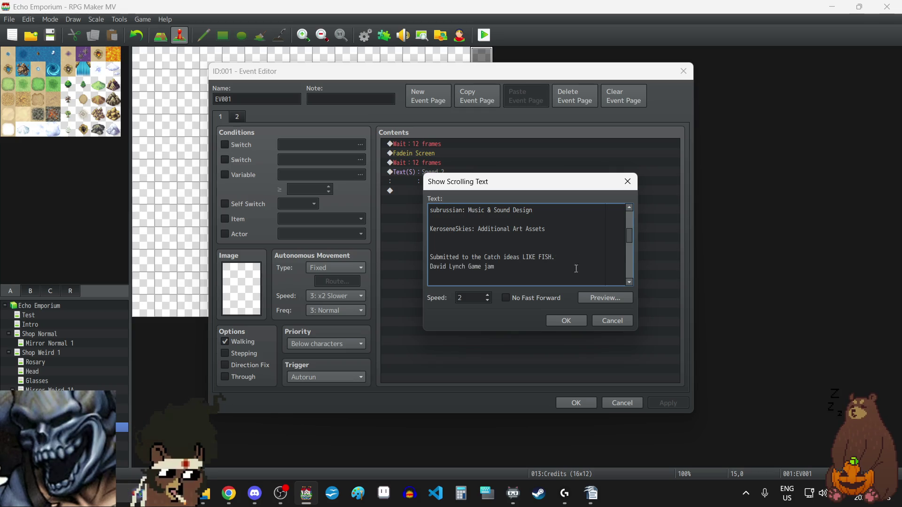
# Remove the stray period and add a 'Hosted by' line naming the jam's two hosts
pyautogui.press('BackSpace')
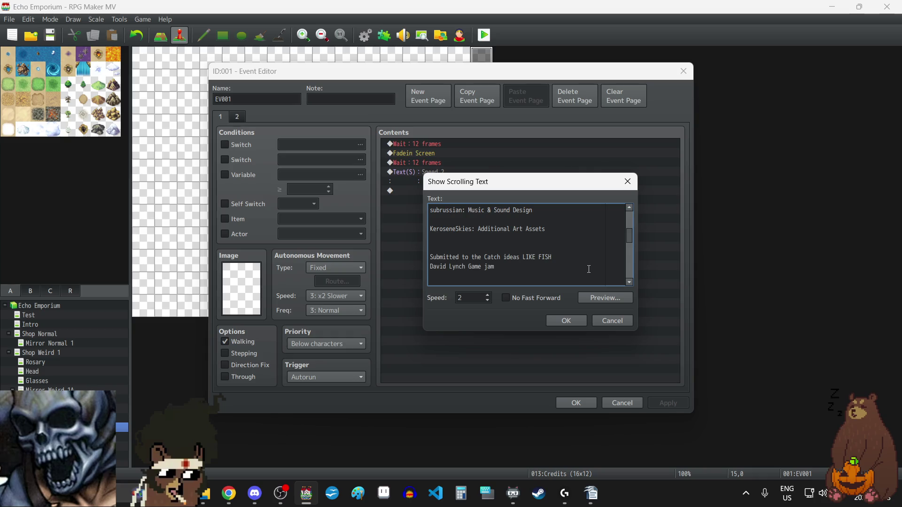
pyautogui.click(546, 267)
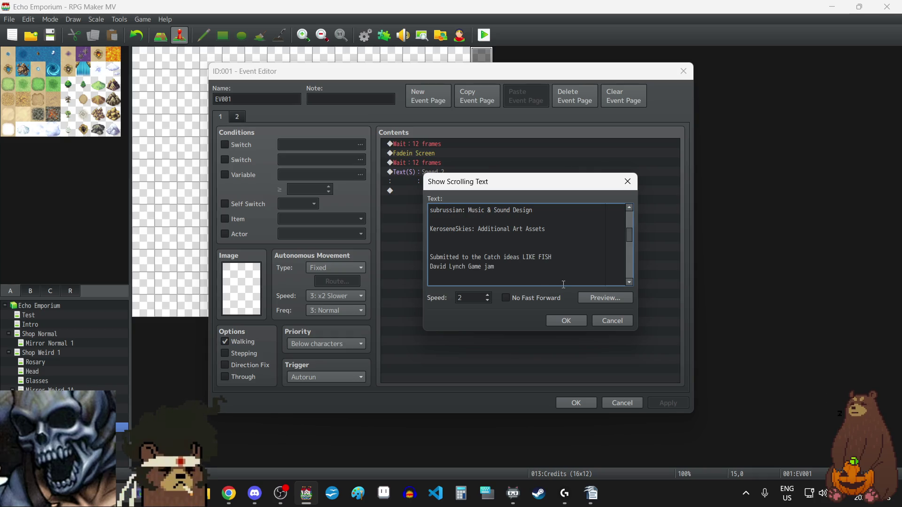
pyautogui.press('Return')
pyautogui.write('Hosted')
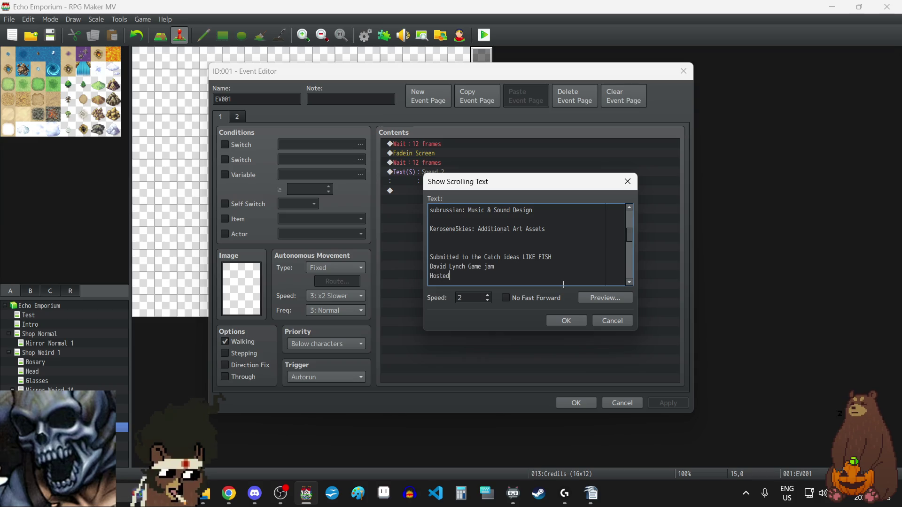
pyautogui.write(' by Moya ')
pyautogui.write('Horror and')
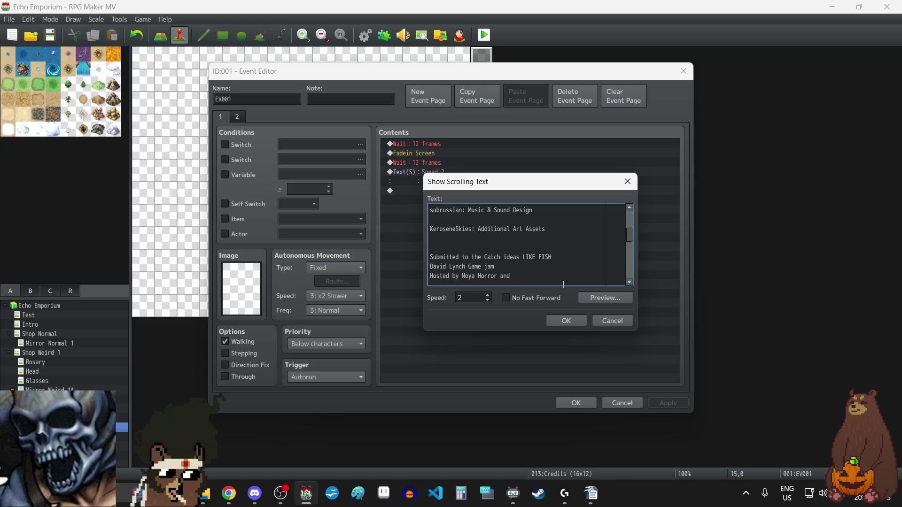
pyautogui.write(' Haunted PS')
pyautogui.write('1')
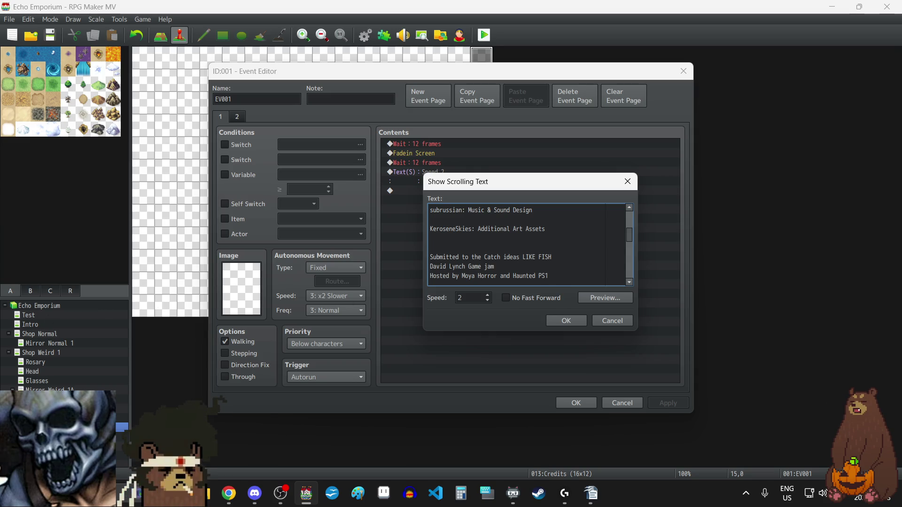
pyautogui.hotkey('alt', 'Tab')
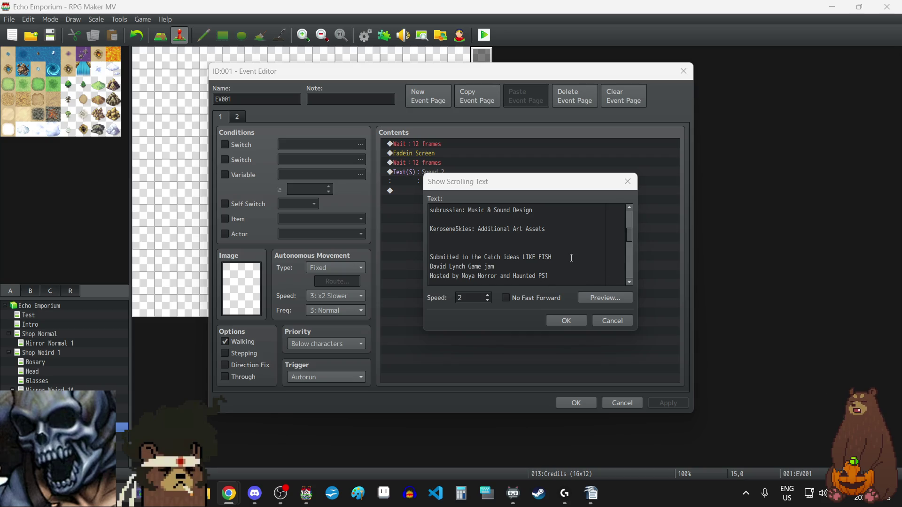
# Add an 'RPG Maker MV by Kadokawa' credit below the art assets line
pyautogui.click(563, 228)
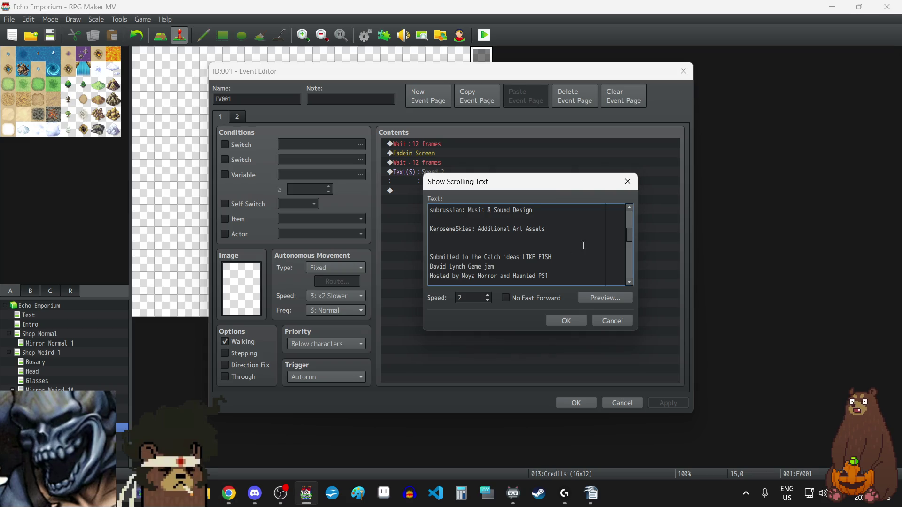
pyautogui.press('Return')
pyautogui.press('Return')
pyautogui.write('RPG M')
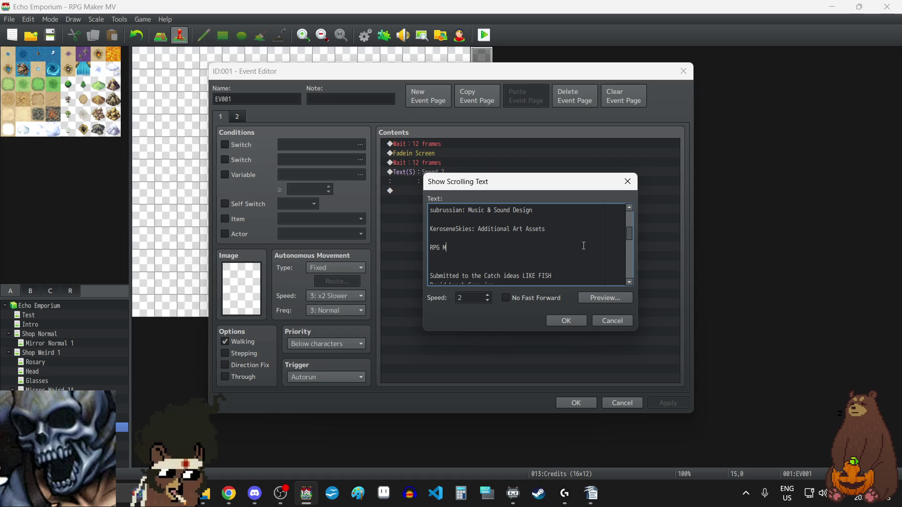
pyautogui.write('aker M')
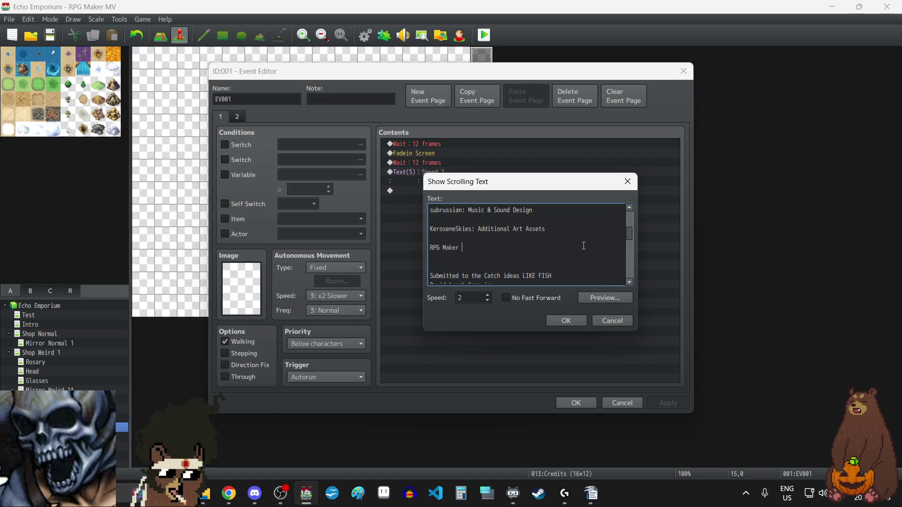
pyautogui.write('V by K')
pyautogui.write('adokawa')
pyautogui.press('Return')
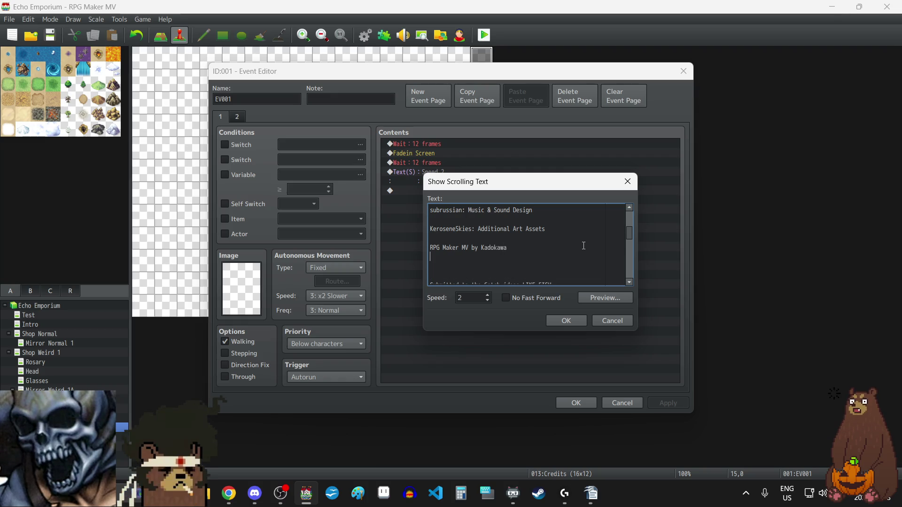
pyautogui.press('Return')
# Add a 'Plugins by' heading followed by the three plugin authors' names
pyautogui.write('Plu')
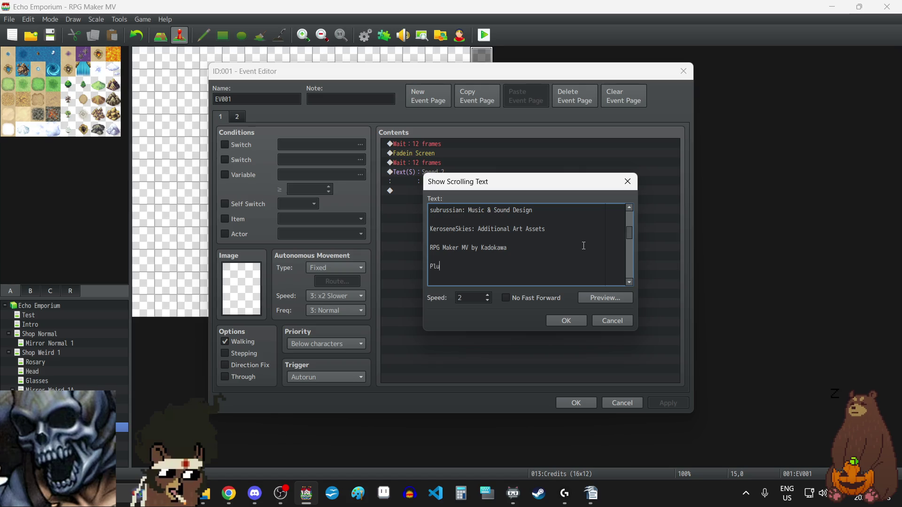
pyautogui.write('gins by:')
pyautogui.press('Return')
pyautogui.write('Yan')
pyautogui.write('fly')
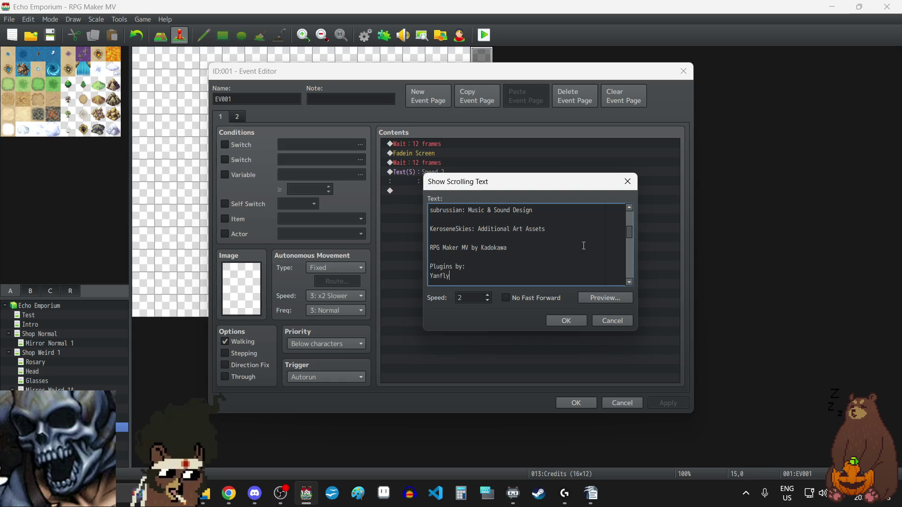
pyautogui.write(' Galv')
pyautogui.press('Return')
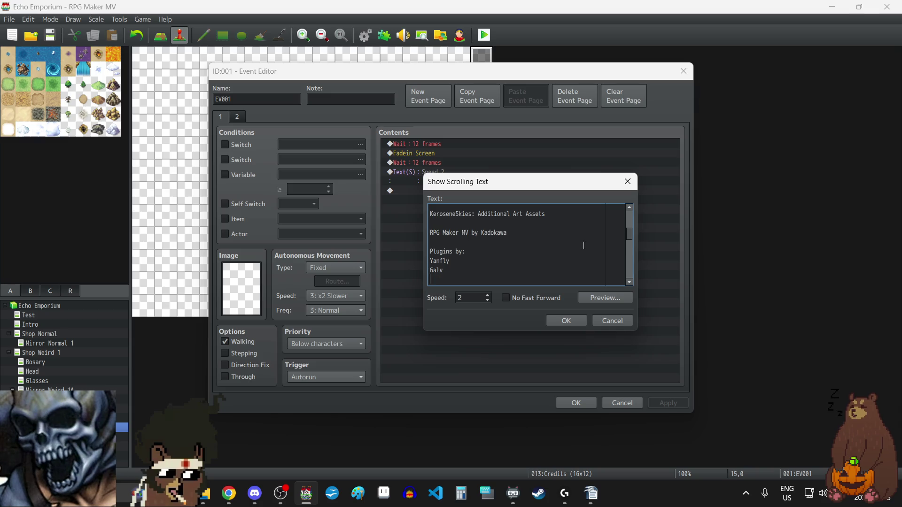
pyautogui.write('Taiomah')
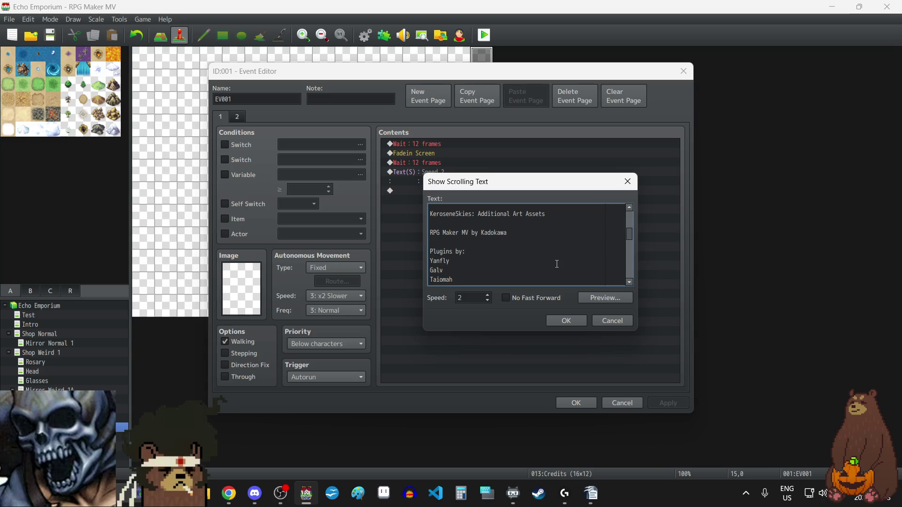
# Insert blank lines above and below the 'RPG Maker MV by Kadokawa' credit
pyautogui.scroll(4, 556, 263)
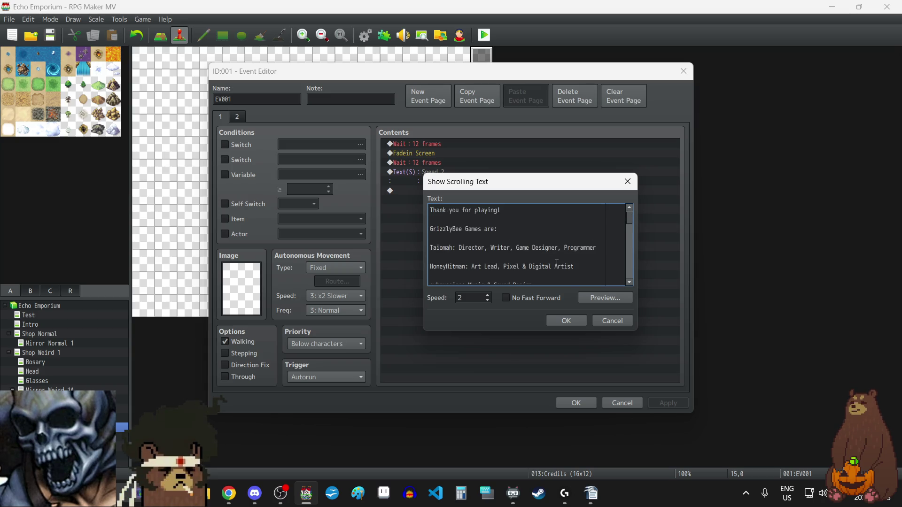
pyautogui.scroll(-4, 554, 261)
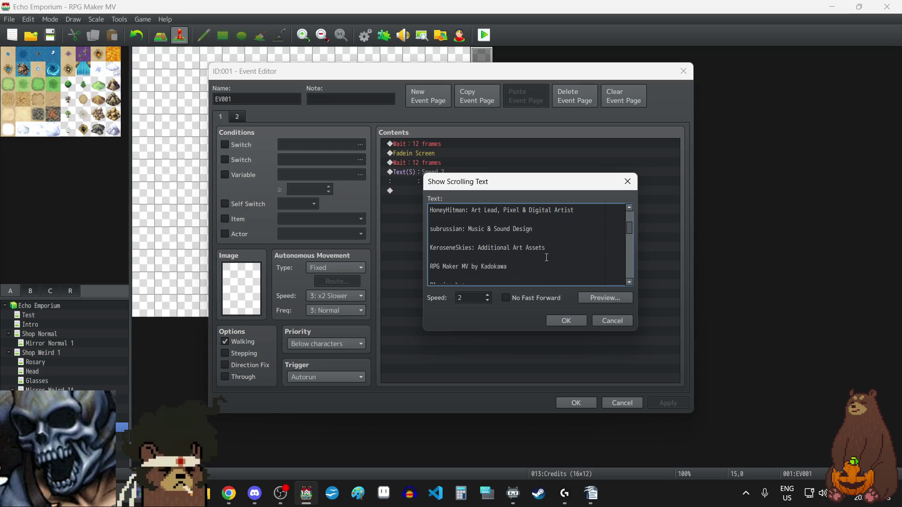
pyautogui.click(538, 257)
pyautogui.press('Return')
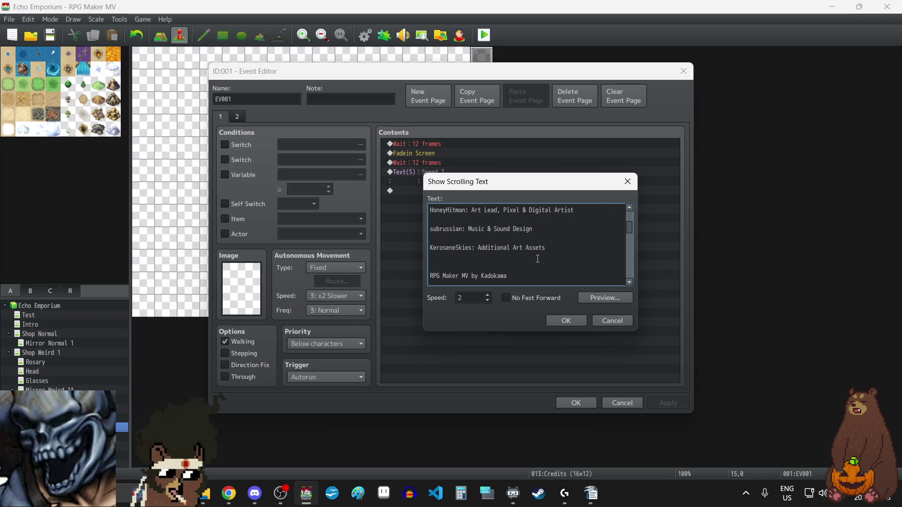
pyautogui.press('Return')
pyautogui.scroll(-1, 534, 258)
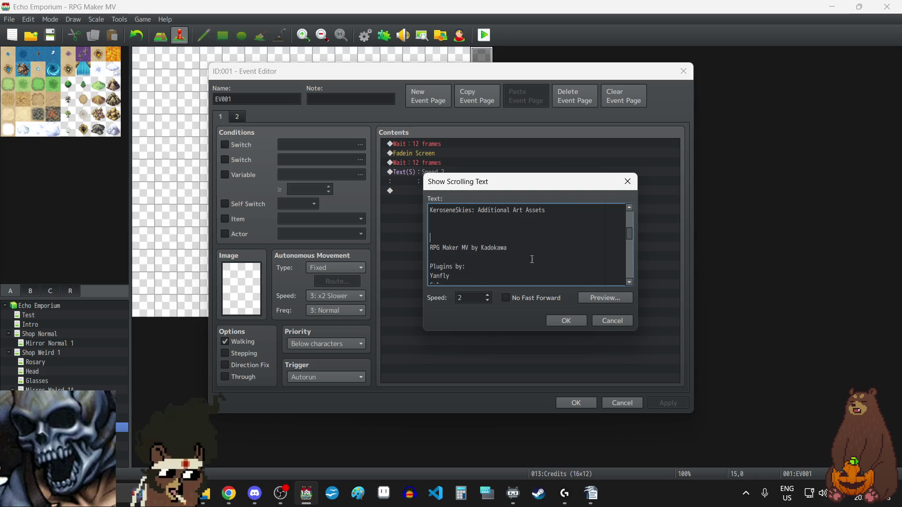
pyautogui.click(532, 259)
pyautogui.press('Return')
# Retitle the plugin heading to 'Javascript Plugins by:' and review the full credits
pyautogui.scroll(-1, 493, 256)
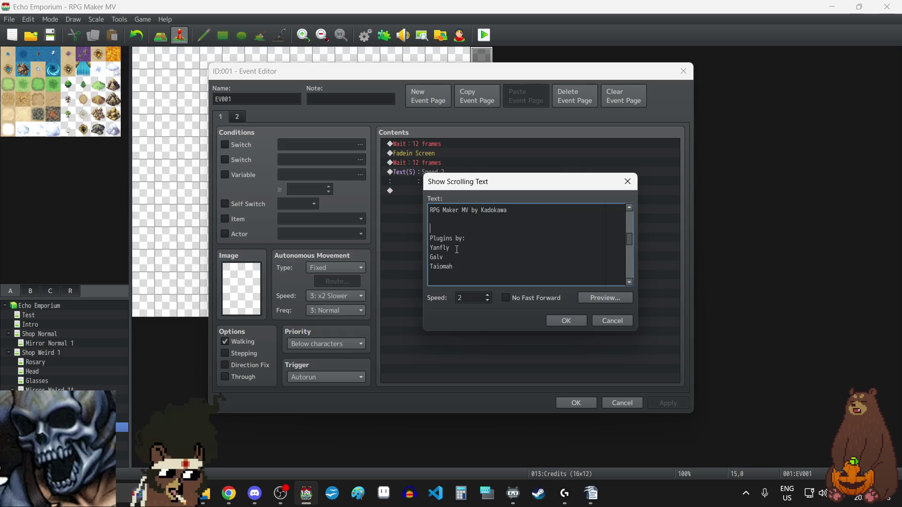
pyautogui.press('Down')
pyautogui.write('J')
pyautogui.write('avascript')
pyautogui.scroll(-1, 525, 275)
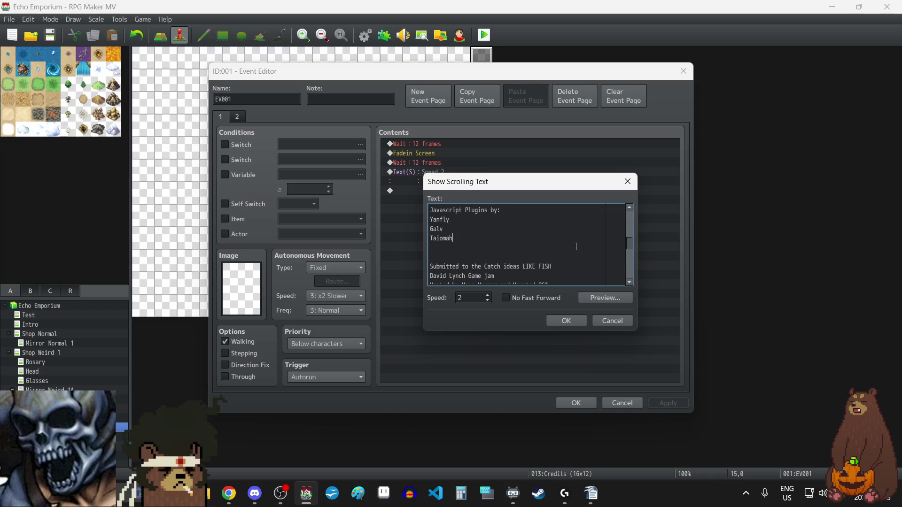
pyautogui.scroll(-4, 576, 246)
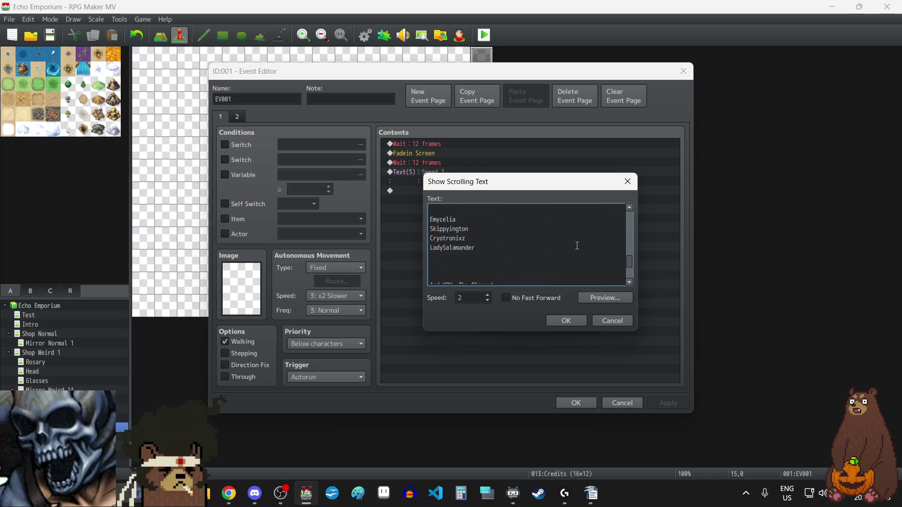
pyautogui.scroll(-2, 577, 245)
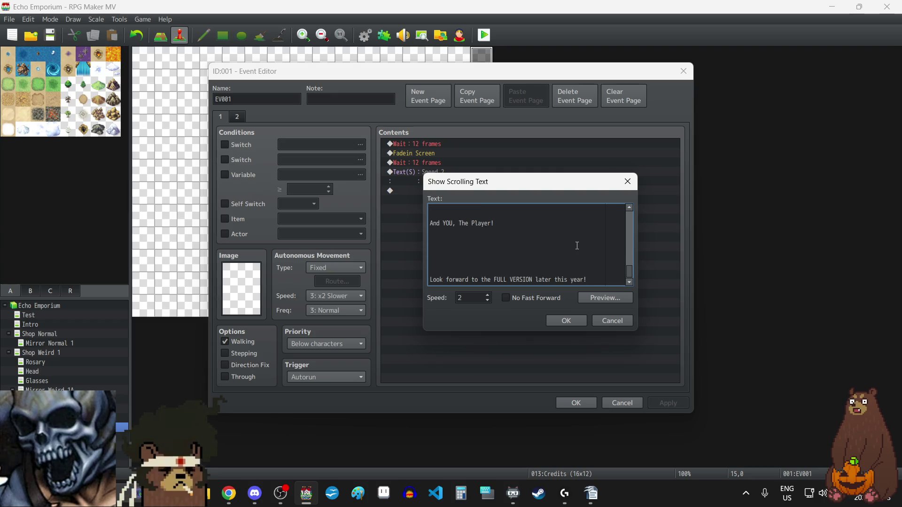
pyautogui.scroll(8, 577, 246)
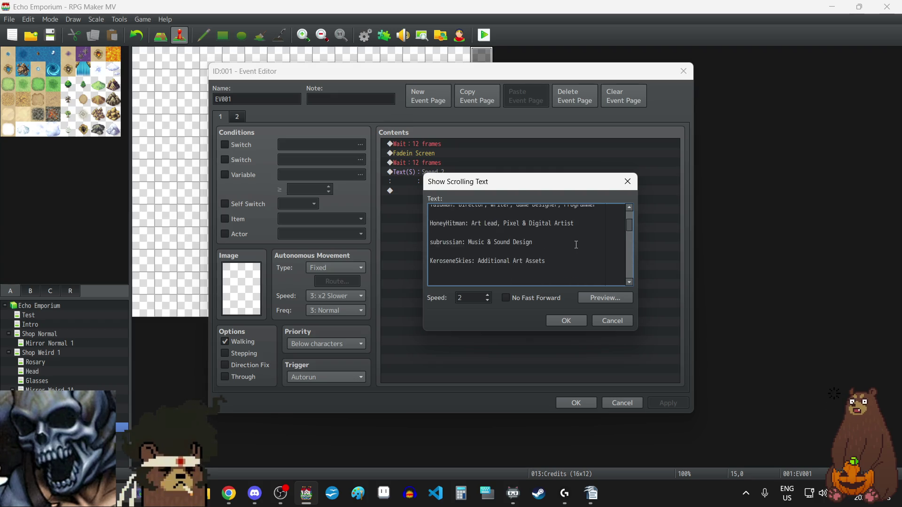
# Confirm and apply the credits text to the Credits event, then exit RPG Maker MV
pyautogui.click(568, 323)
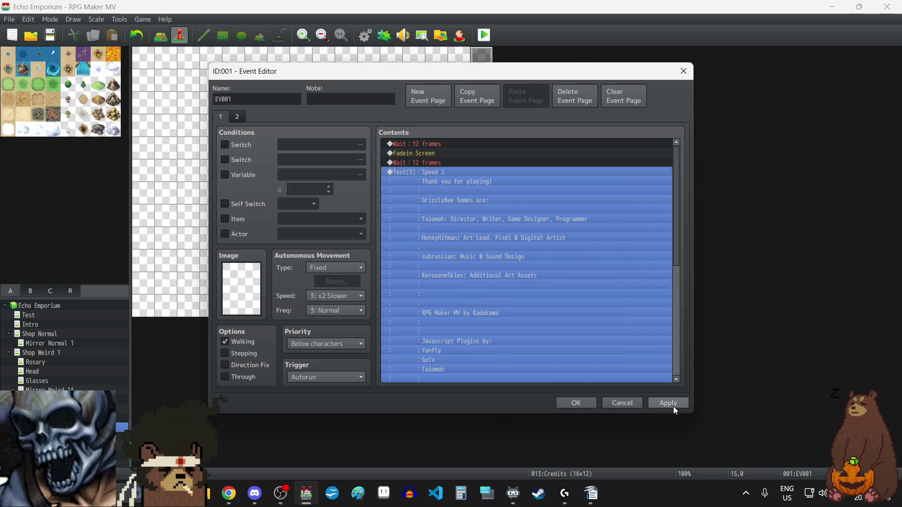
pyautogui.click(670, 403)
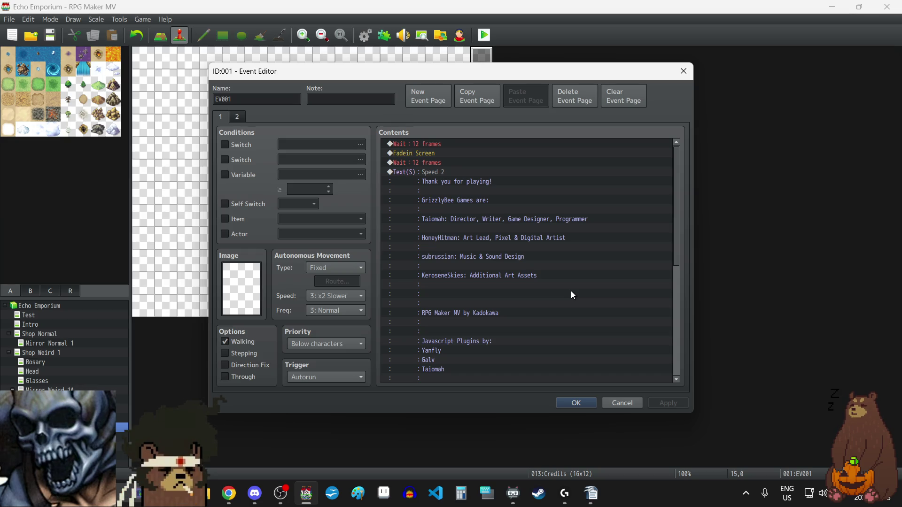
pyautogui.click(583, 402)
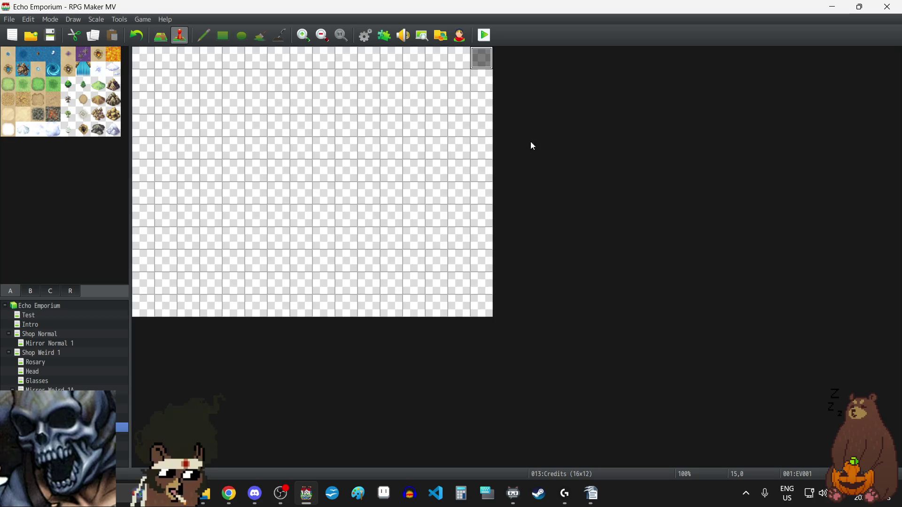
pyautogui.click(898, 10)
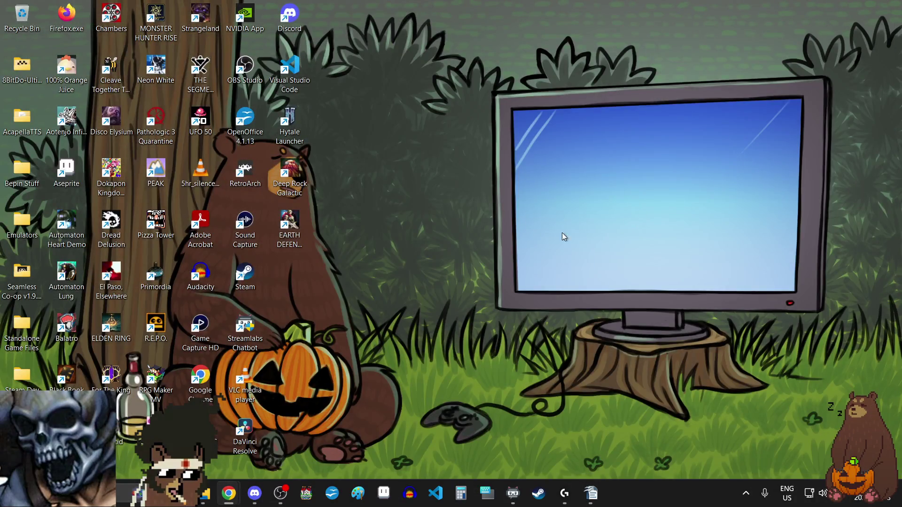
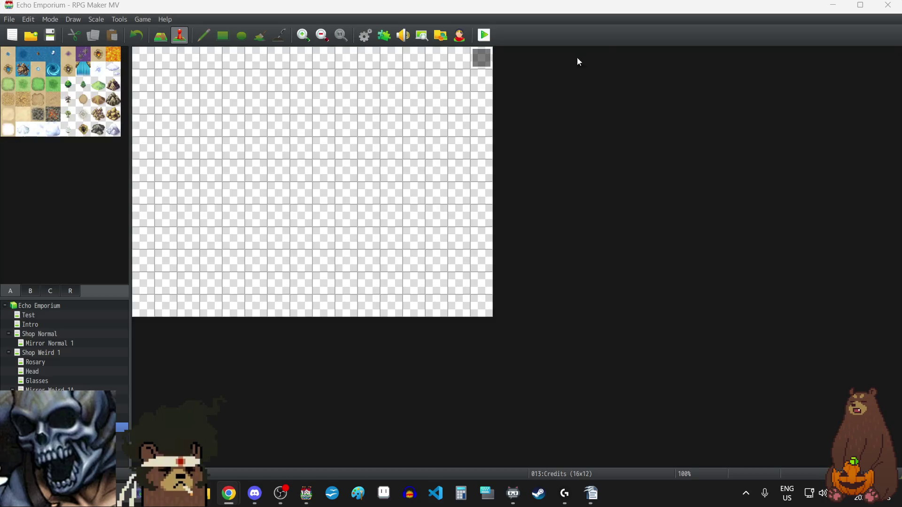
# Set the Intro map's top-left tile (0,0) as the player's starting position
pyautogui.click(860, 5)
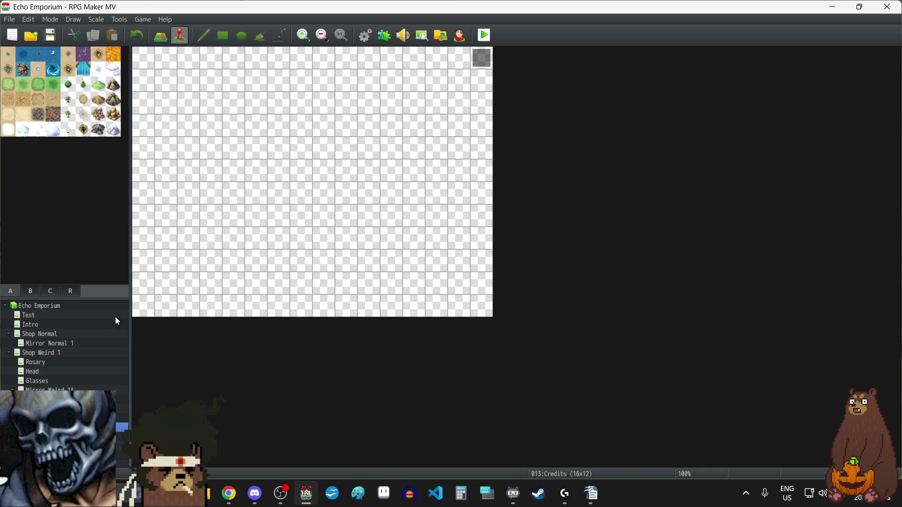
pyautogui.click(35, 314)
pyautogui.click(35, 323)
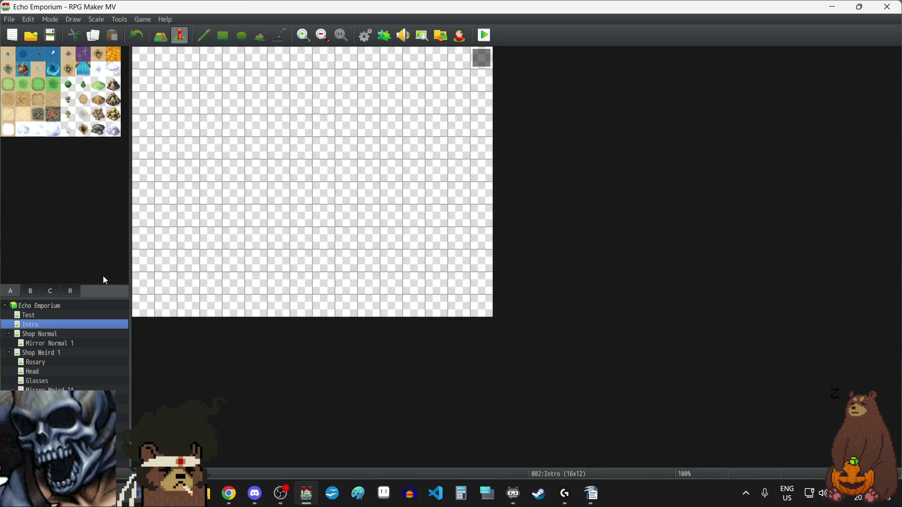
pyautogui.rightClick(146, 60)
pyautogui.moveTo(219, 190)
pyautogui.click(284, 189)
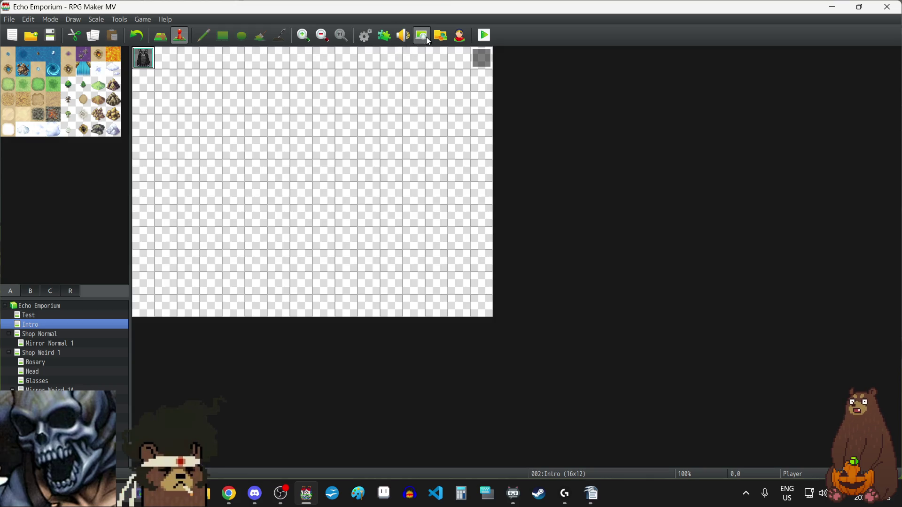
# Verify the starting position in Database > System, then launch a playtest
pyautogui.click(368, 37)
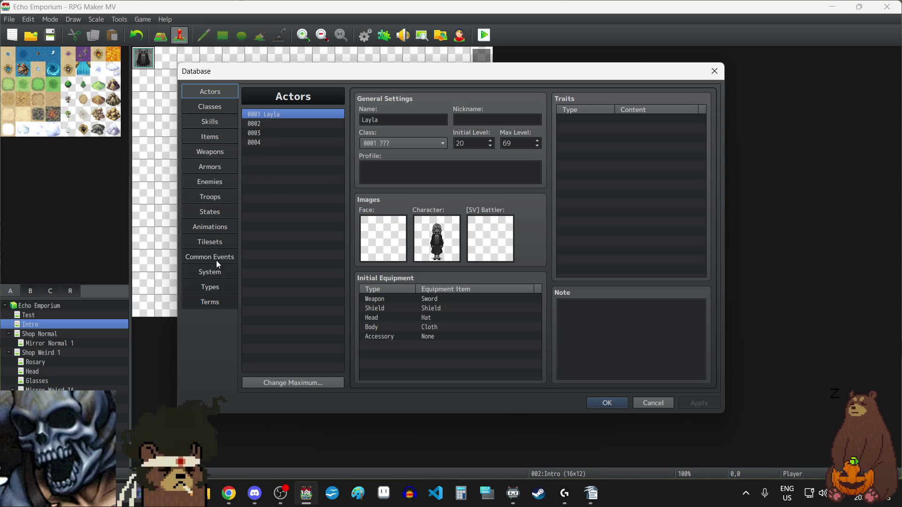
pyautogui.click(216, 274)
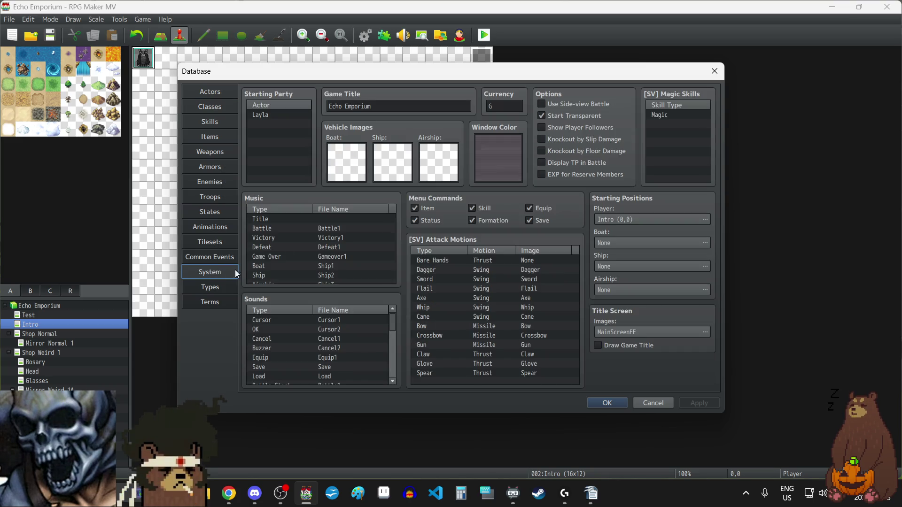
pyautogui.click(715, 72)
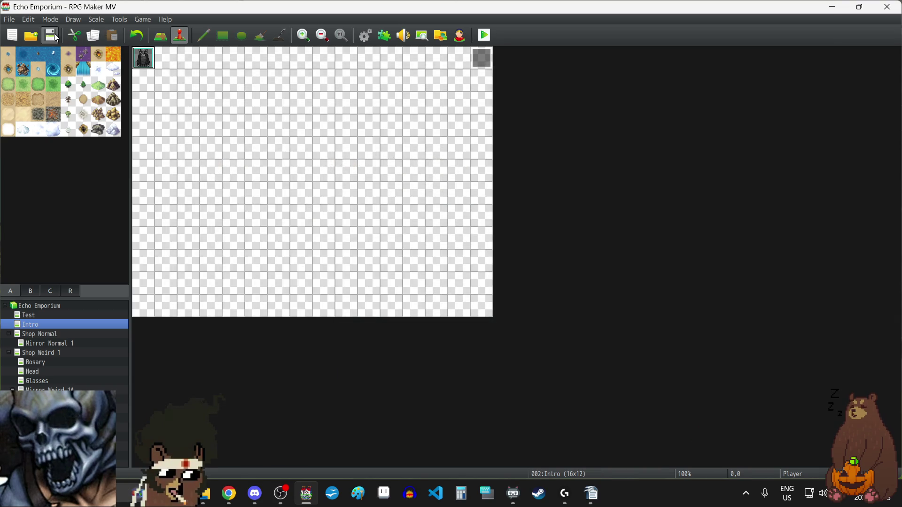
pyautogui.click(483, 35)
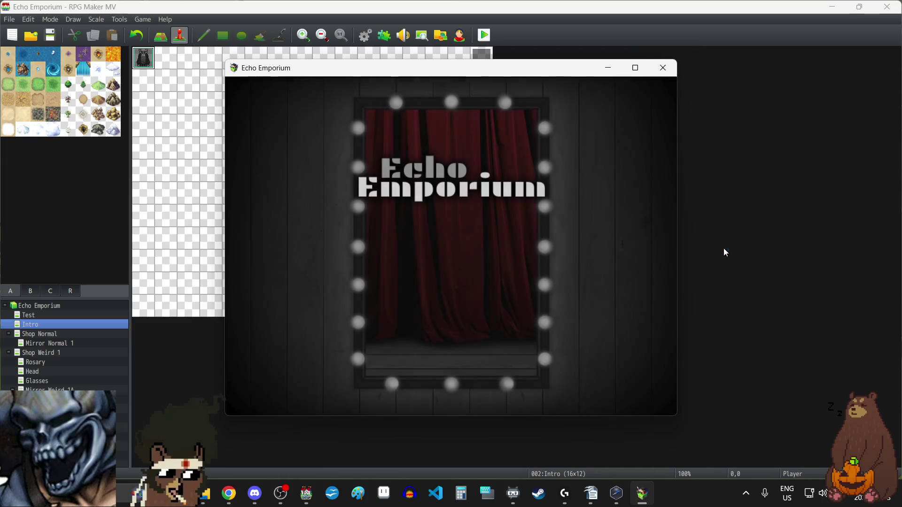
# Switch the game to fullscreen with F4 and choose New Game on the title menu
pyautogui.press('F4')
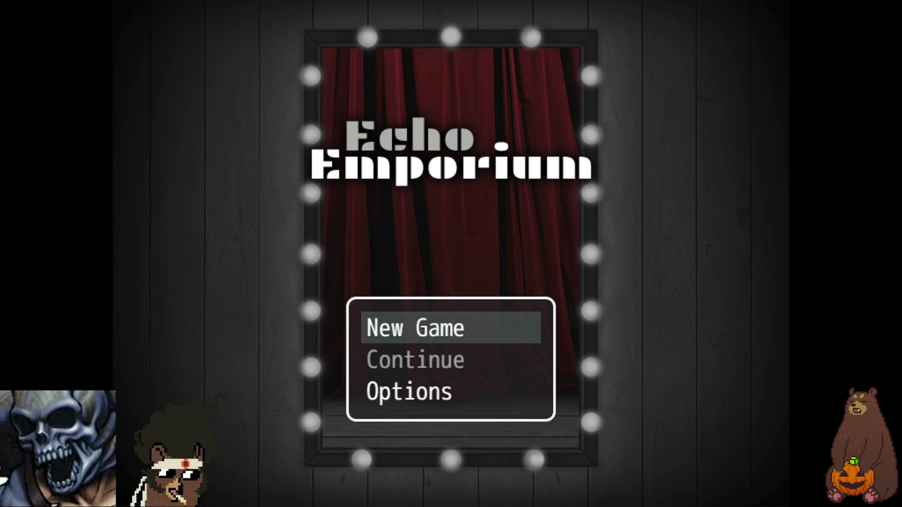
pyautogui.click(461, 327)
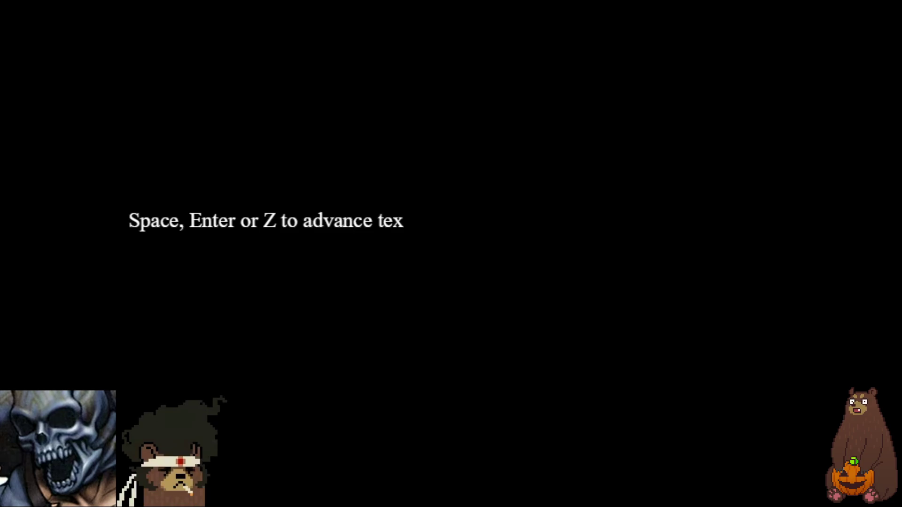
# Advance past the tutorial and 'You can't run from me forever' lines to the '???' dialogue
pyautogui.press('Return')
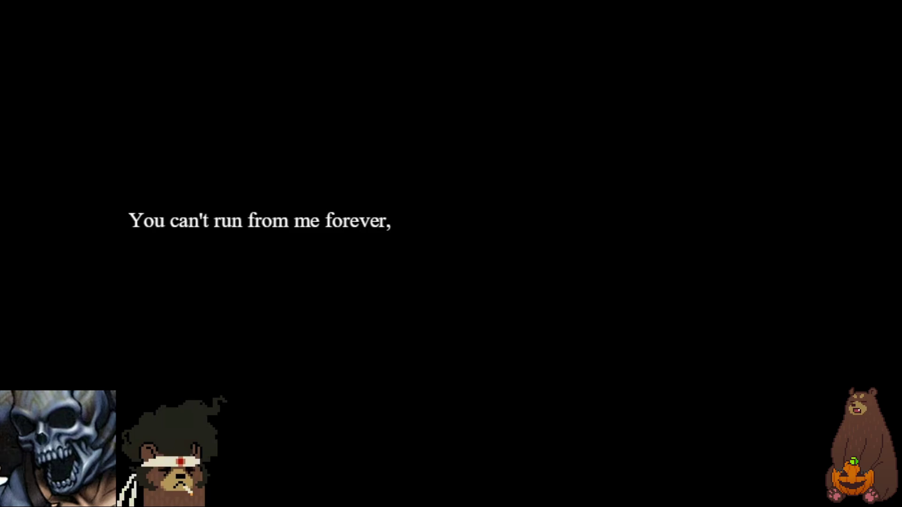
pyautogui.press('Return')
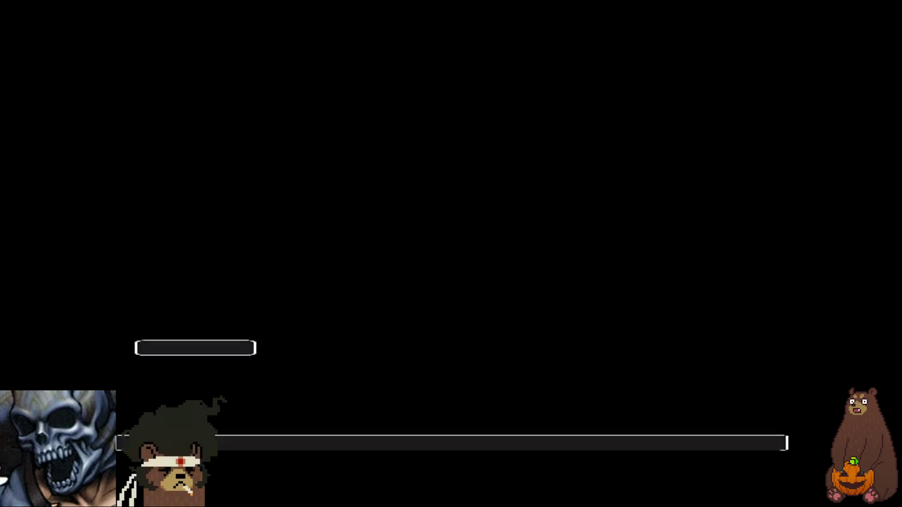
pyautogui.press('Return')
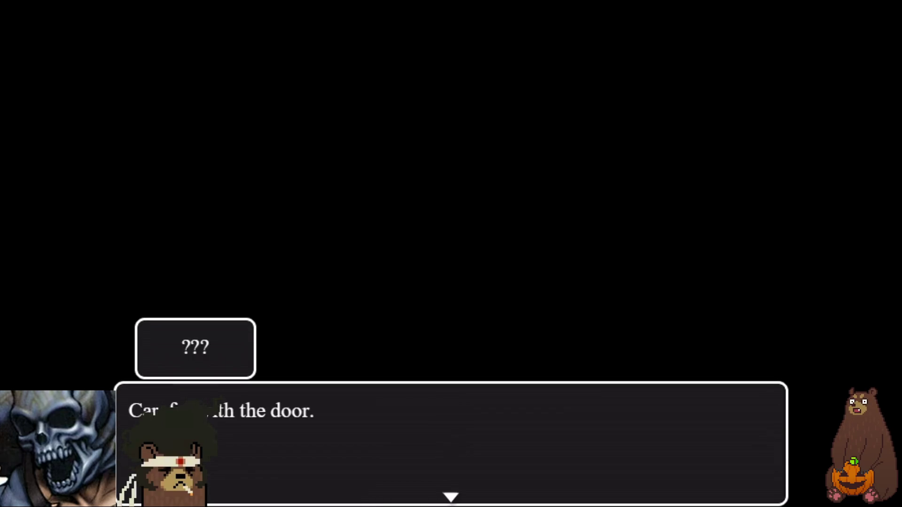
# Advance past the door line so the shop interior fades in
pyautogui.press('Return')
pyautogui.press('Return')
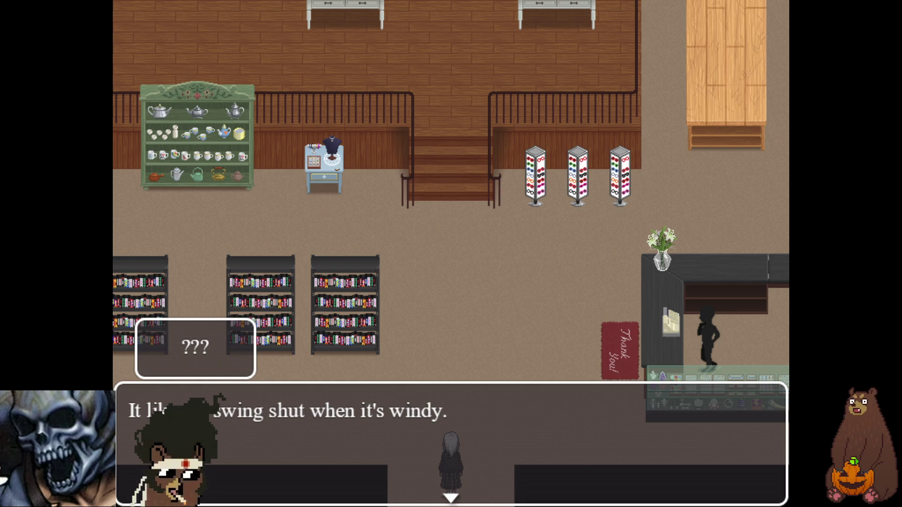
# Advance through the windy-door line, Layla's reaction and the shopkeeper's welcome
pyautogui.press('Return')
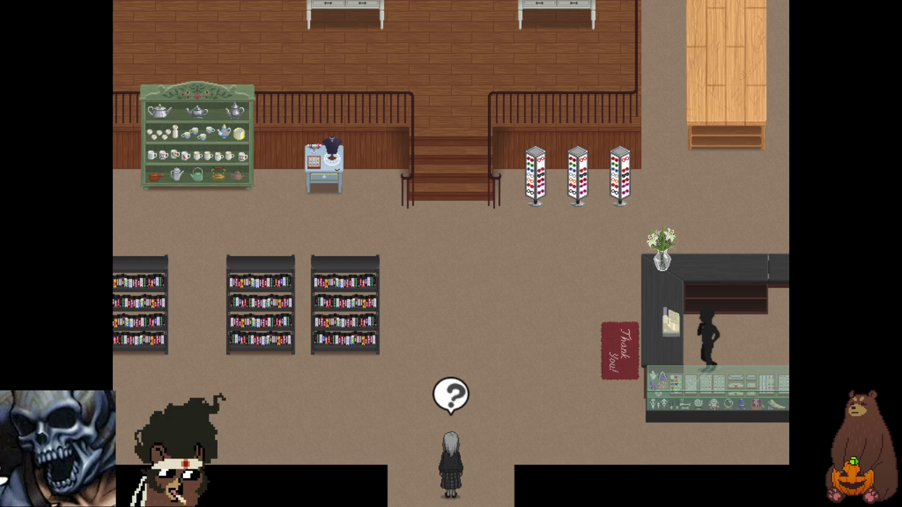
pyautogui.press('Return')
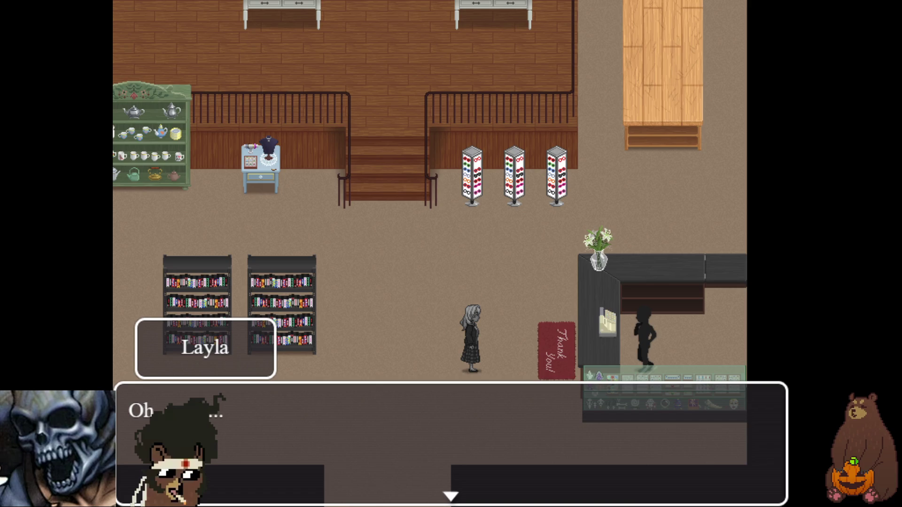
pyautogui.press('Return')
pyautogui.press('Return')
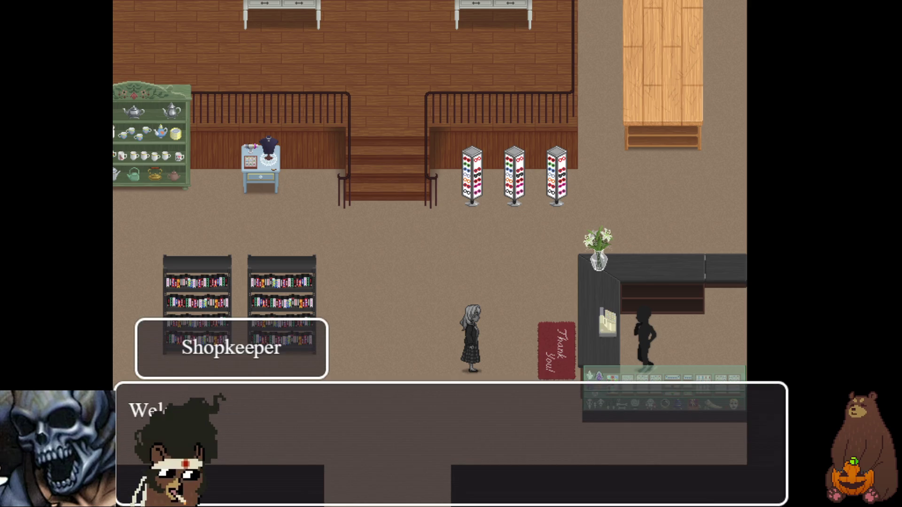
pyautogui.press('Return')
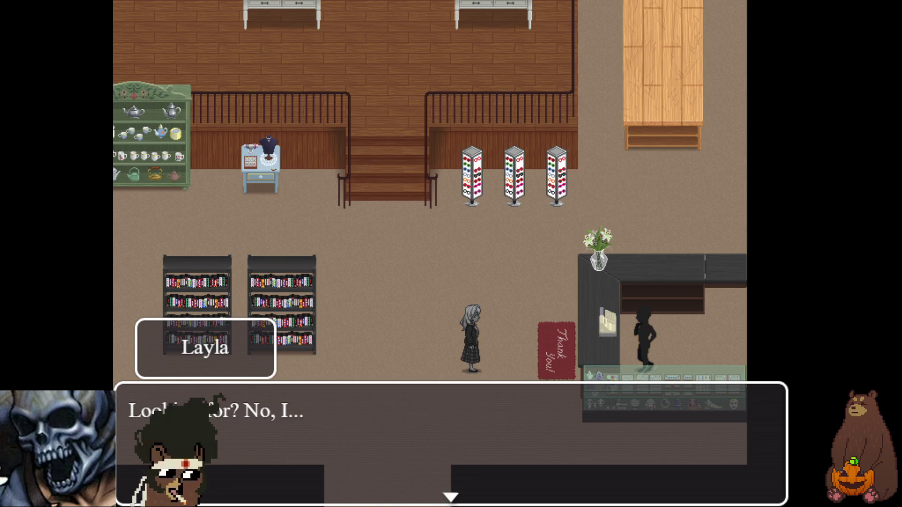
pyautogui.press('Return')
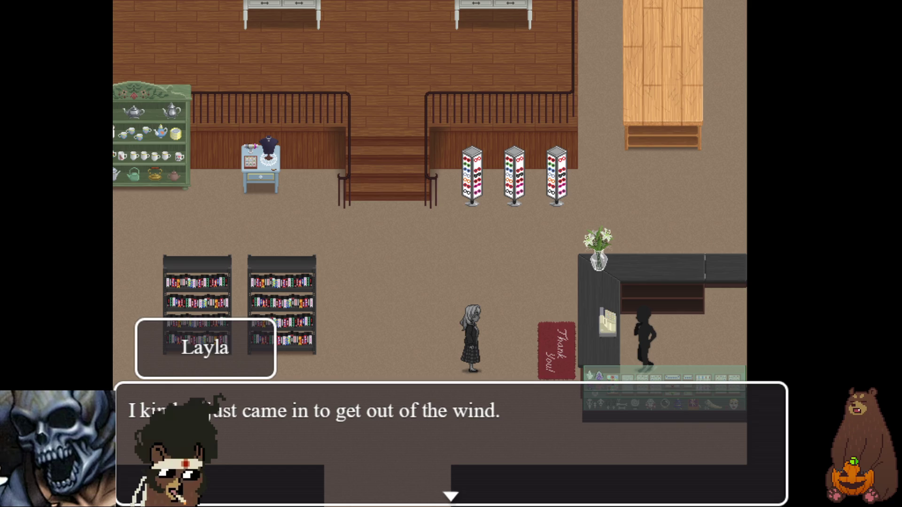
pyautogui.press('Return')
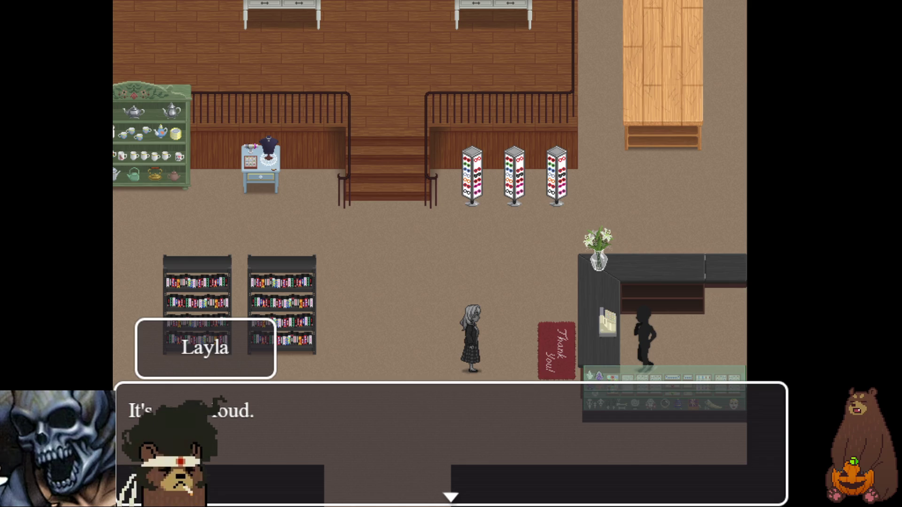
pyautogui.press('Return')
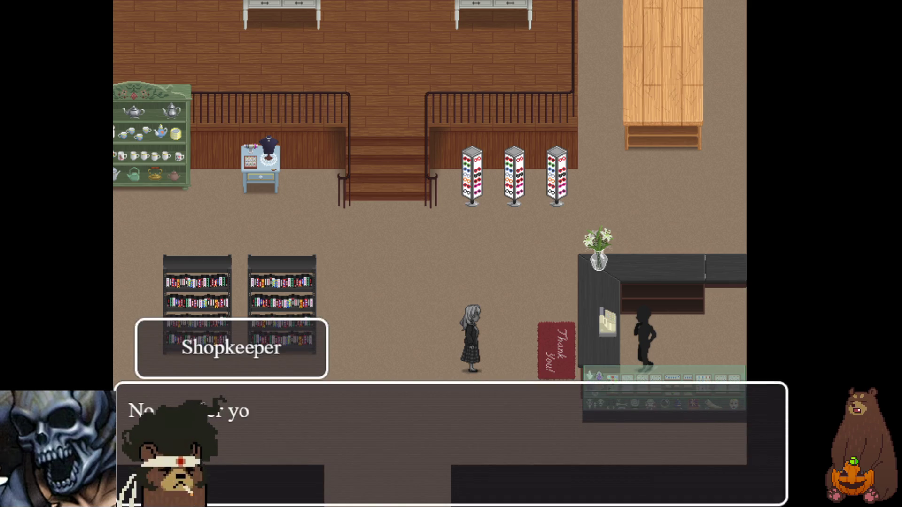
pyautogui.press('Return')
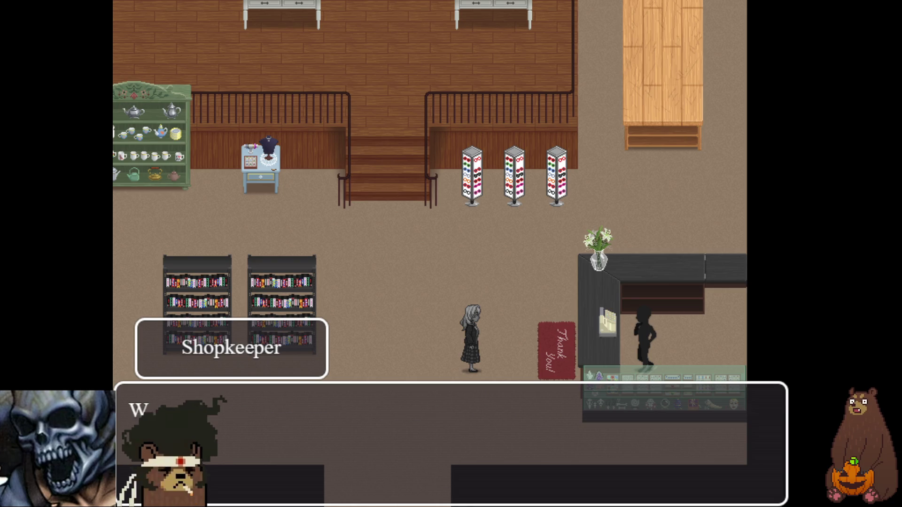
pyautogui.press('Return')
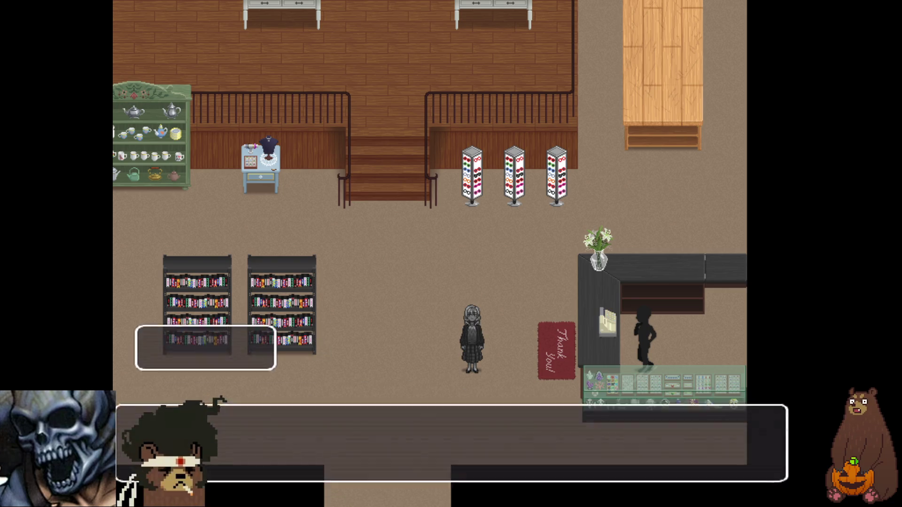
pyautogui.press('Return')
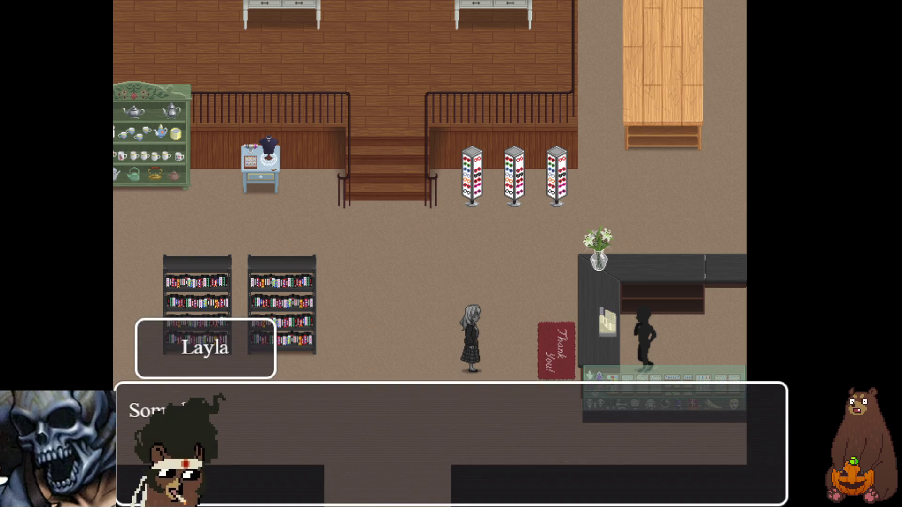
# Finish the shopkeeper's lines and walk Layla right onto the Thank You mat
pyautogui.press('Return')
pyautogui.press('Return')
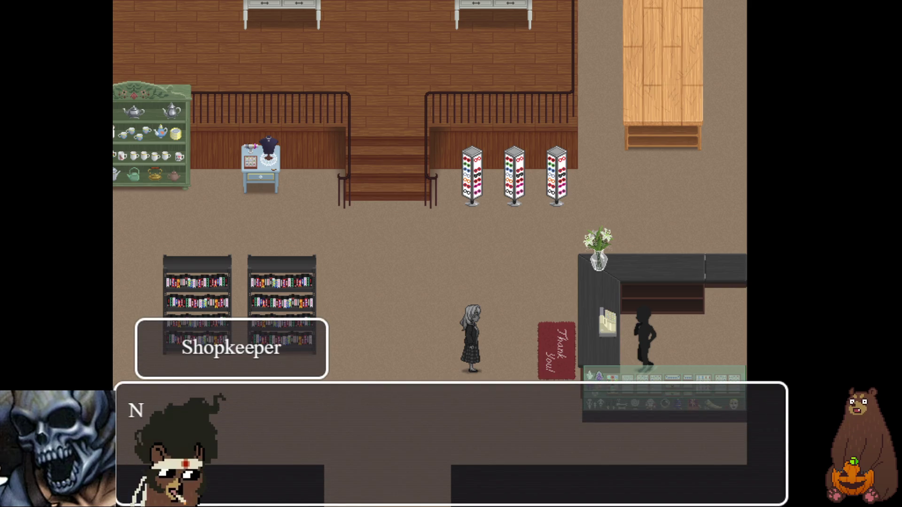
pyautogui.press('Return')
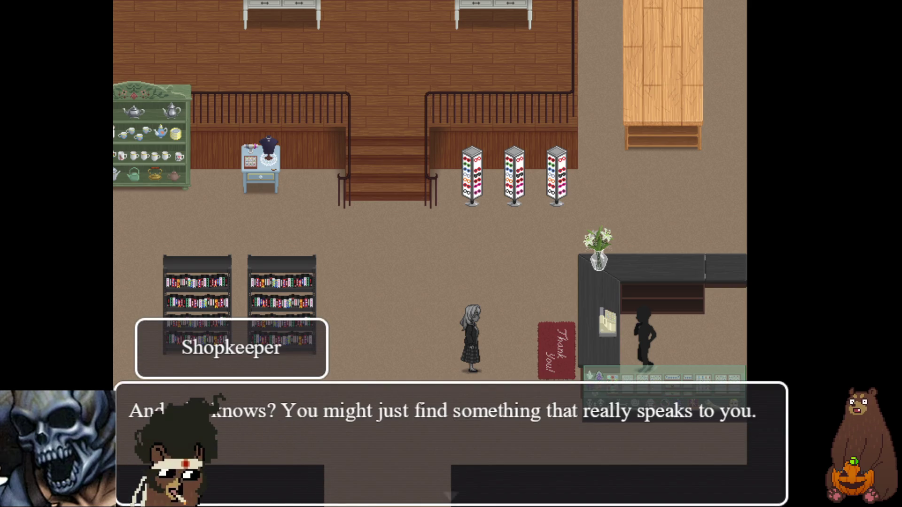
pyautogui.press('Return')
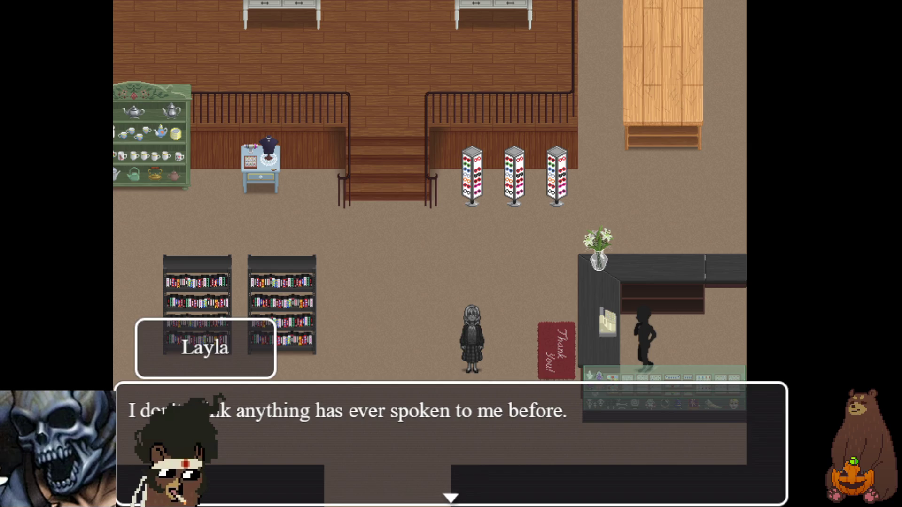
pyautogui.press('Return')
pyautogui.press('Return')
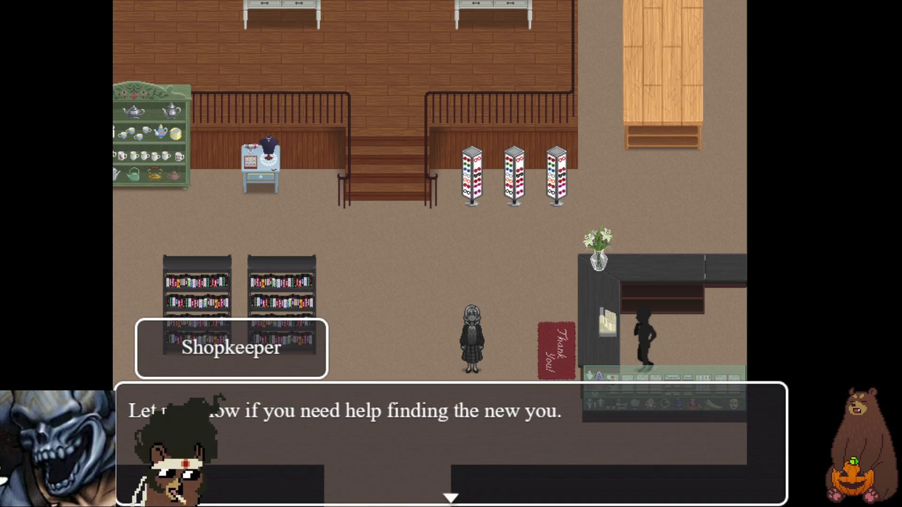
pyautogui.press('Return')
pyautogui.press('Return')
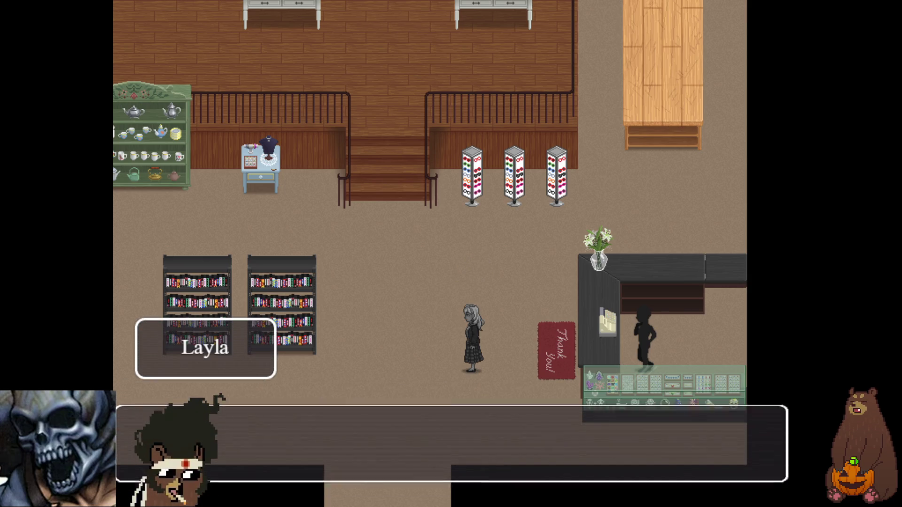
pyautogui.press('Return')
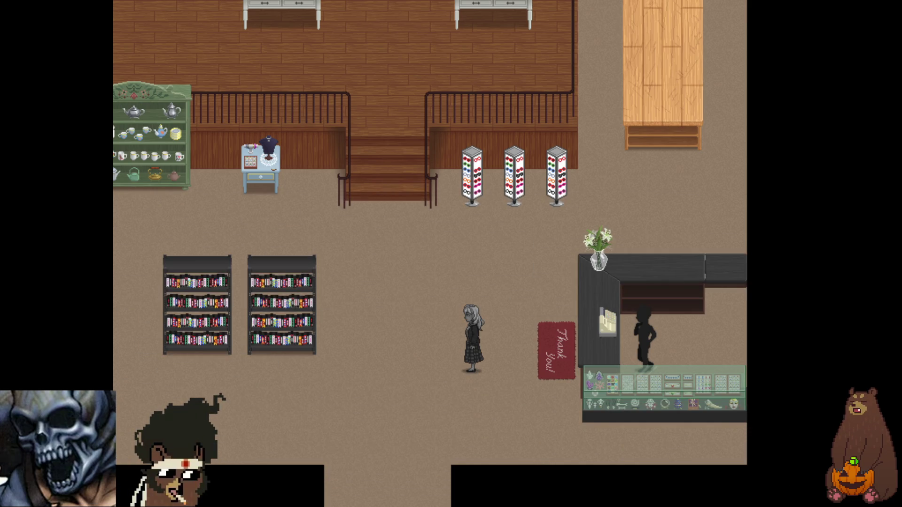
pyautogui.press('Right')
pyautogui.press('Right')
pyautogui.press('Right')
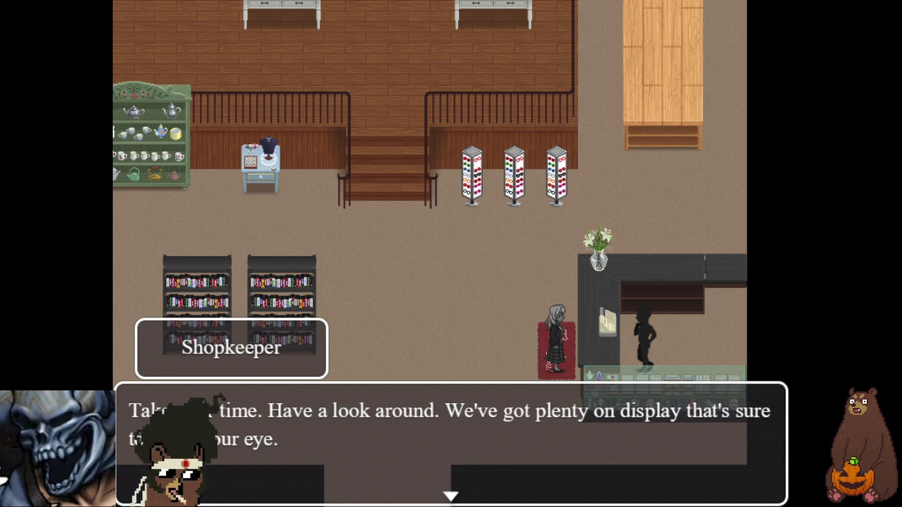
# Walk Layla around the ground floor, past the stairs and beside the wooden counter
pyautogui.press('Return')
pyautogui.press('Left')
pyautogui.press('Up')
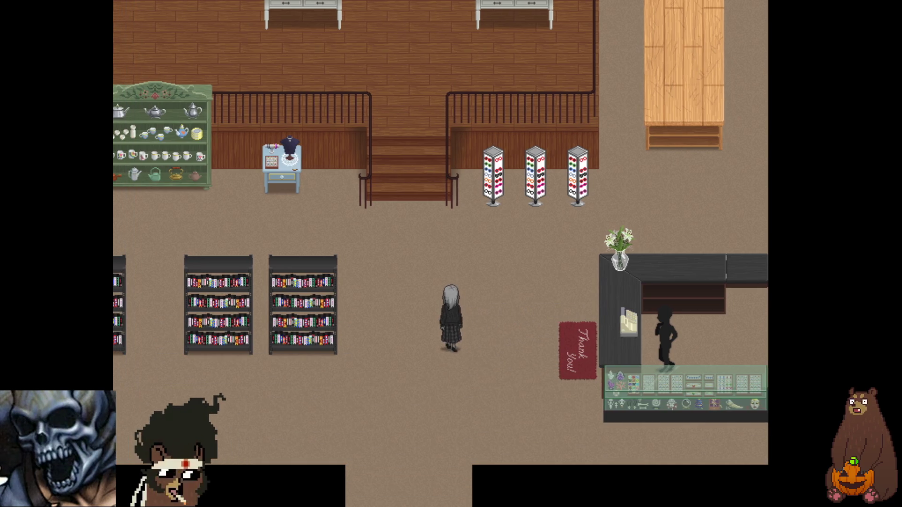
pyautogui.press('Up')
pyautogui.press('Left')
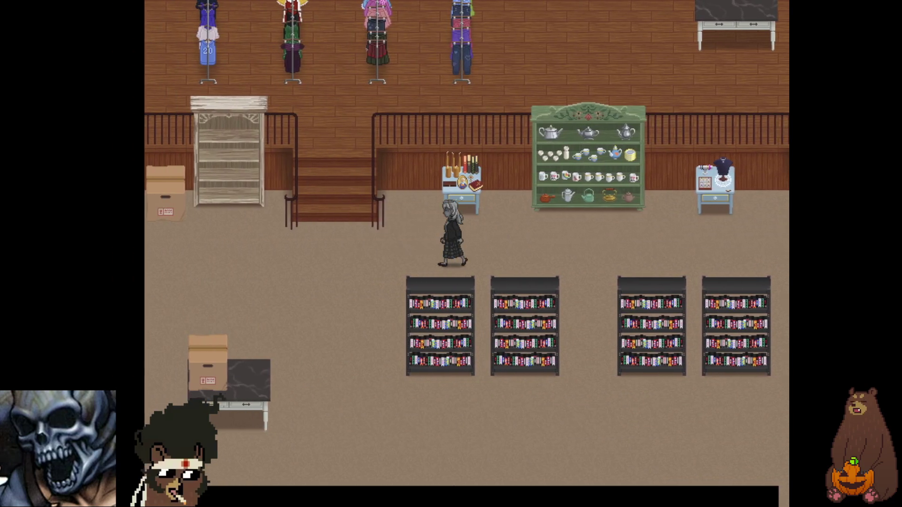
pyautogui.press('Left')
pyautogui.press('Right')
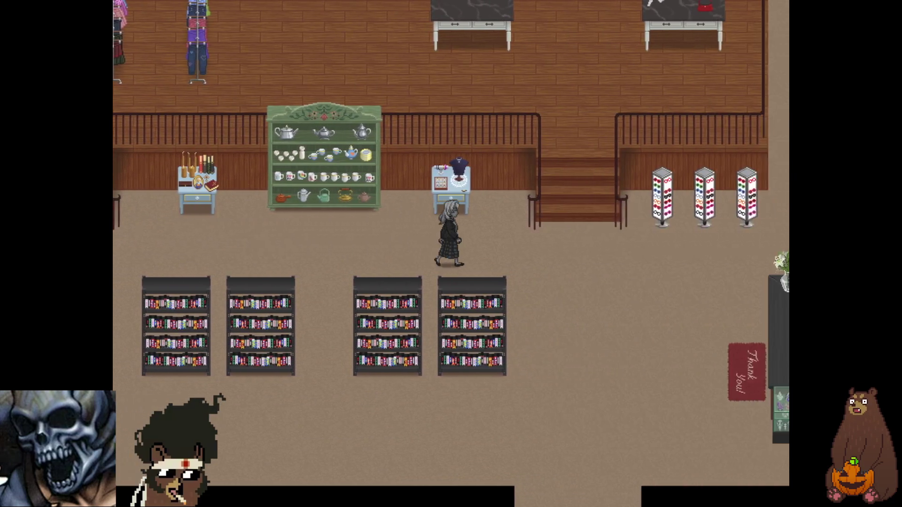
pyautogui.press('Up')
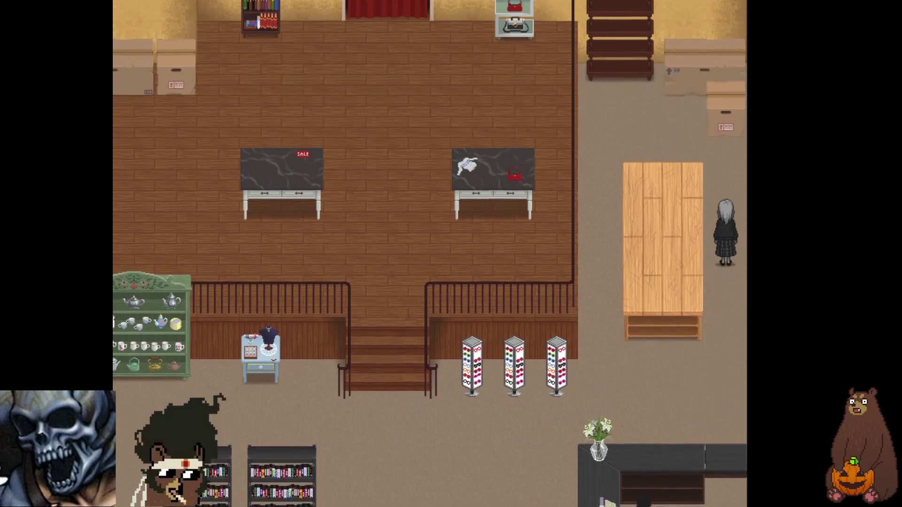
pyautogui.press('Up')
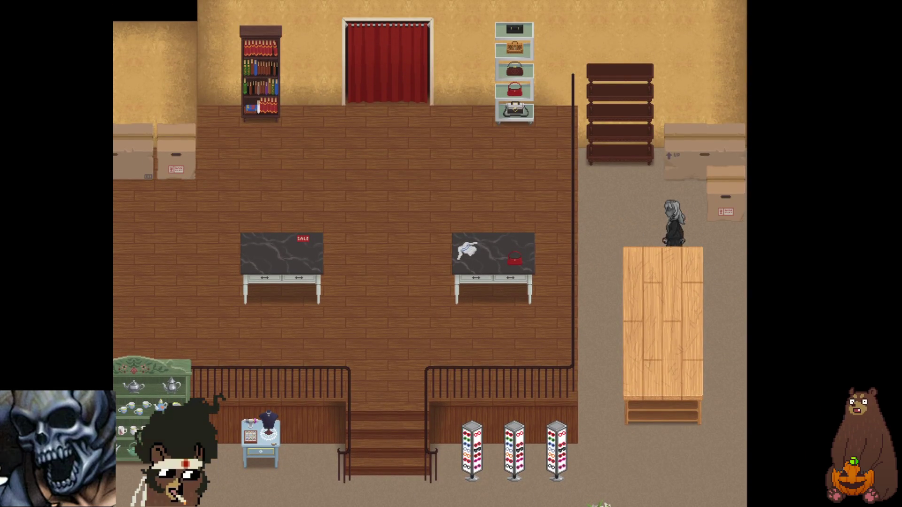
pyautogui.press('Left')
pyautogui.press('Down')
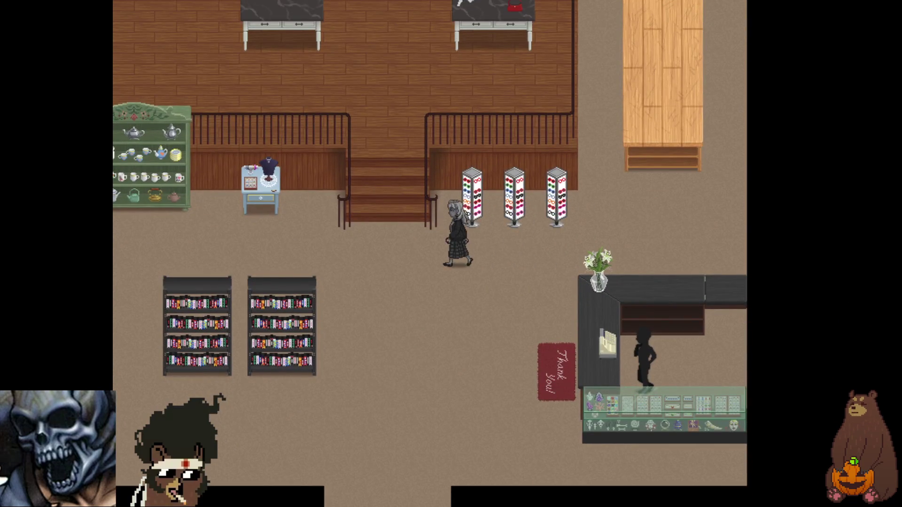
# Climb the stairs, pass the SALE table, and walk Layla up to the red curtain
pyautogui.press('Left')
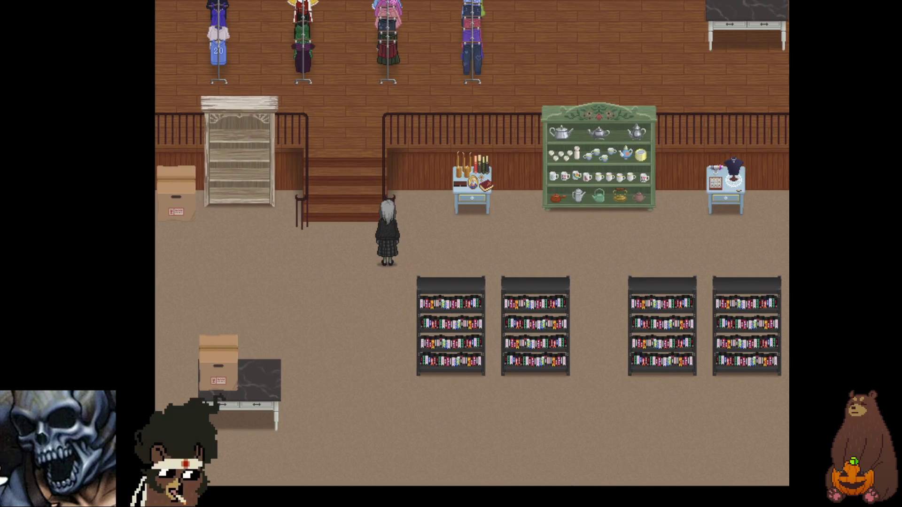
pyautogui.press('Up')
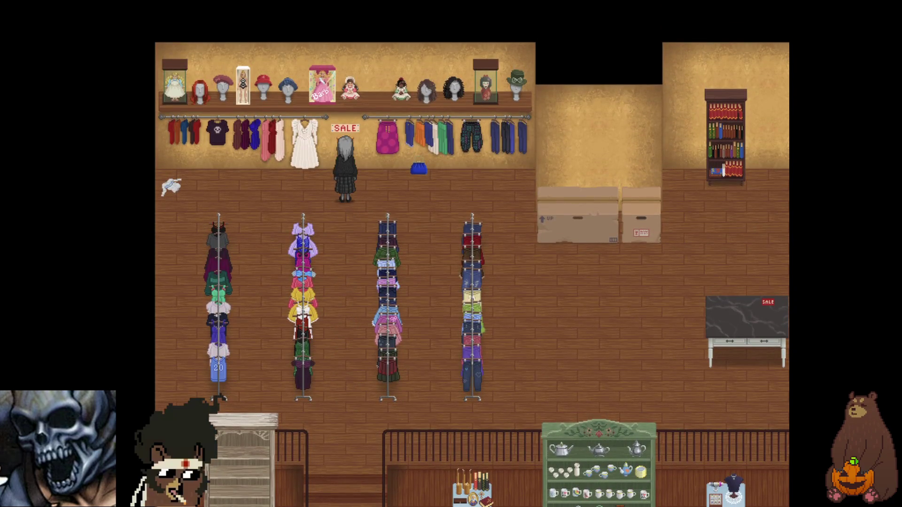
pyautogui.press('Right')
pyautogui.press('Down')
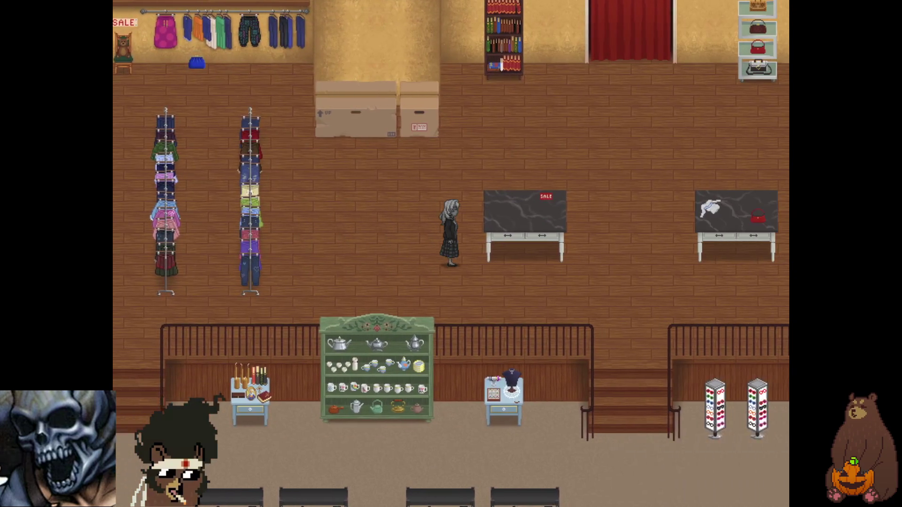
pyautogui.press('Right')
pyautogui.press('Left')
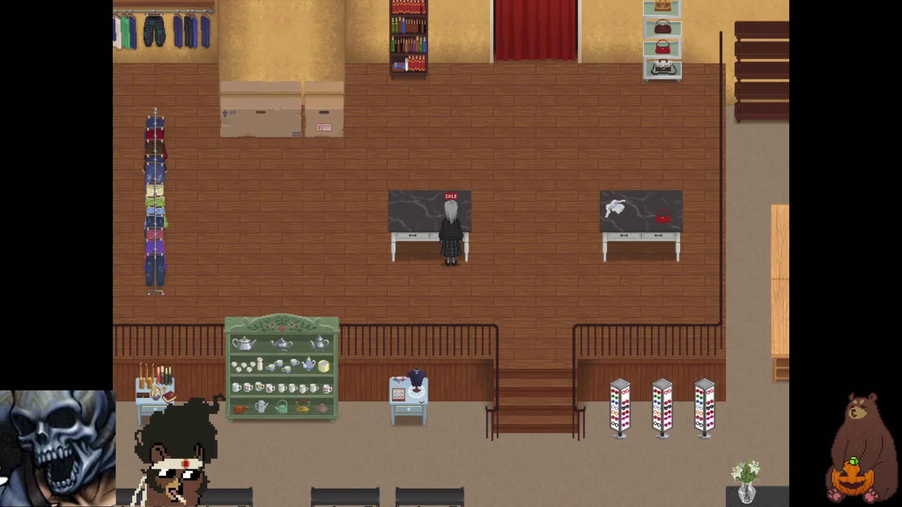
pyautogui.press('Left')
pyautogui.press('Up')
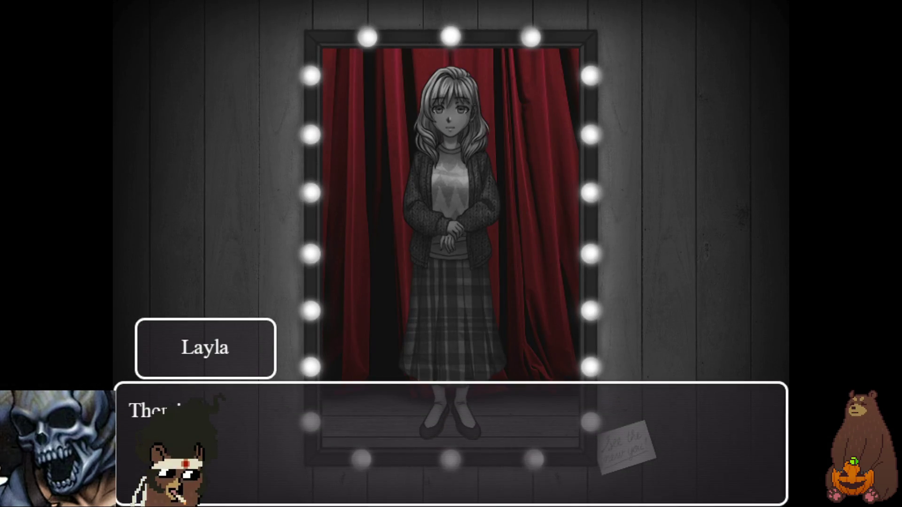
# Exit fullscreen, close the playtest window, and open the Shop Normal map
pyautogui.press('F4')
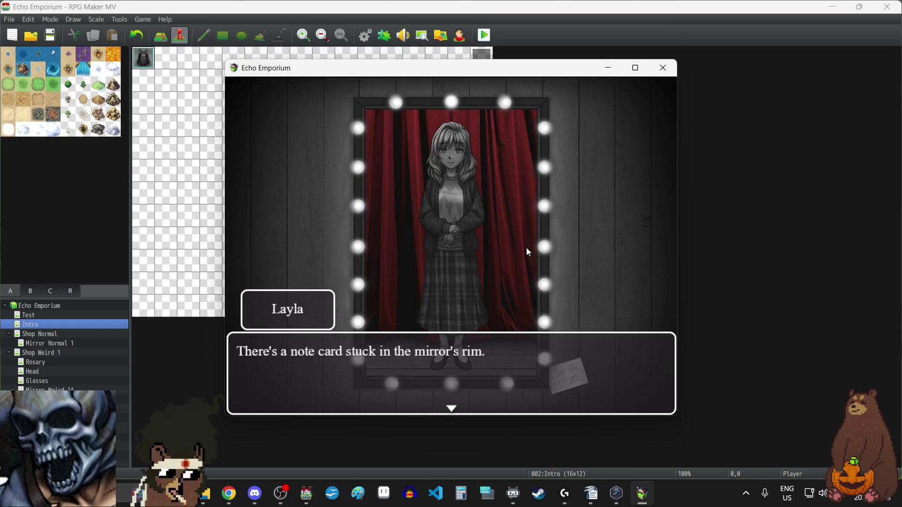
pyautogui.click(669, 67)
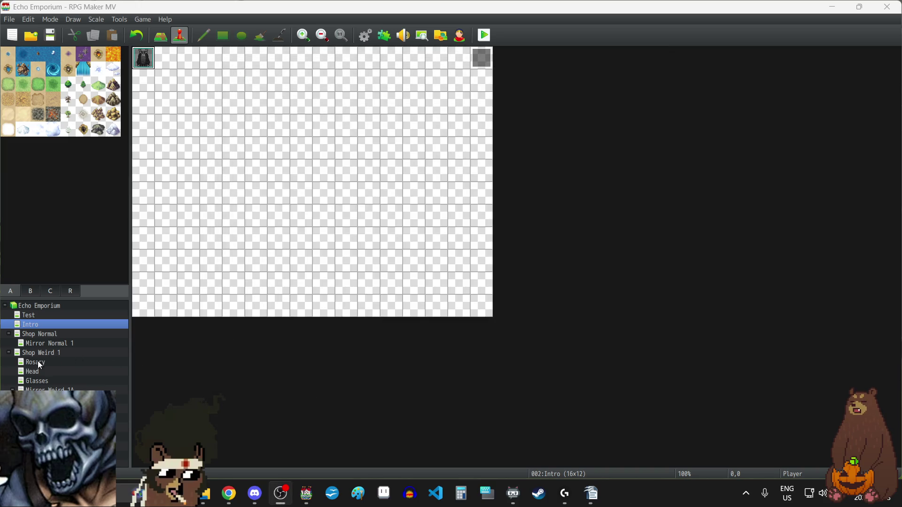
pyautogui.click(47, 335)
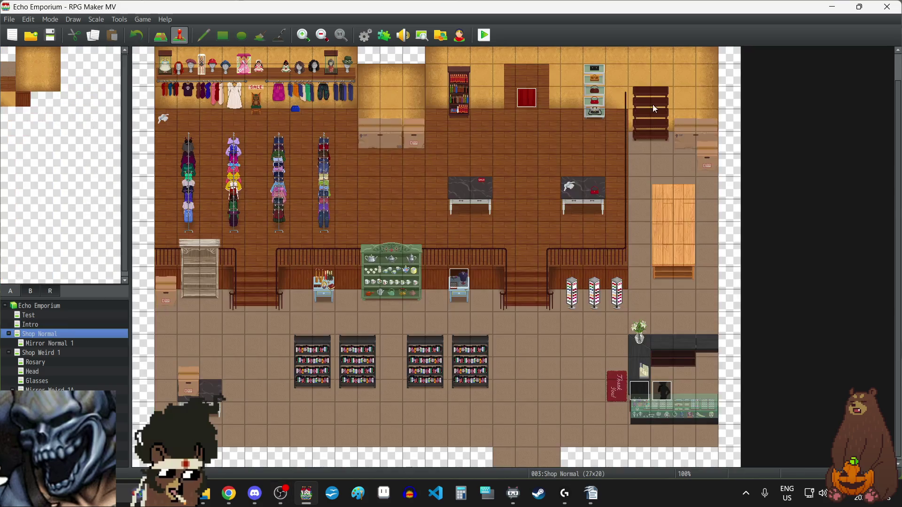
# Set the Curtain event's page 2 switch condition to 0003 Curtain Openable and save
pyautogui.doubleClick(531, 103)
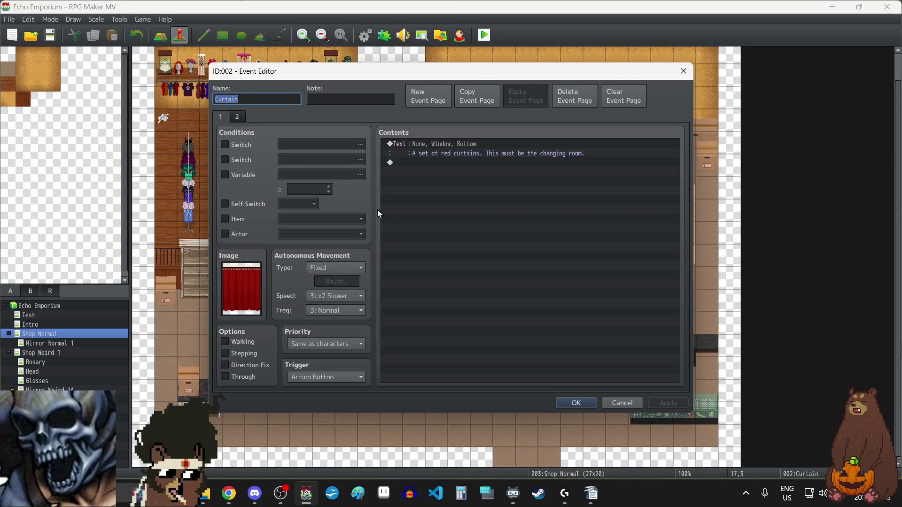
pyautogui.click(237, 117)
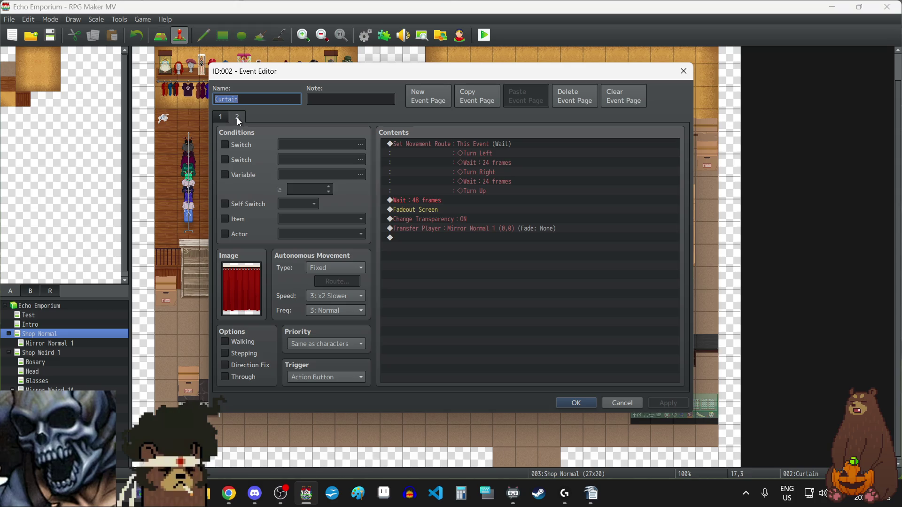
pyautogui.click(224, 146)
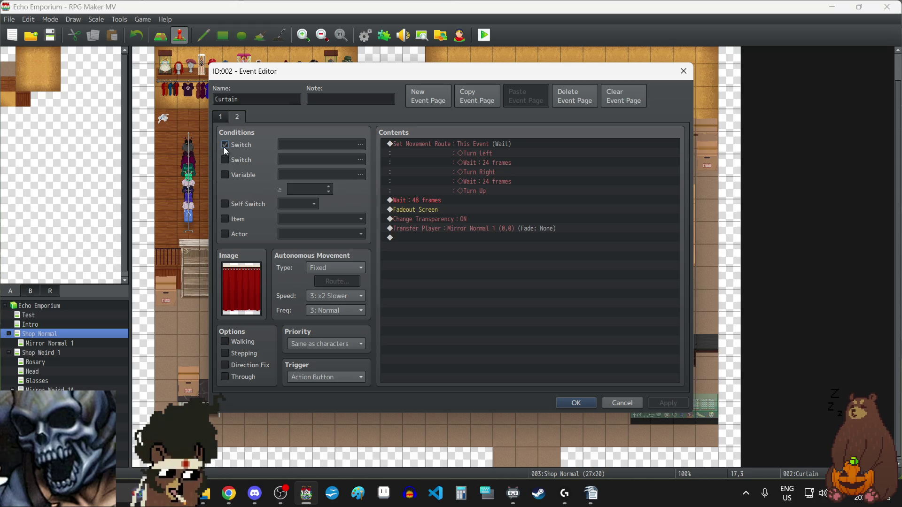
pyautogui.click(317, 146)
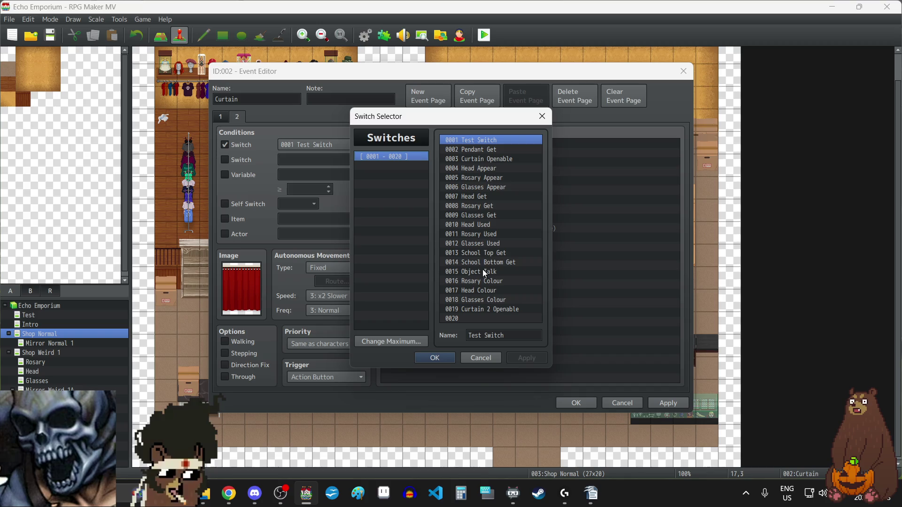
pyautogui.click(483, 159)
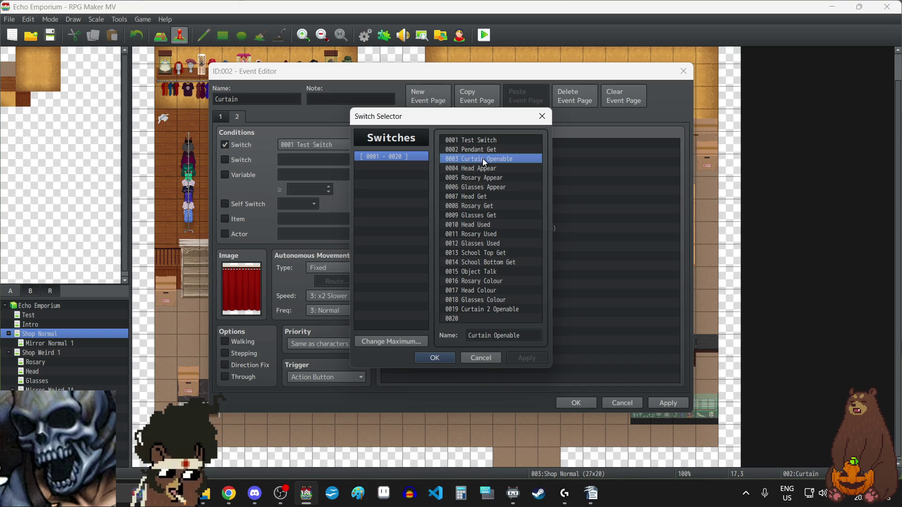
pyautogui.click(435, 358)
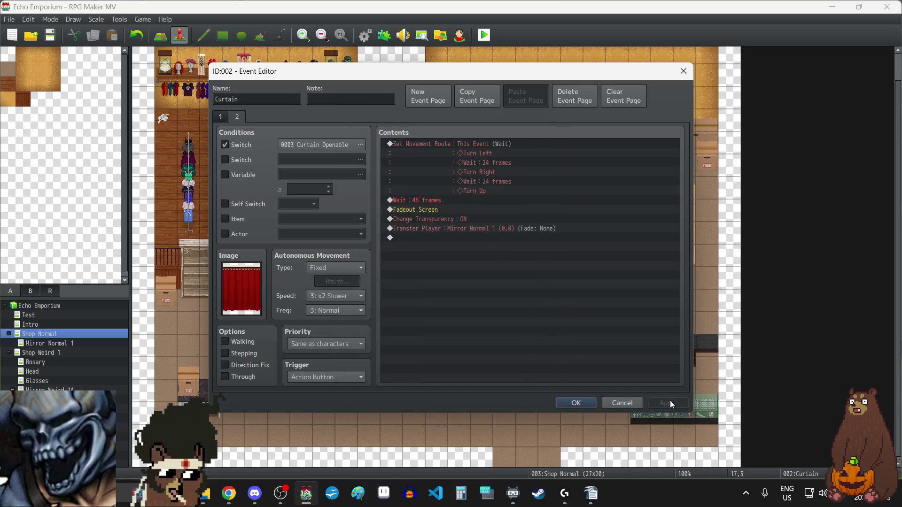
pyautogui.click(576, 403)
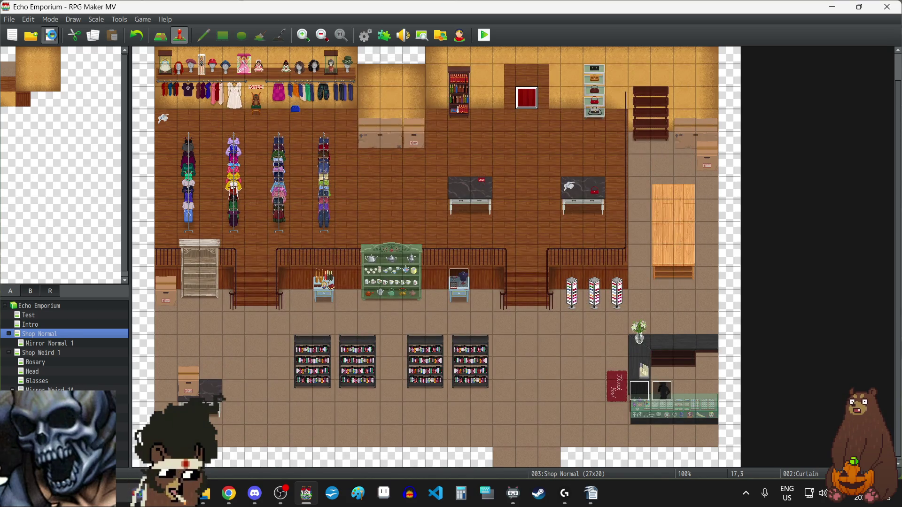
# Run a quick playtest, then set the player start at the shop's bottom entrance
pyautogui.click(492, 36)
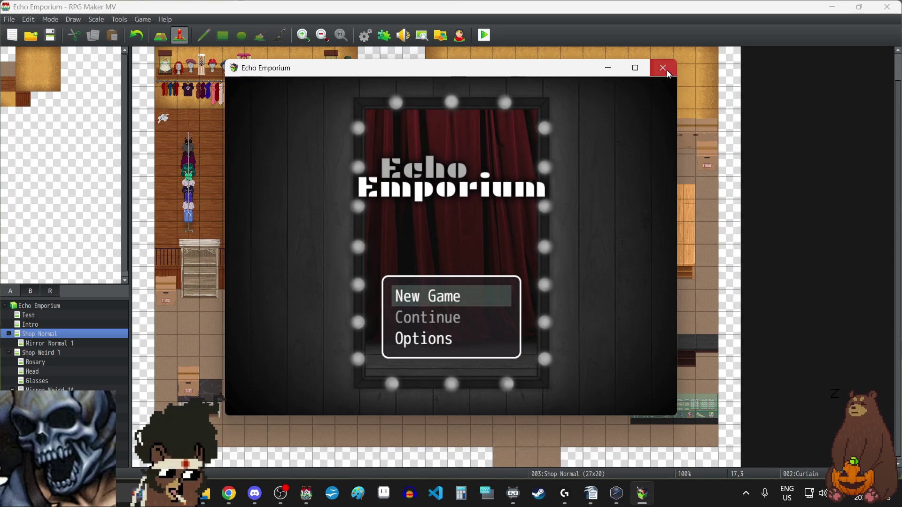
pyautogui.click(667, 70)
pyautogui.rightClick(529, 454)
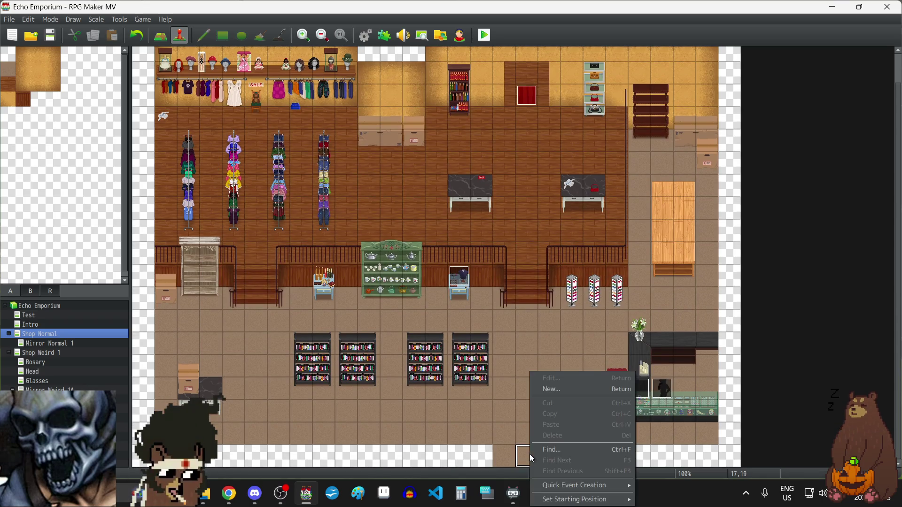
pyautogui.moveTo(584, 500)
pyautogui.click(667, 471)
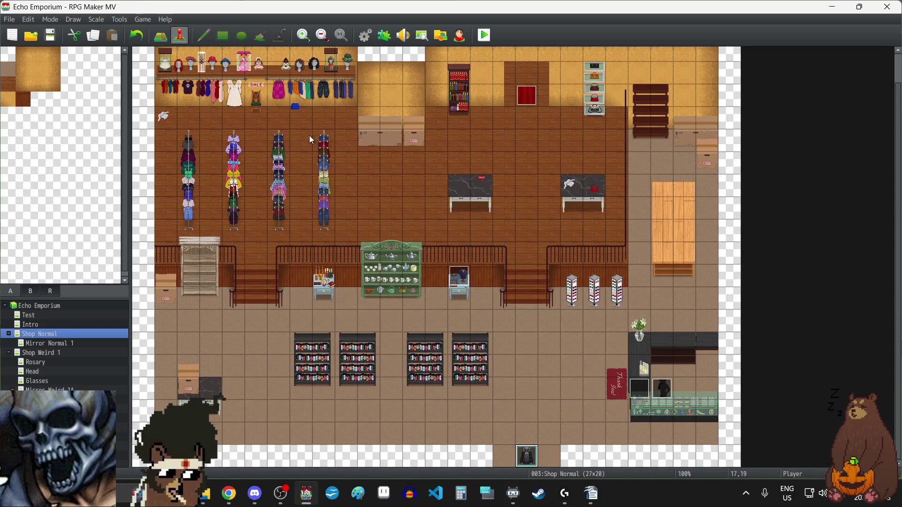
# Inspect the corner event EV001 without changes, then relaunch the playtest in fullscreen
pyautogui.scroll(1, 213, 89)
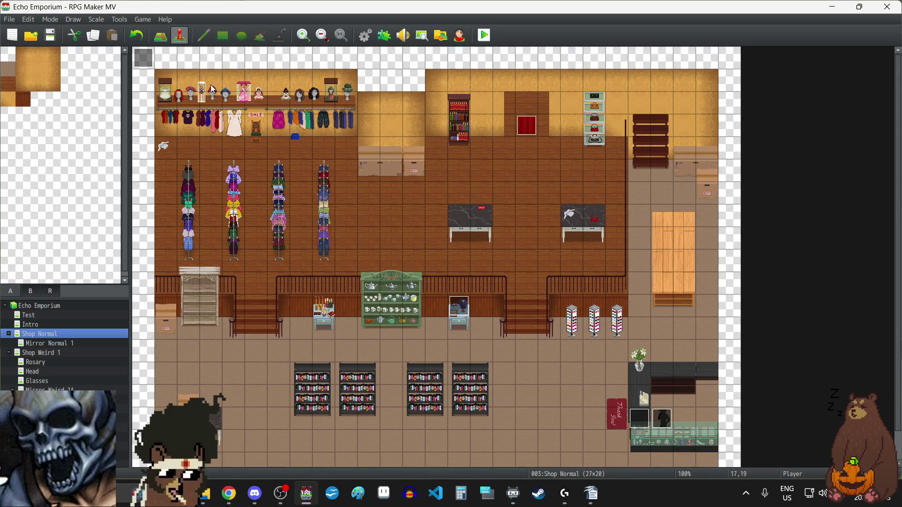
pyautogui.doubleClick(148, 60)
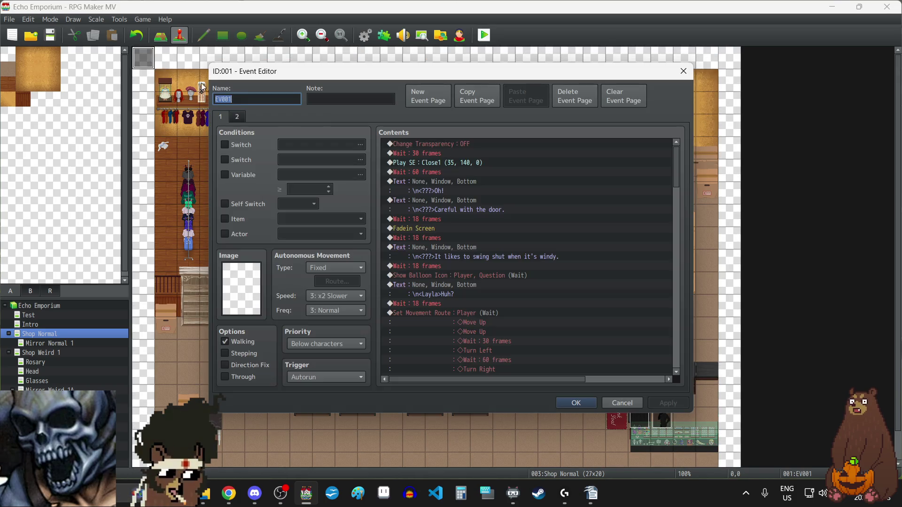
pyautogui.click(688, 78)
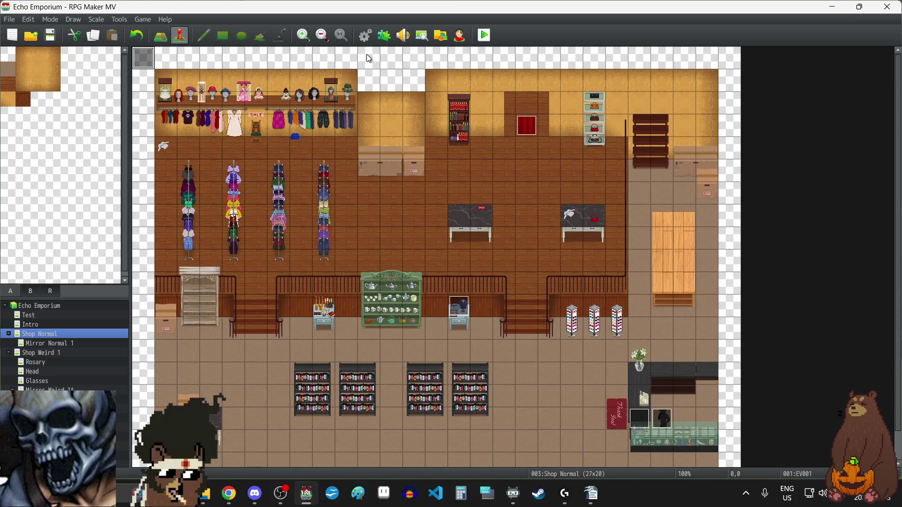
pyautogui.click(484, 35)
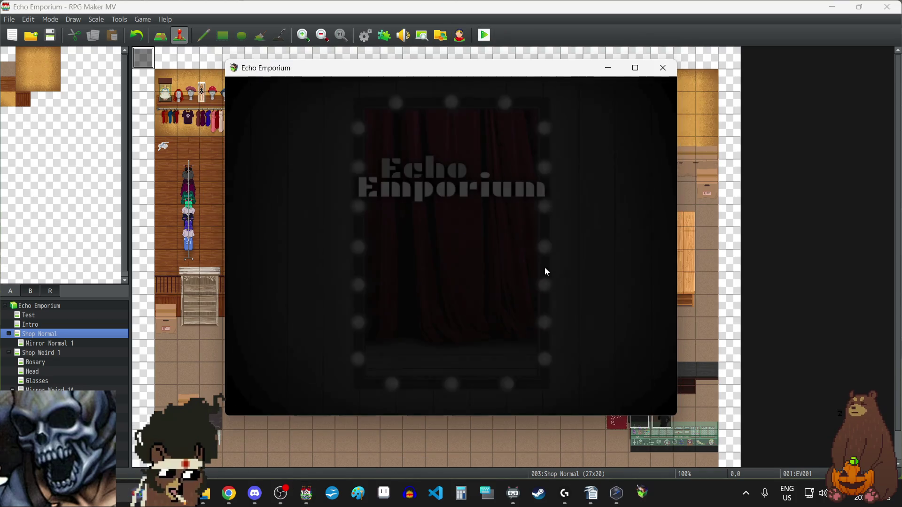
pyautogui.press('F4')
# Start a new game, get through the 'Oh!' opening, and walk Layla into the shop
pyautogui.click(484, 319)
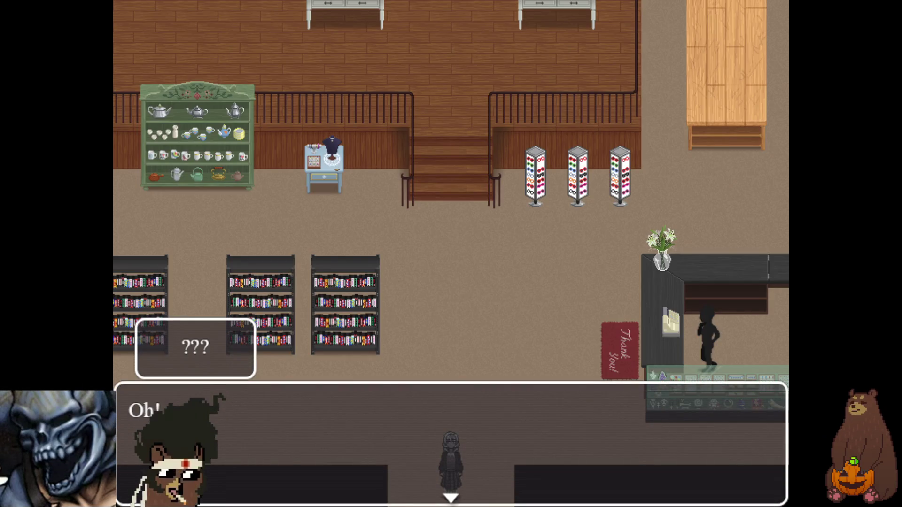
pyautogui.press('Return')
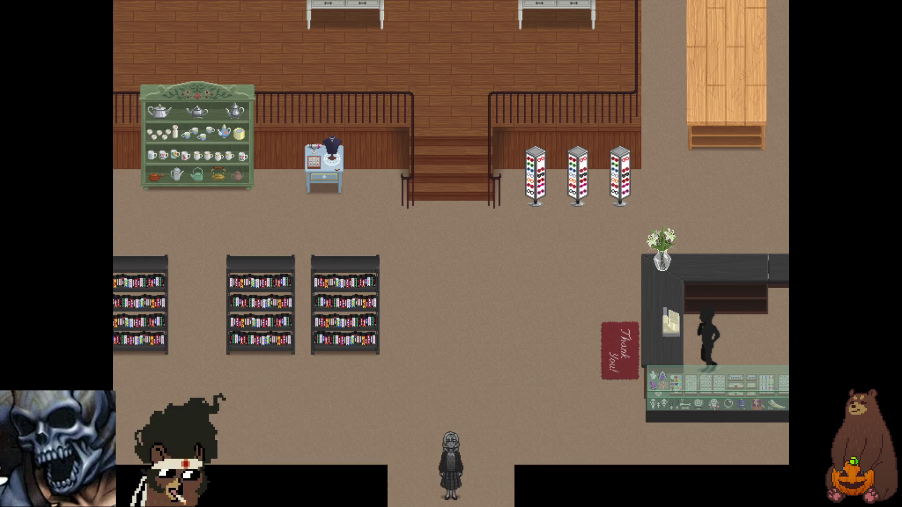
pyautogui.press('Return')
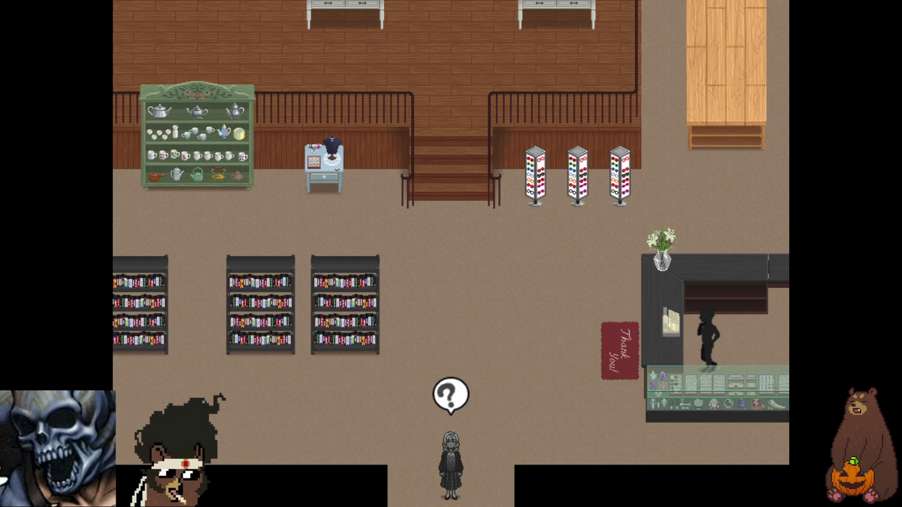
pyautogui.press('Return')
pyautogui.press('Up')
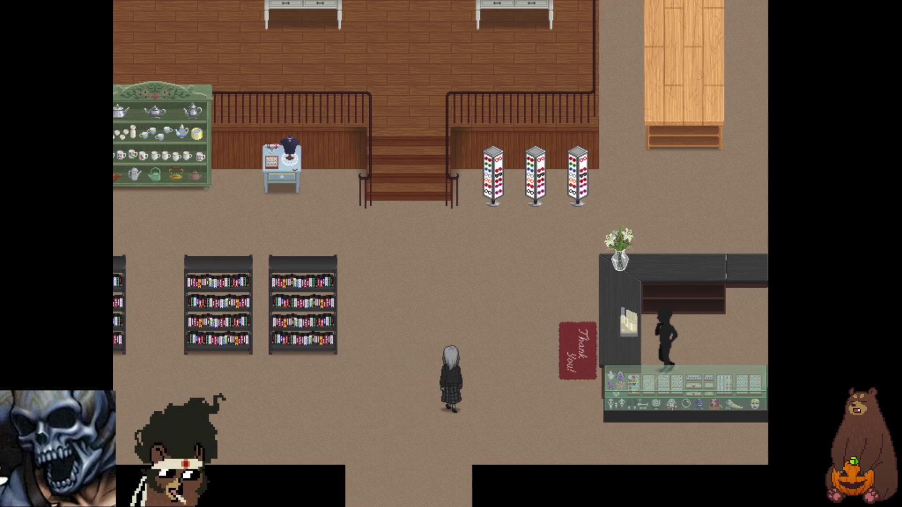
pyautogui.press('Up')
pyautogui.press('Right')
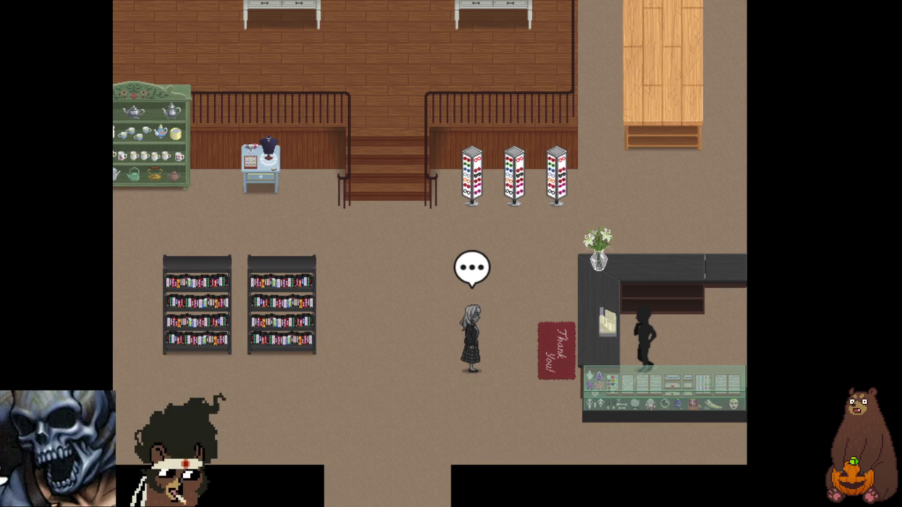
pyautogui.press('Return')
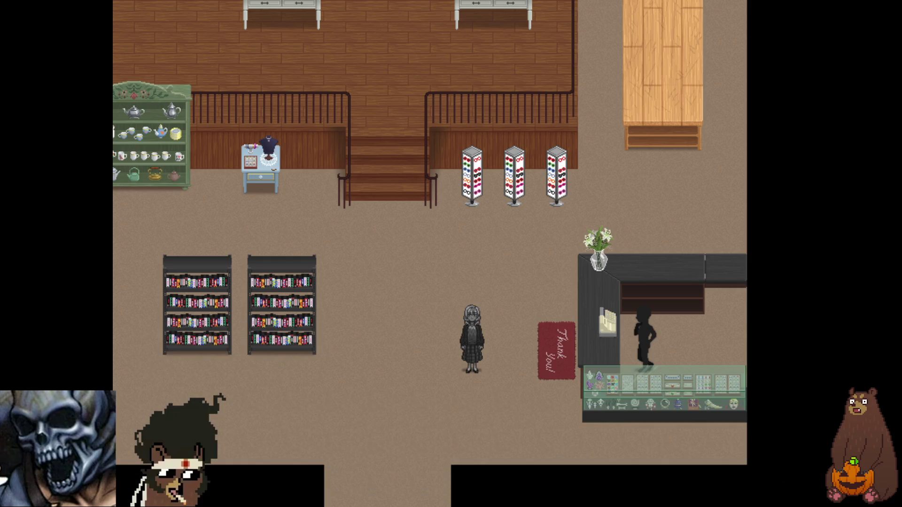
# Walk Layla onto the Thank You mat, greet the Shopkeeper, then head left up the stairs
pyautogui.press('Up')
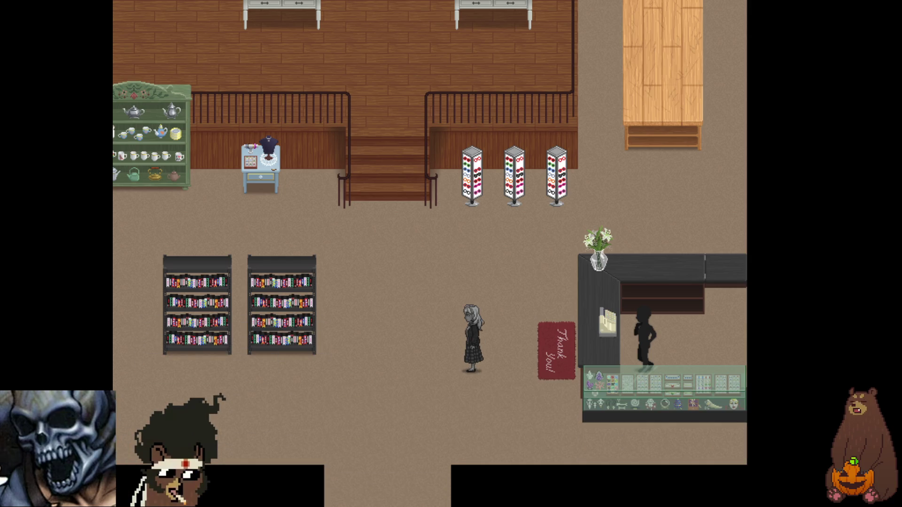
pyautogui.press('Left')
pyautogui.press('Right')
pyautogui.press('Right')
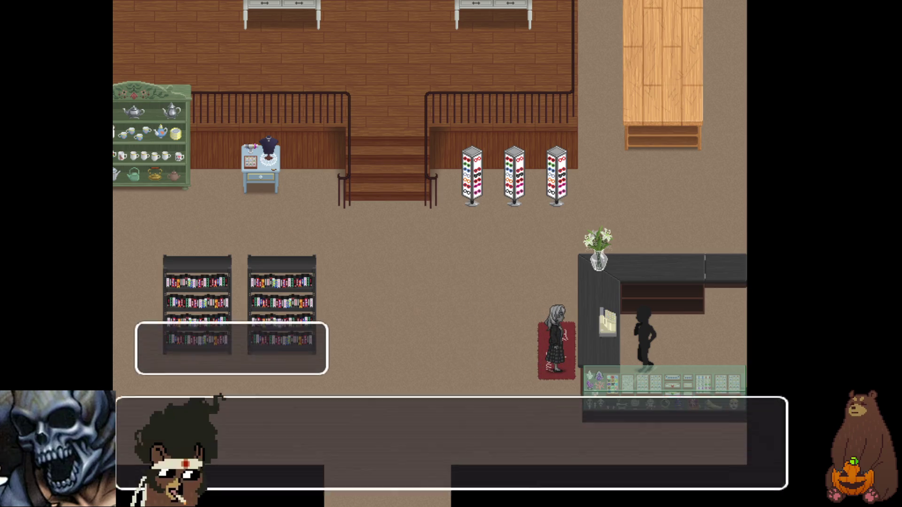
pyautogui.press('Return')
pyautogui.press('Left')
pyautogui.press('Up')
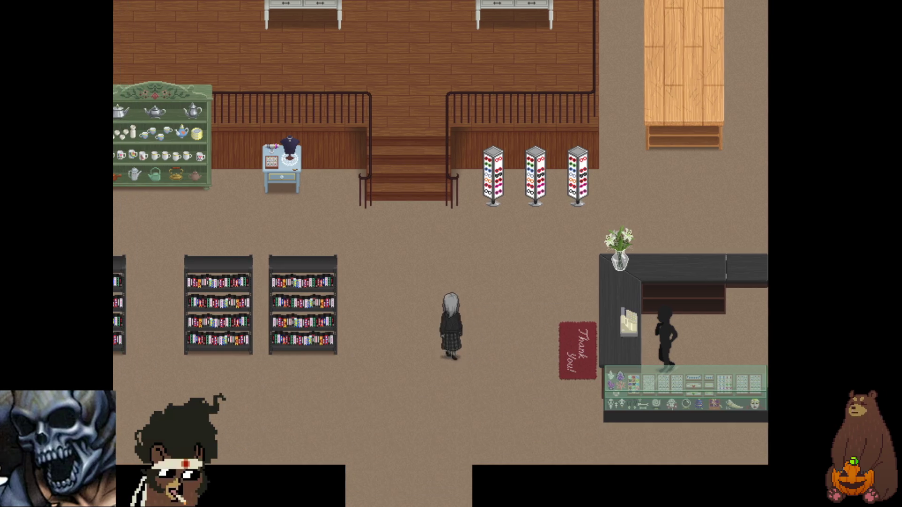
# Examine the red changing-room curtain and dismiss its message
pyautogui.press('Up')
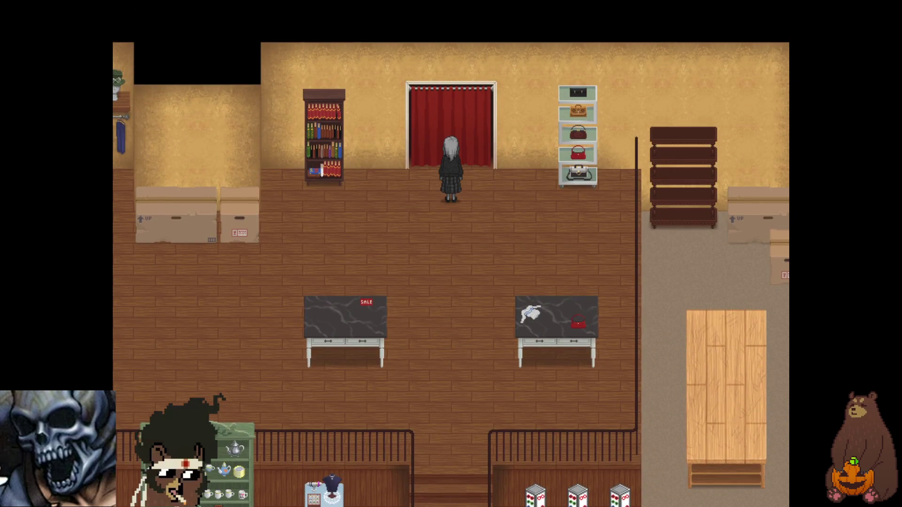
pyautogui.press('Return')
pyautogui.press('Return')
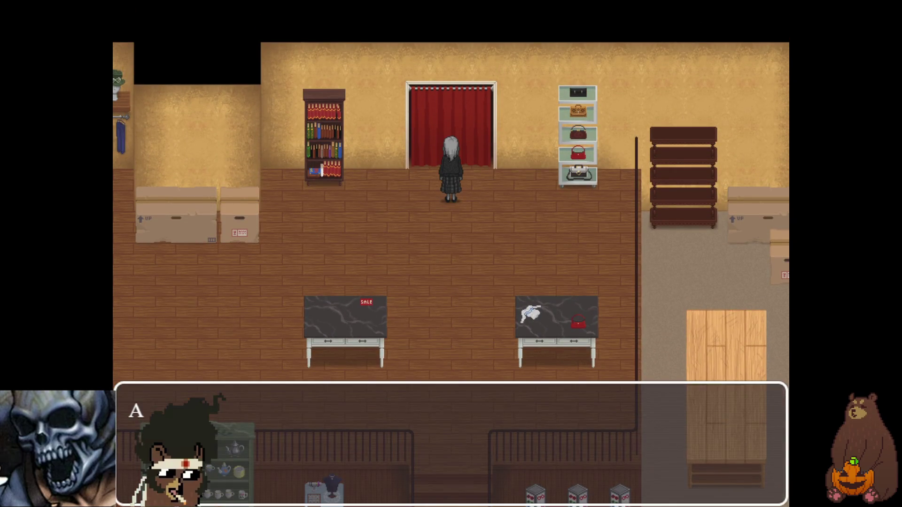
pyautogui.press('Return')
# Walk down to the mannequin bust and read the pendant description
pyautogui.press('Down')
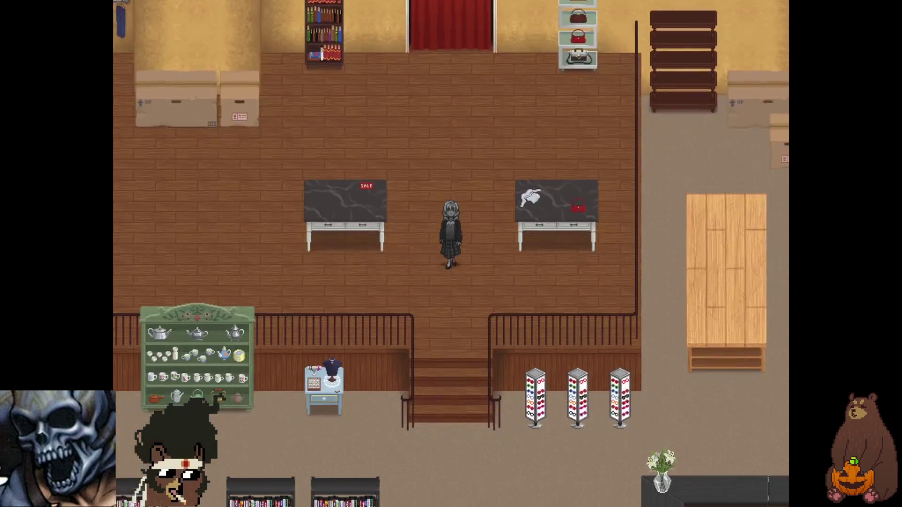
pyautogui.press('Left')
pyautogui.press('Right')
pyautogui.press('Up')
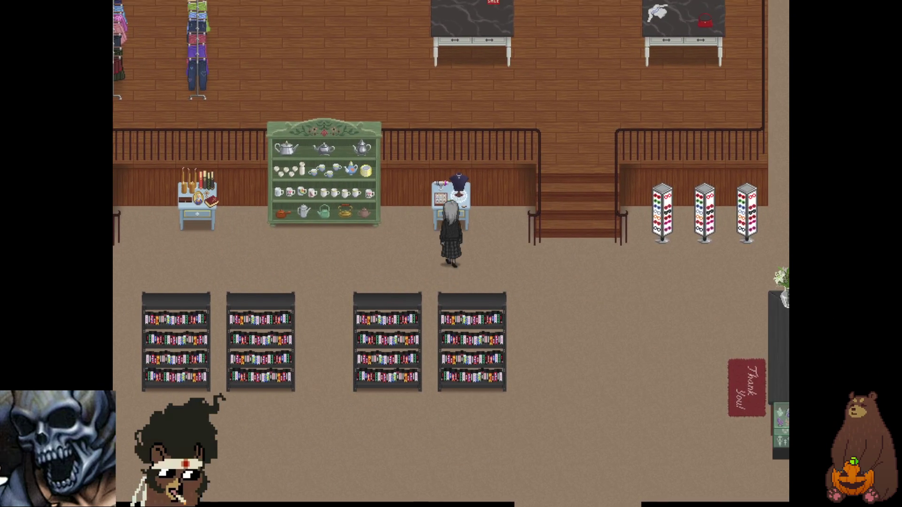
pyautogui.press('Return')
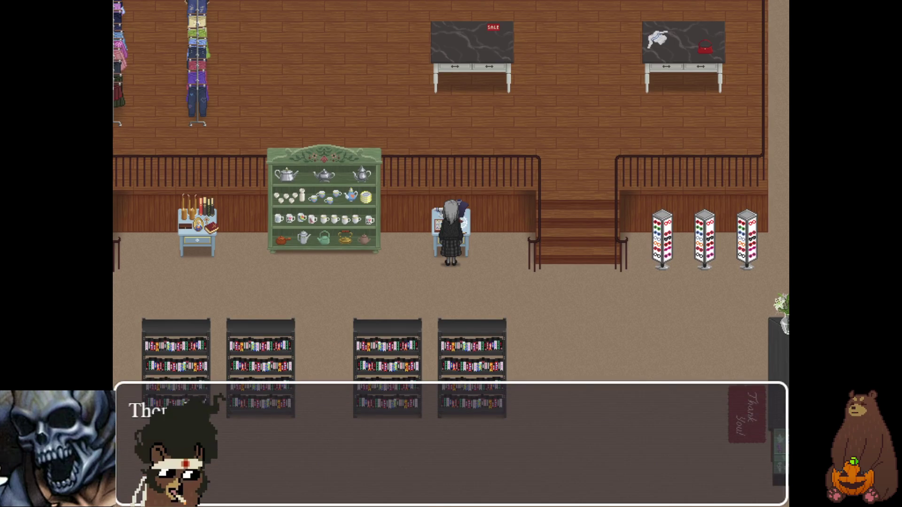
pyautogui.press('Return')
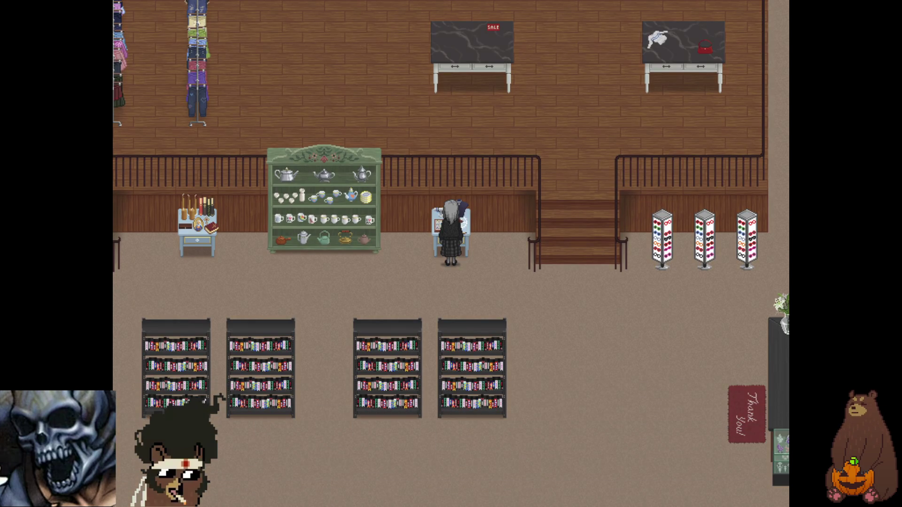
# Talk through the mysterious voice's colour conversation until the Stone Pendant is received
pyautogui.press('Return')
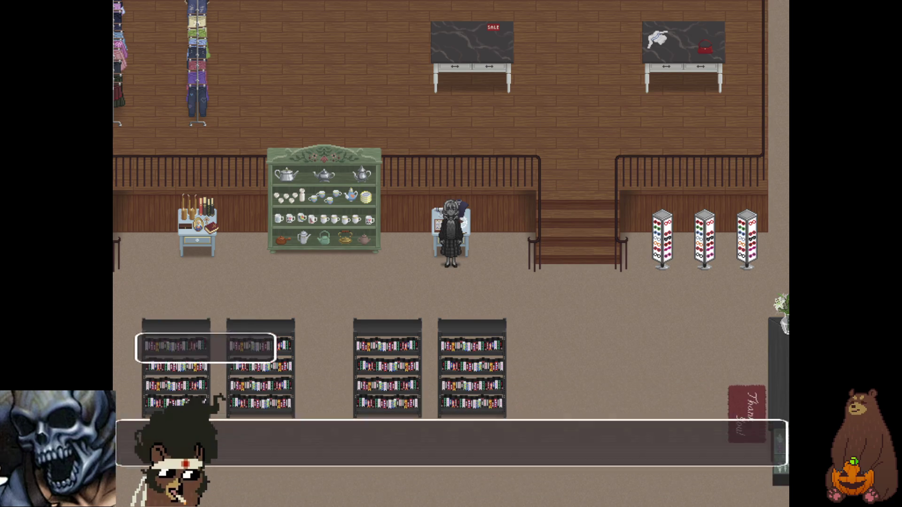
pyautogui.press('Return')
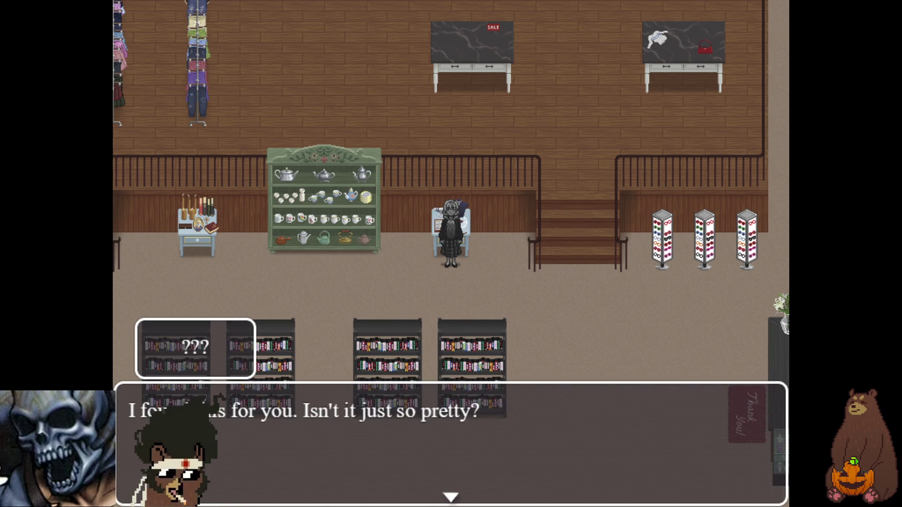
pyautogui.press('Return')
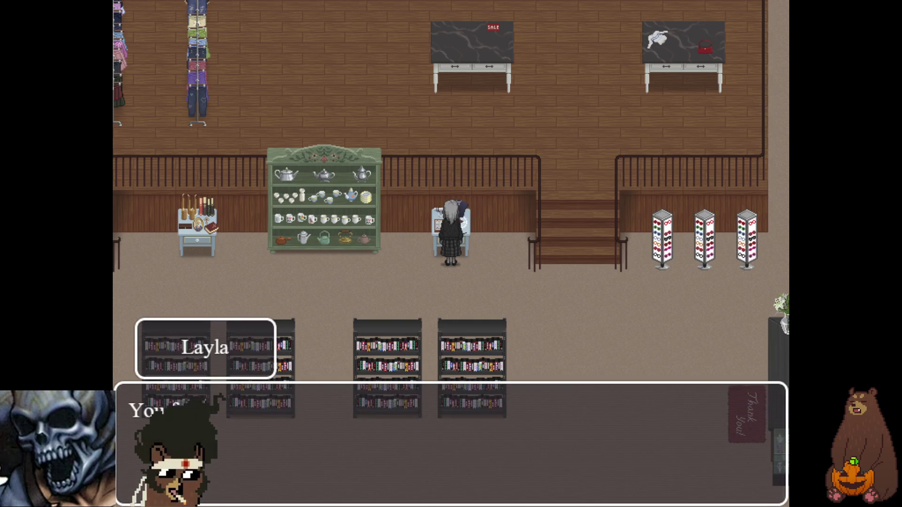
pyautogui.press('Return')
pyautogui.press('Return')
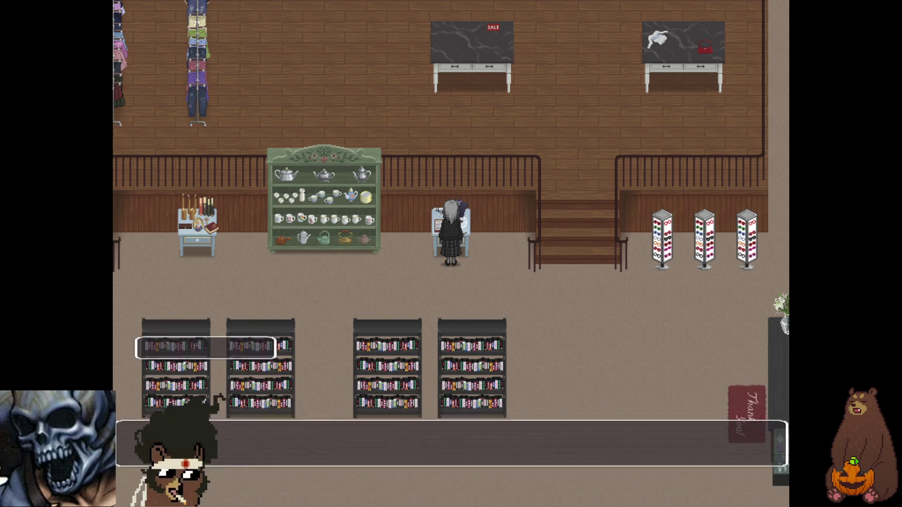
pyautogui.press('Return')
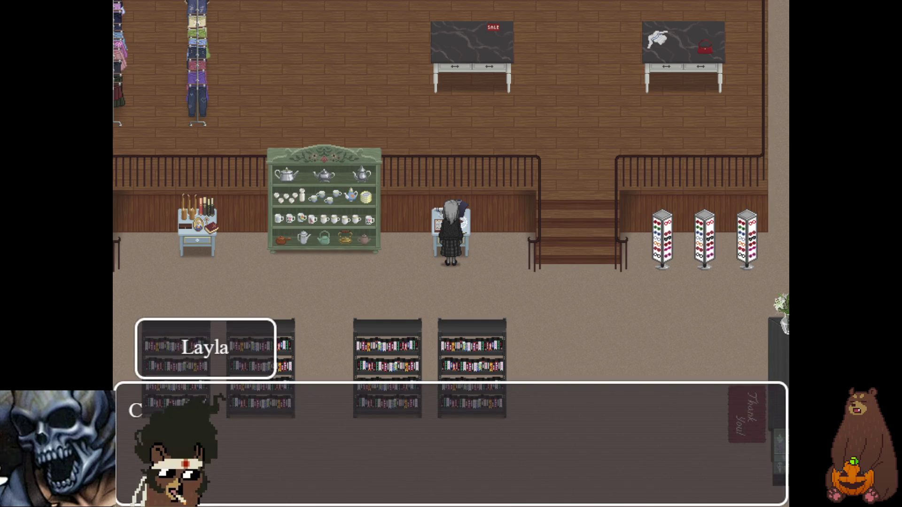
pyautogui.press('Return')
pyautogui.press('Return')
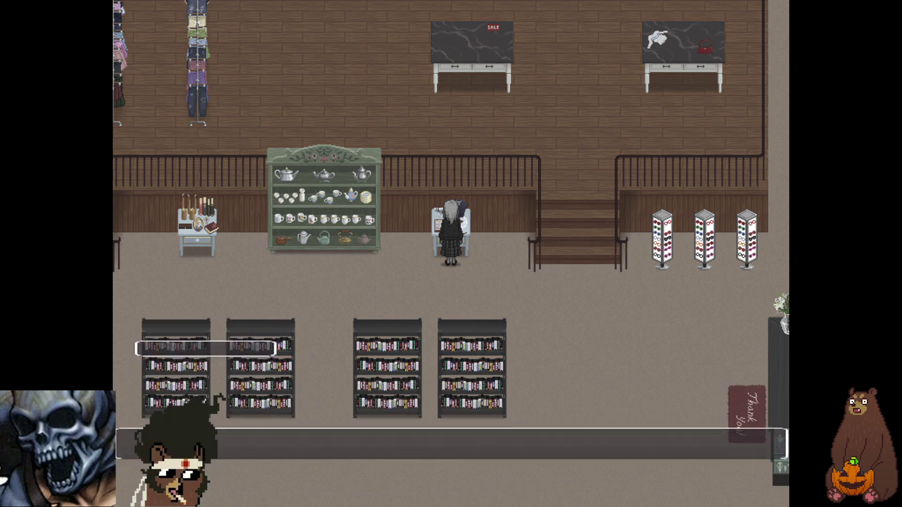
pyautogui.press('Return')
pyautogui.press('Return')
pyautogui.press('Return')
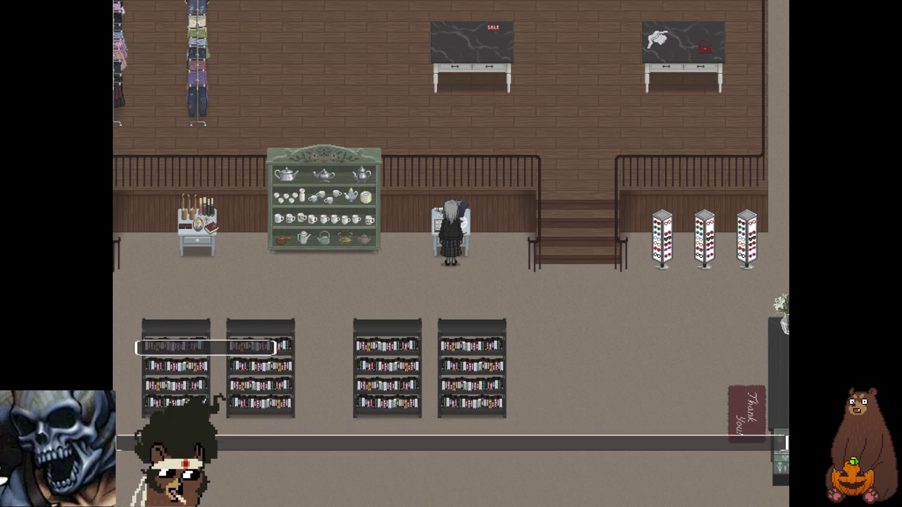
pyautogui.press('Return')
pyautogui.press('Return')
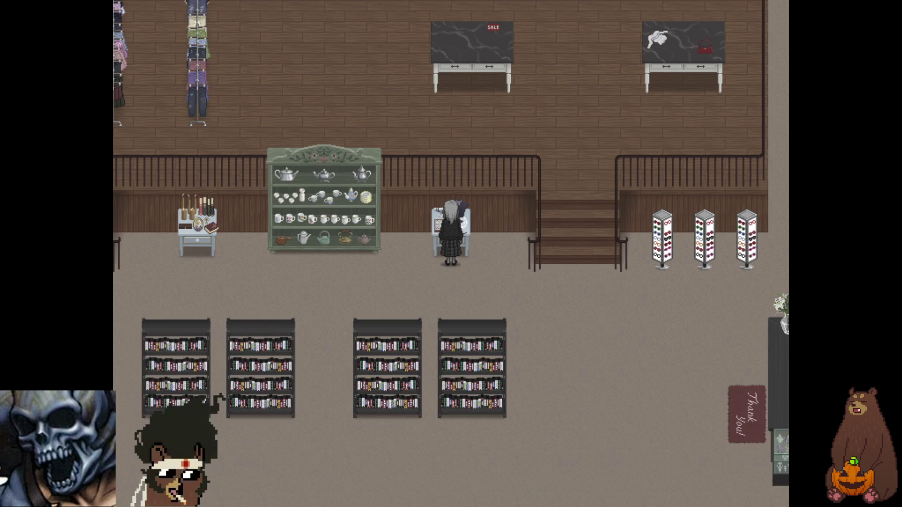
pyautogui.press('Return')
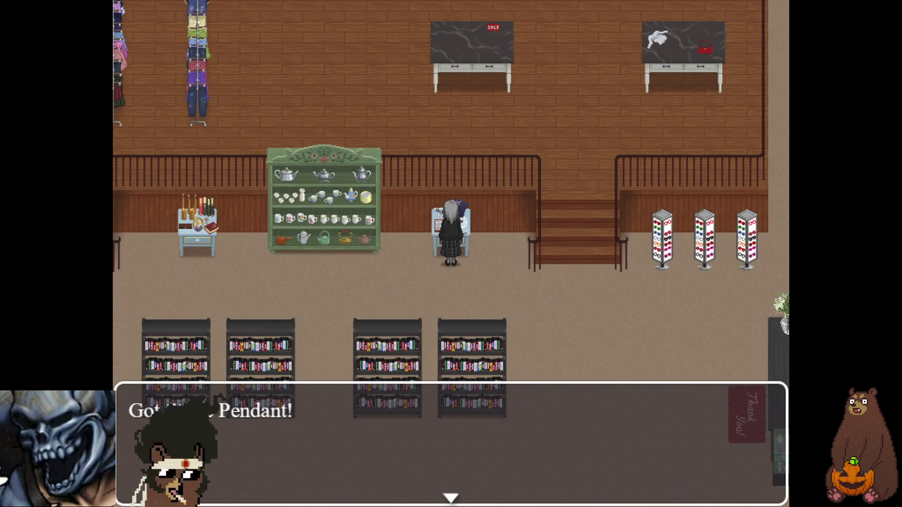
pyautogui.press('Return')
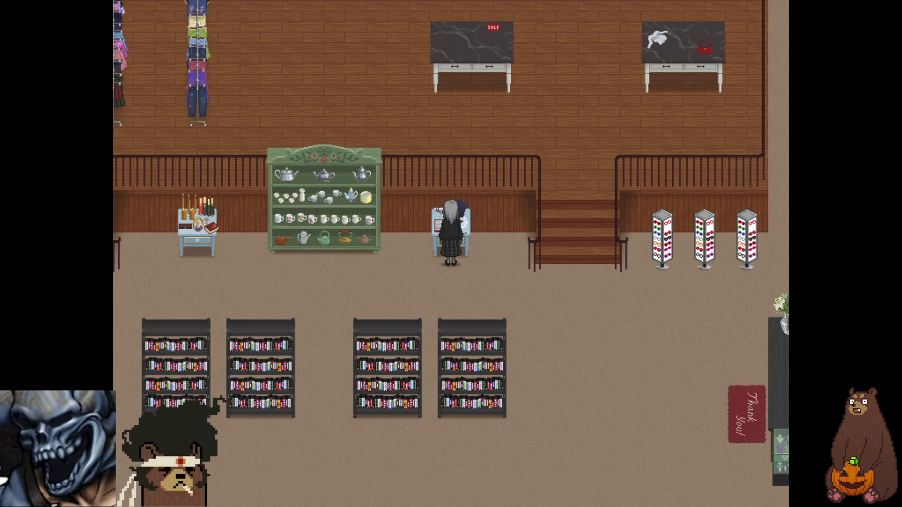
# Tell the Shopkeeper about the necklace, then walk back upstairs to the curtain
pyautogui.press('Down')
pyautogui.press('Right')
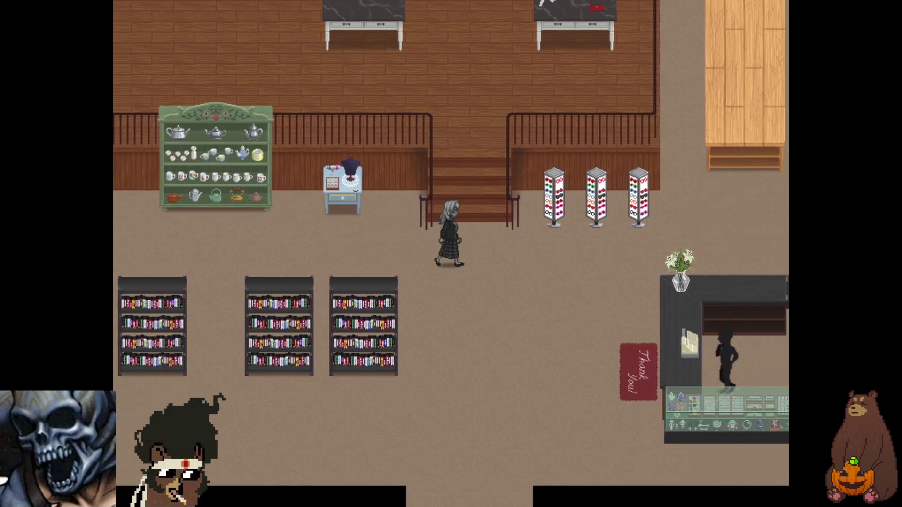
pyautogui.press('Down')
pyautogui.press('Down')
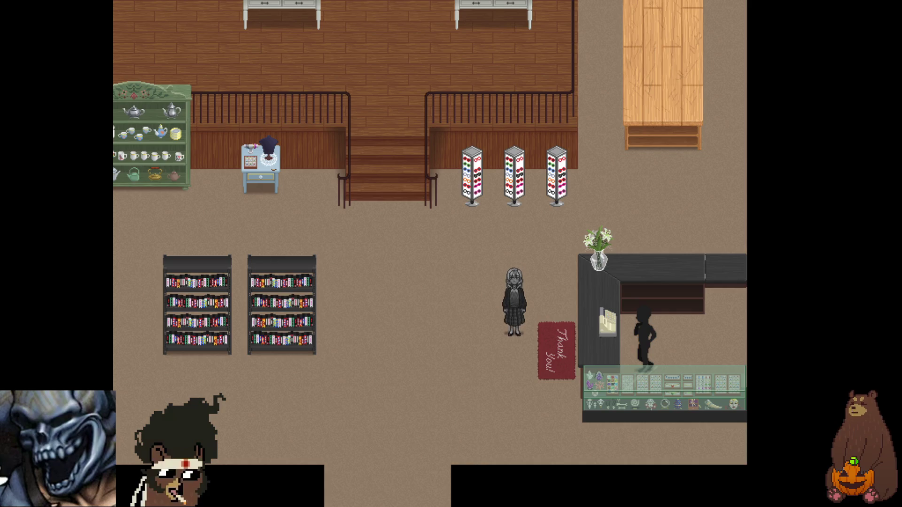
pyautogui.press('Right')
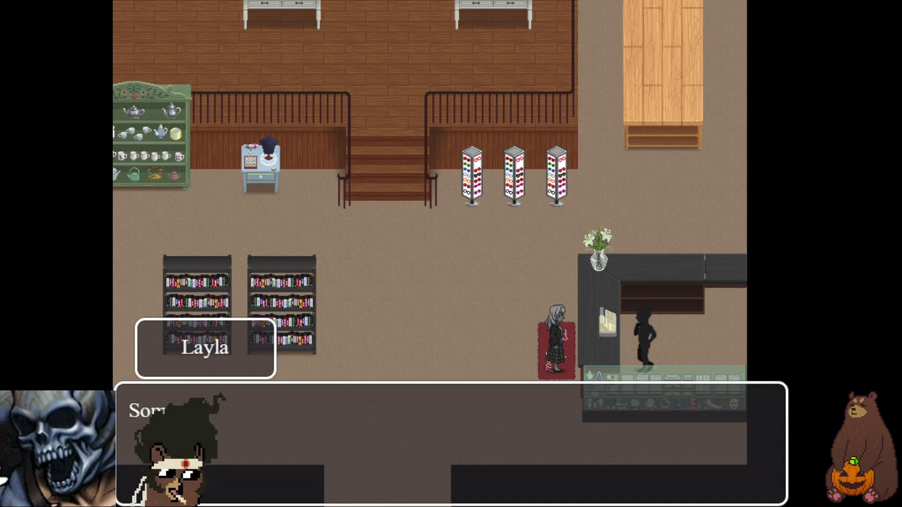
pyautogui.press('Return')
pyautogui.press('Return')
pyautogui.press('Return')
pyautogui.press('Return')
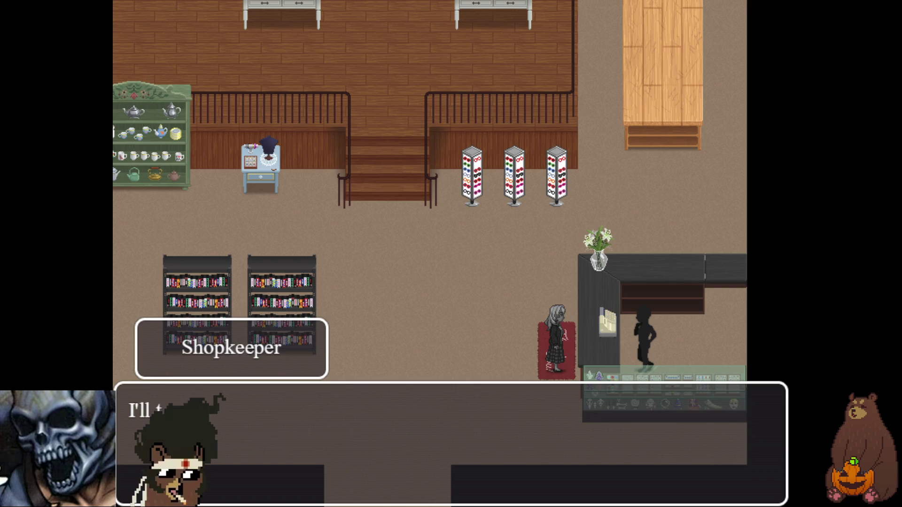
pyautogui.press('Return')
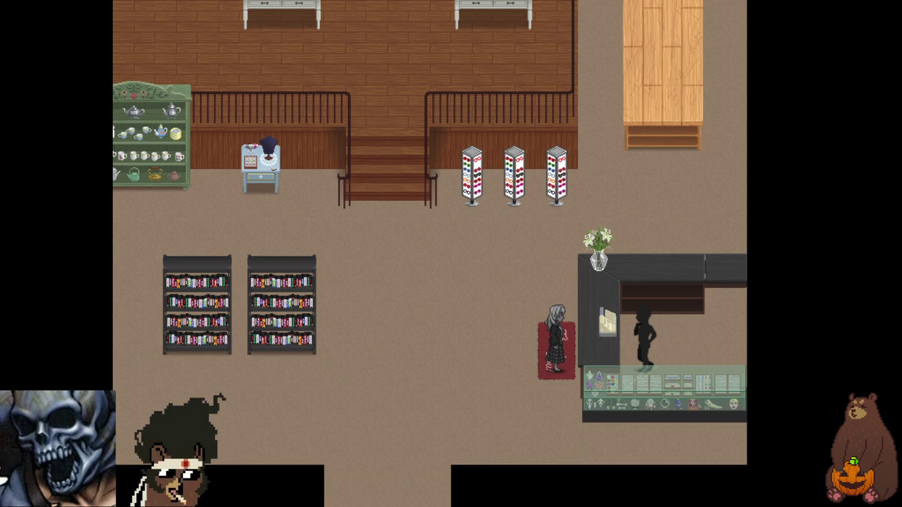
pyautogui.press('Left')
pyautogui.press('Up')
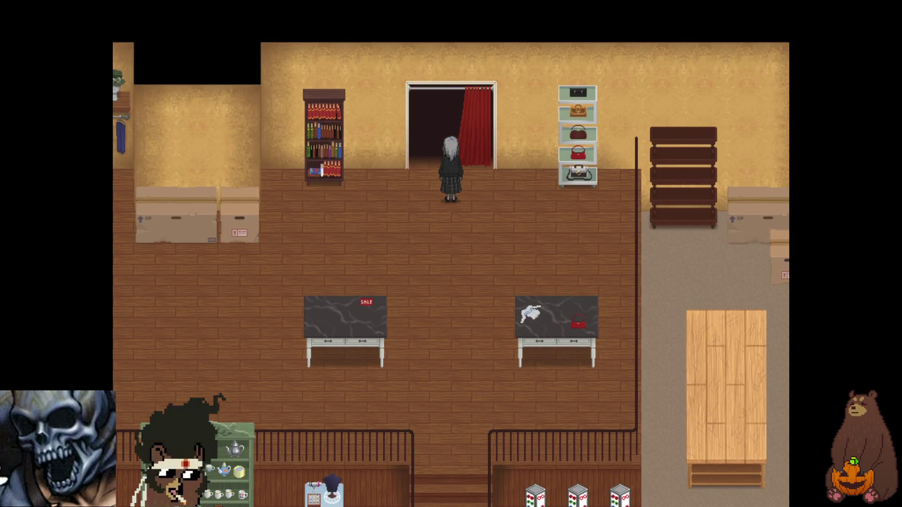
# Enter the changing room and advance Layla's mirror monologue until her face vanishes and the shop returns
pyautogui.press('Up')
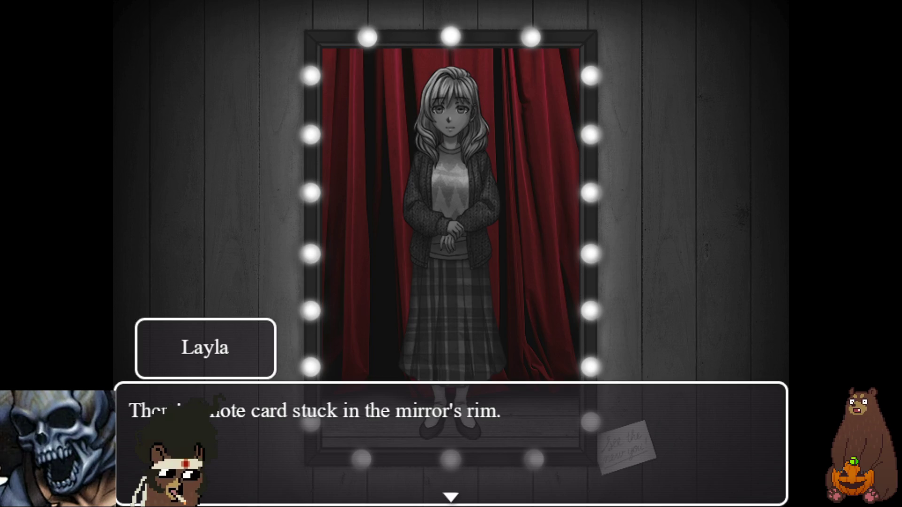
pyautogui.press('Return')
pyautogui.press('Return')
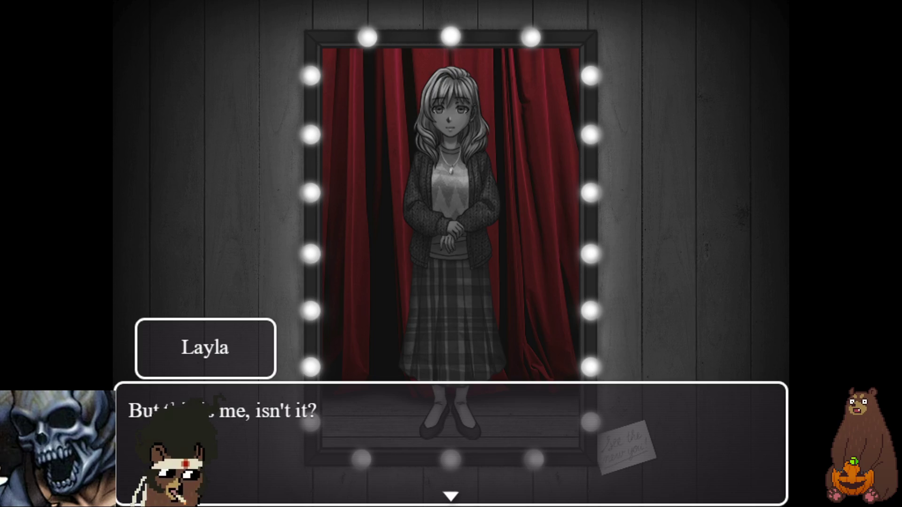
pyautogui.press('Return')
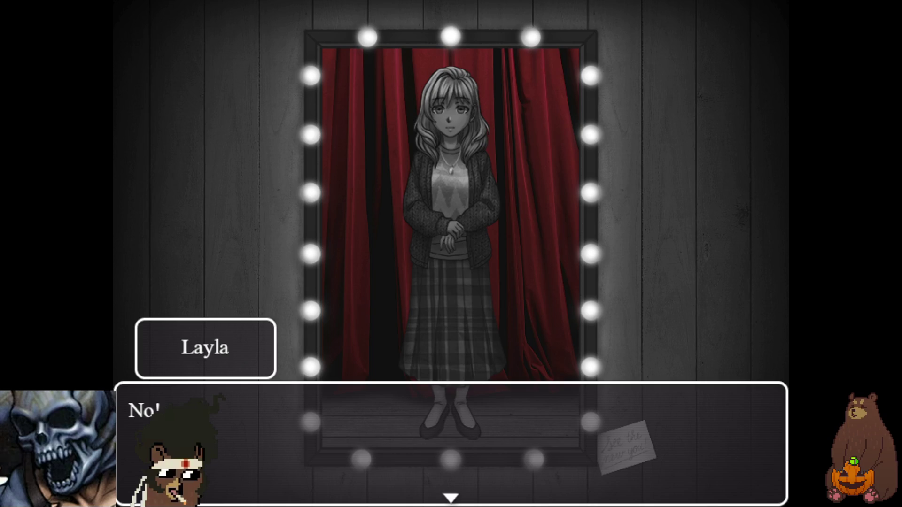
pyautogui.press('Return')
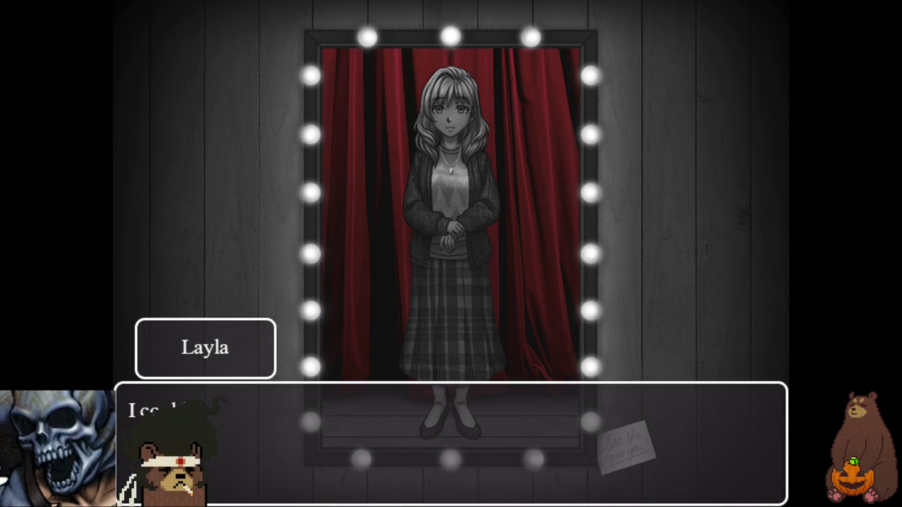
pyautogui.press('Return')
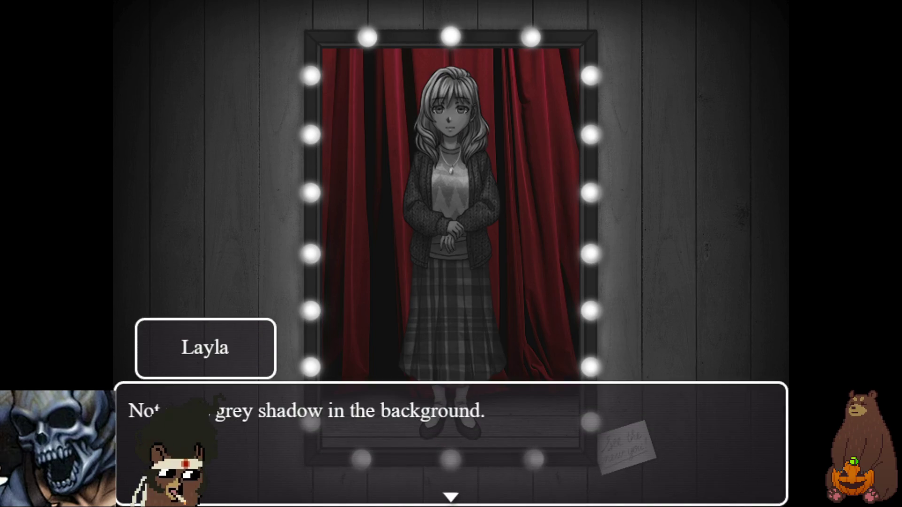
pyautogui.press('Return')
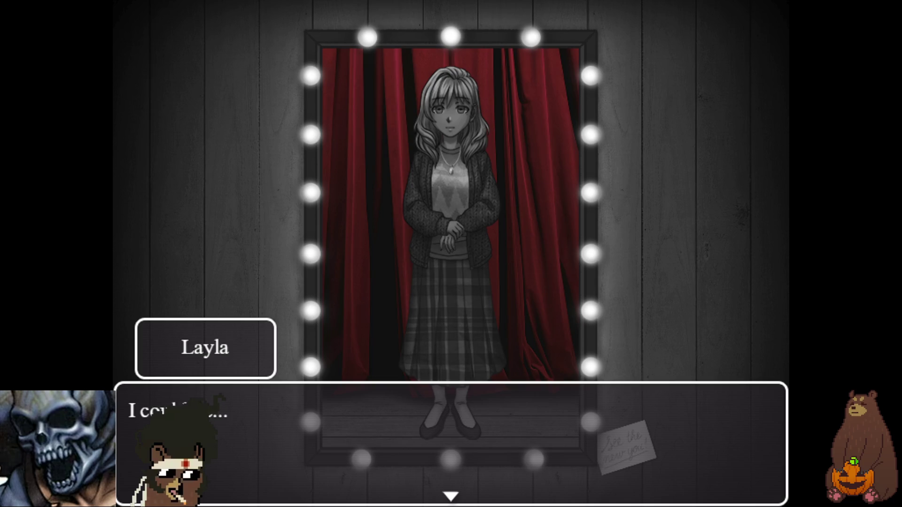
pyautogui.press('Return')
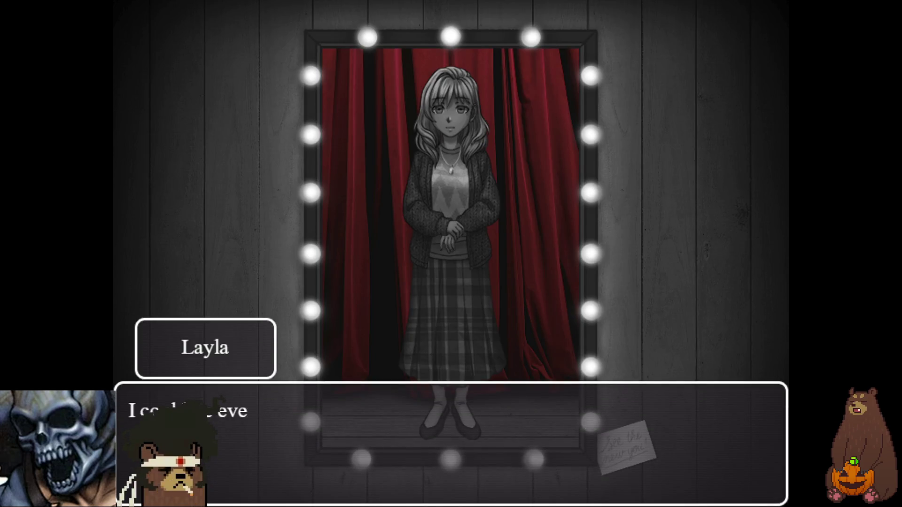
pyautogui.press('Return')
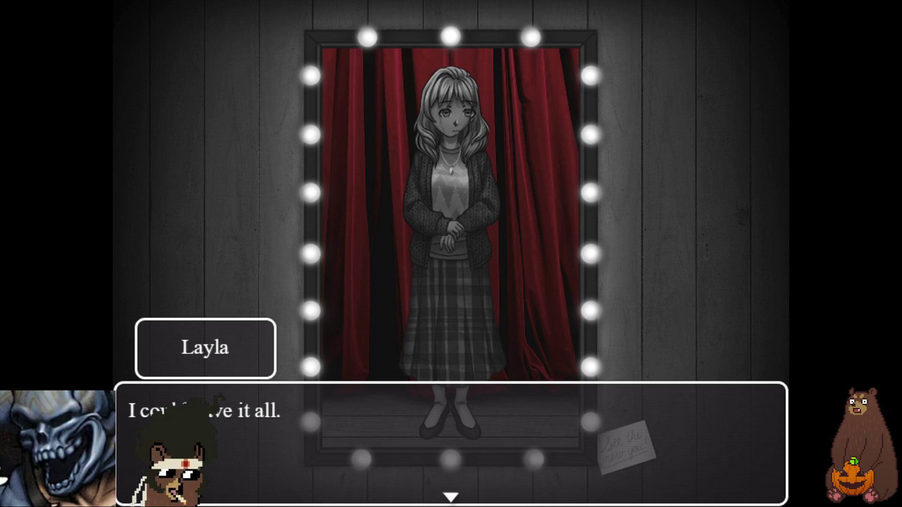
pyautogui.press('Return')
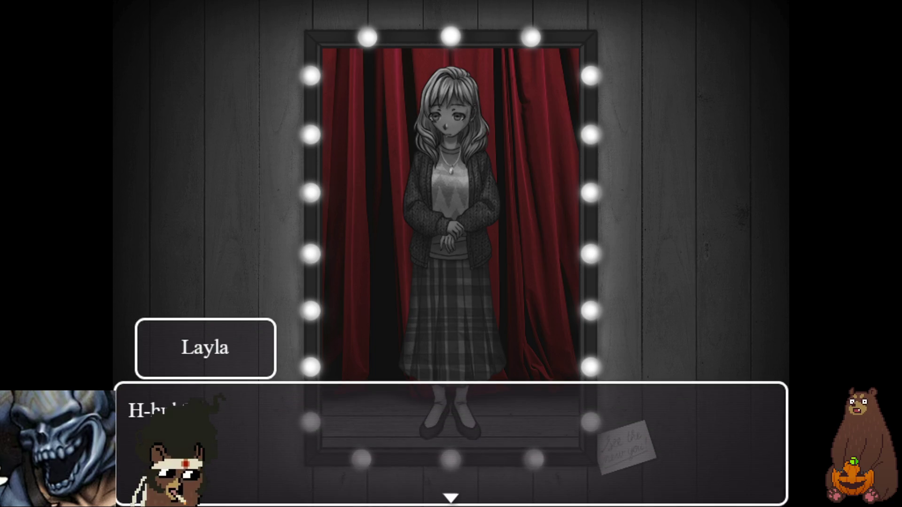
pyautogui.press('Return')
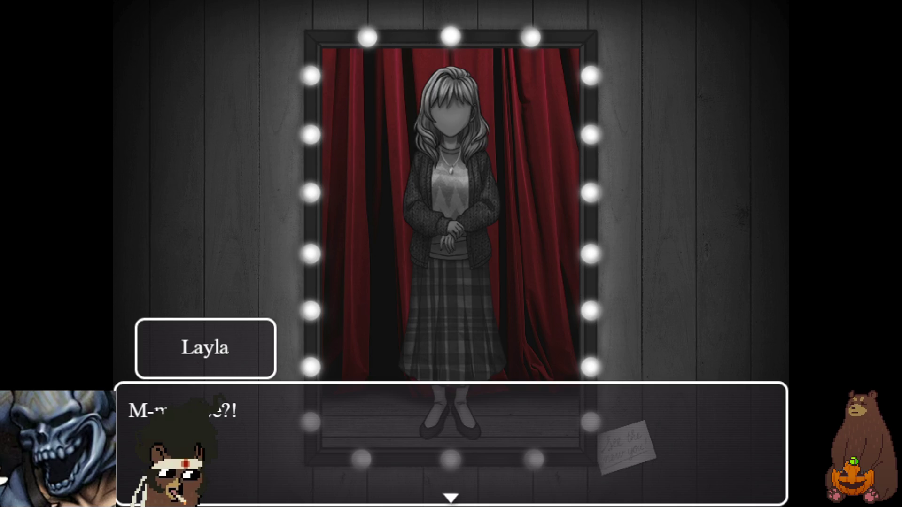
pyautogui.press('Return')
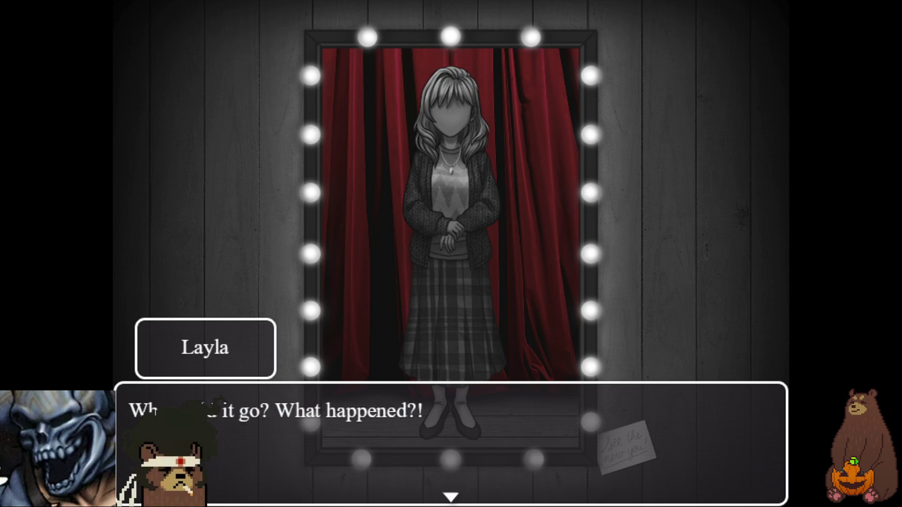
pyautogui.press('Return')
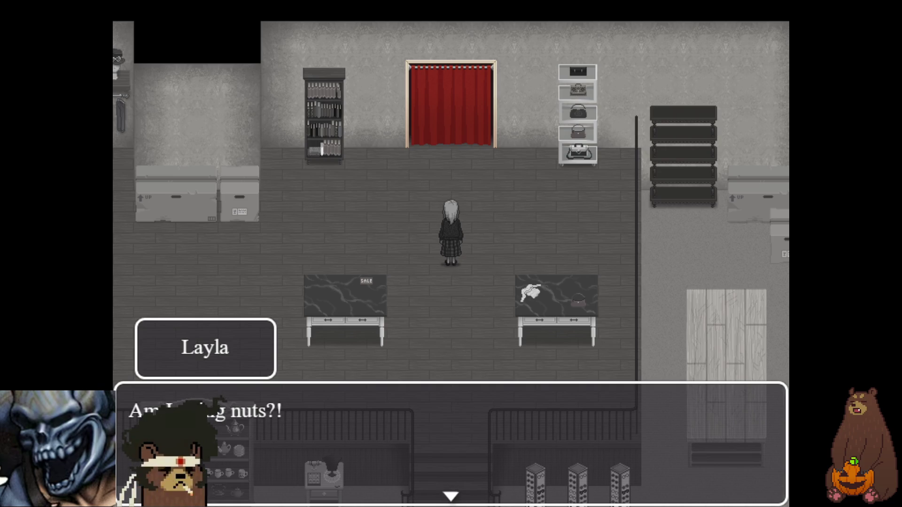
# Dismiss Layla's mirror lines and walk her around the lower floor past the candle and paper tables
pyautogui.press('Return')
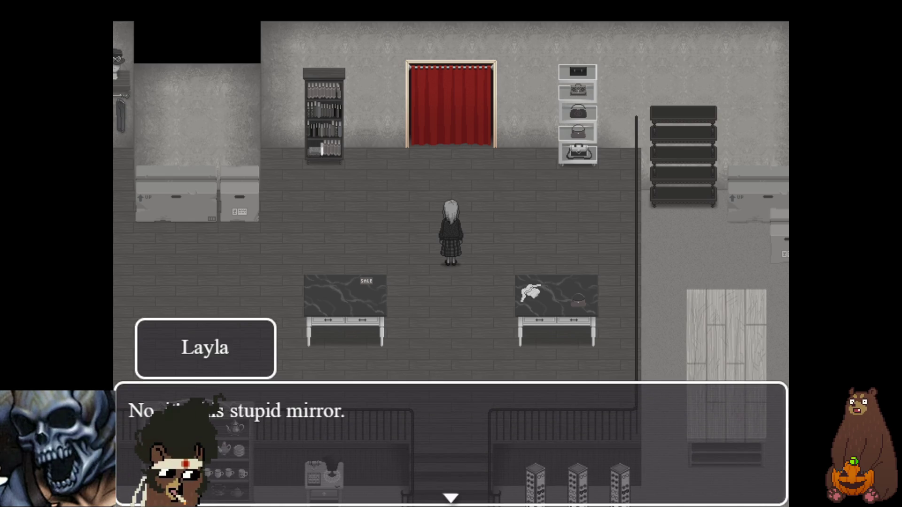
pyautogui.press('Return')
pyautogui.press('Return')
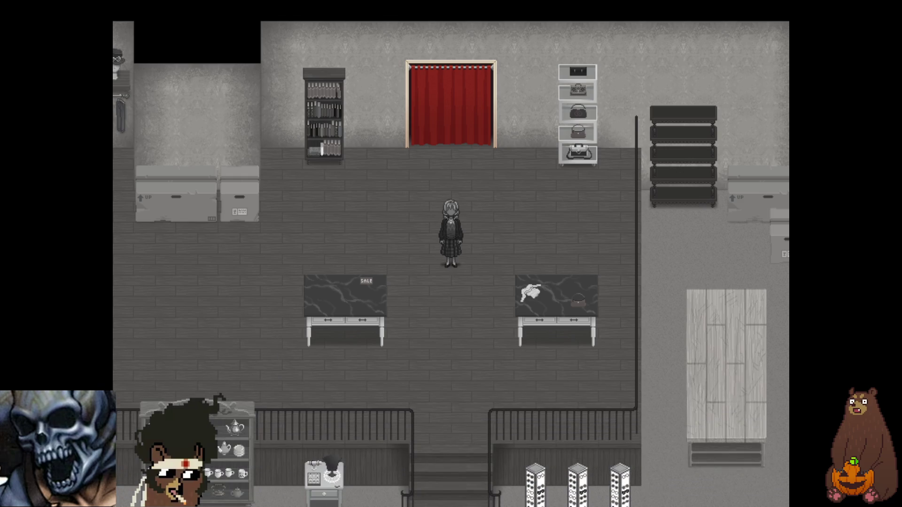
pyautogui.press('Down')
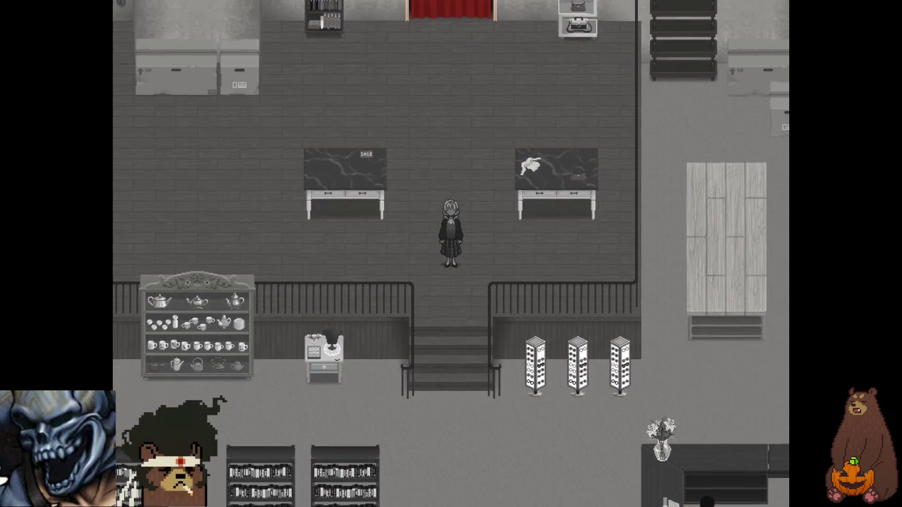
pyautogui.press('Down')
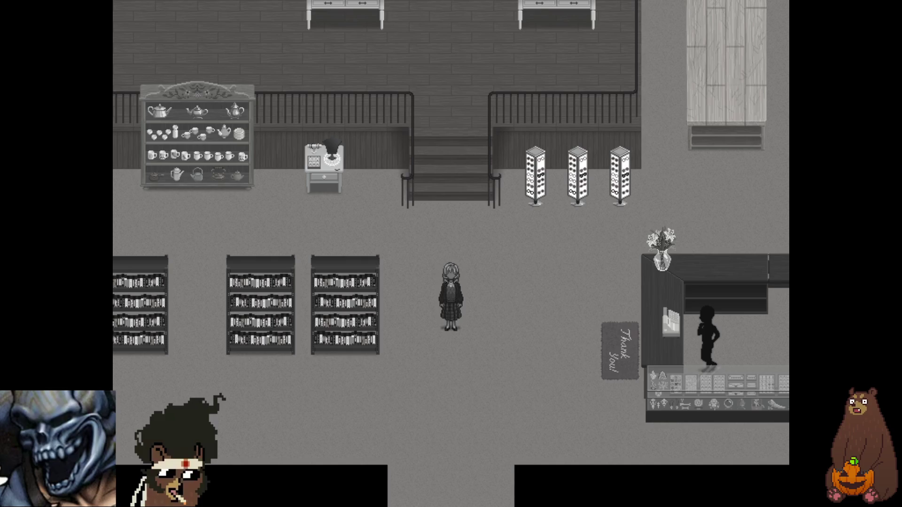
pyautogui.press('Up')
pyautogui.press('Left')
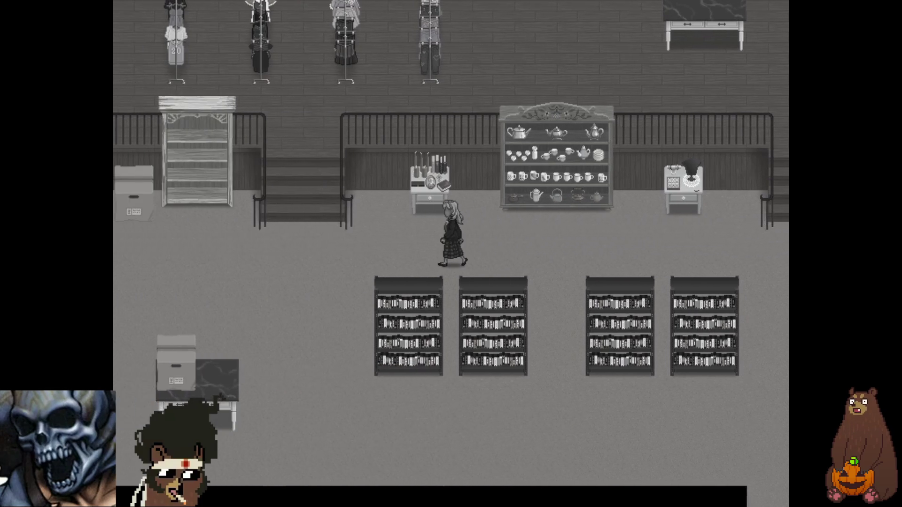
pyautogui.press('Right')
pyautogui.press('Up')
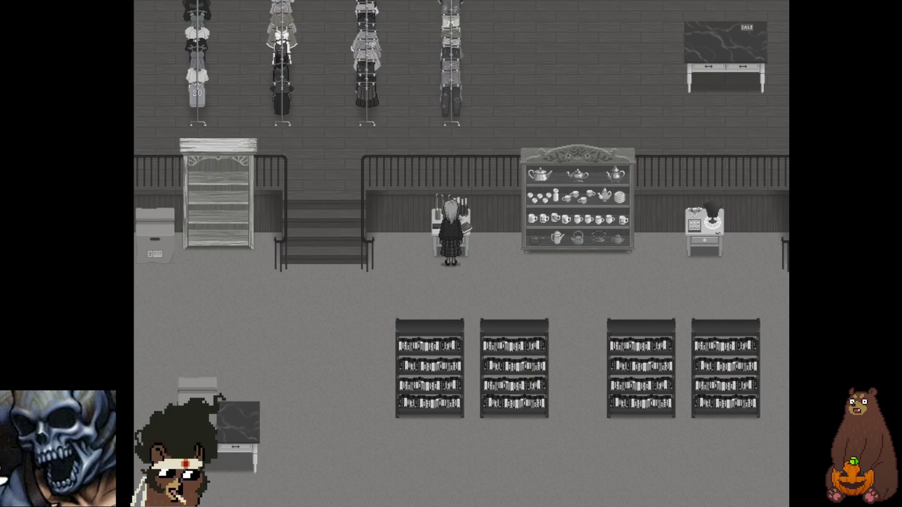
pyautogui.press('Right')
pyautogui.press('Up')
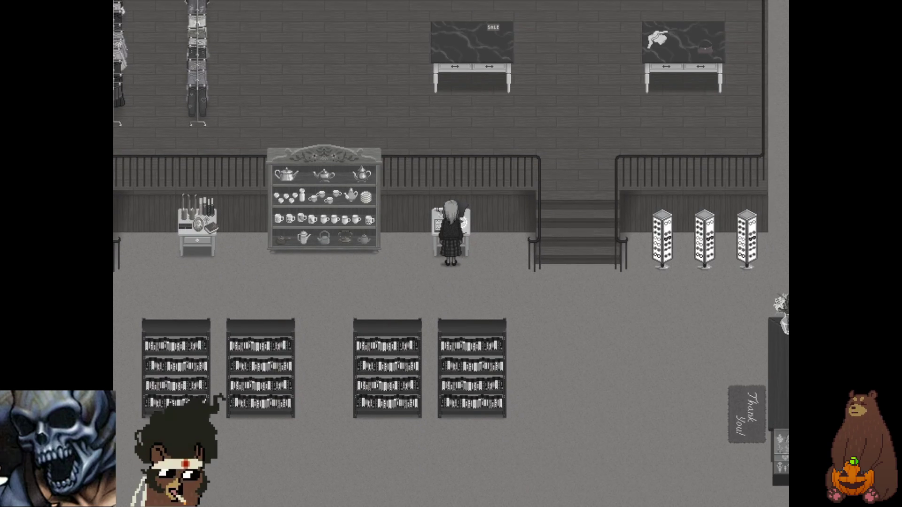
pyautogui.press('Down')
pyautogui.press('Right')
pyautogui.press('Left')
# Climb upstairs, wander between the clothing racks, then head back down toward the counter
pyautogui.press('Up')
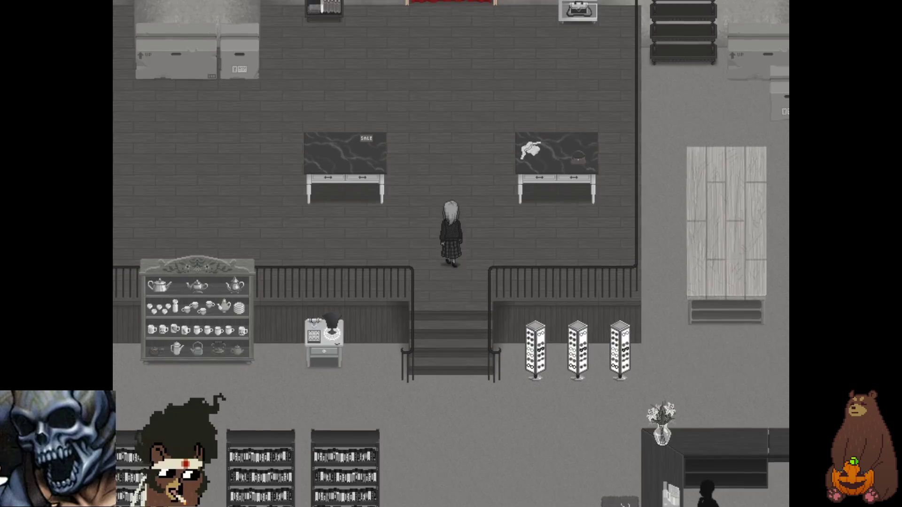
pyautogui.press('Up')
pyautogui.press('Left')
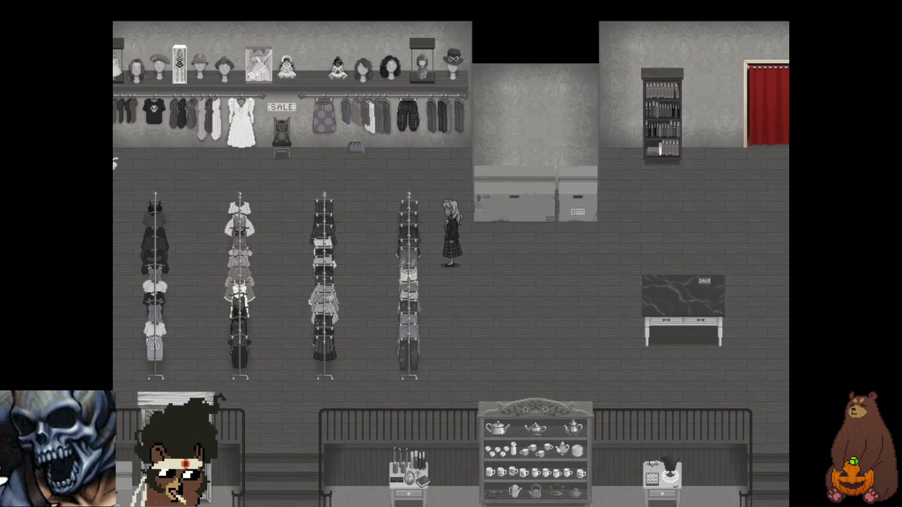
pyautogui.press('Up')
pyautogui.press('Left')
pyautogui.press('Down')
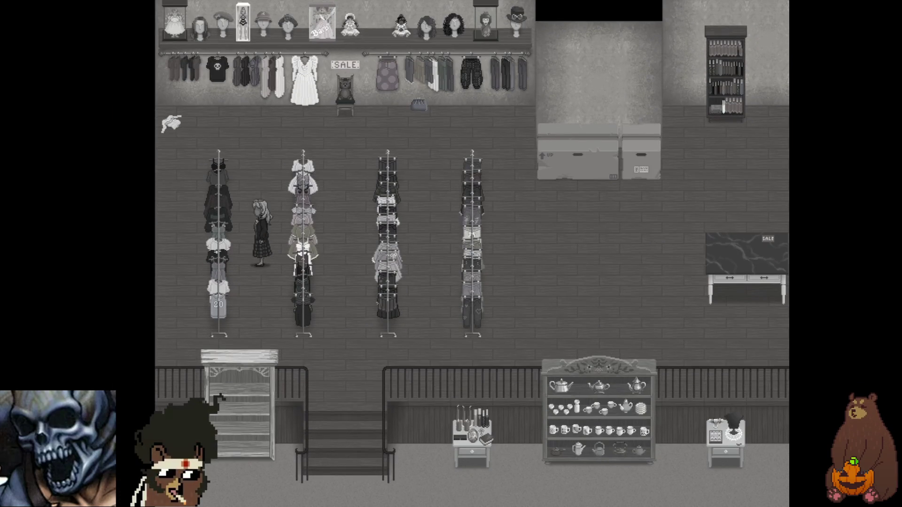
pyautogui.press('Down')
pyautogui.press('Right')
pyautogui.press('Left')
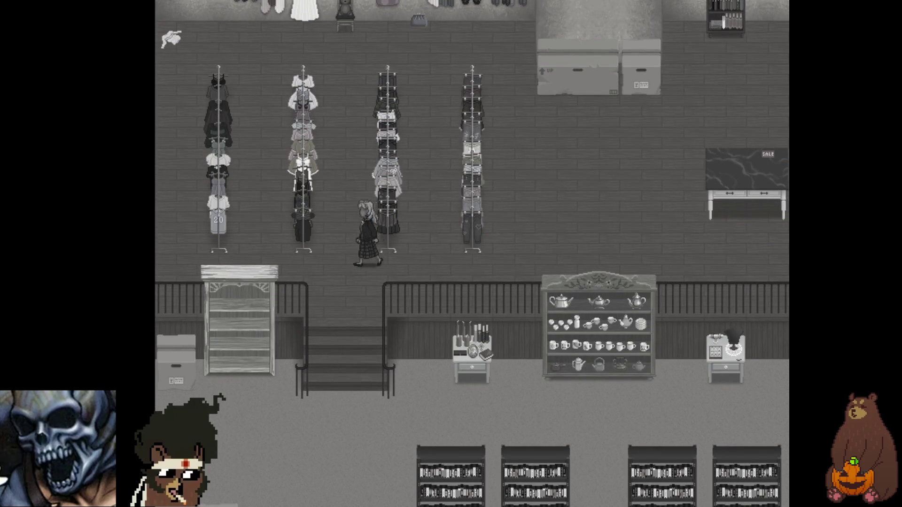
pyautogui.press('Down')
pyautogui.press('Right')
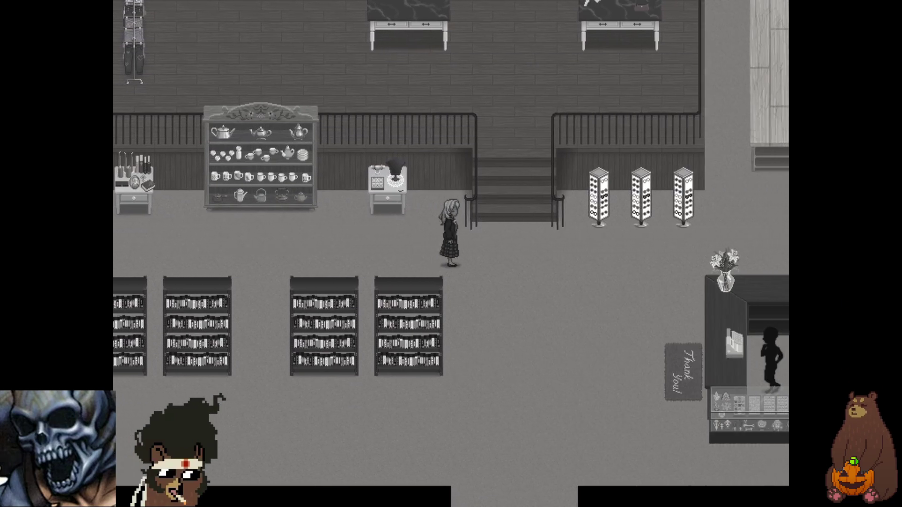
# Walk Layla down toward the counter, viewing the save screen from the menu without saving
pyautogui.press('Down')
pyautogui.press('Escape')
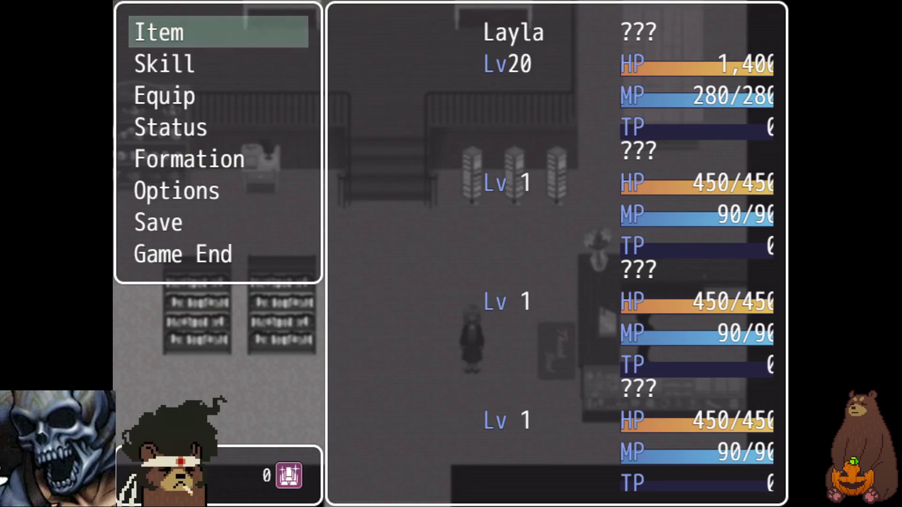
pyautogui.press('Up')
pyautogui.press('Up')
pyautogui.press('Return')
pyautogui.press('Return')
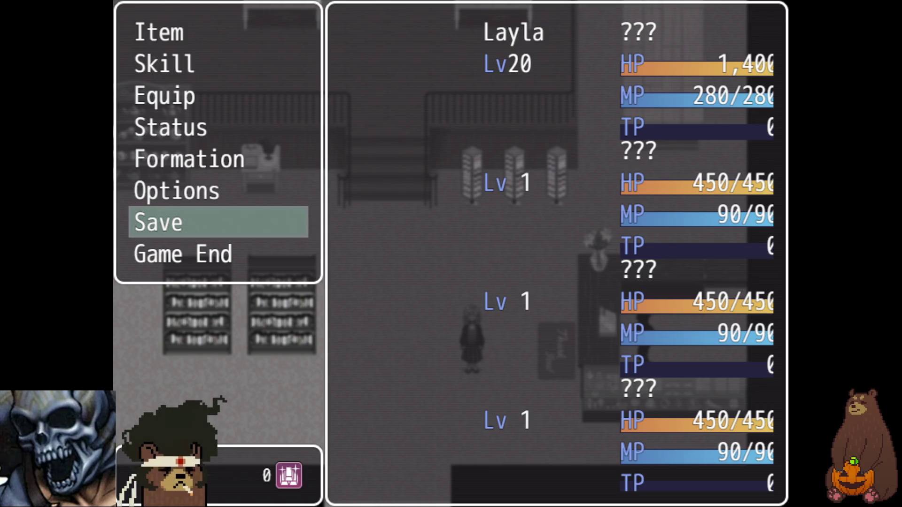
pyautogui.press('Escape')
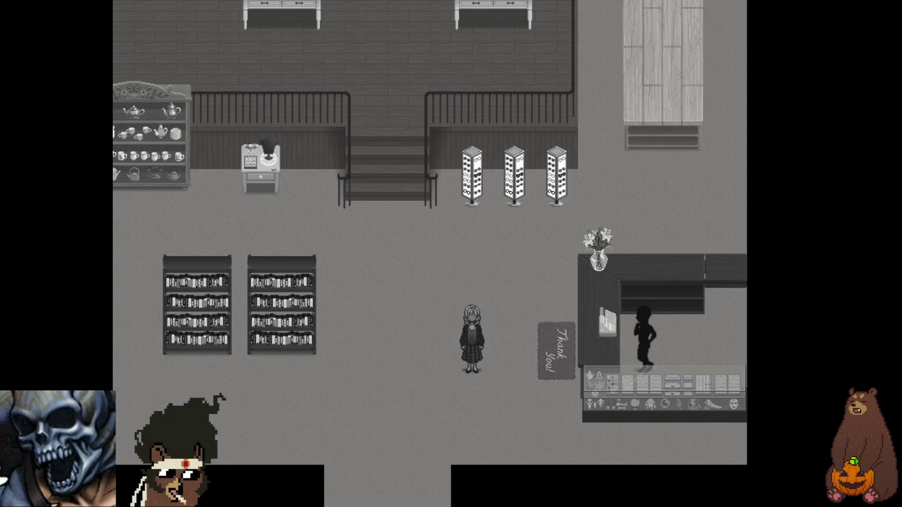
# Step onto the Thank You mat and tell the Shopkeeper about the changing-room mirror
pyautogui.press('Right')
pyautogui.press('Right')
pyautogui.press('Right')
pyautogui.press('Return')
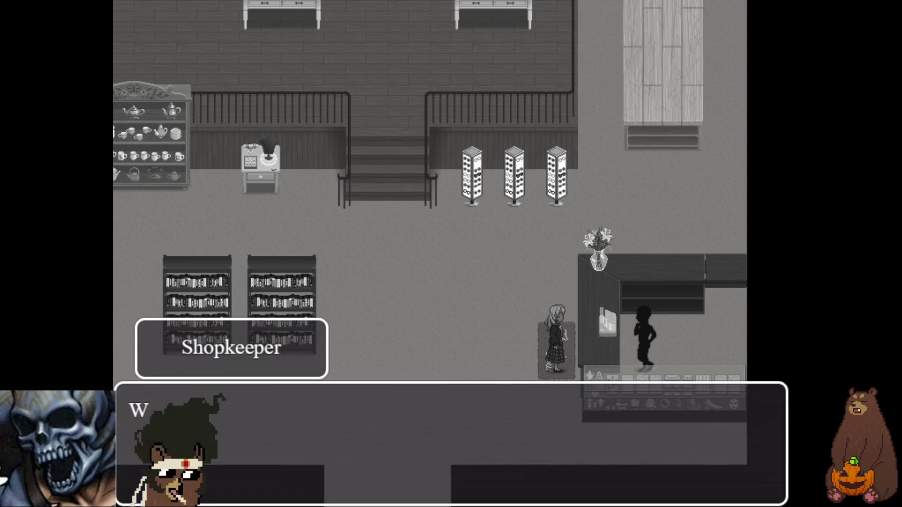
pyautogui.press('Return')
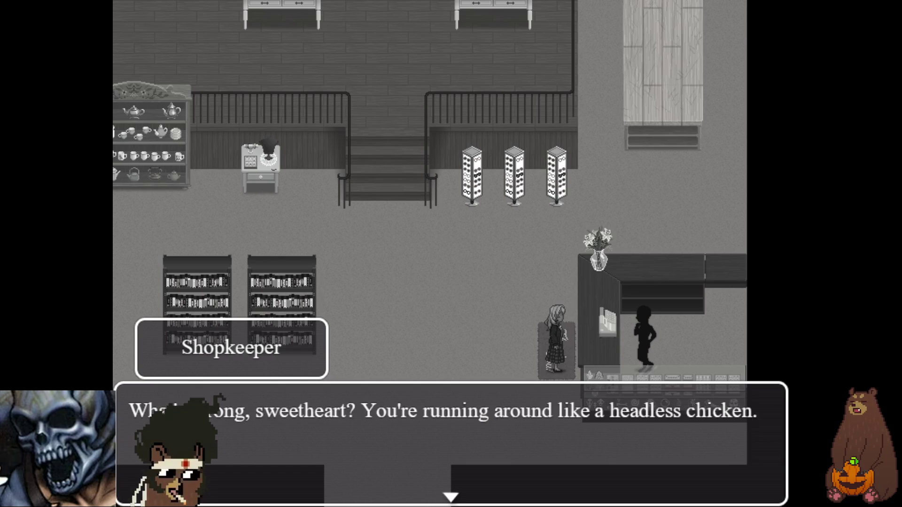
pyautogui.press('Return')
pyautogui.press('Return')
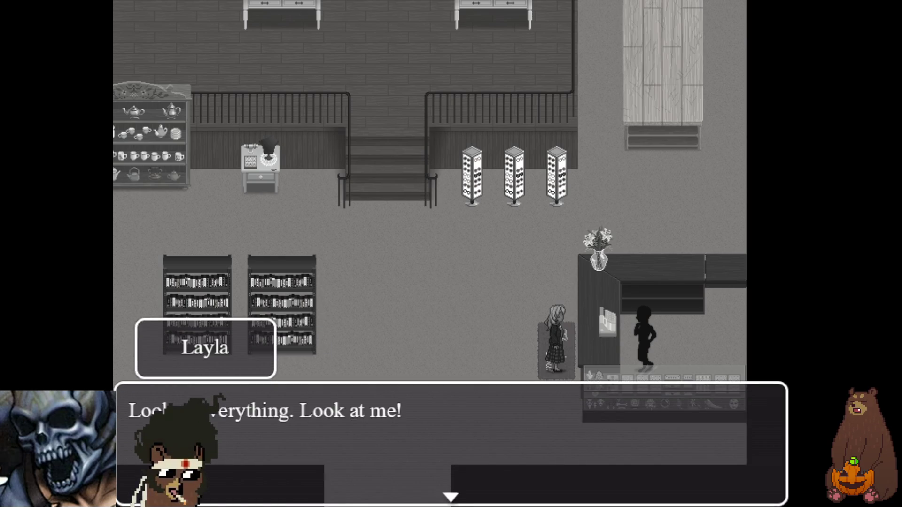
pyautogui.press('Return')
pyautogui.press('Return')
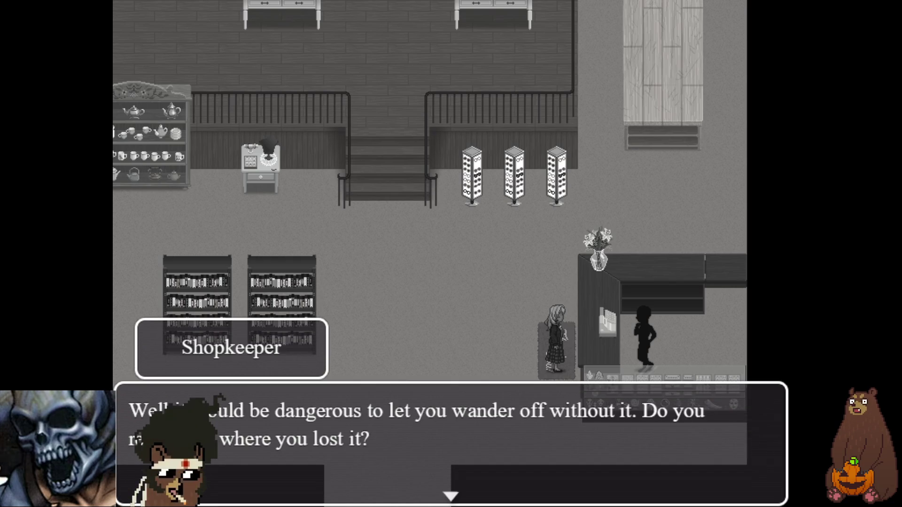
pyautogui.press('Return')
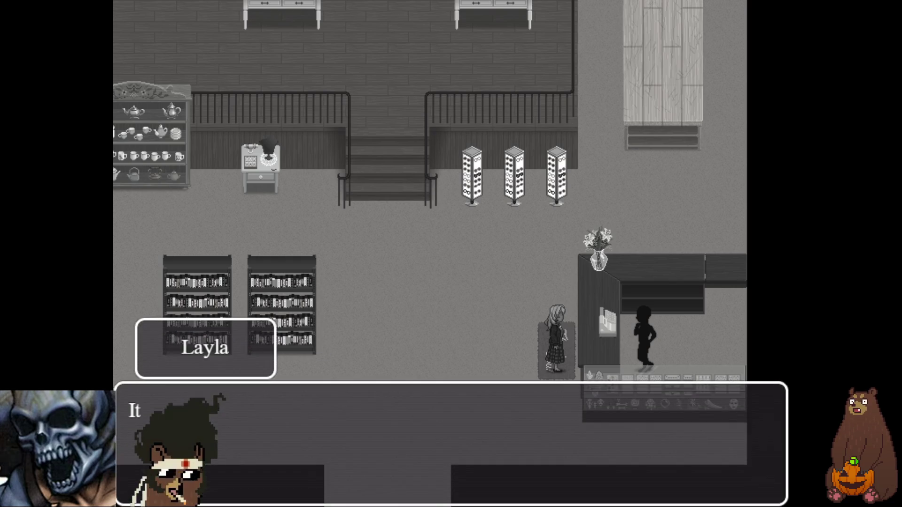
pyautogui.press('Return')
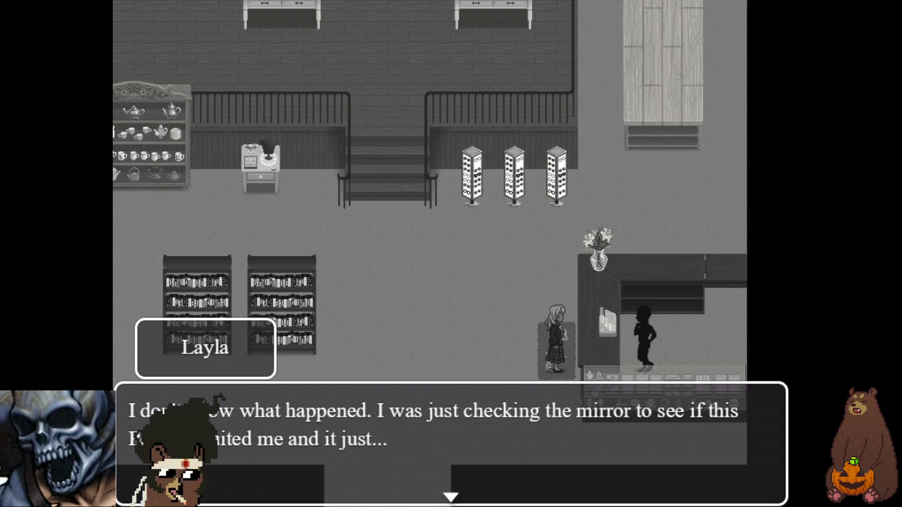
pyautogui.press('Return')
# Continue through the Shopkeeper's questions about Layla until the 'I COULD BE SMART' card appears
pyautogui.press('Return')
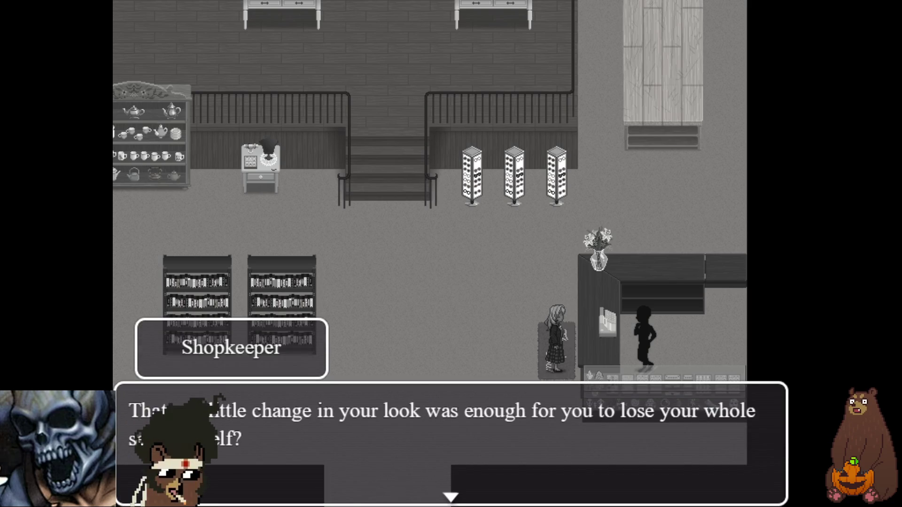
pyautogui.press('Return')
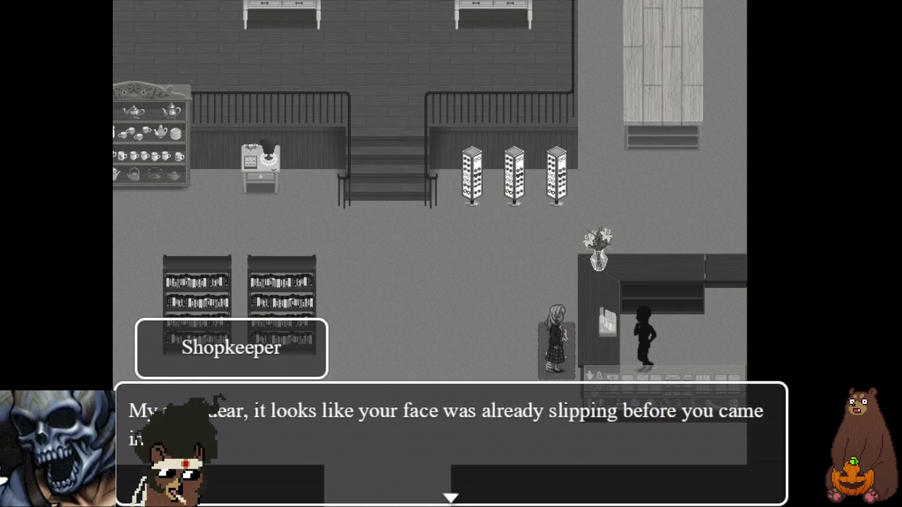
pyautogui.press('Return')
pyautogui.press('Return')
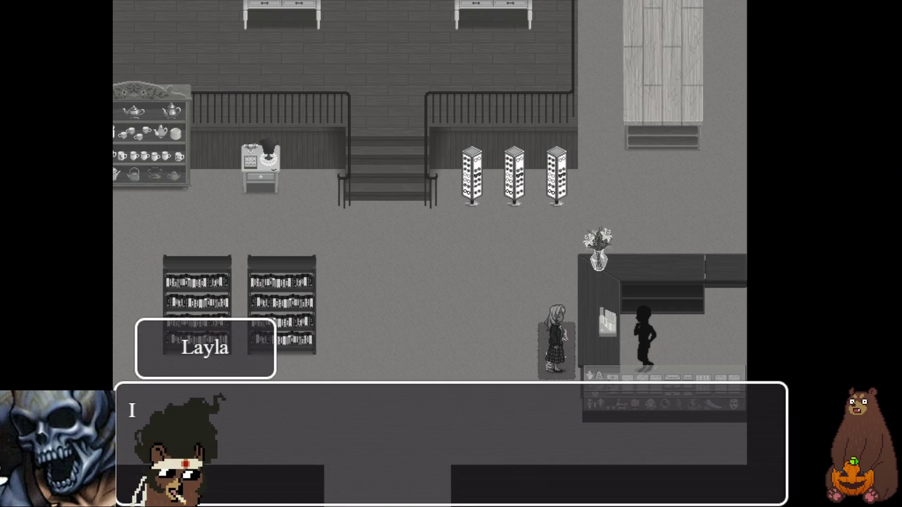
pyautogui.press('Return')
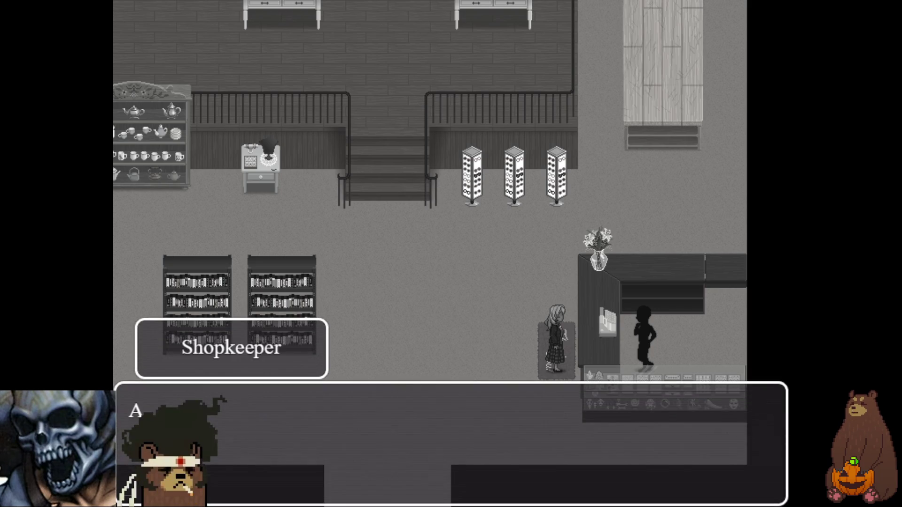
pyautogui.press('Return')
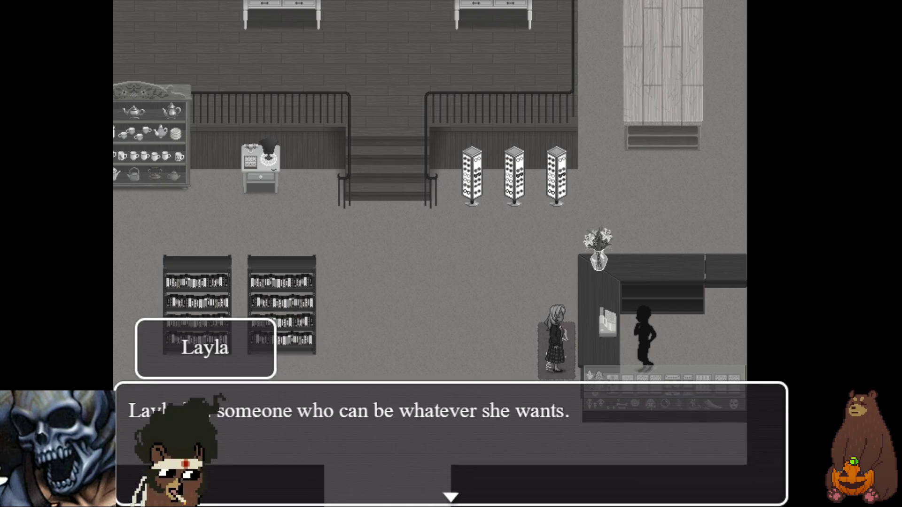
pyautogui.press('Return')
pyautogui.press('Return')
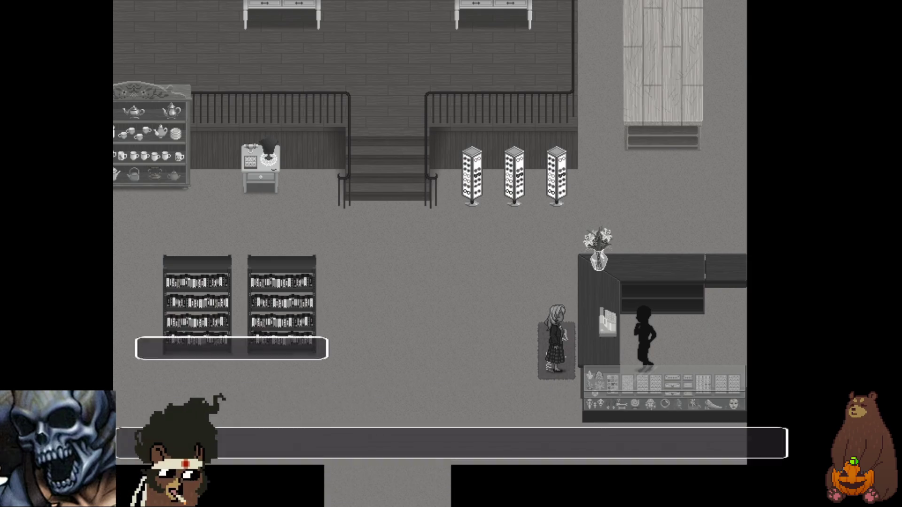
pyautogui.press('Return')
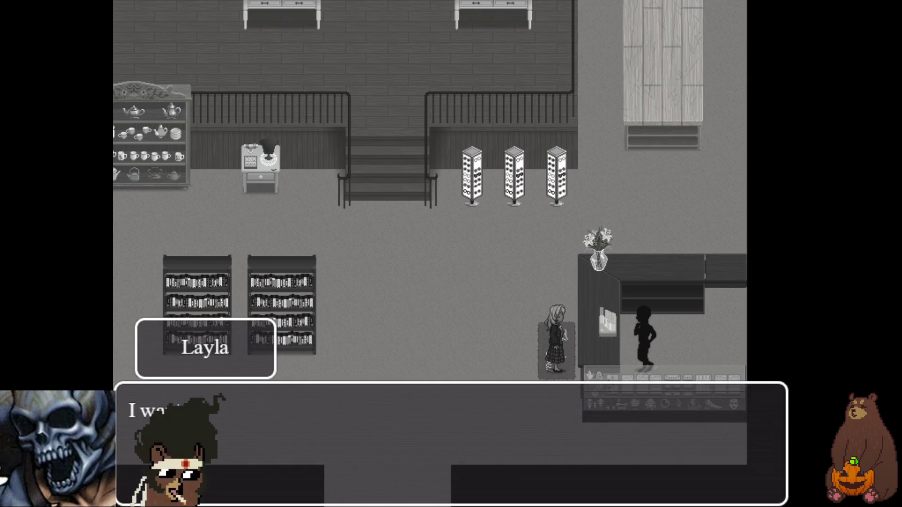
pyautogui.press('Return')
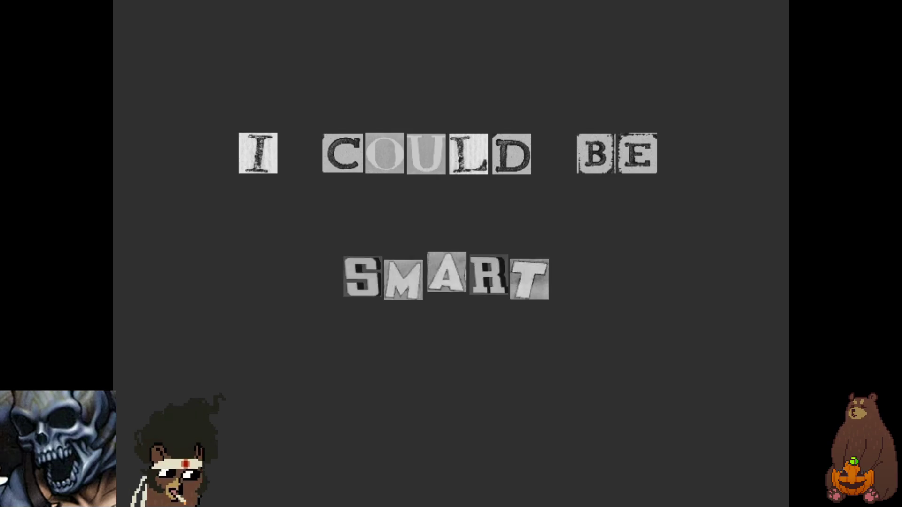
pyautogui.press('Return')
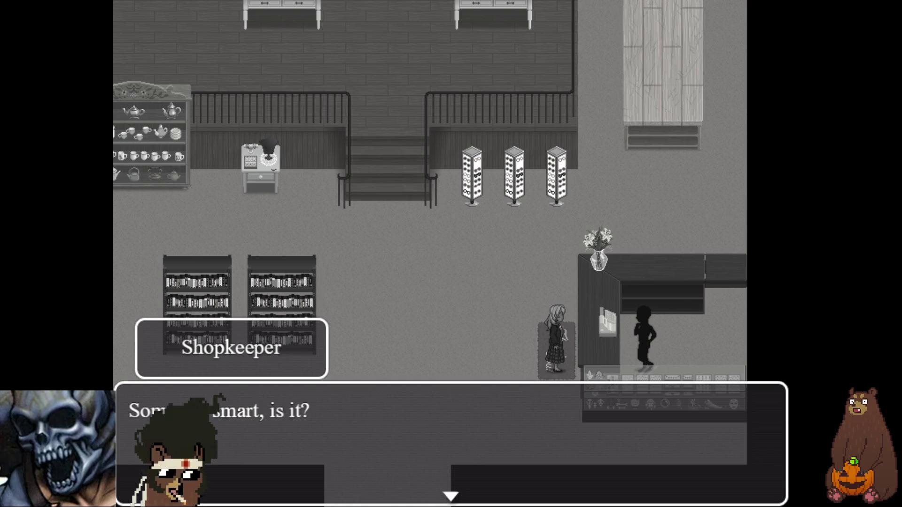
# Advance through the Shopkeeper's makeover lines up to things that speak, then close the playtest with Alt+F4
pyautogui.press('Return')
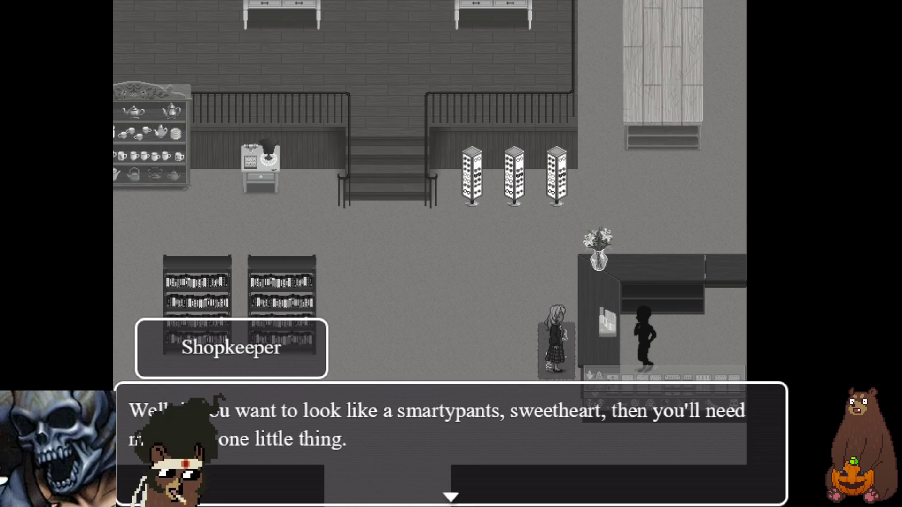
pyautogui.press('Return')
pyautogui.press('Return')
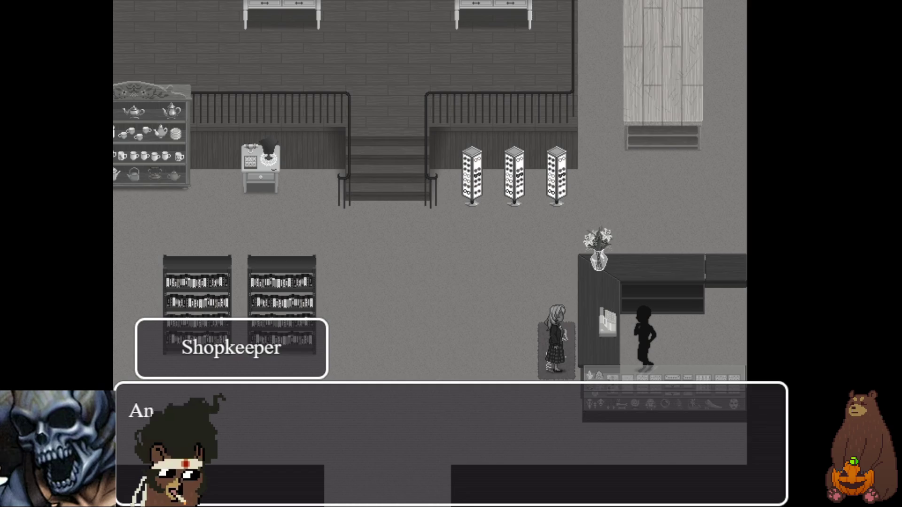
pyautogui.press('Return')
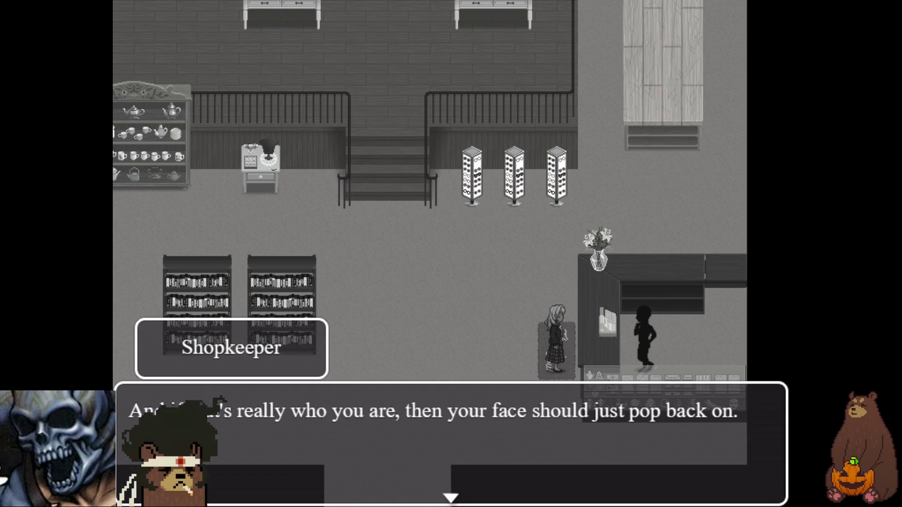
pyautogui.press('Return')
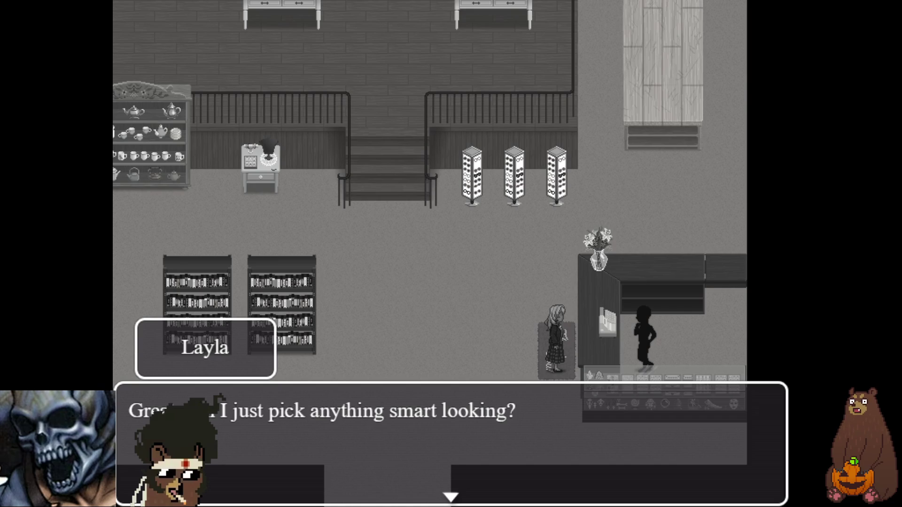
pyautogui.press('Return')
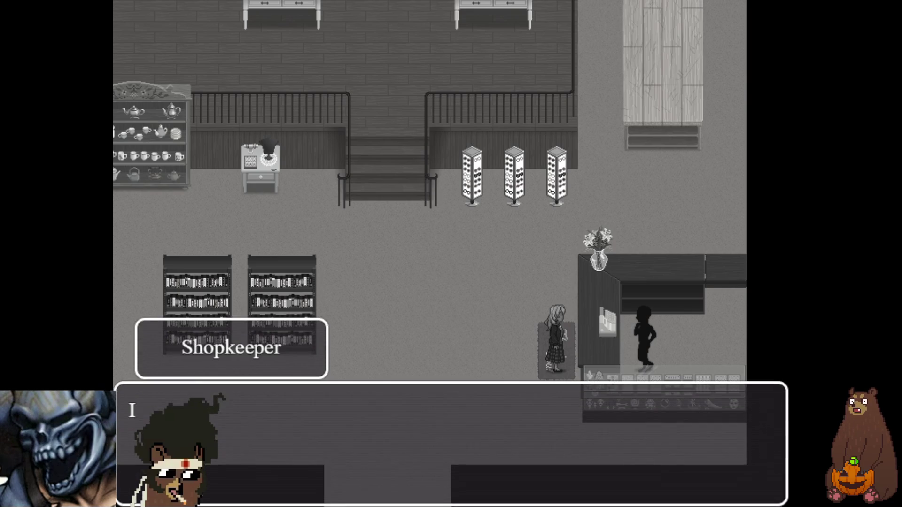
pyautogui.press('Return')
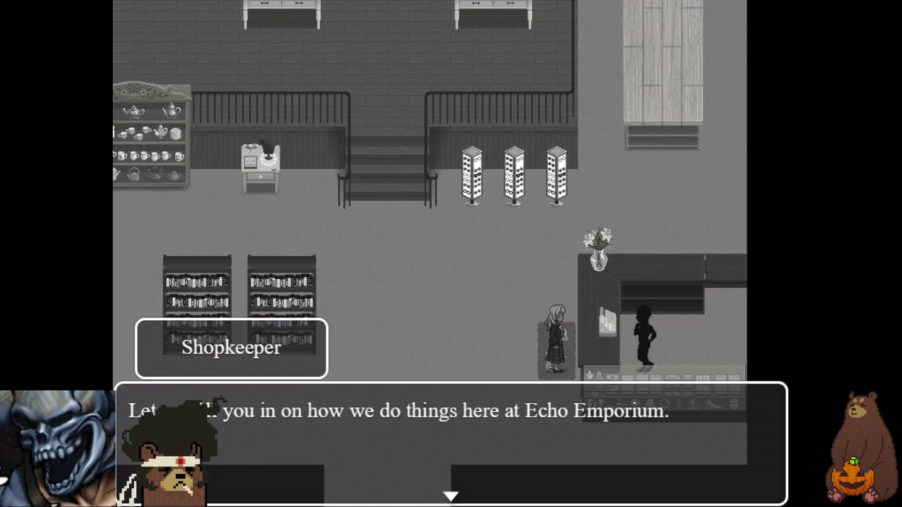
pyautogui.press('Return')
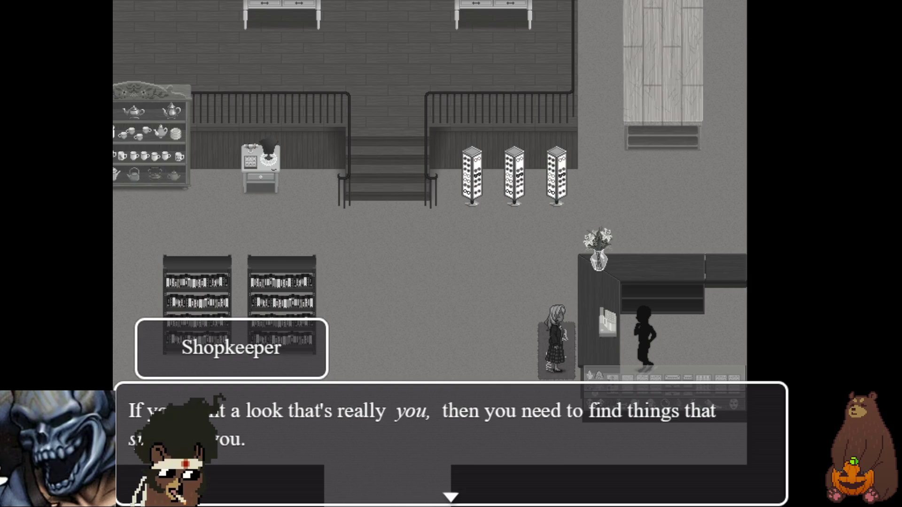
pyautogui.press('Return')
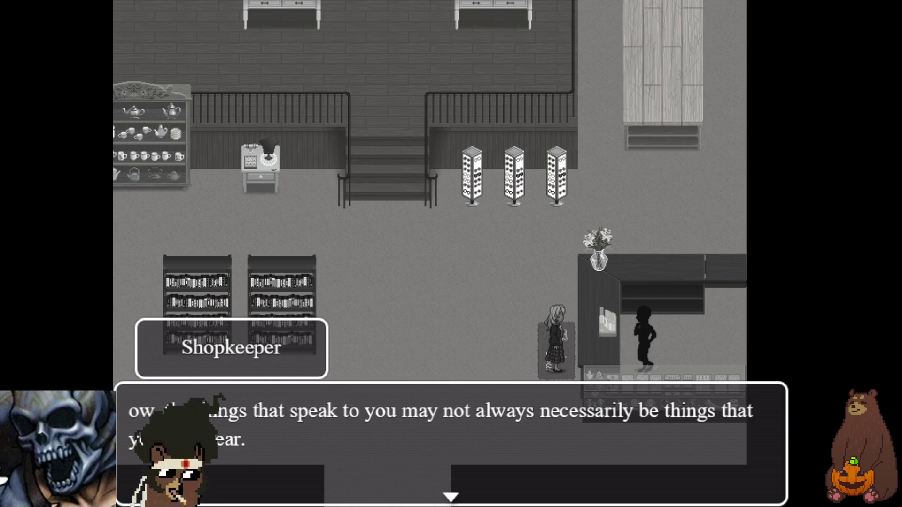
pyautogui.hotkey('alt', 'F4')
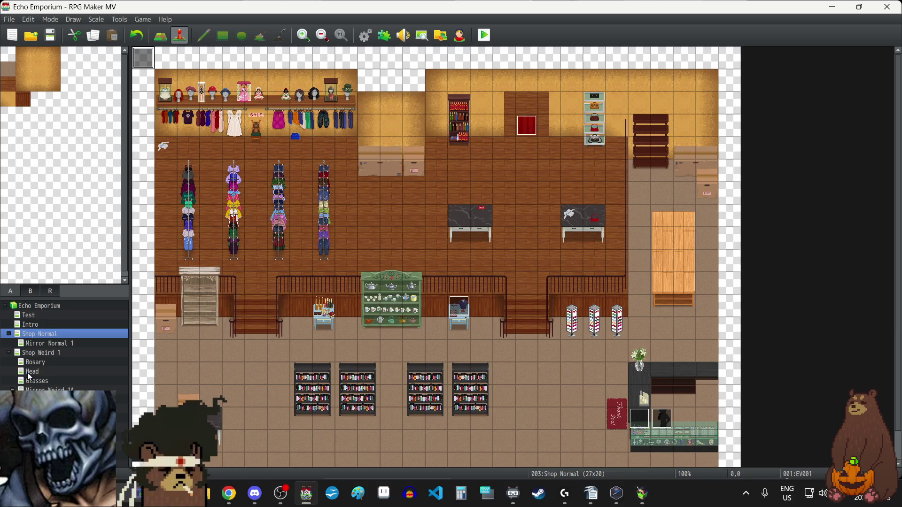
# On Shop Weird 1, fix the Shop Counter's Show Text from 'ow' to 'Now, the things that speak…'
pyautogui.click(43, 353)
pyautogui.doubleClick(636, 389)
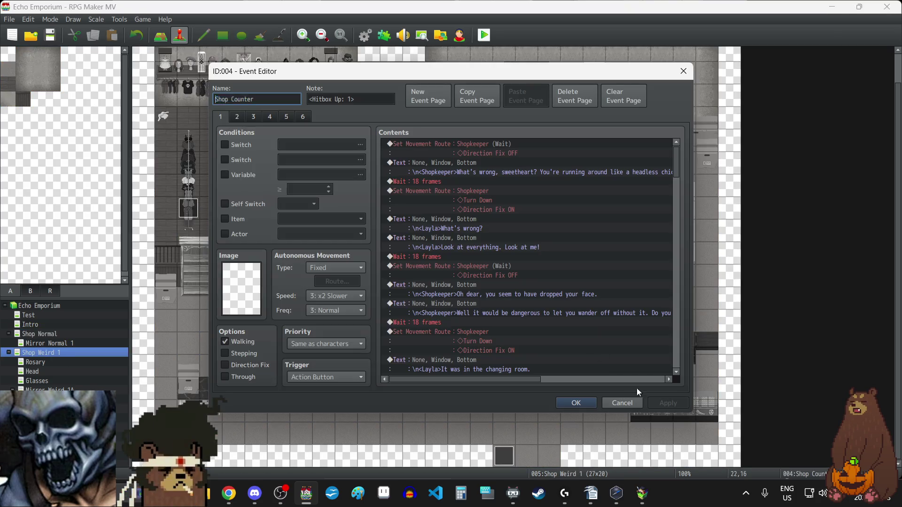
pyautogui.scroll(-20, 557, 303)
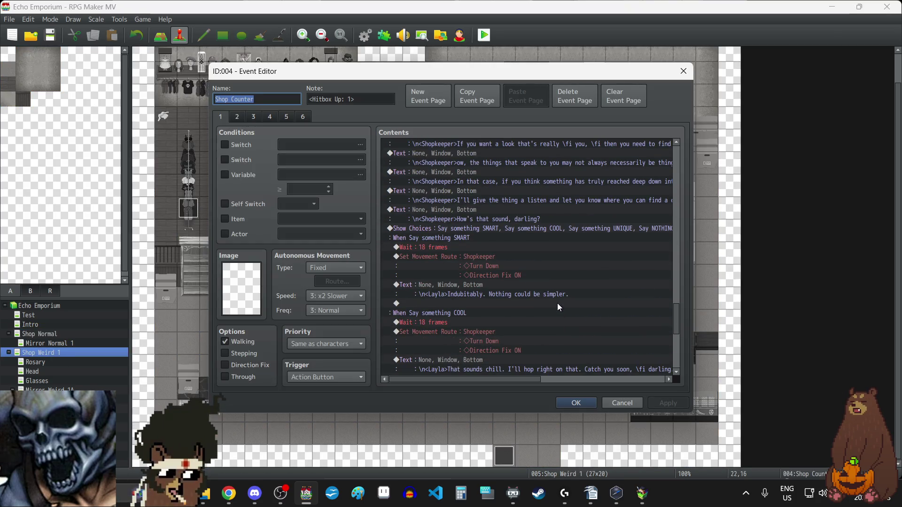
pyautogui.scroll(3, 557, 303)
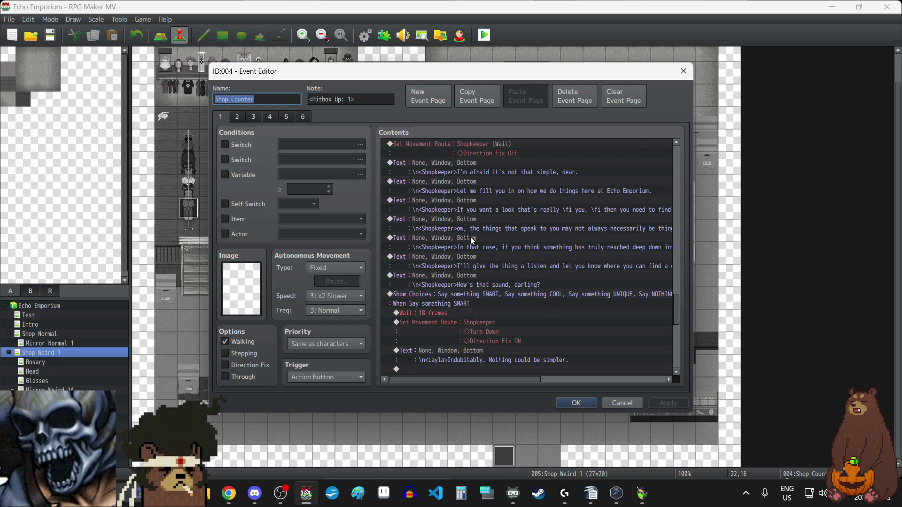
pyautogui.click(463, 221)
pyautogui.doubleClick(483, 233)
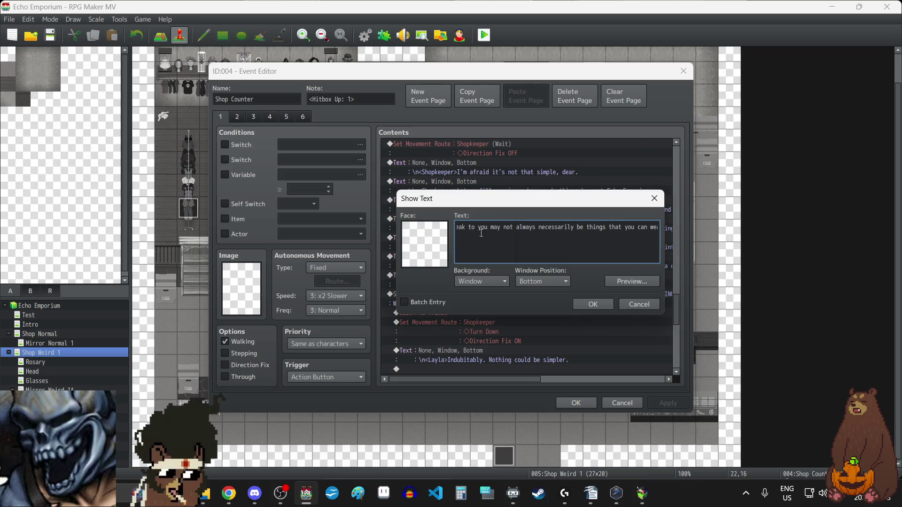
pyautogui.press('Left')
pyautogui.press('Left')
pyautogui.press('Left')
pyautogui.press('Left')
pyautogui.press('Left')
pyautogui.press('Left')
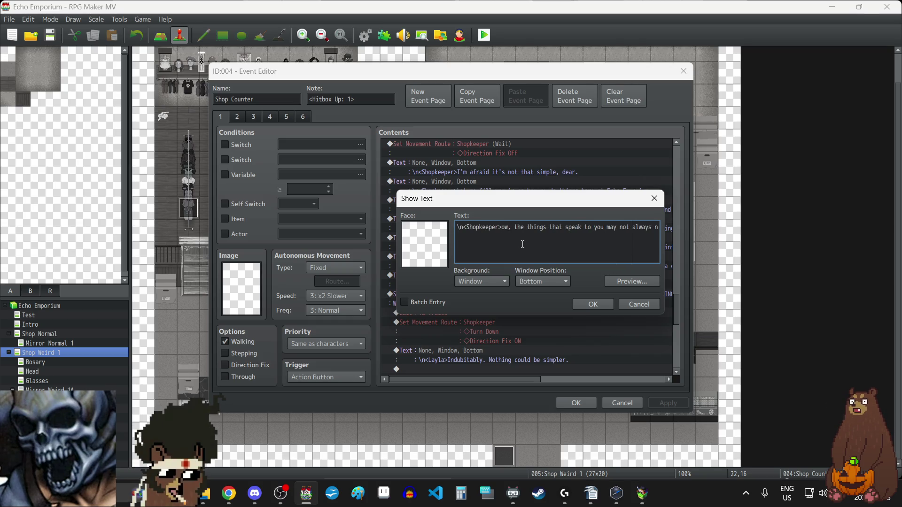
pyautogui.click(582, 304)
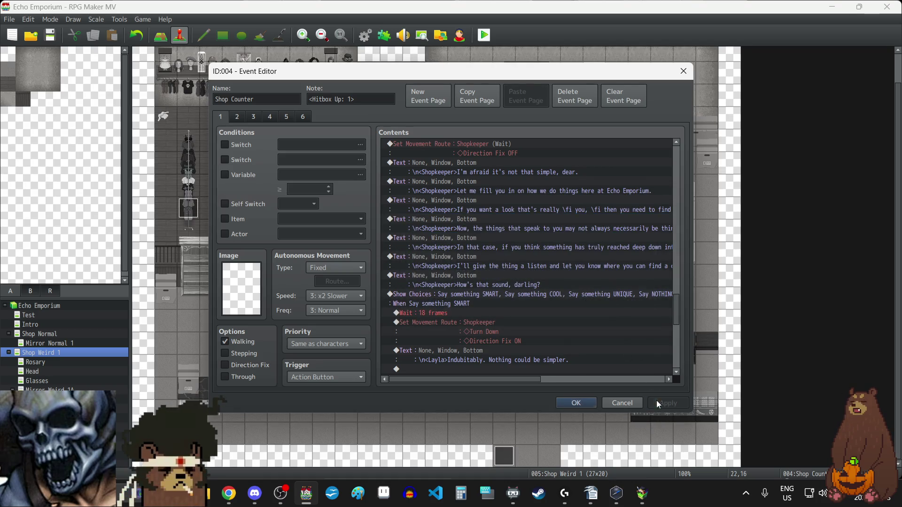
pyautogui.click(583, 403)
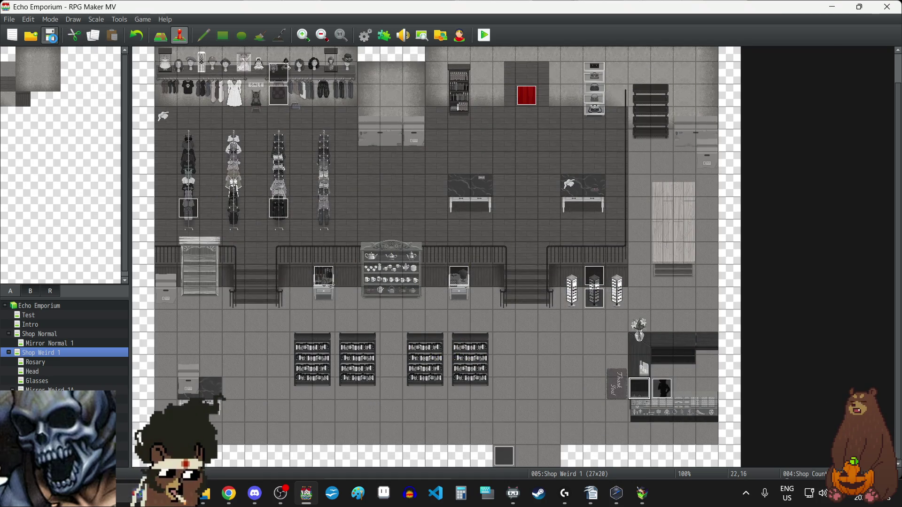
# Resume the playtest and answer the Shopkeeper with 'Say something SMART'
pyautogui.click(642, 493)
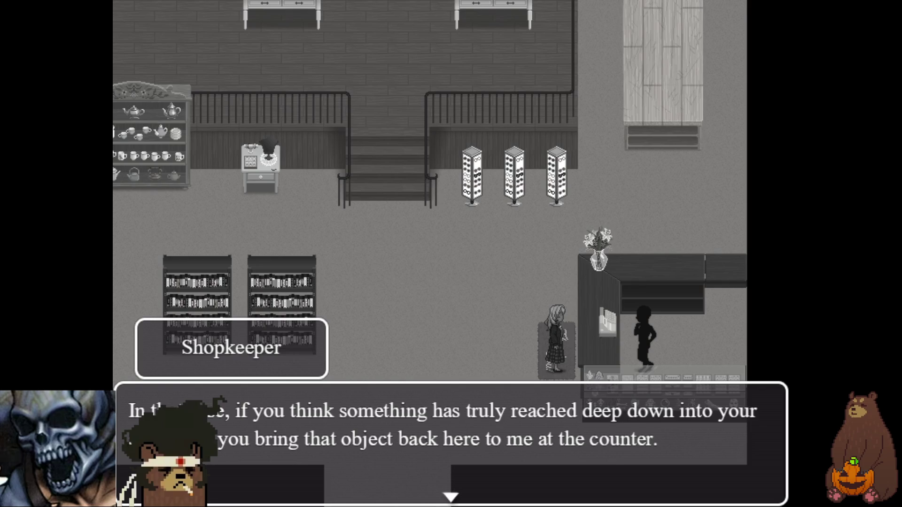
pyautogui.press('Return')
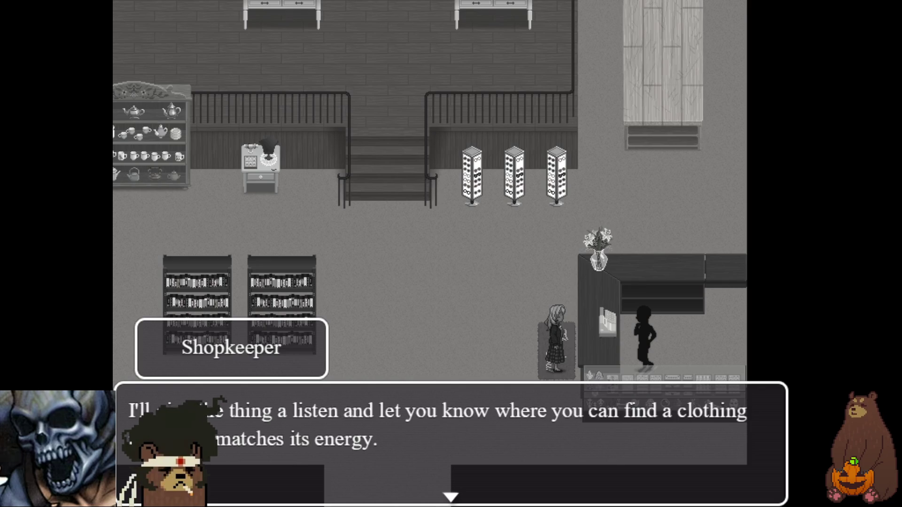
pyautogui.press('Return')
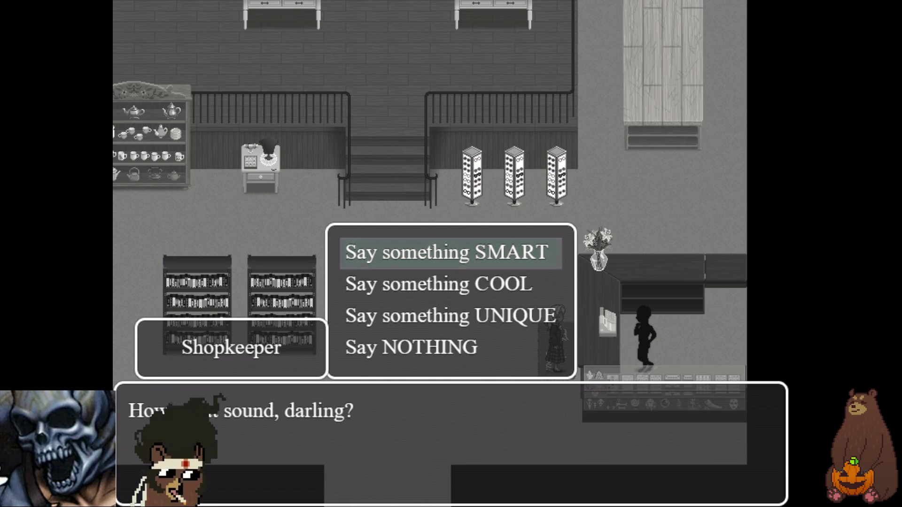
pyautogui.press('Return')
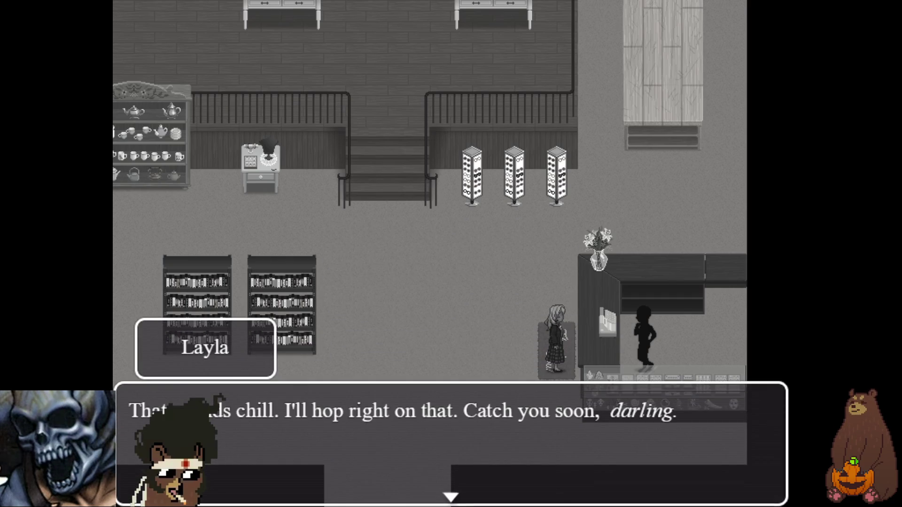
pyautogui.press('Return')
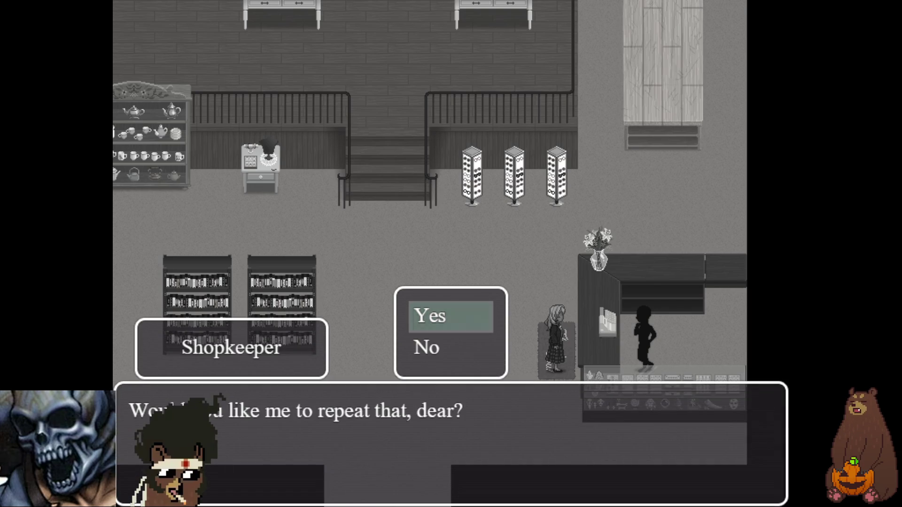
# Choose Yes to hear the explanation repeated once, then No to decline another repeat
pyautogui.press('Return')
pyautogui.press('Return')
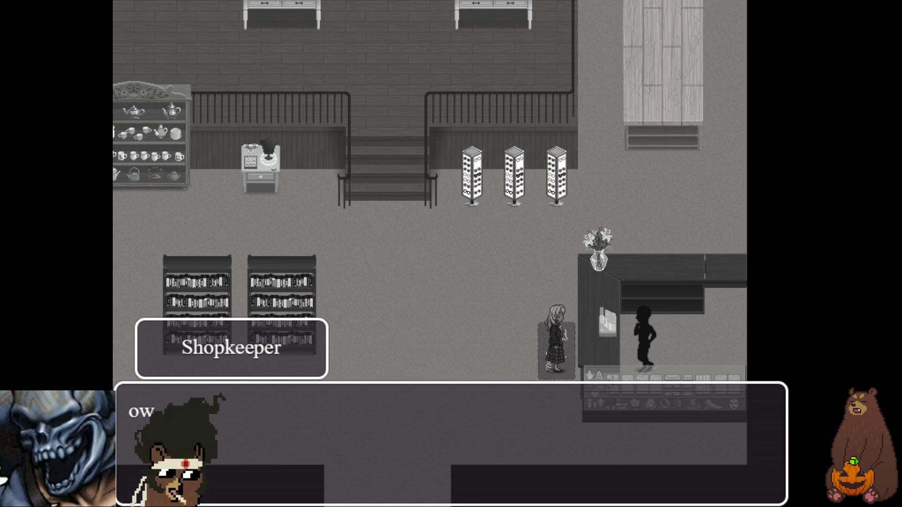
pyautogui.press('Return')
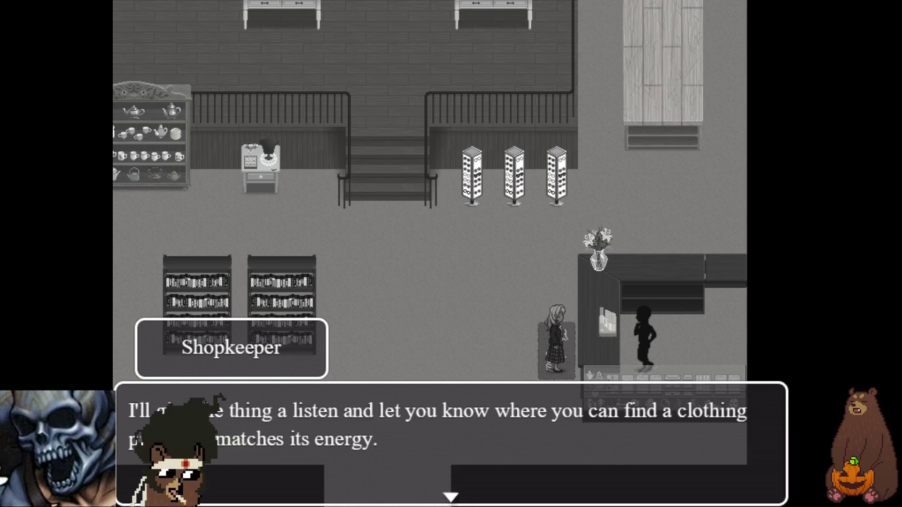
pyautogui.press('Return')
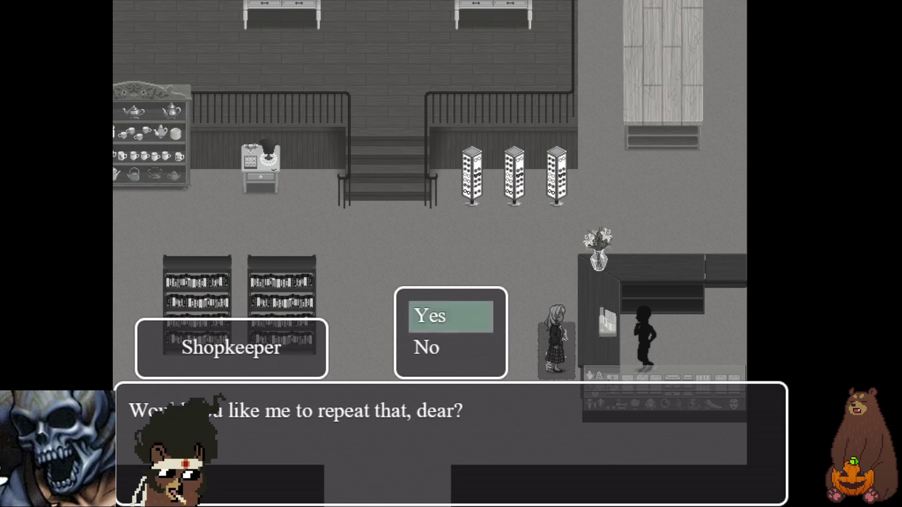
pyautogui.press('Down')
pyautogui.press('Return')
pyautogui.press('Return')
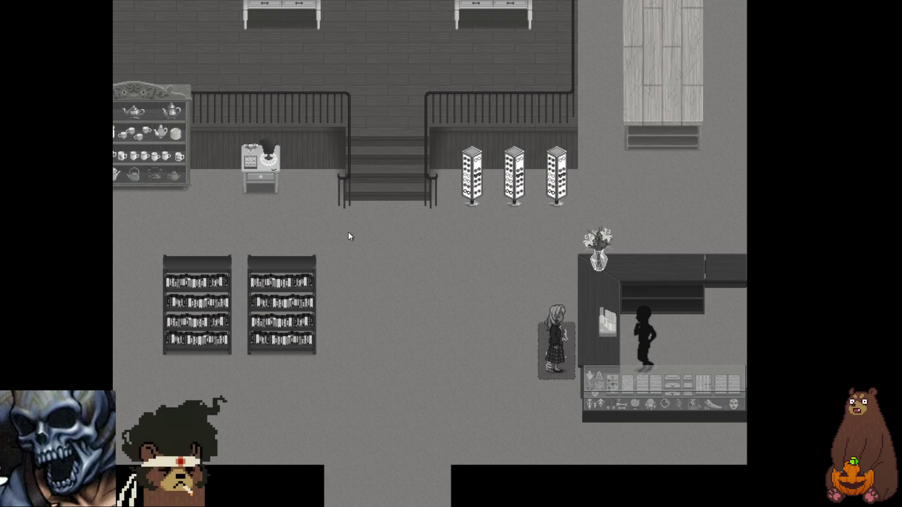
# Quit the playtest and bring up the second page of the Shop Counter event
pyautogui.hotkey('alt', 'F4')
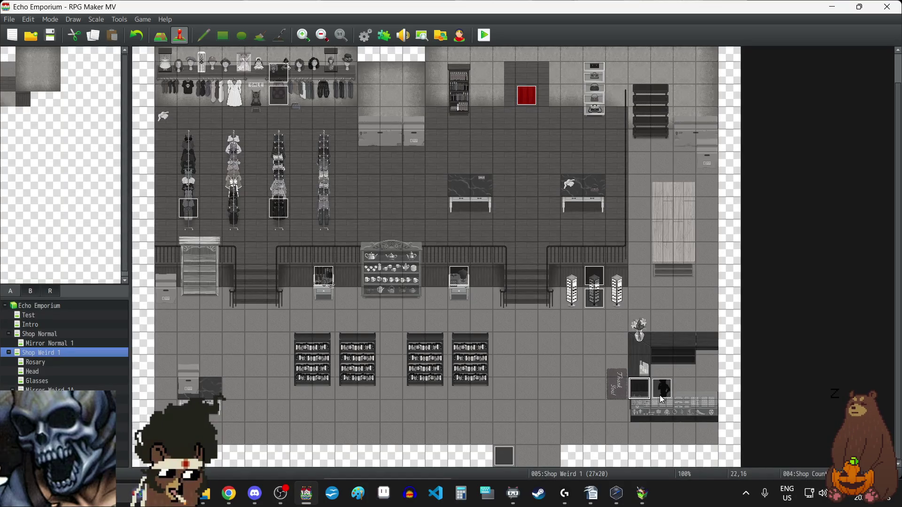
pyautogui.doubleClick(660, 395)
pyautogui.click(683, 71)
pyautogui.doubleClick(643, 385)
pyautogui.click(236, 118)
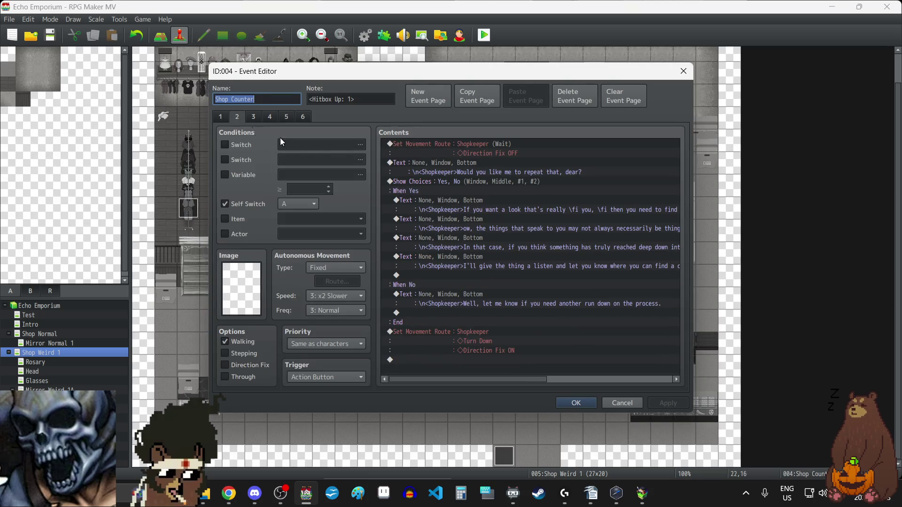
# Add the missing 'N' so the line reads 'Now, the things that speak…', apply, and playtest
pyautogui.doubleClick(462, 224)
pyautogui.hotkey('ctrl', 'Left')
pyautogui.hotkey('ctrl', 'Left')
pyautogui.hotkey('ctrl', 'Left')
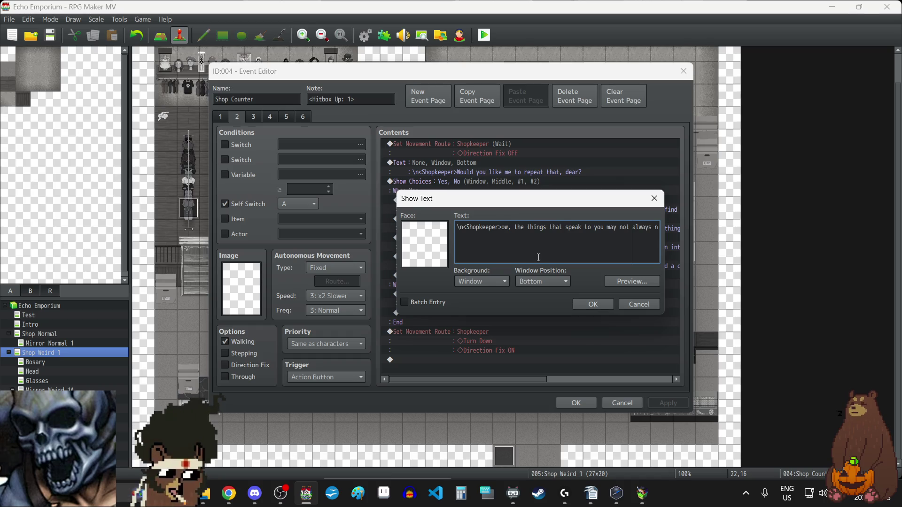
pyautogui.write('N')
pyautogui.click(594, 304)
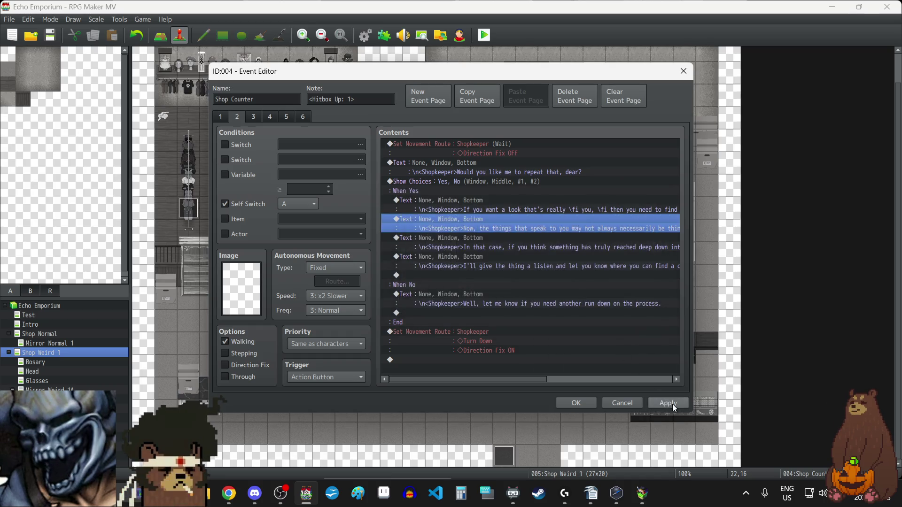
pyautogui.click(576, 403)
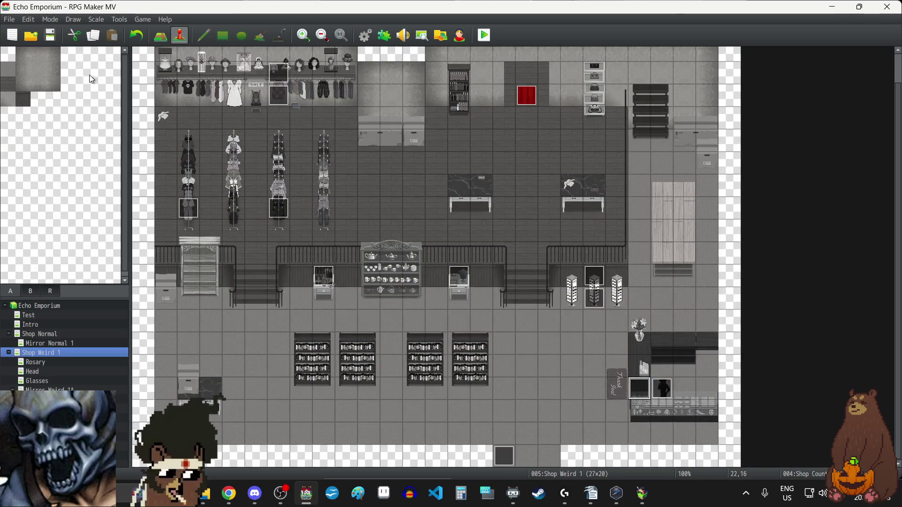
pyautogui.hotkey('ctrl', 'r')
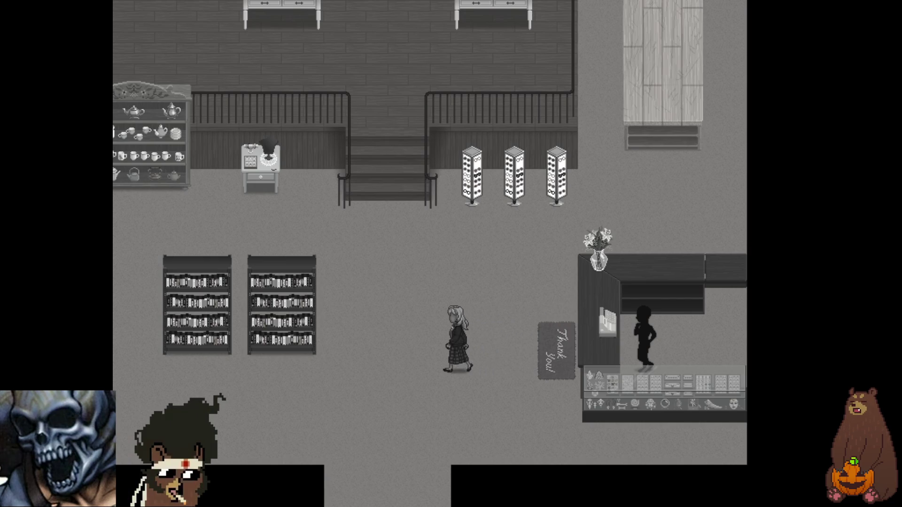
# Walk toward the tea shelf and save the game to File 1
pyautogui.press('Up')
pyautogui.press('Left')
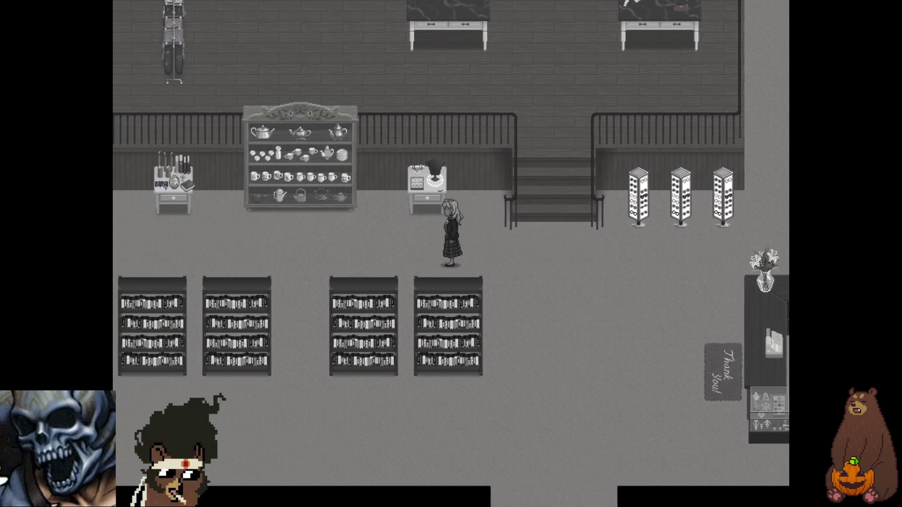
pyautogui.press('Left')
pyautogui.press('Escape')
pyautogui.press('Up')
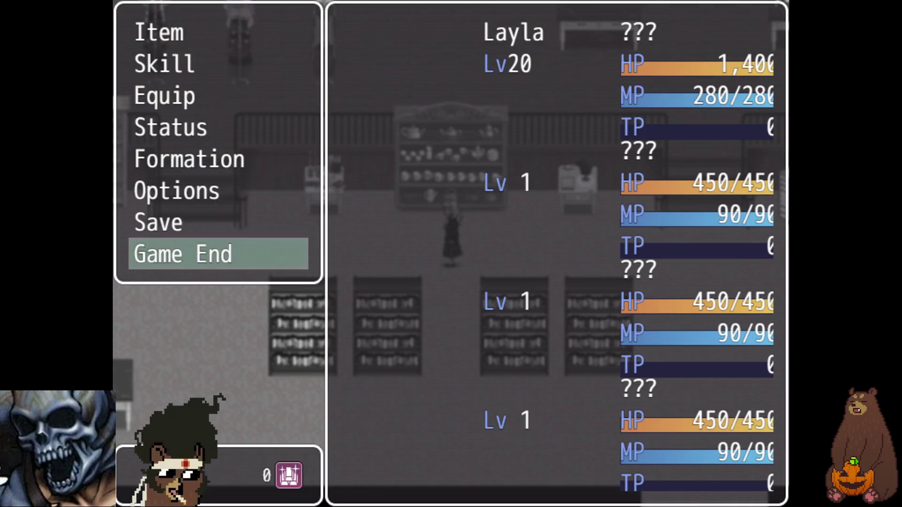
pyautogui.press('Up')
pyautogui.press('Return')
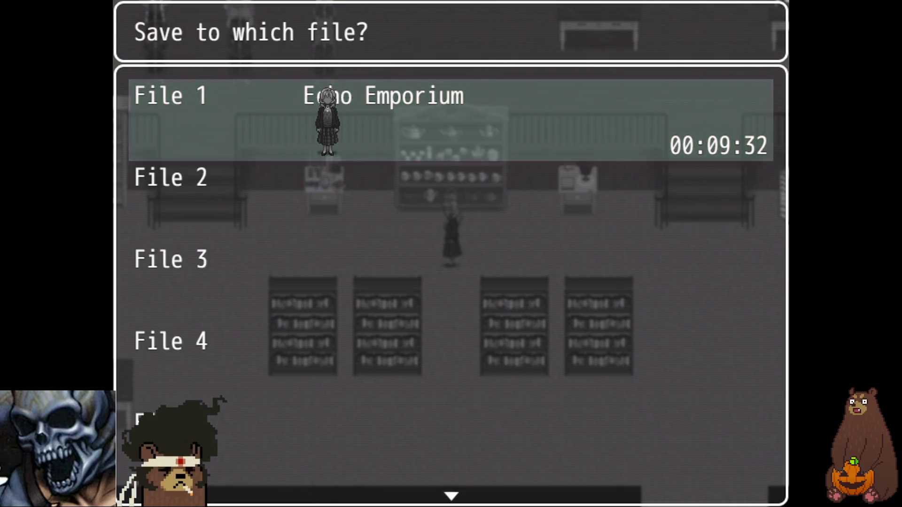
pyautogui.press('Return')
pyautogui.press('Escape')
# Walk to the candle table and begin the rosary conversation
pyautogui.press('Left')
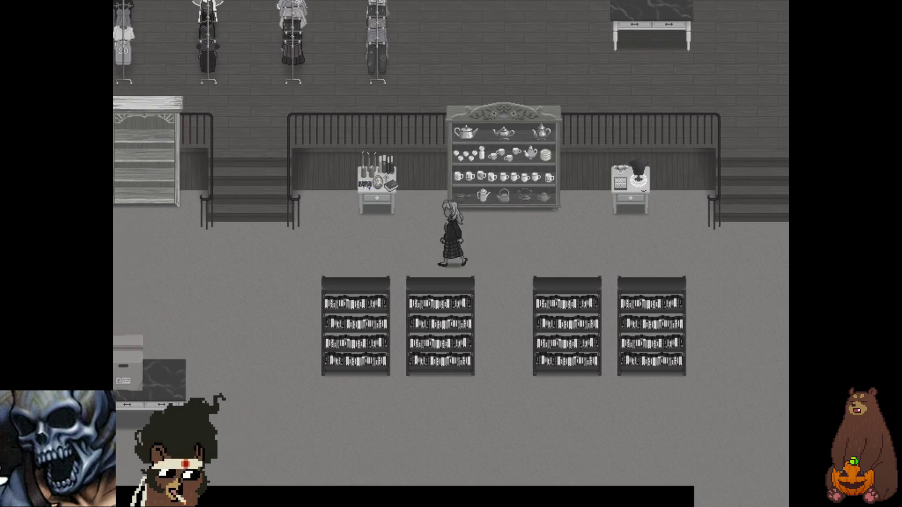
pyautogui.press('Up')
pyautogui.press('Return')
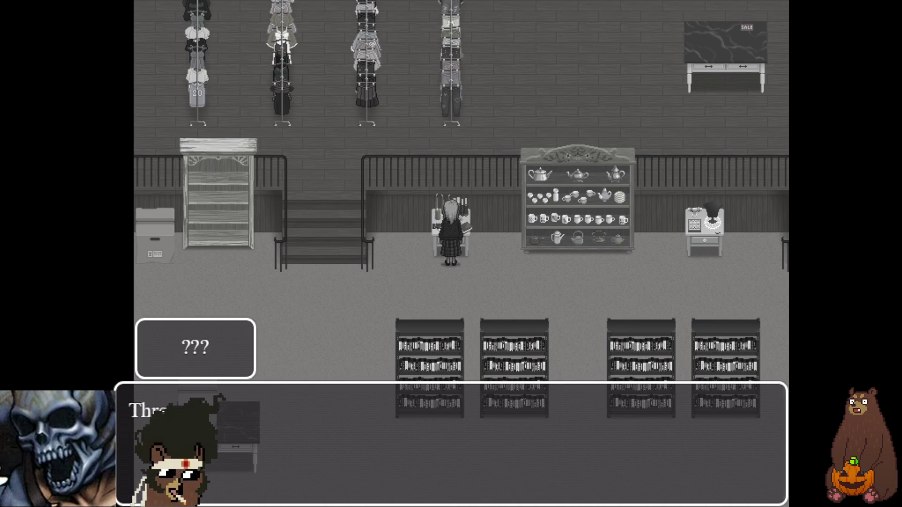
pyautogui.press('Return')
# Advance the Rosary conversation through Layla's lines about uniform, glasses and being her own person
pyautogui.press('Return')
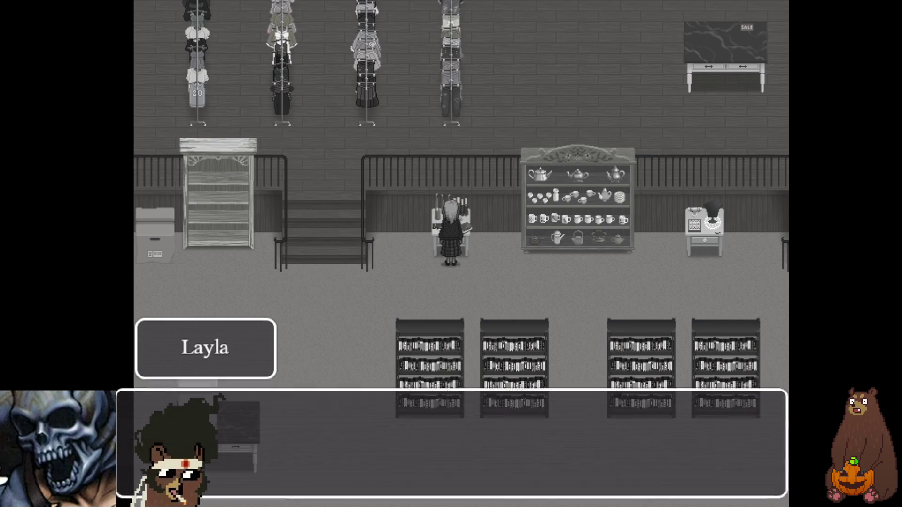
pyautogui.press('Return')
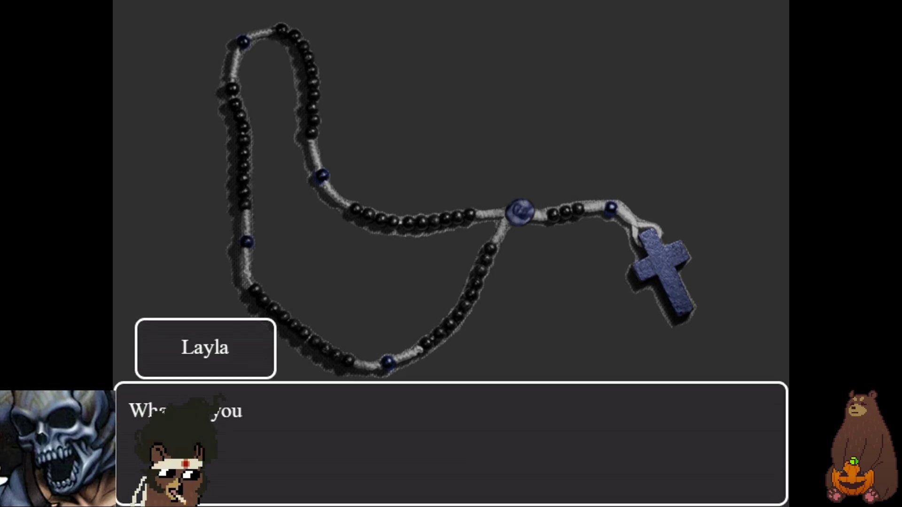
pyautogui.press('Return')
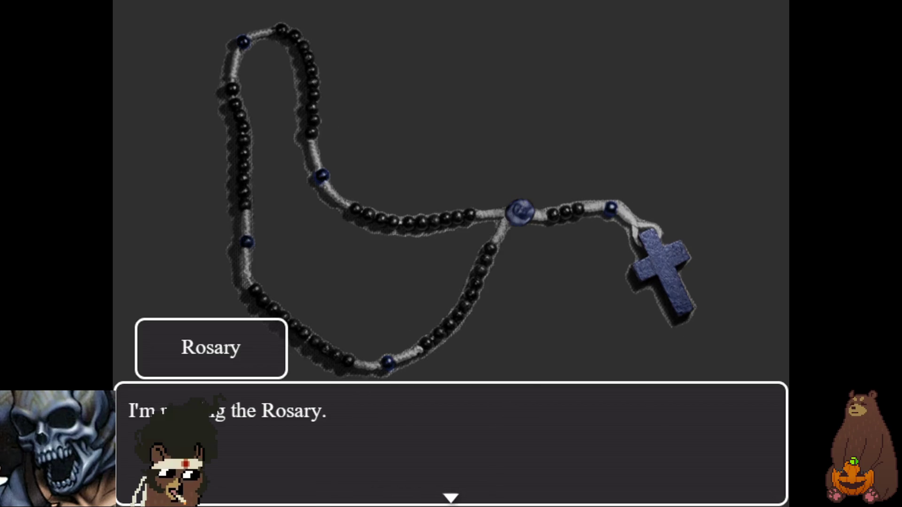
pyautogui.press('Return')
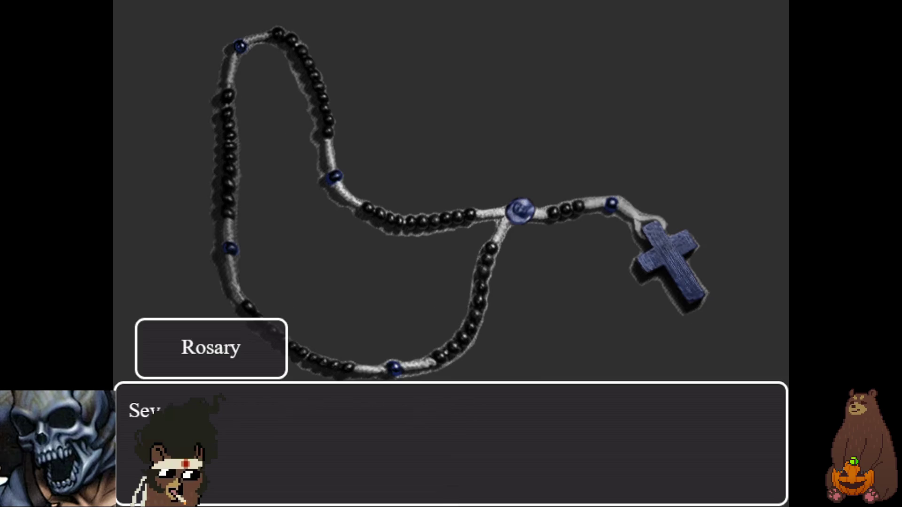
pyautogui.press('Return')
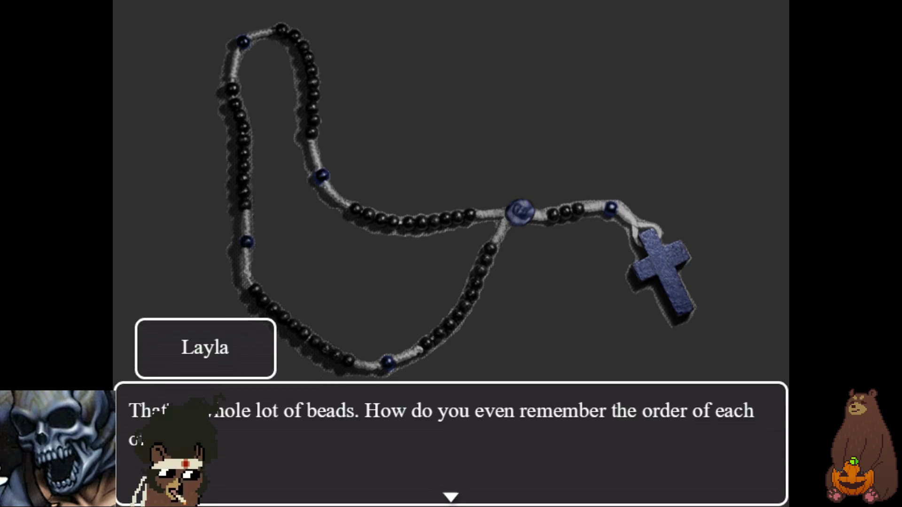
pyautogui.press('Return')
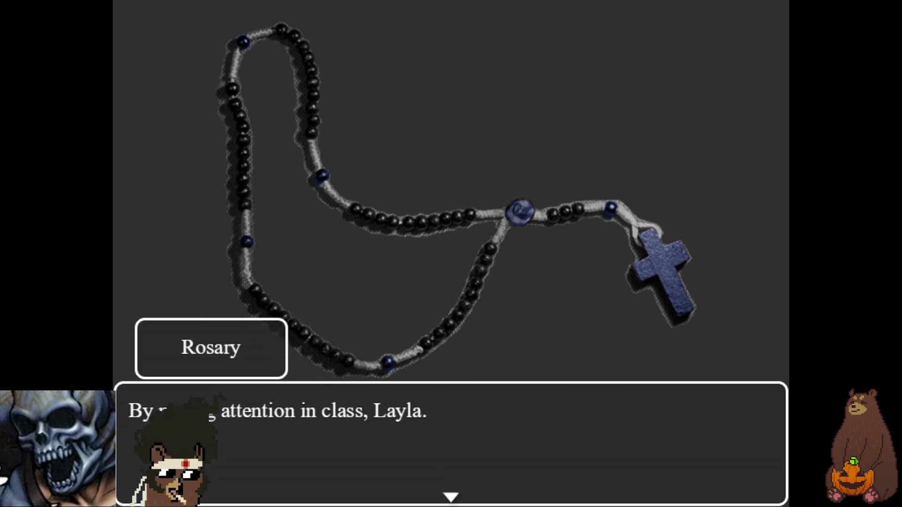
pyautogui.press('Return')
pyautogui.press('Return')
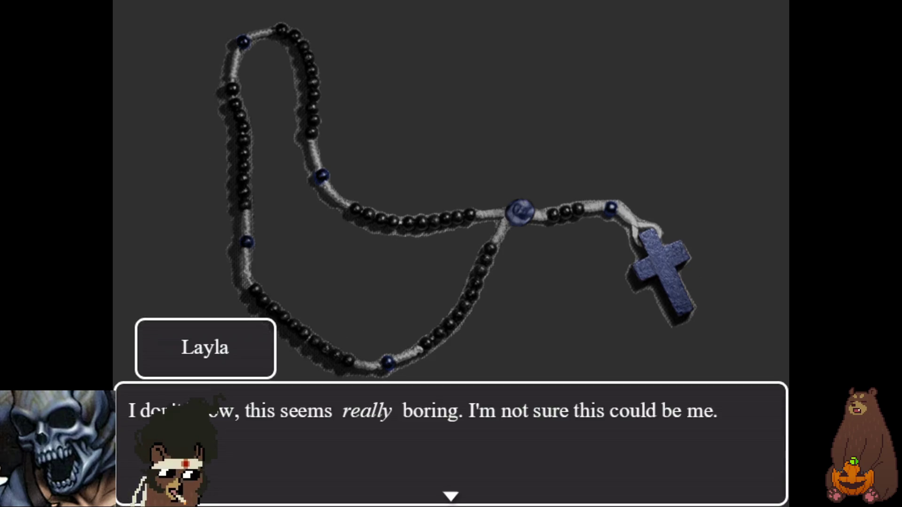
pyautogui.press('Return')
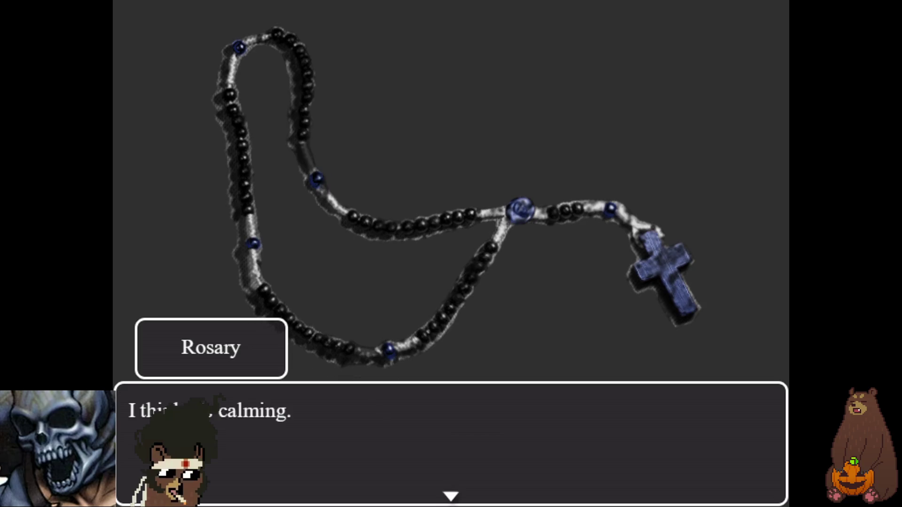
pyautogui.press('Return')
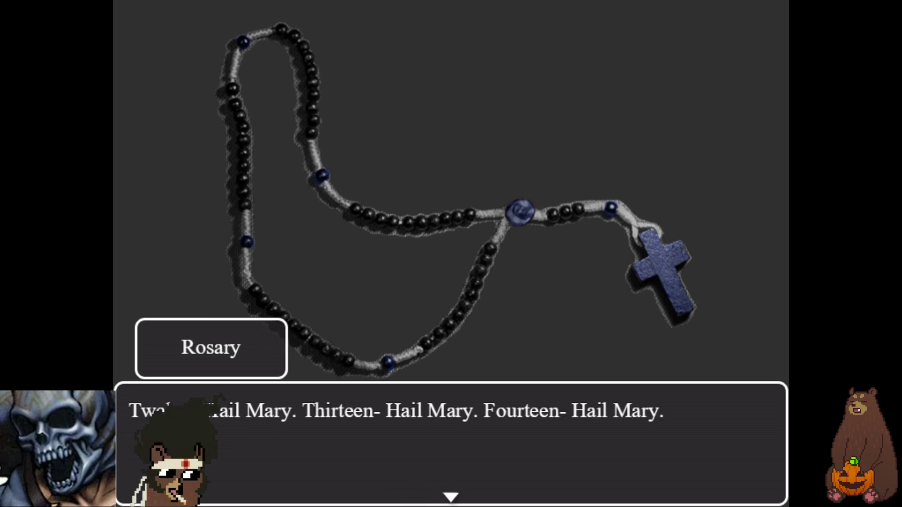
pyautogui.press('Return')
pyautogui.press('Return')
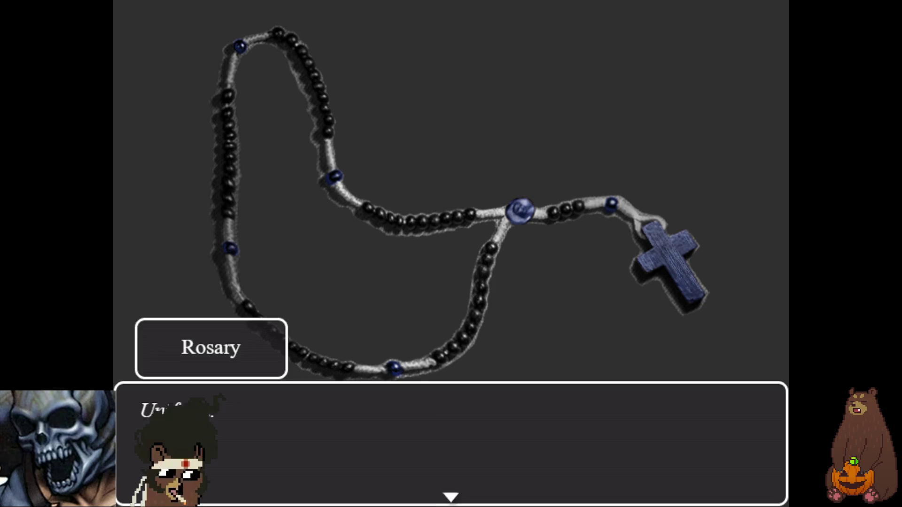
pyautogui.press('Return')
pyautogui.press('Return')
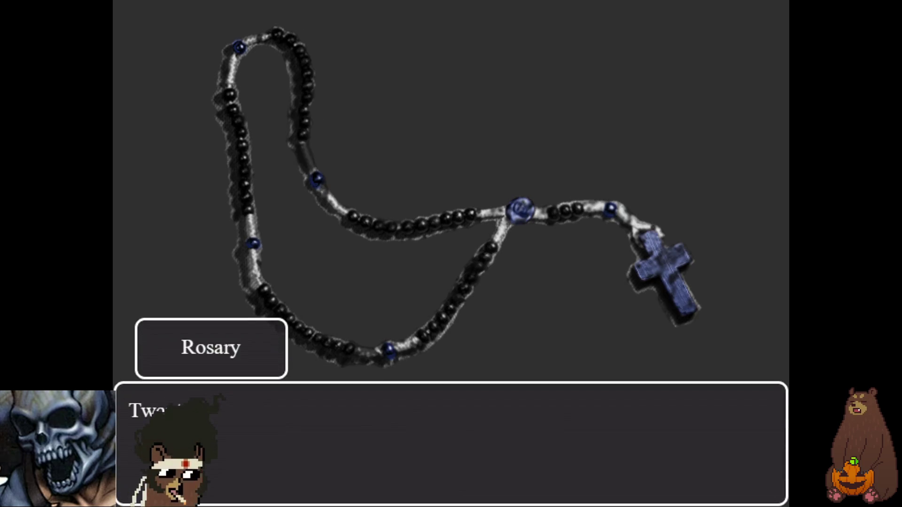
pyautogui.press('Return')
pyautogui.press('Return')
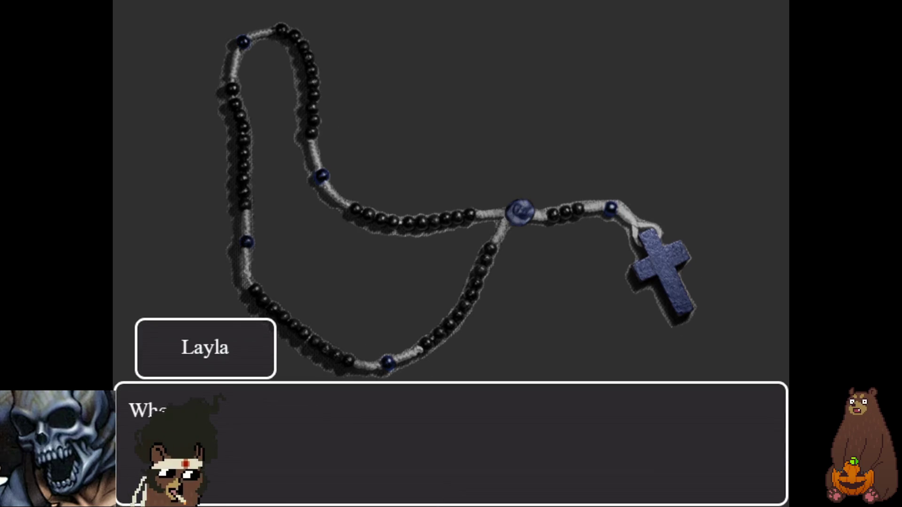
pyautogui.press('Return')
pyautogui.press('Return')
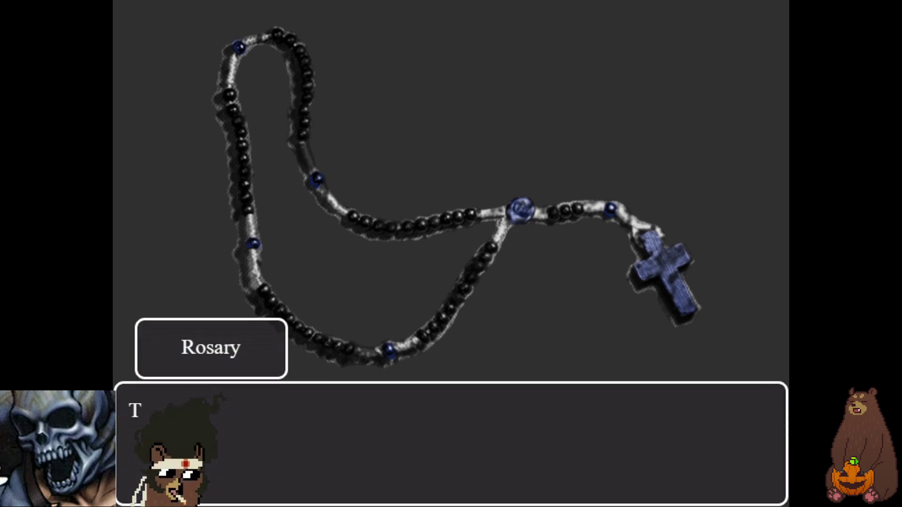
pyautogui.press('Return')
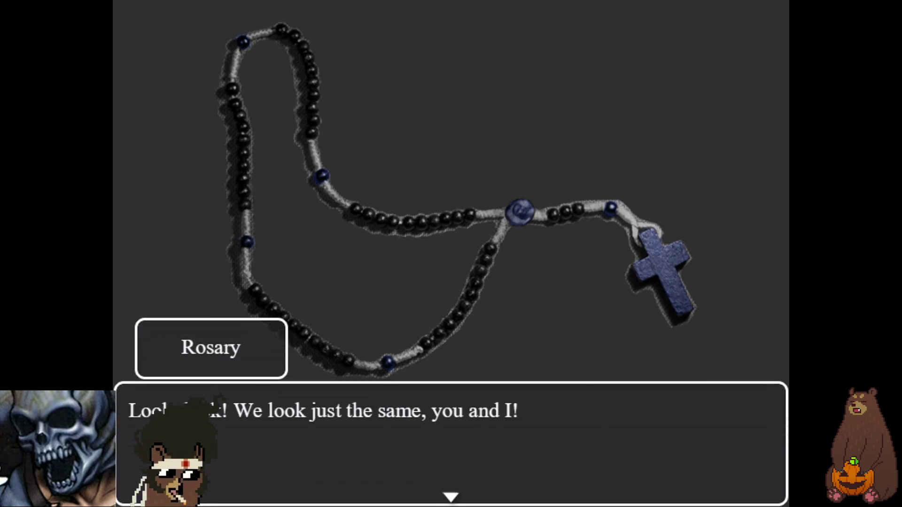
pyautogui.press('Return')
pyautogui.press('Return')
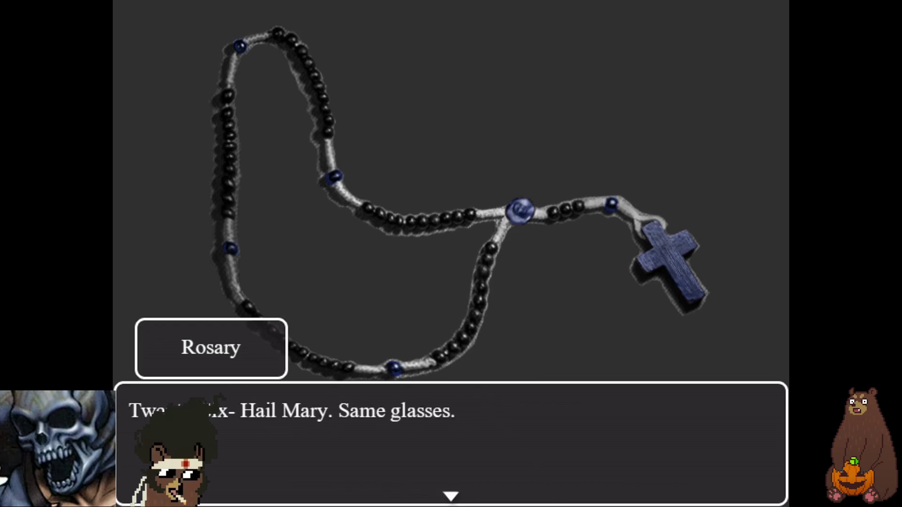
pyautogui.press('Return')
pyautogui.press('Return')
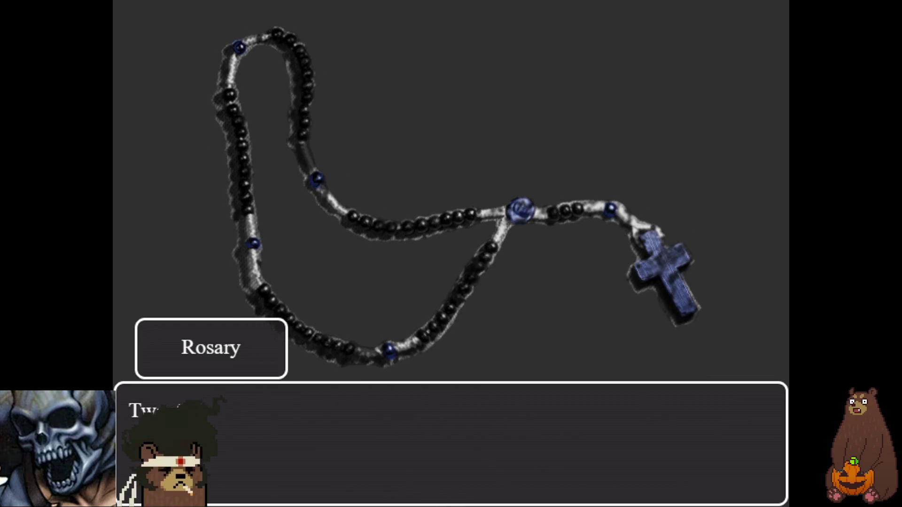
pyautogui.press('Return')
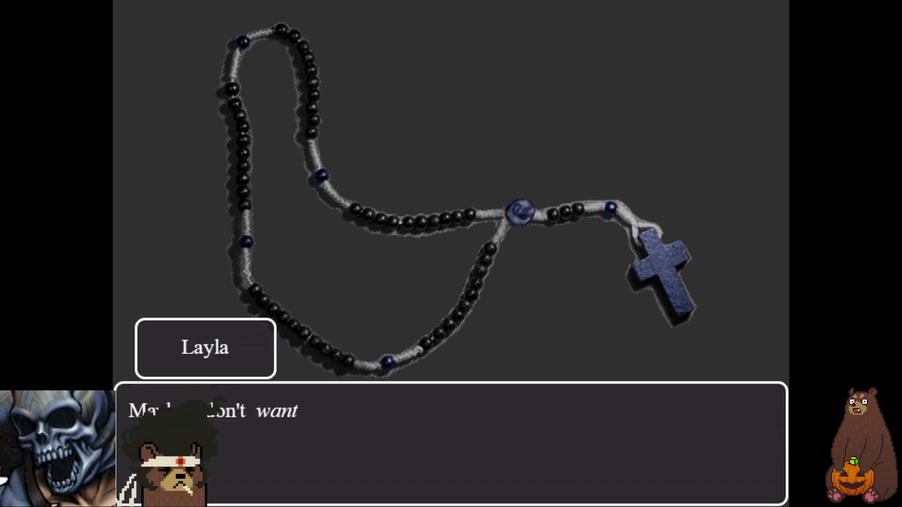
pyautogui.press('Return')
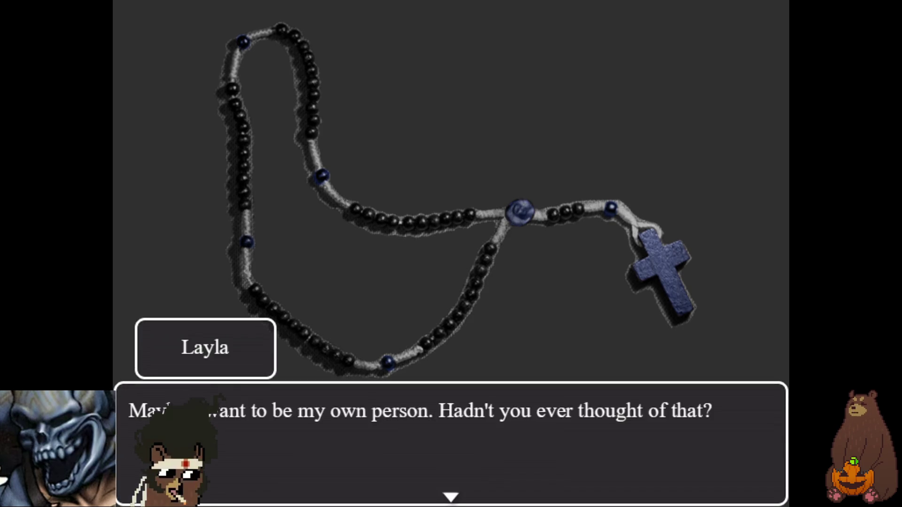
# Advance past the Our Father and Hail Holy Queen lines and the QUEEN LAYLA and NAME IS LAYLA cards
pyautogui.press('Return')
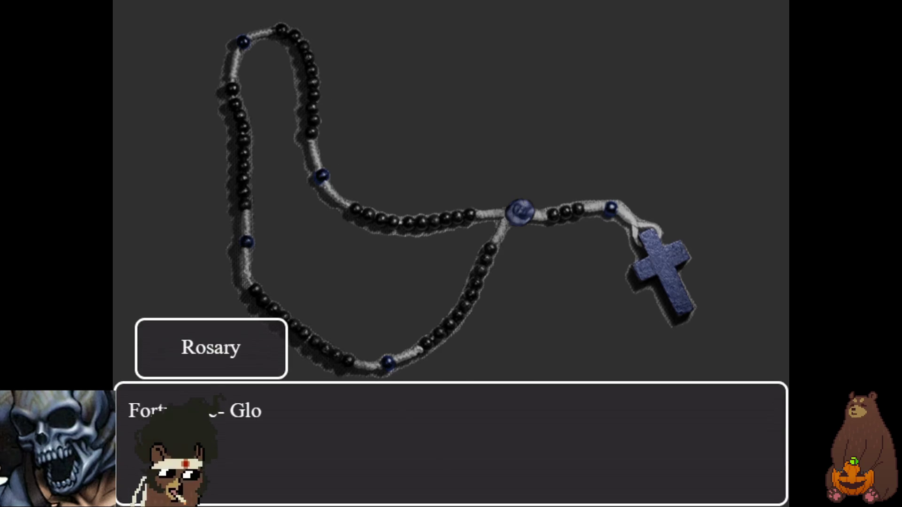
pyautogui.press('Return')
pyautogui.press('Return')
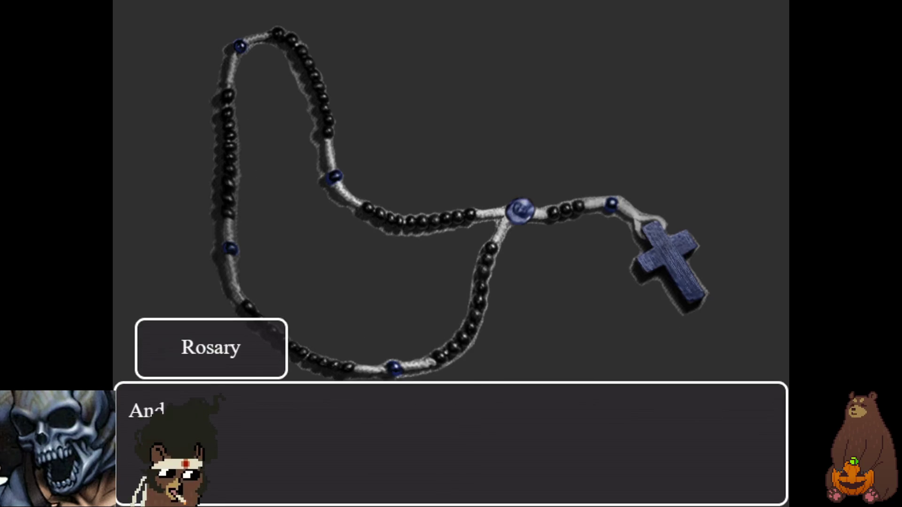
pyautogui.press('Return')
pyautogui.press('Return')
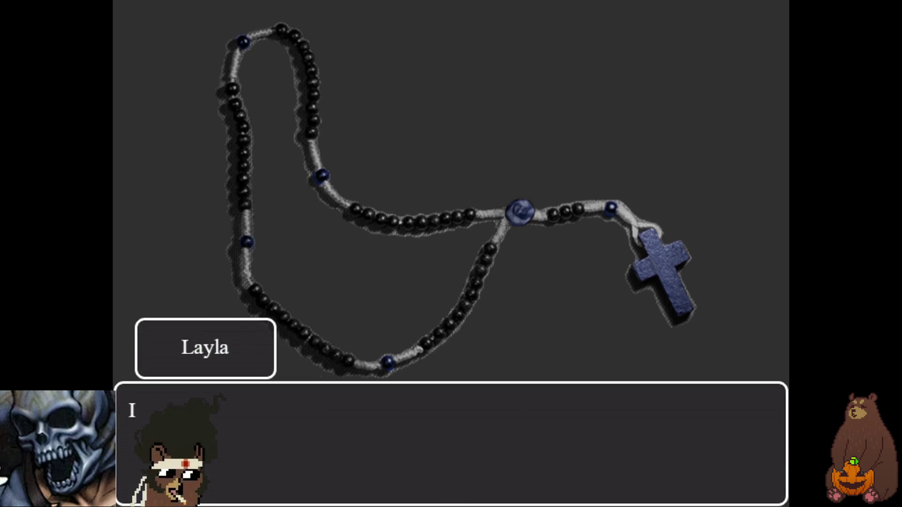
pyautogui.press('Return')
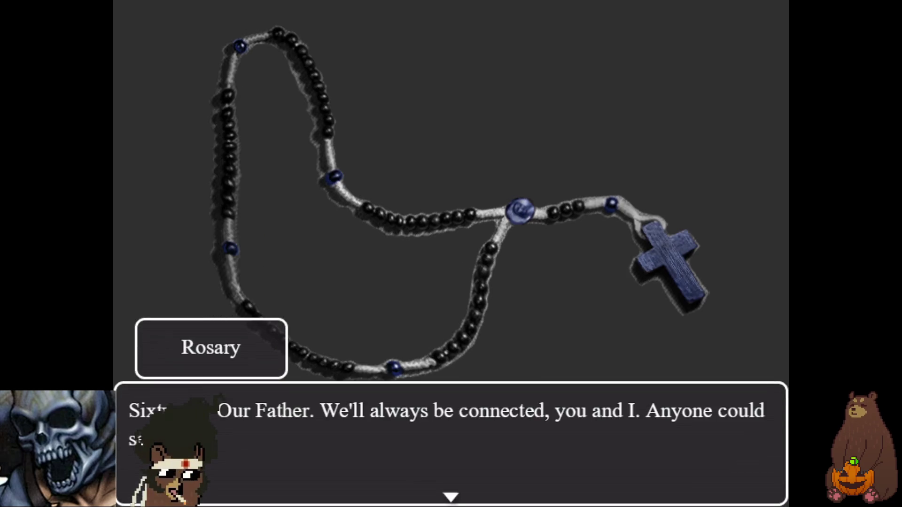
pyautogui.press('Return')
pyautogui.press('Return')
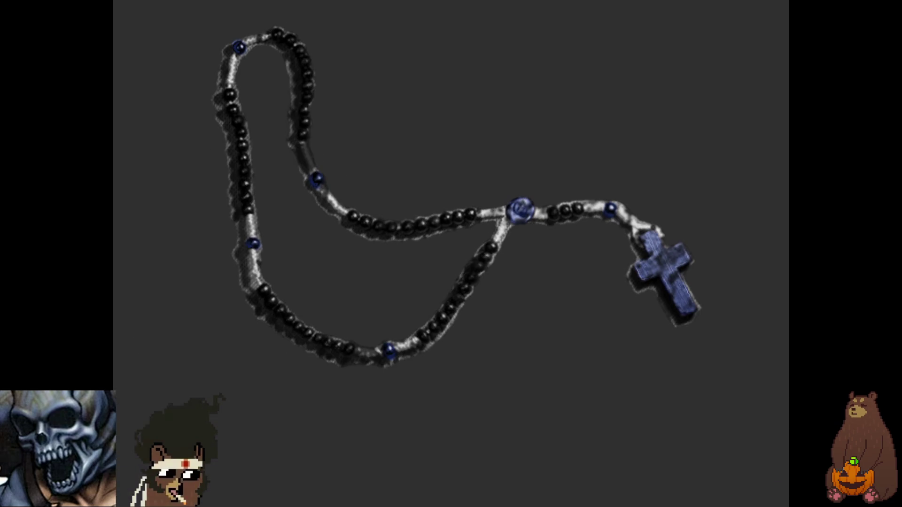
pyautogui.press('Return')
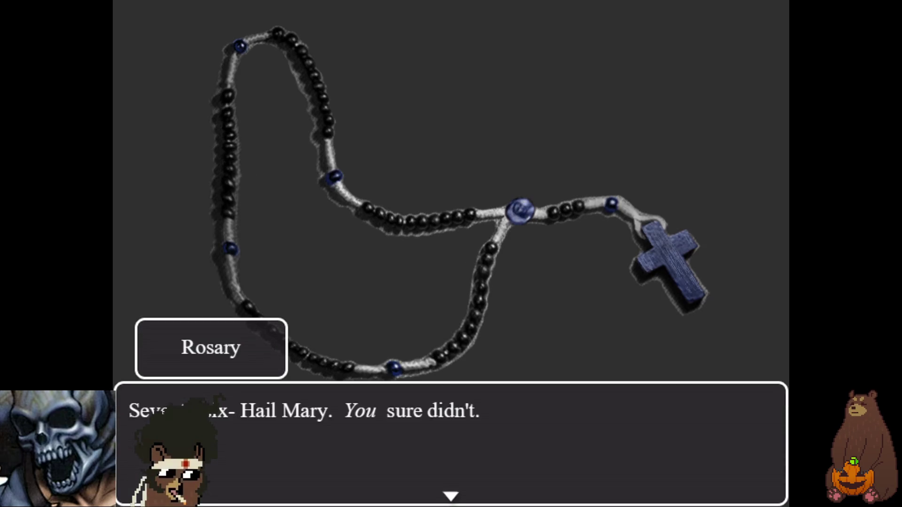
pyautogui.press('Return')
pyautogui.press('Return')
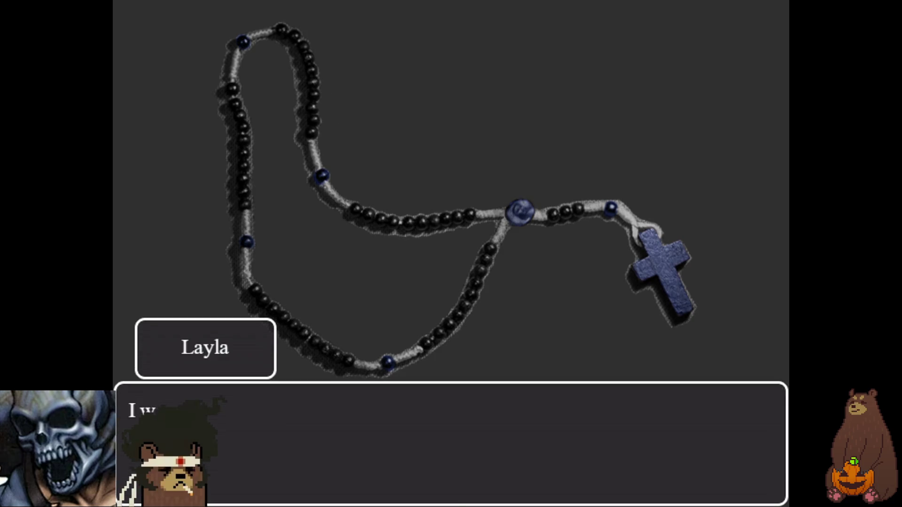
pyautogui.press('Return')
pyautogui.press('Return')
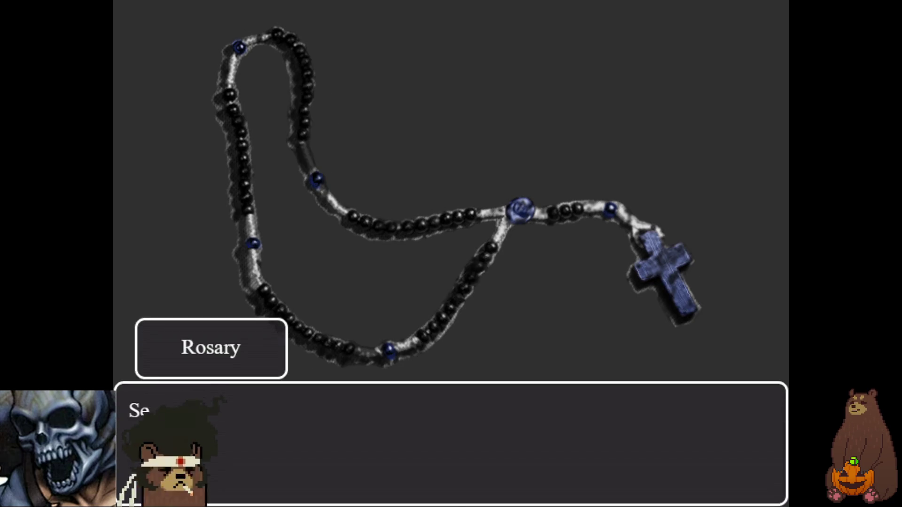
pyautogui.press('Return')
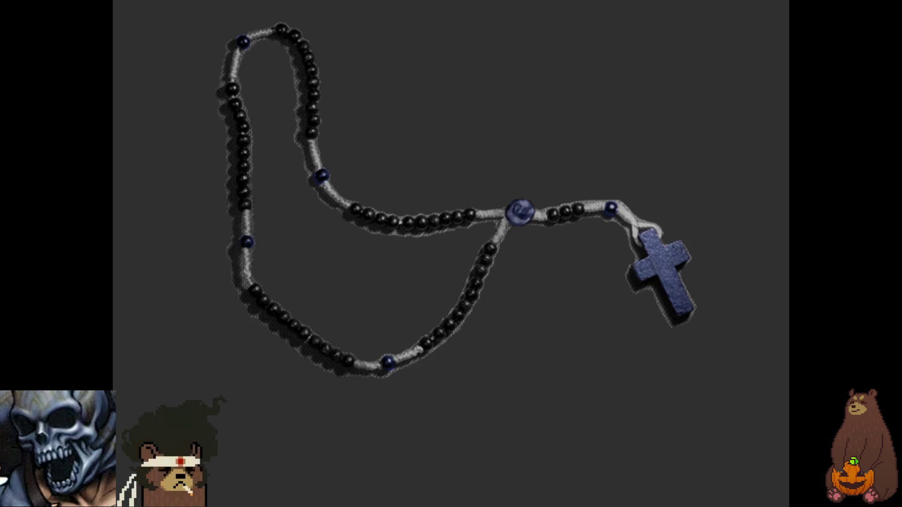
pyautogui.press('Return')
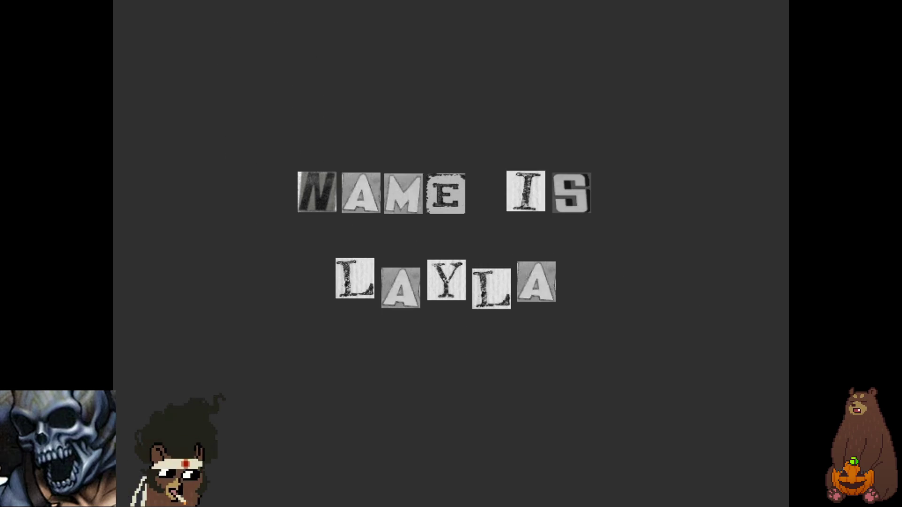
pyautogui.press('Return')
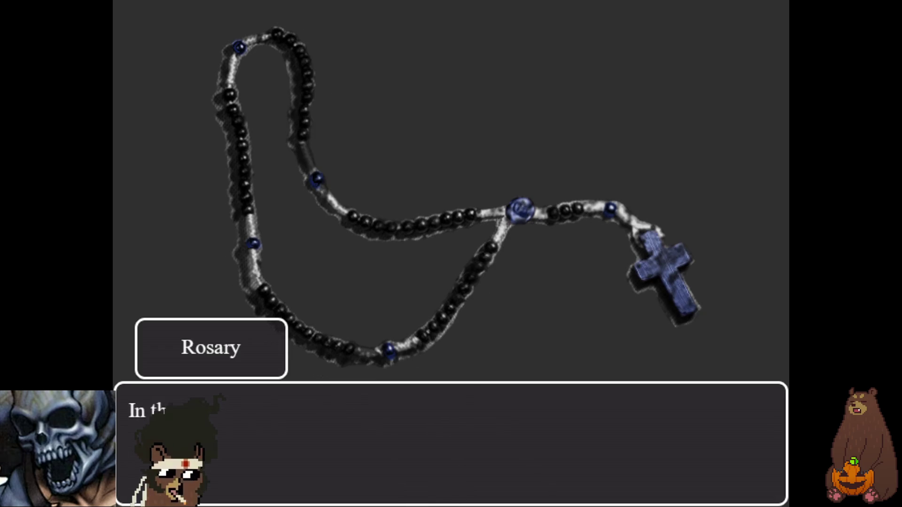
pyautogui.press('Return')
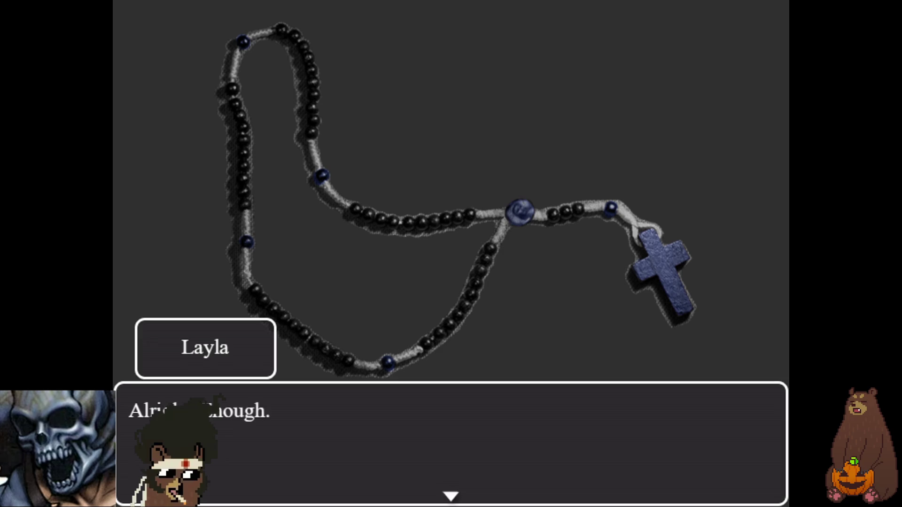
pyautogui.press('Return')
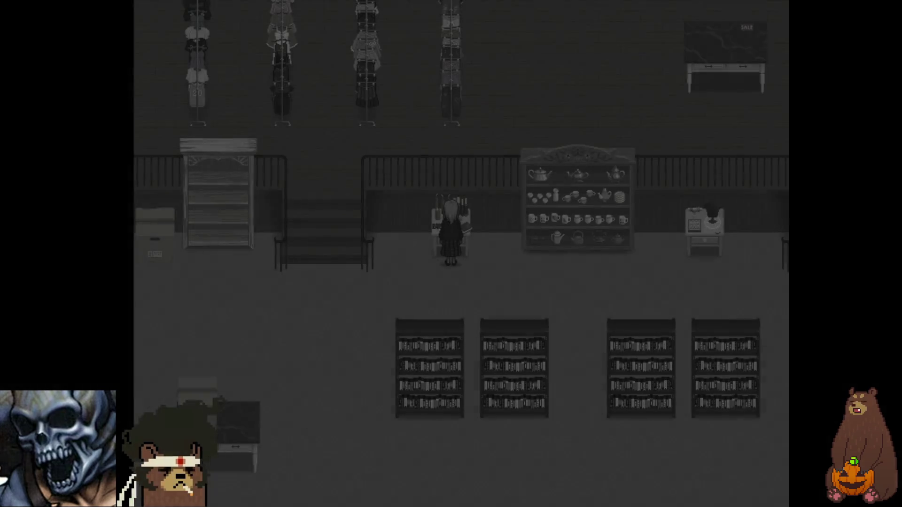
# Finish the counter dialogue and close the item-received message
pyautogui.press('Return')
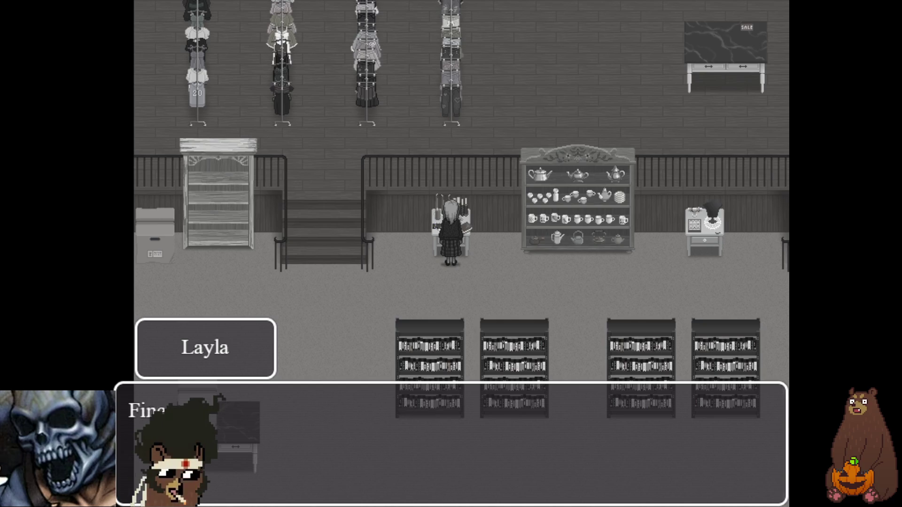
pyautogui.press('Return')
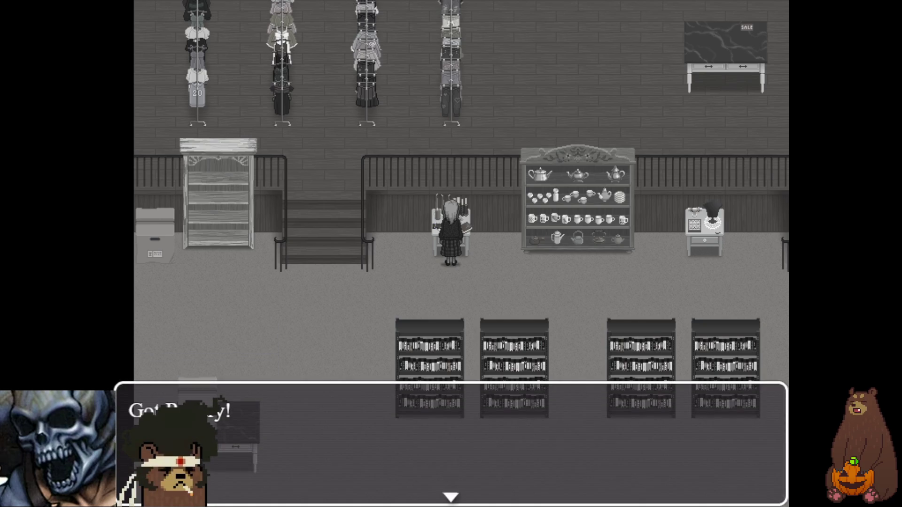
pyautogui.press('Return')
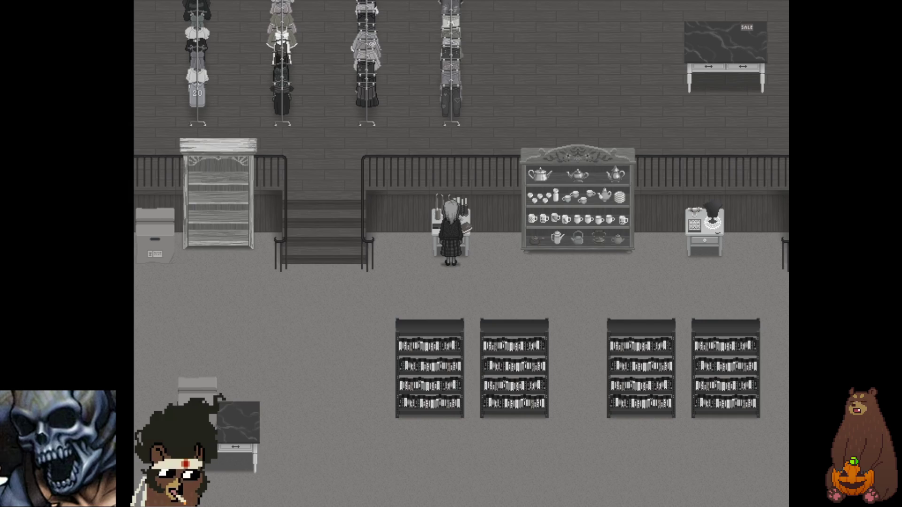
# Open the game menu's Save screen, highlight the second file, and back out without saving
pyautogui.press('Down')
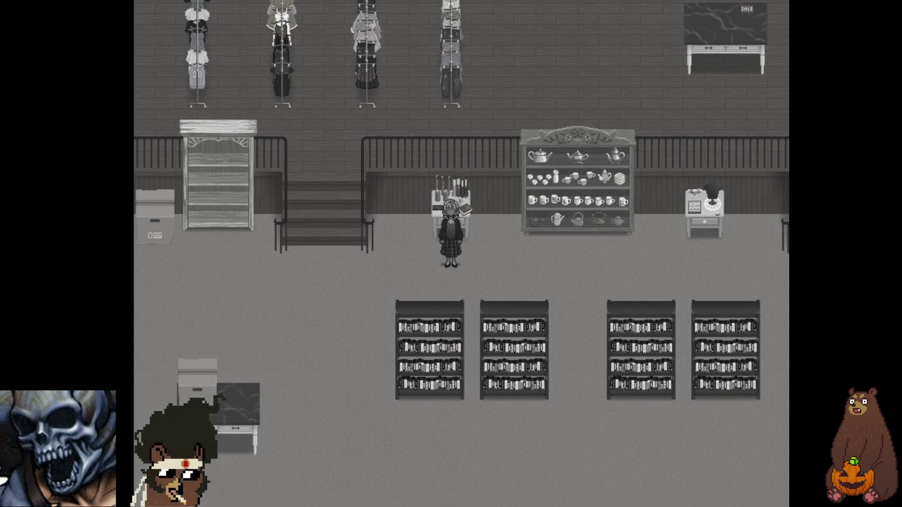
pyautogui.press('Escape')
pyautogui.press('Down')
pyautogui.press('Down')
pyautogui.press('Down')
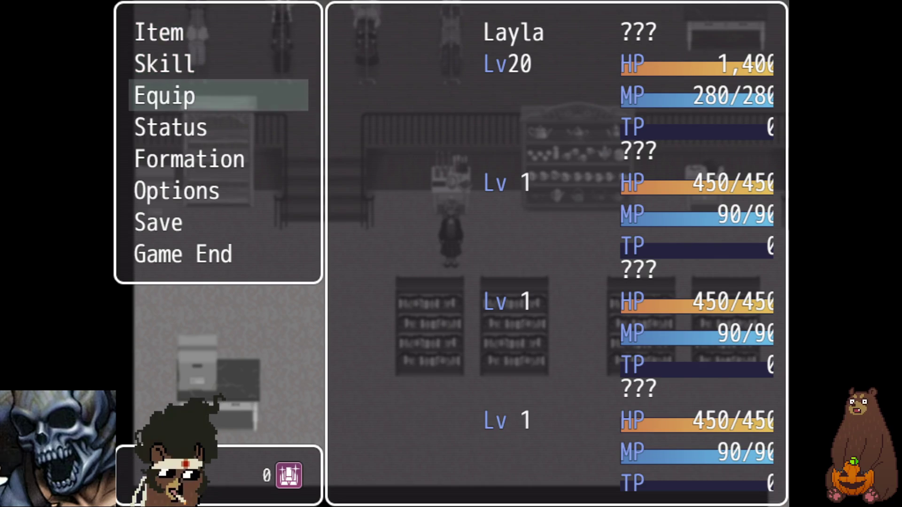
pyautogui.press('Return')
pyautogui.press('Down')
pyautogui.press('Return')
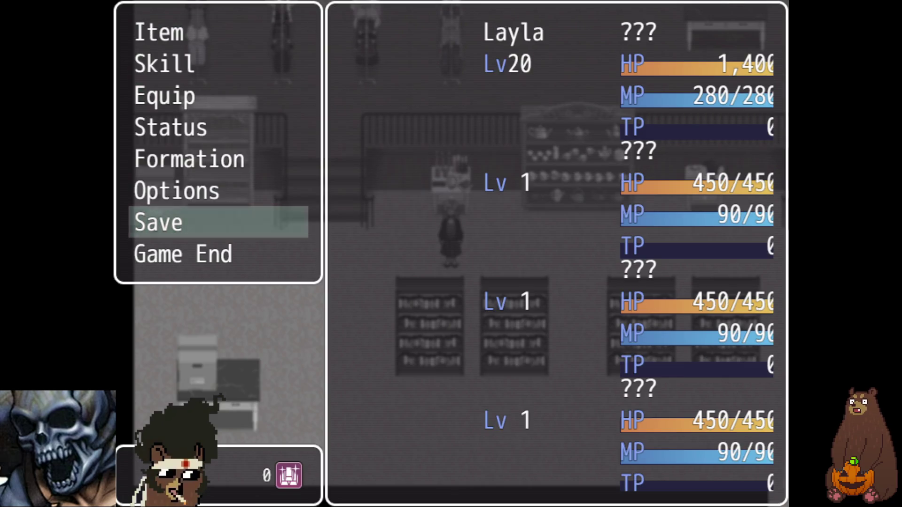
pyautogui.press('Escape')
# Walk Layla to the counter mat and hand the rosary to the Shopkeeper
pyautogui.press('Left')
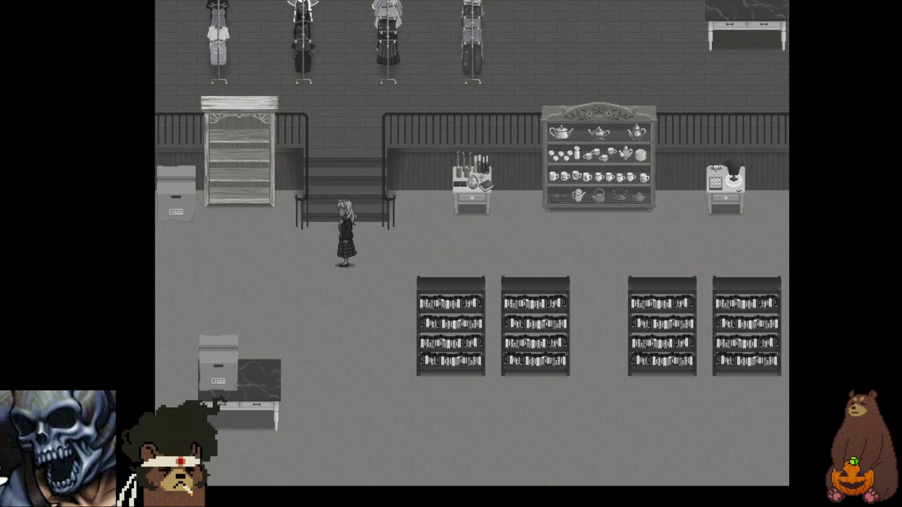
pyautogui.press('Right')
pyautogui.press('Down')
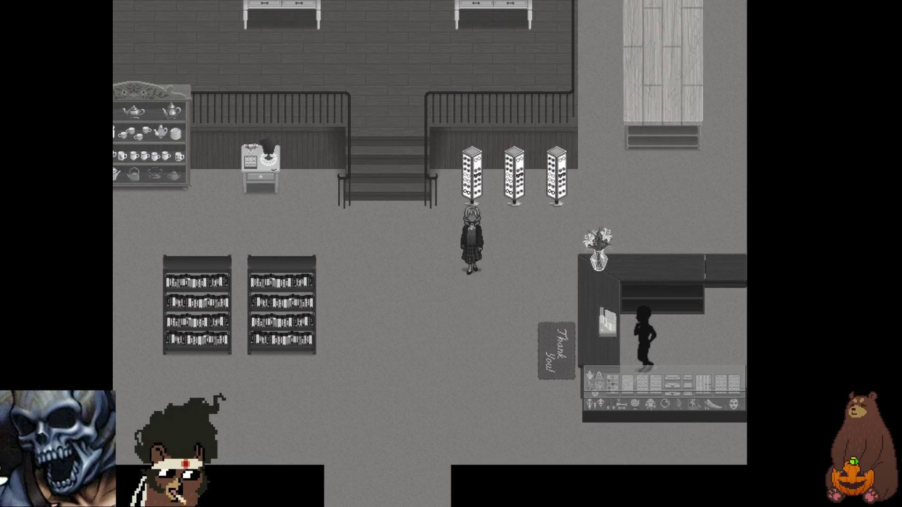
pyautogui.press('Return')
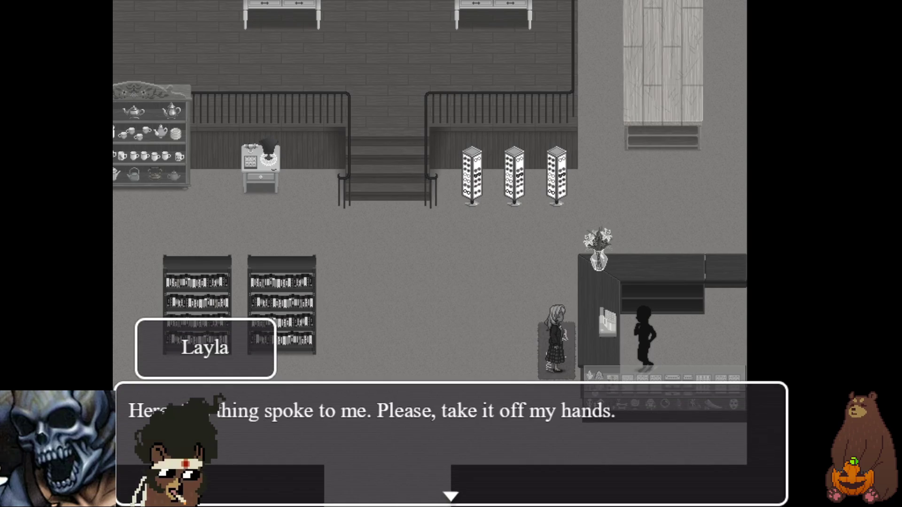
pyautogui.press('Return')
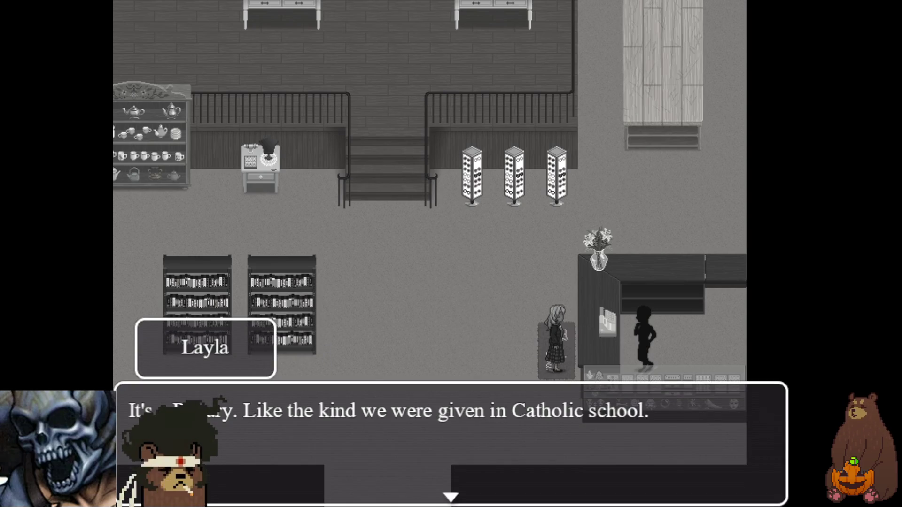
pyautogui.press('Return')
pyautogui.press('Return')
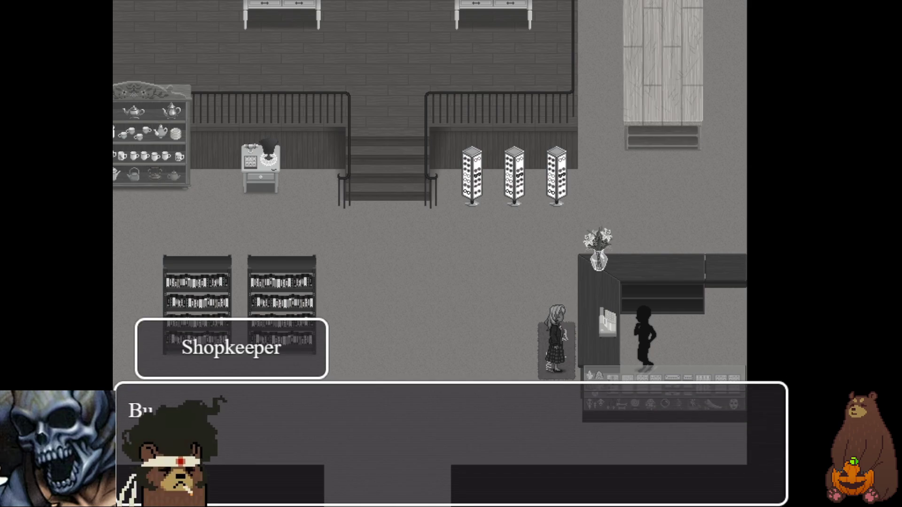
# Advance through Layla's question about herself and the Shopkeeper's explanation about being unique
pyautogui.press('Return')
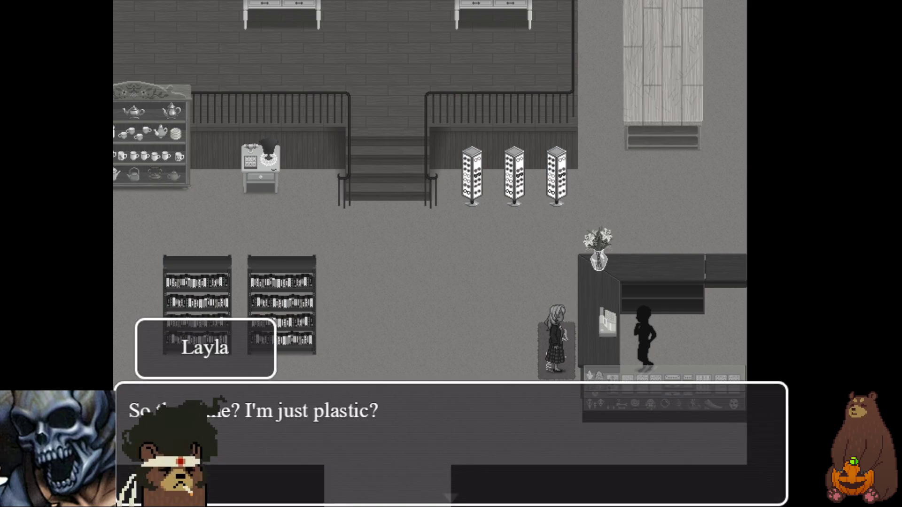
pyautogui.press('Return')
pyautogui.press('Return')
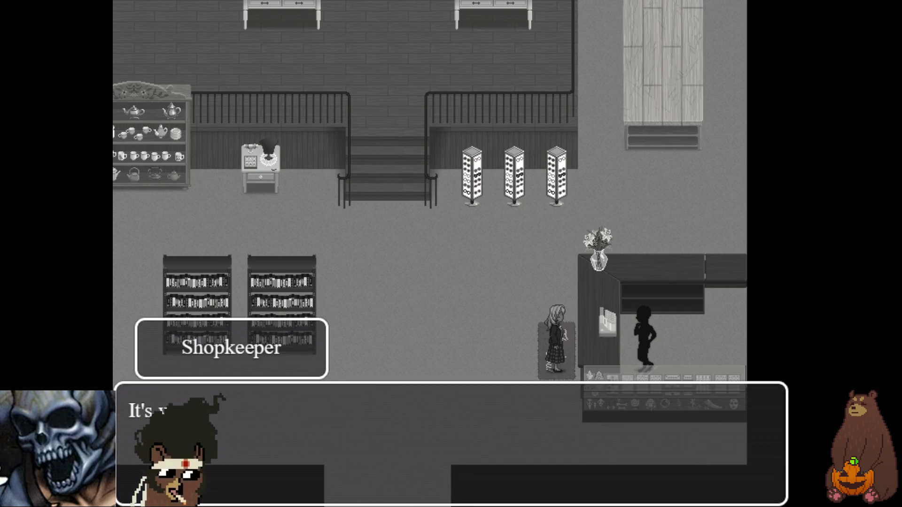
pyautogui.press('Return')
pyautogui.press('Return')
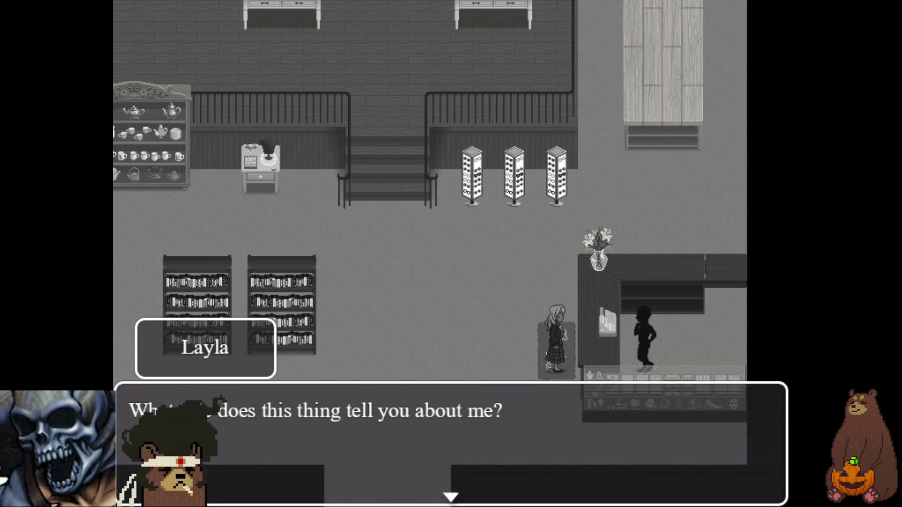
pyautogui.press('Return')
pyautogui.press('Return')
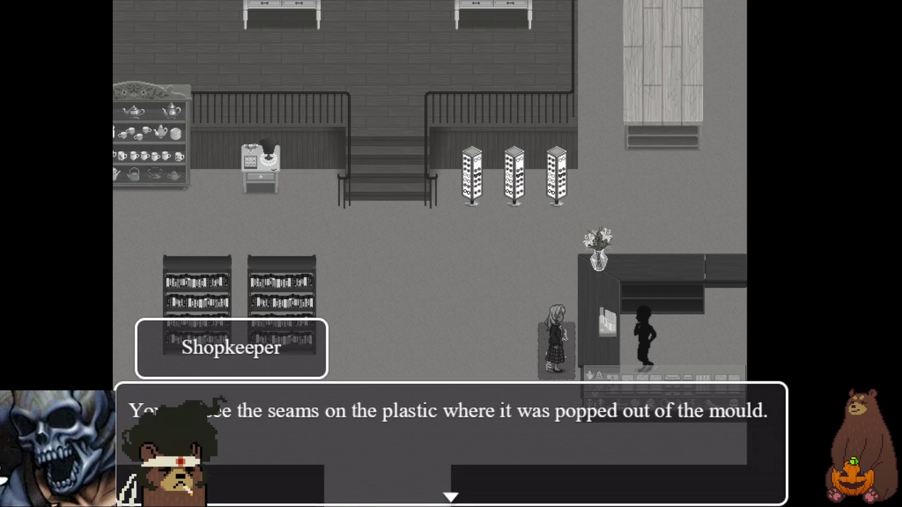
pyautogui.press('Return')
pyautogui.press('Return')
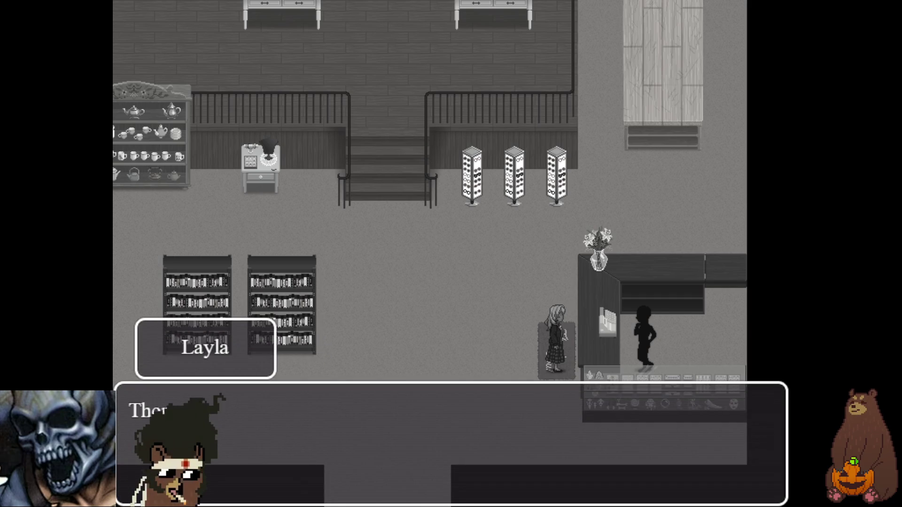
pyautogui.press('Return')
pyautogui.press('Return')
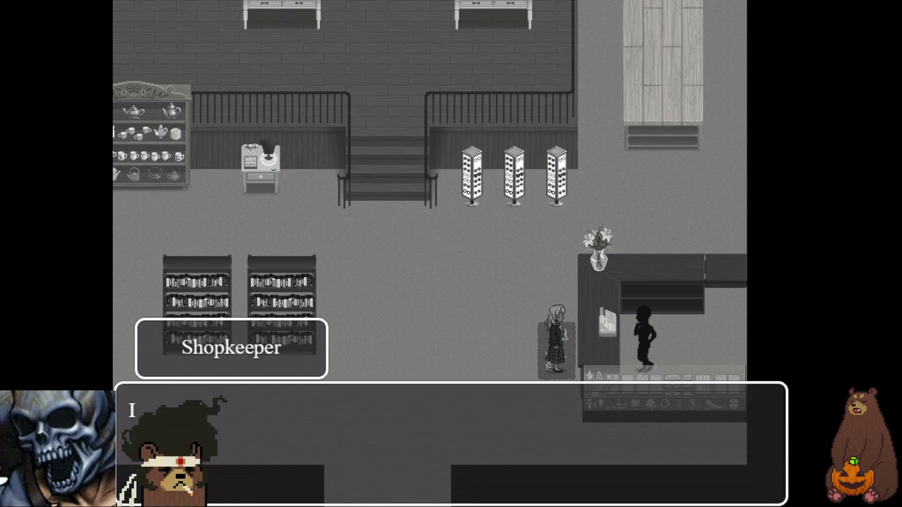
pyautogui.press('Return')
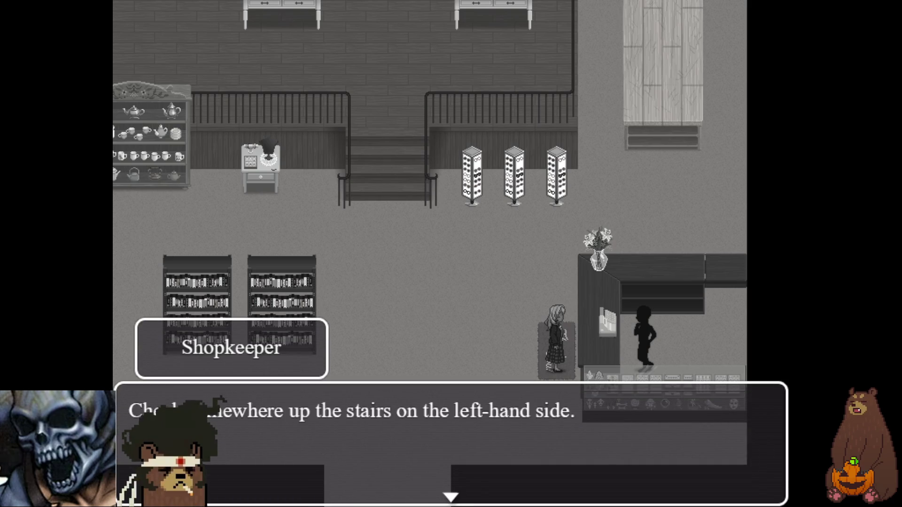
pyautogui.press('Return')
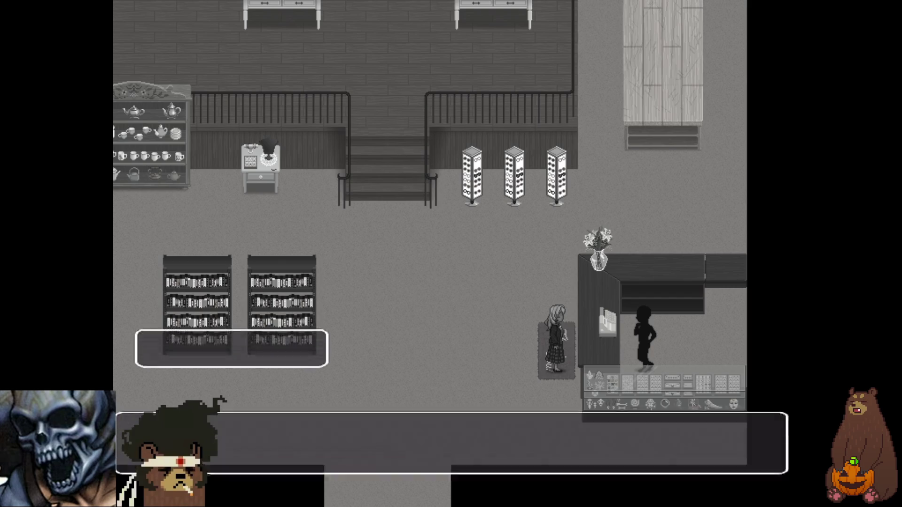
# Answer No to the Shopkeeper's offer and step off the counter mat
pyautogui.press('Down')
pyautogui.press('Return')
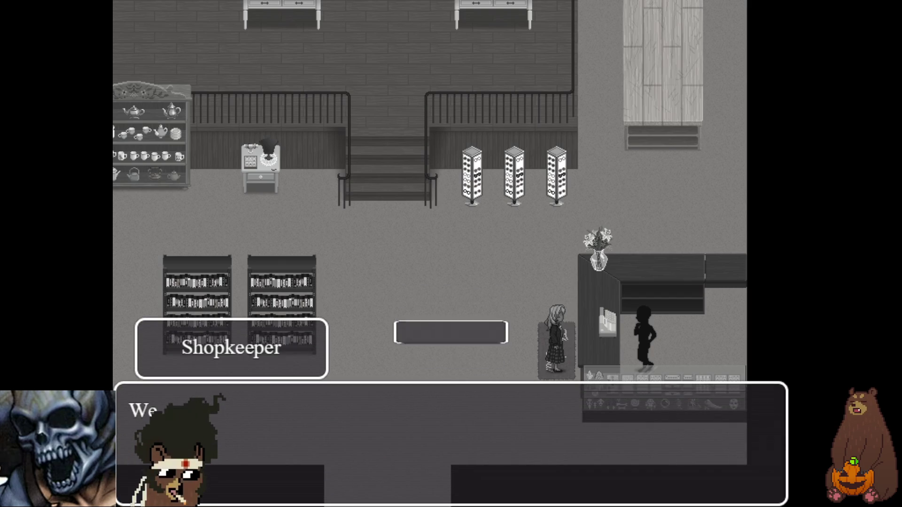
pyautogui.press('Return')
pyautogui.press('Up')
# Walk Layla up the stairs, along the upper floor, and back down again
pyautogui.press('Left')
pyautogui.press('Up')
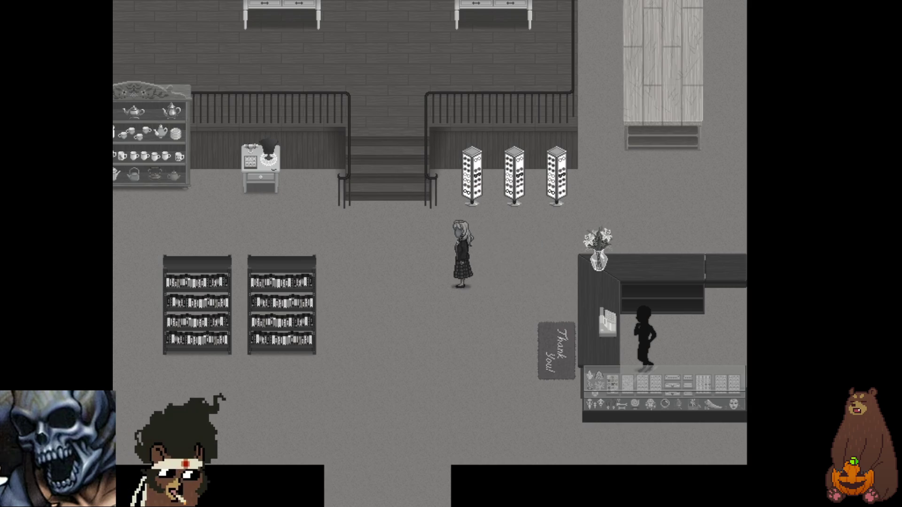
pyautogui.press('Left')
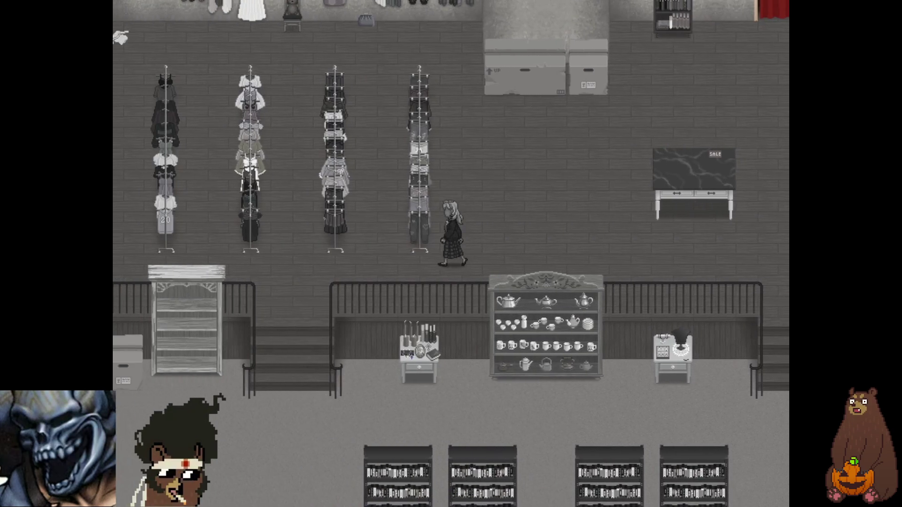
pyautogui.press('Right')
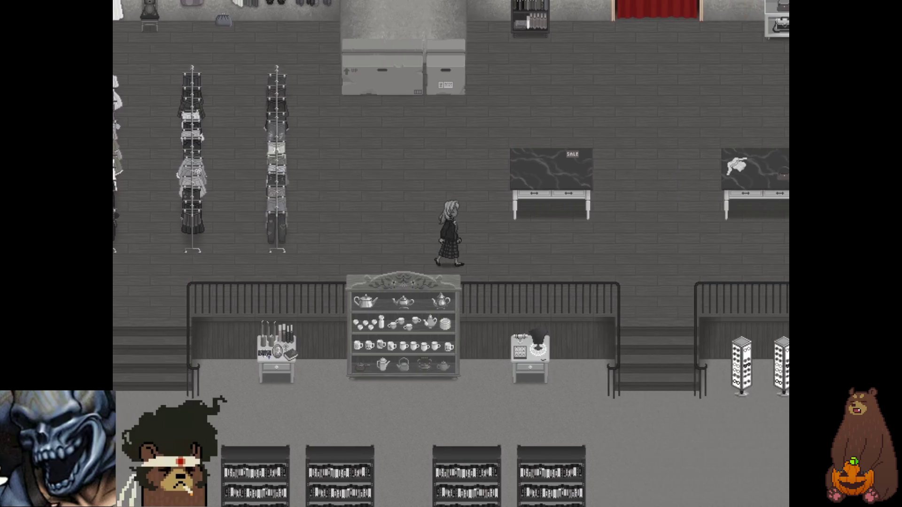
pyautogui.press('Down')
pyautogui.press('Down')
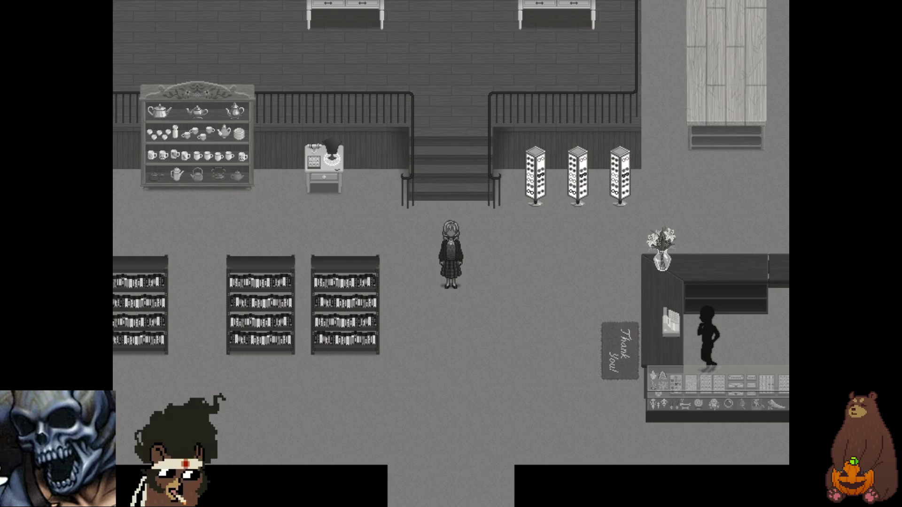
# Climb to the upper floor, examine the clothing rack, and take the top
pyautogui.press('Up')
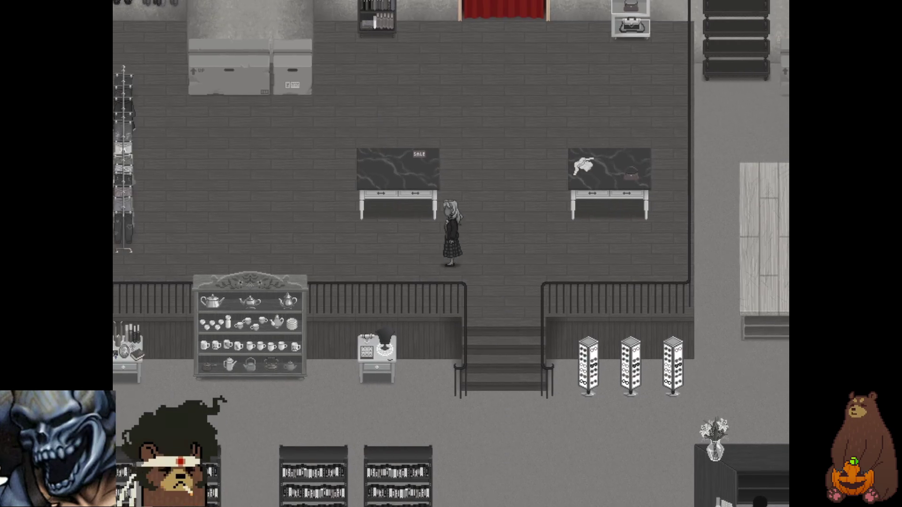
pyautogui.press('Left')
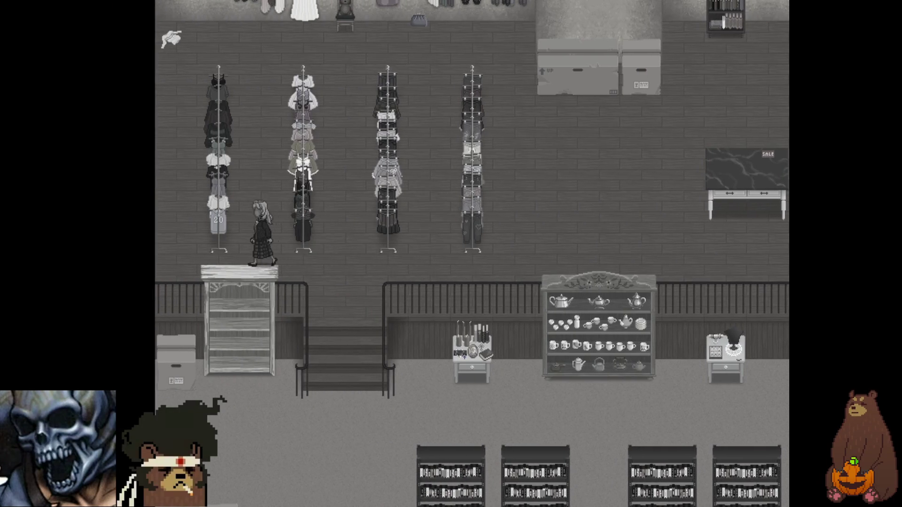
pyautogui.press('Up')
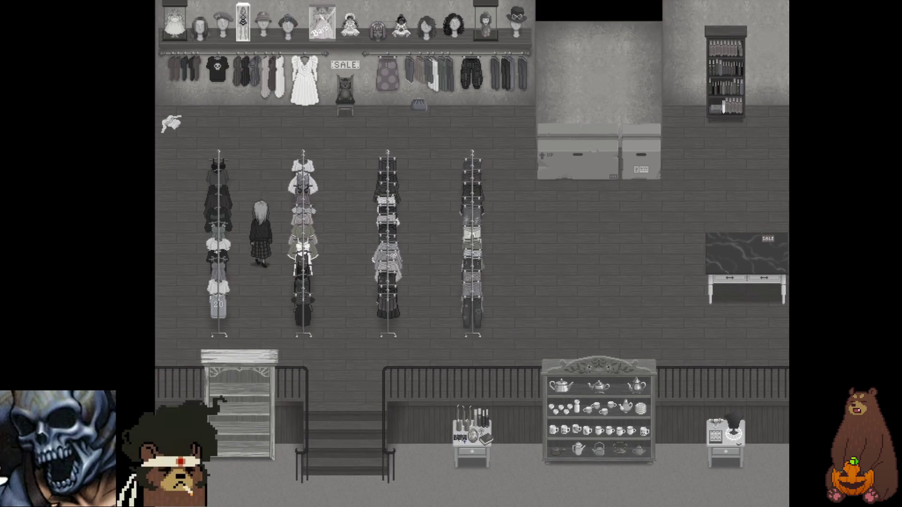
pyautogui.press('Up')
pyautogui.press('Left')
pyautogui.press('Return')
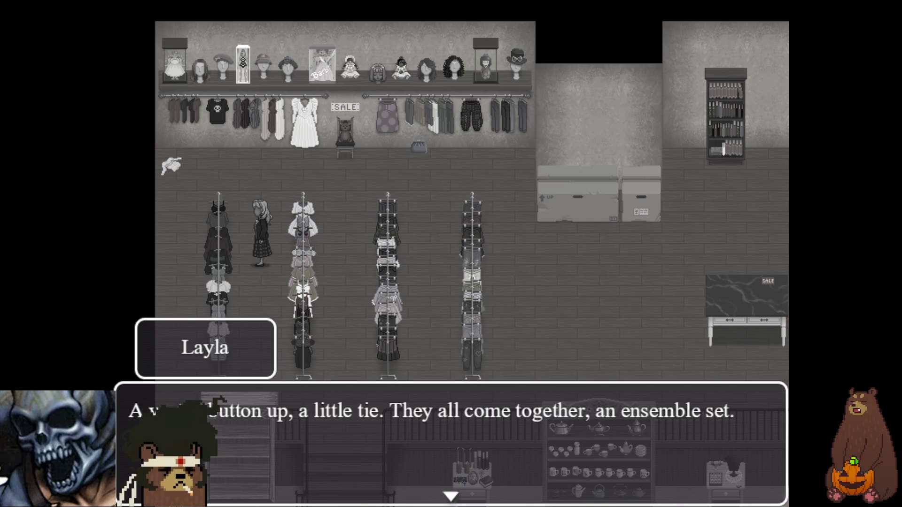
pyautogui.press('Return')
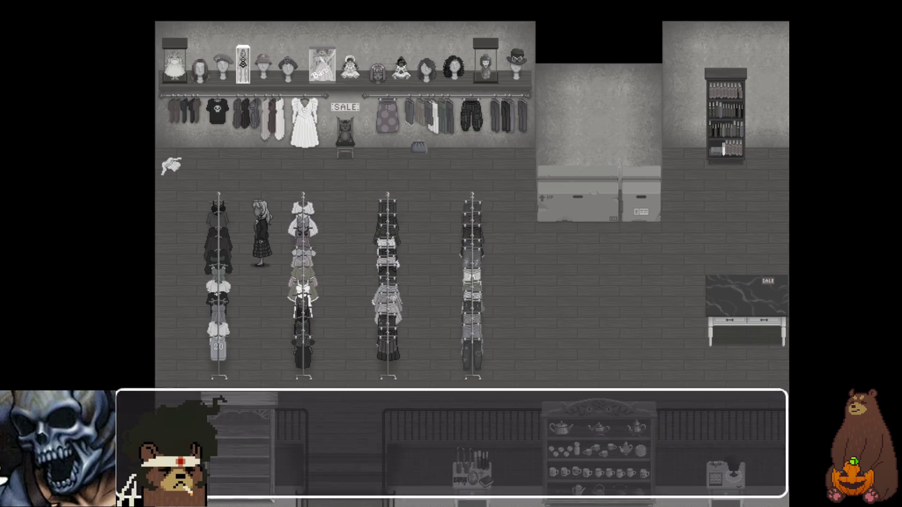
pyautogui.press('Return')
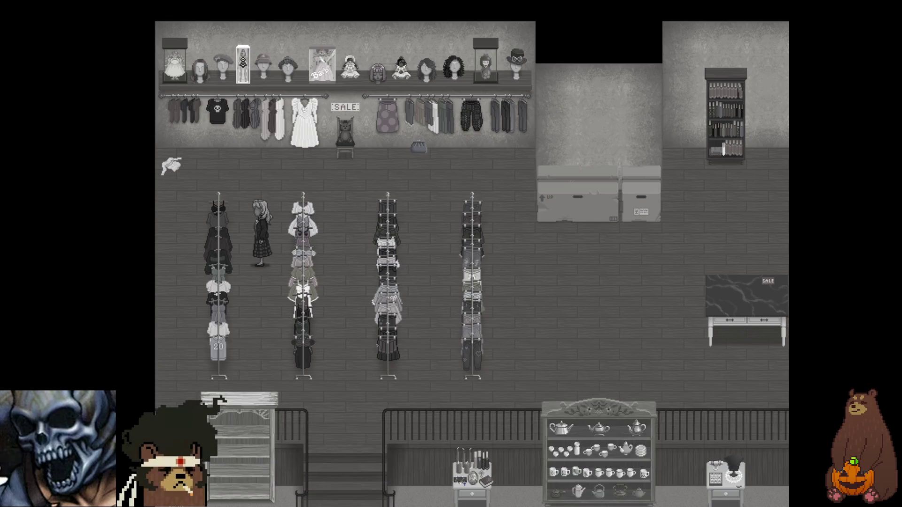
# Walk Layla past the fourth rack to the wig shelf on the back wall
pyautogui.press('Down')
pyautogui.press('Right')
pyautogui.press('Up')
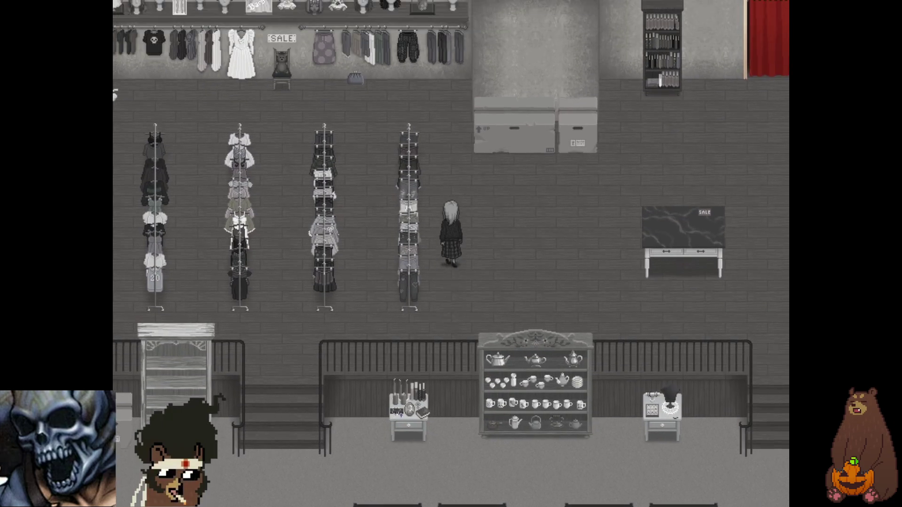
pyautogui.press('Left')
pyautogui.press('Up')
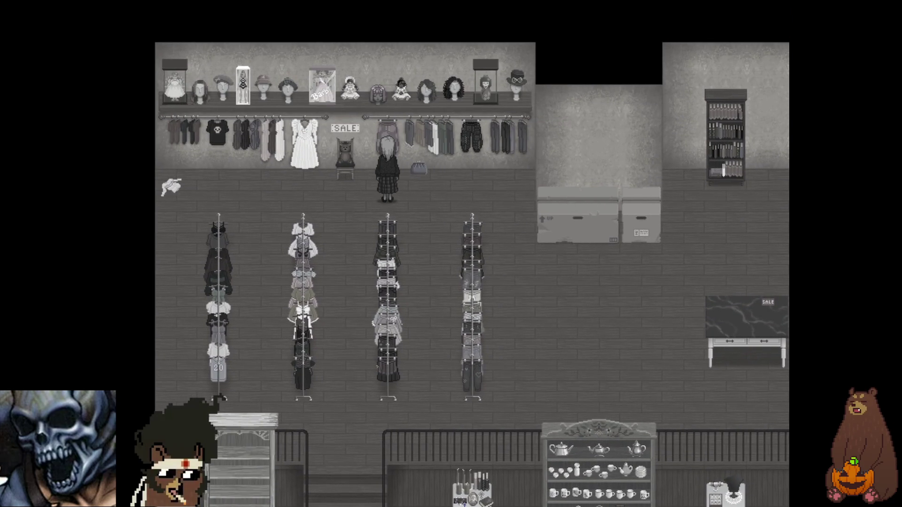
# Examine the pink wig and advance the '???' voice's 'Boo!' lines to the mannequin close-up
pyautogui.press('Return')
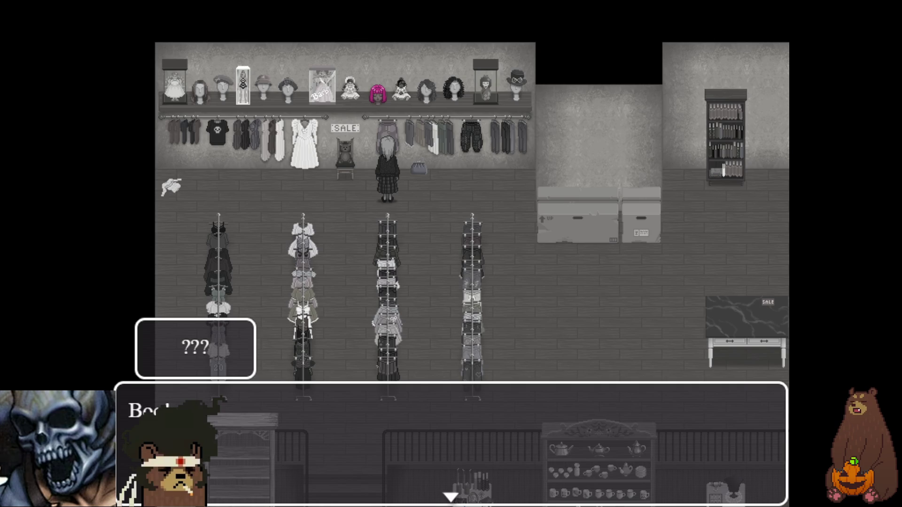
pyautogui.press('Return')
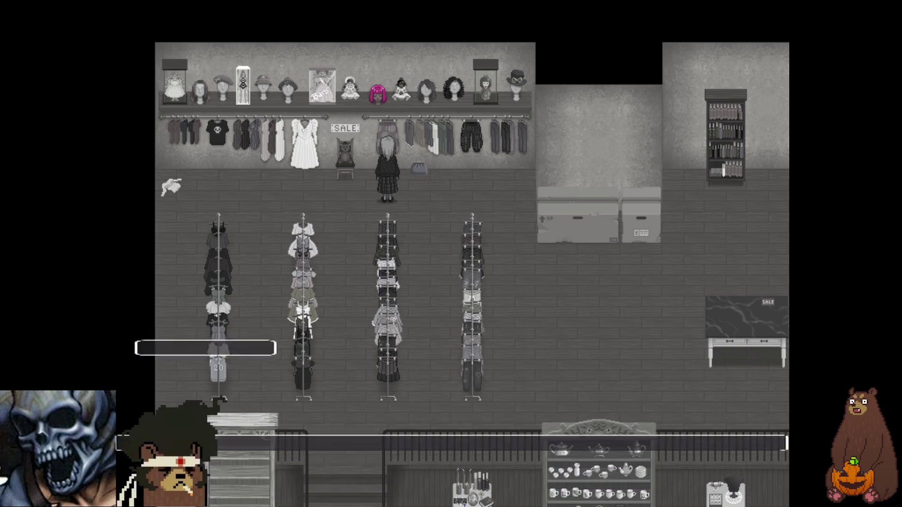
pyautogui.press('Return')
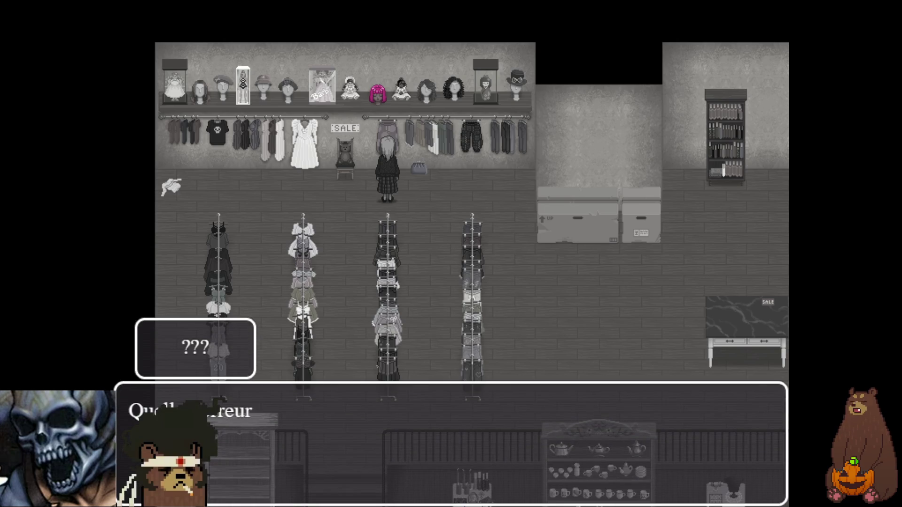
pyautogui.press('Return')
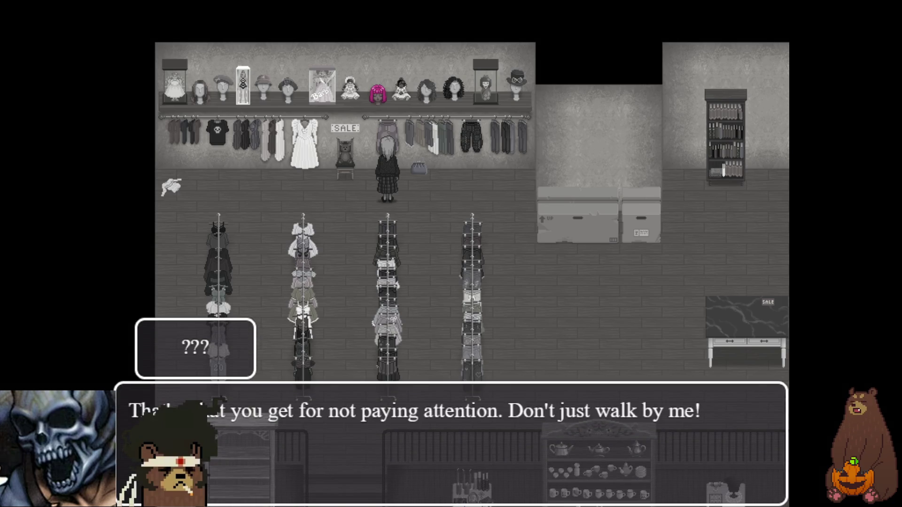
pyautogui.press('Return')
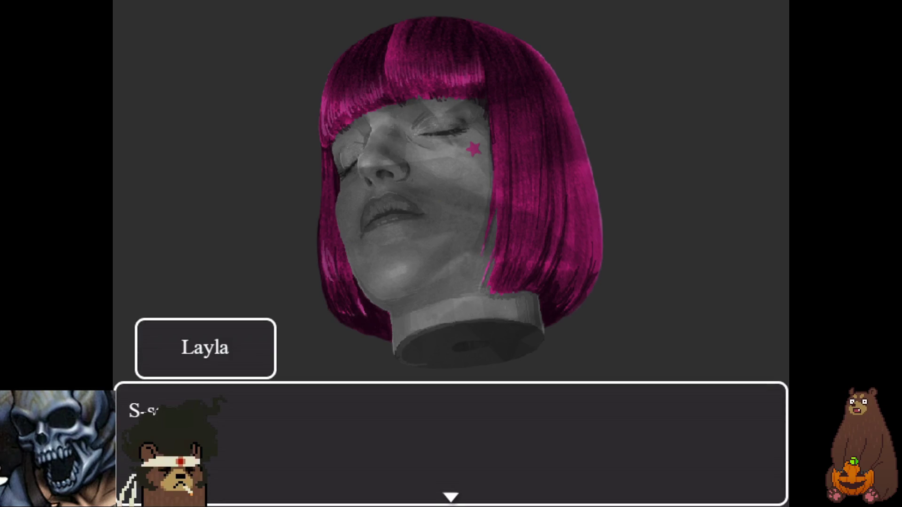
# Advance through Layla's stammered greeting and Queen Venus's introduction
pyautogui.press('Return')
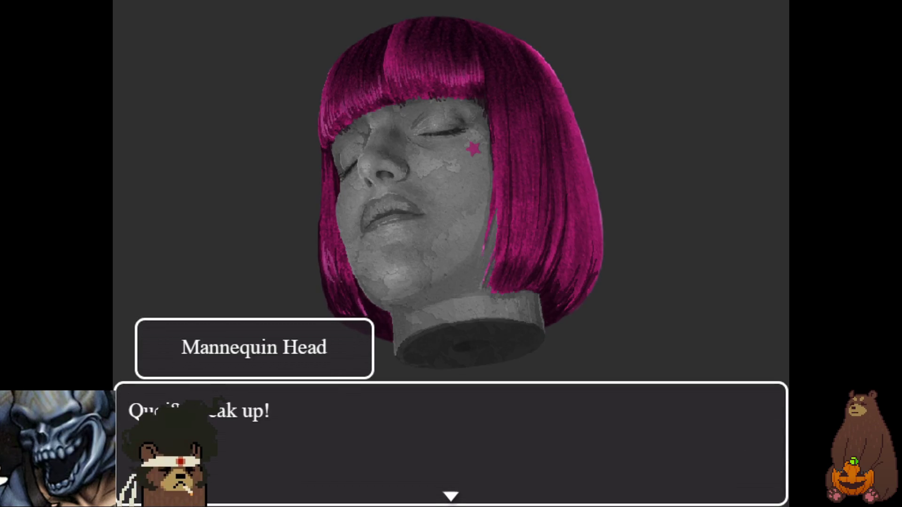
pyautogui.press('Return')
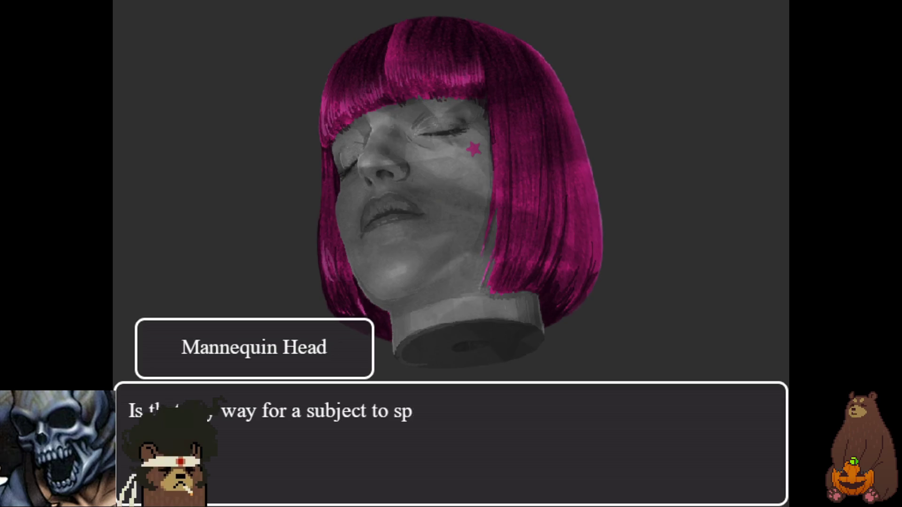
pyautogui.press('Return')
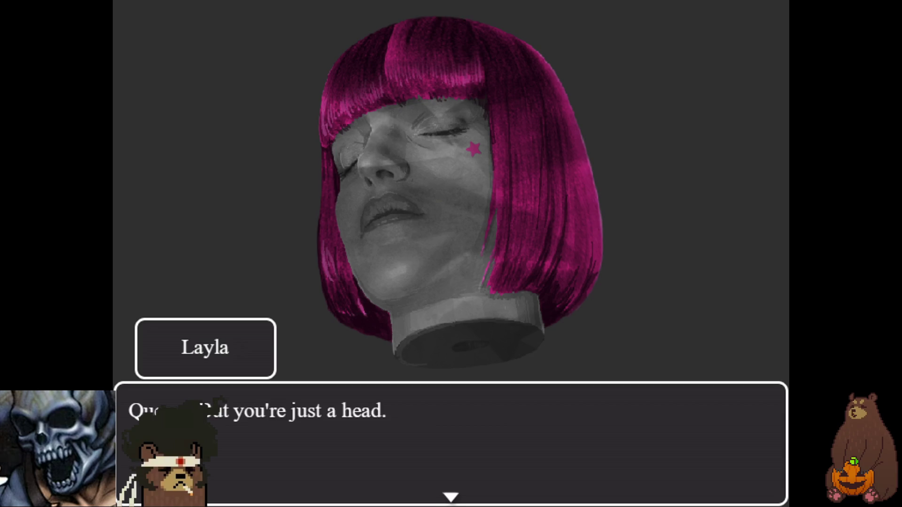
pyautogui.press('Return')
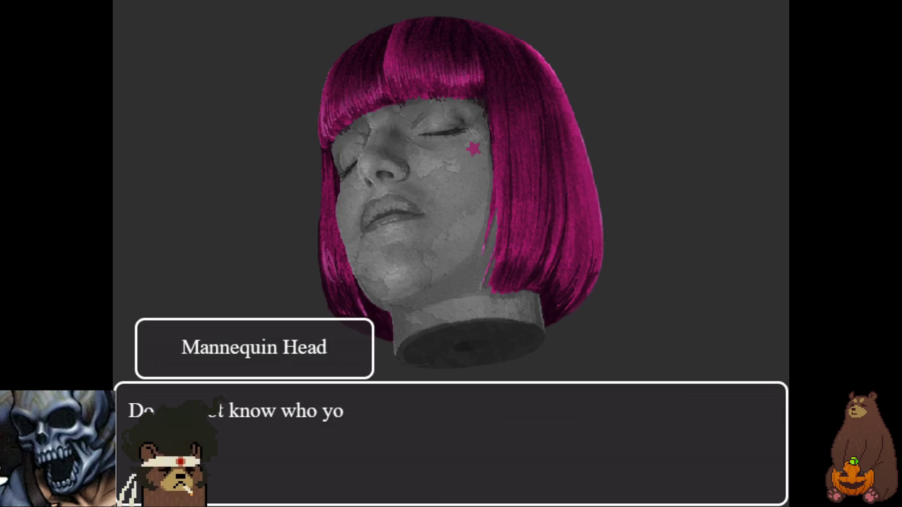
pyautogui.press('Return')
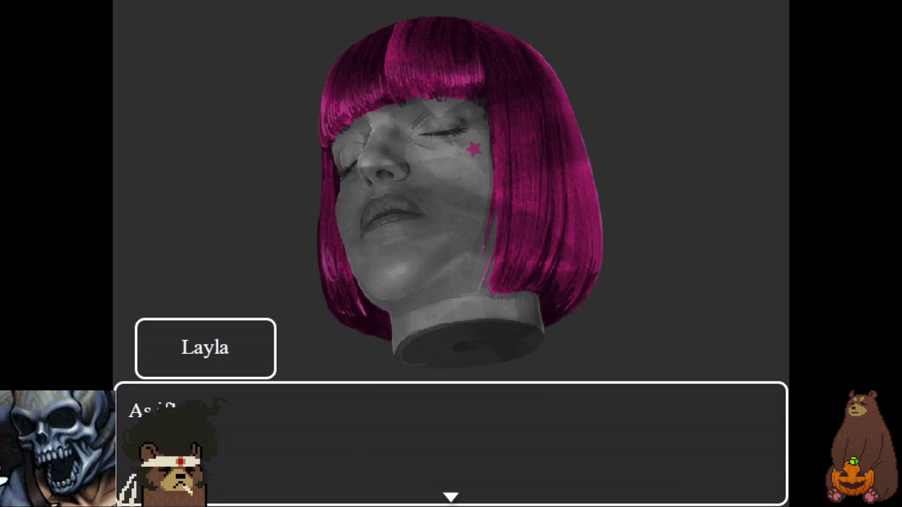
pyautogui.press('Return')
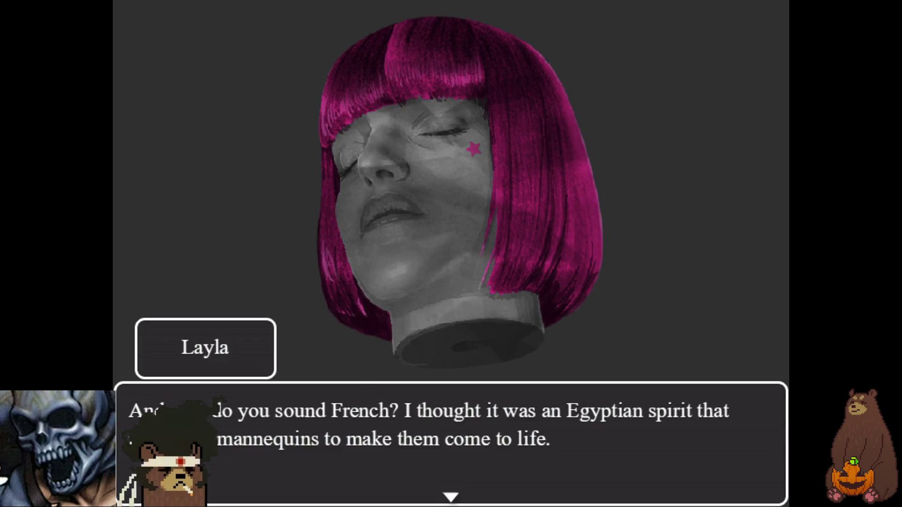
pyautogui.press('Return')
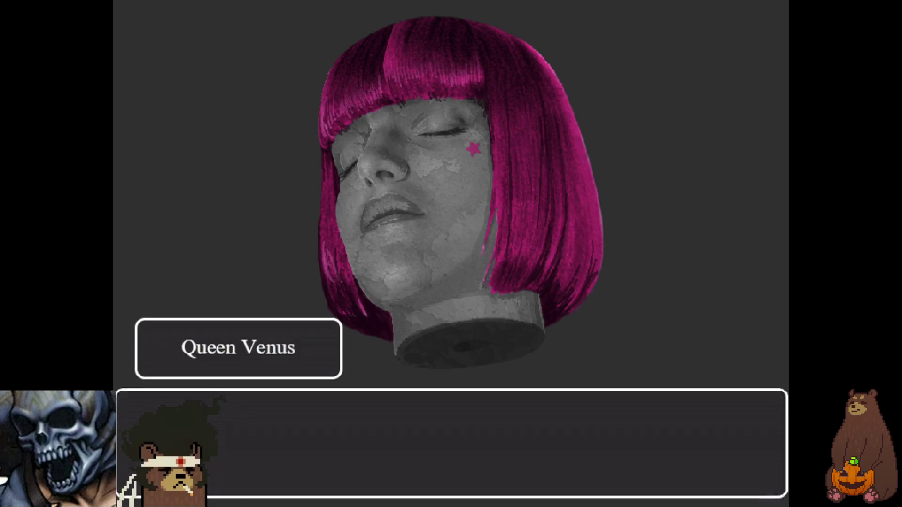
pyautogui.press('Return')
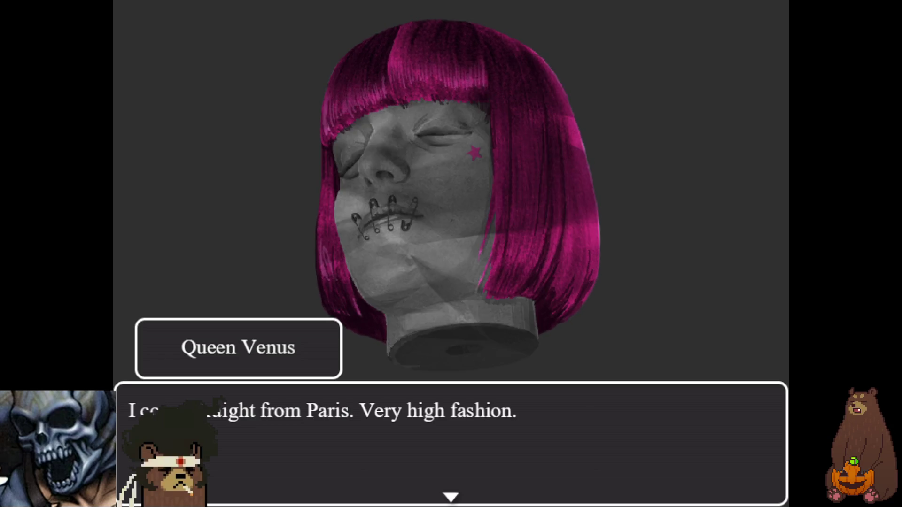
# Advance past the Paris, bow-down and defiant-face lines to Layla declaring she is Layla
pyautogui.press('Return')
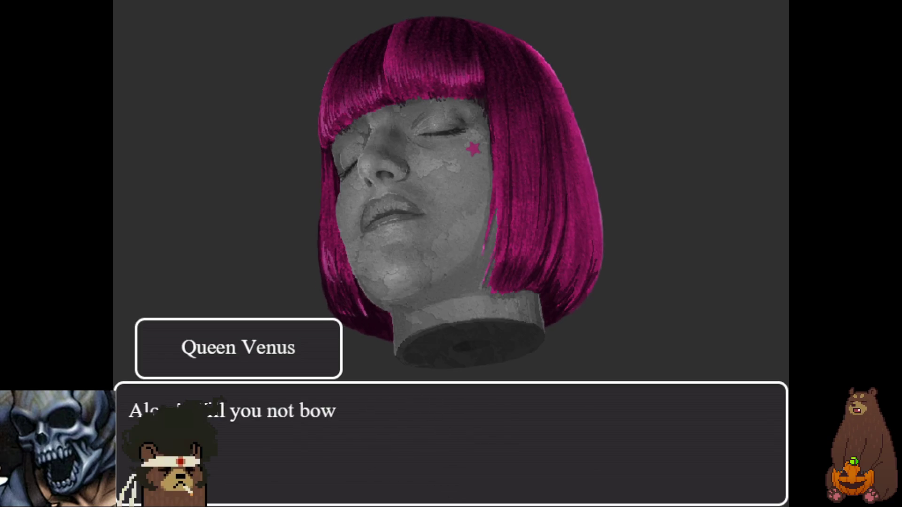
pyautogui.press('Return')
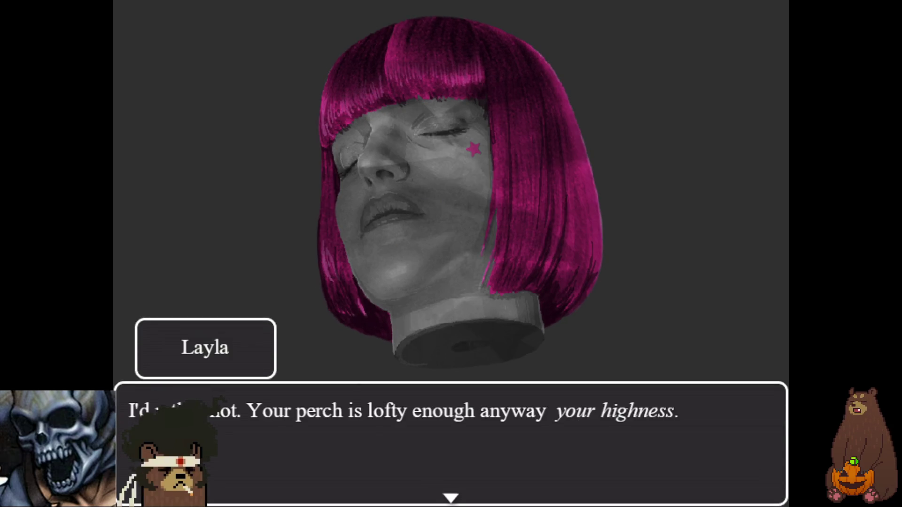
pyautogui.press('Return')
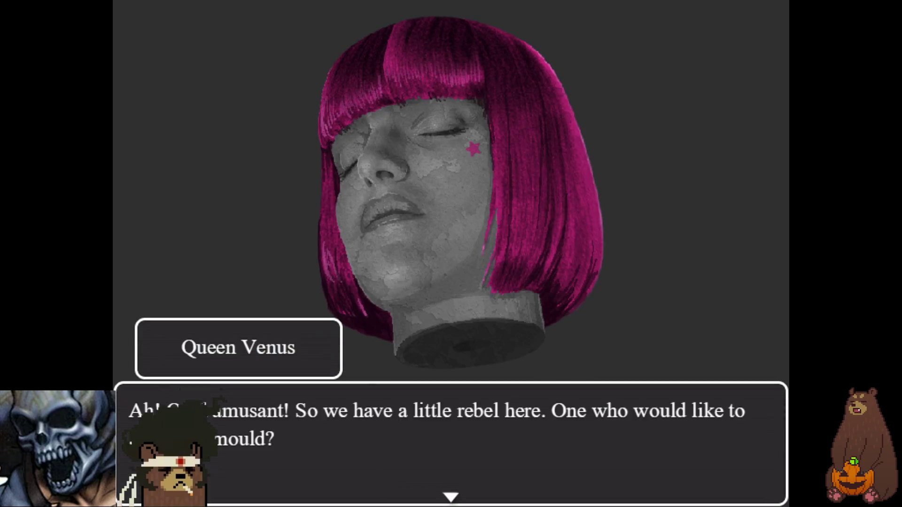
pyautogui.press('Return')
pyautogui.press('Return')
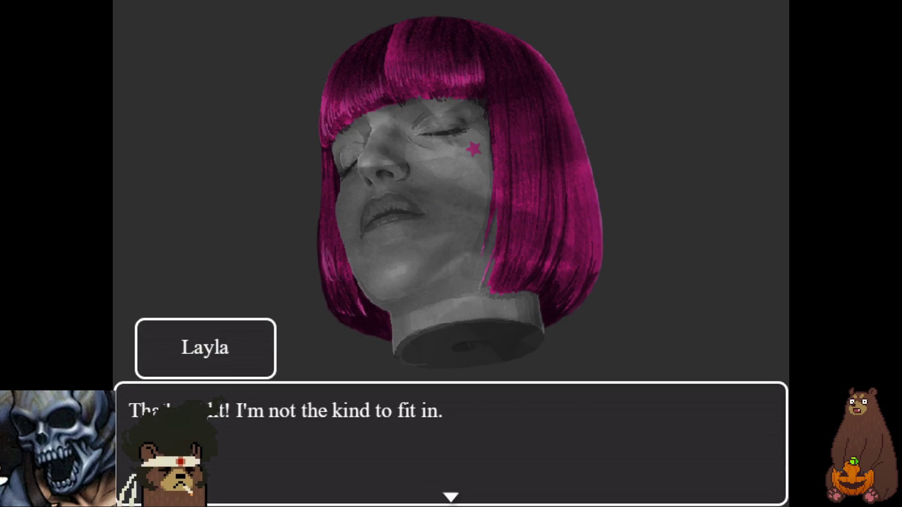
pyautogui.press('Return')
pyautogui.press('Return')
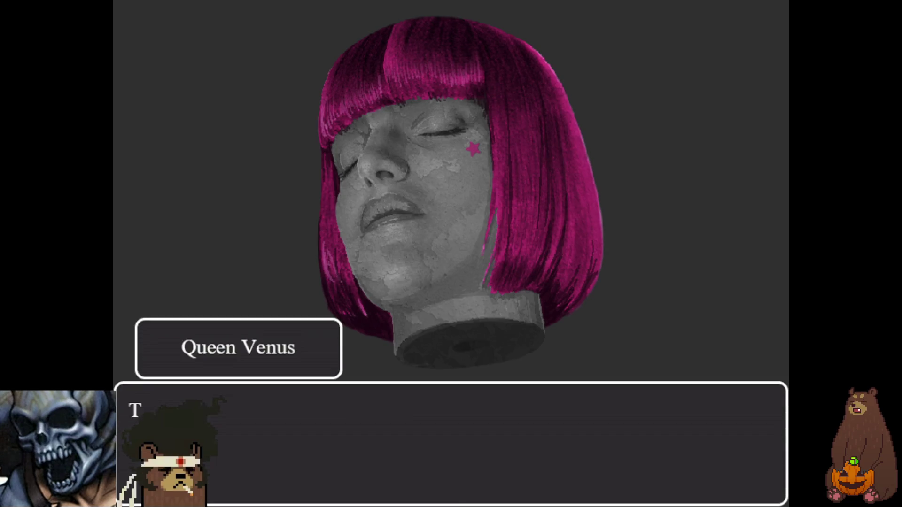
pyautogui.press('Return')
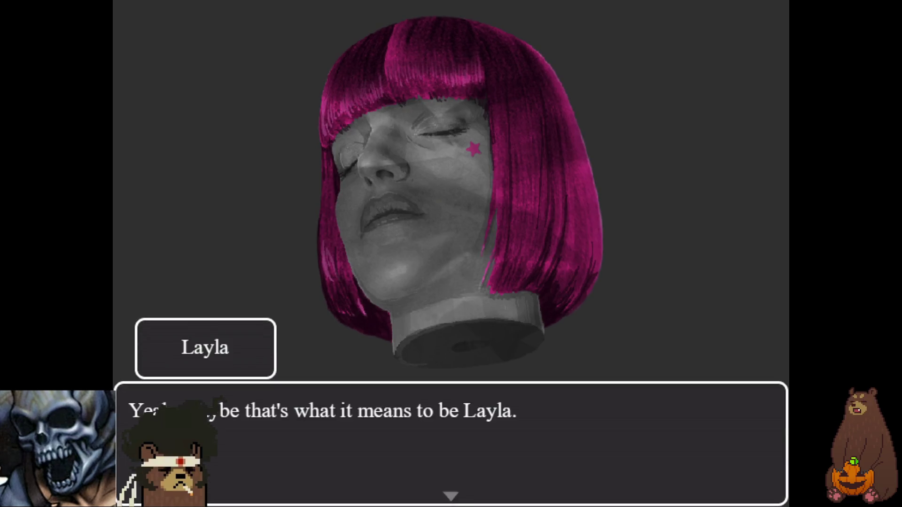
pyautogui.press('Return')
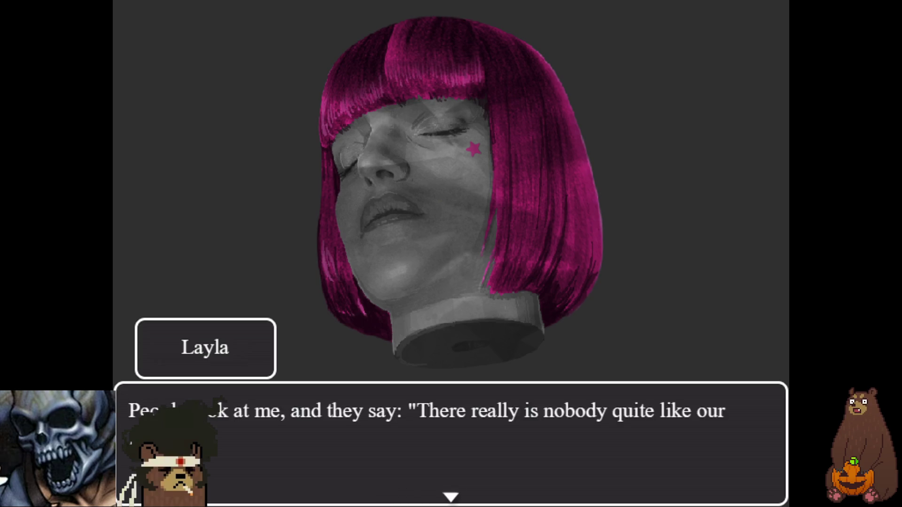
pyautogui.press('Return')
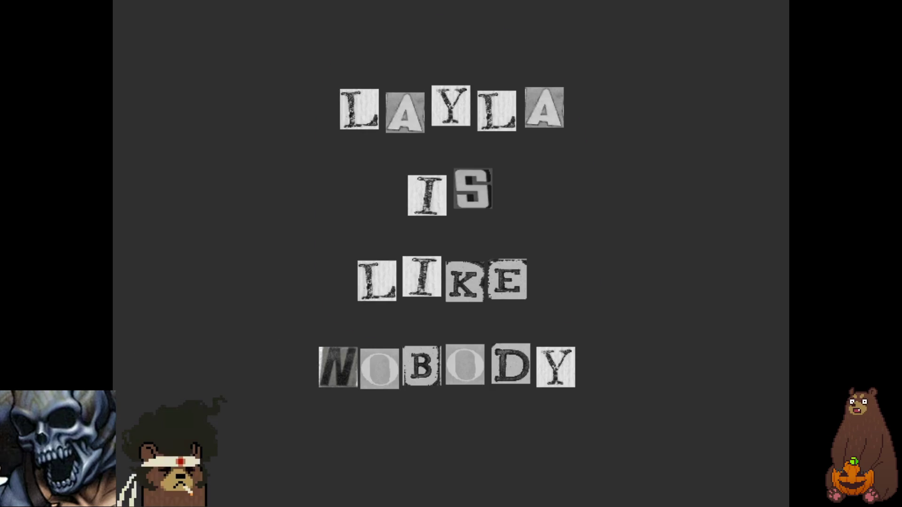
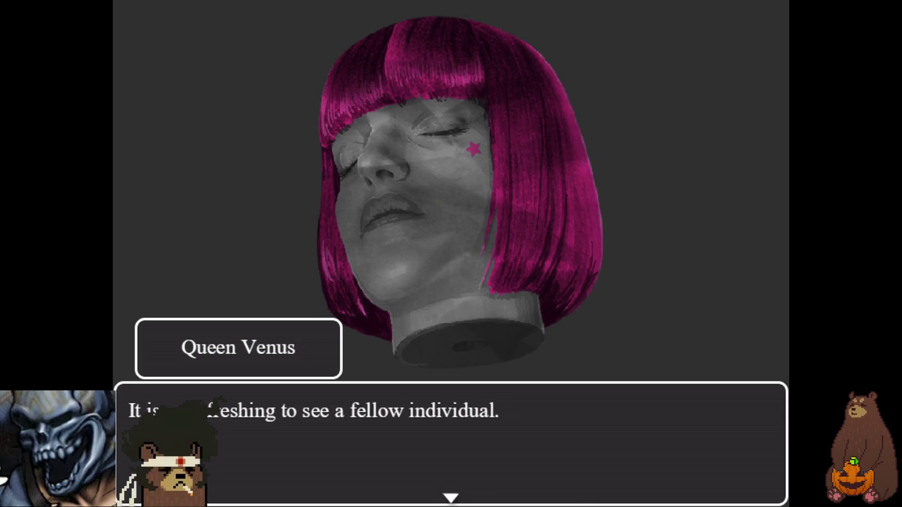
# Advance Queen Venus's opening lines past the pink hair line and Layla's first reply
pyautogui.press('Return')
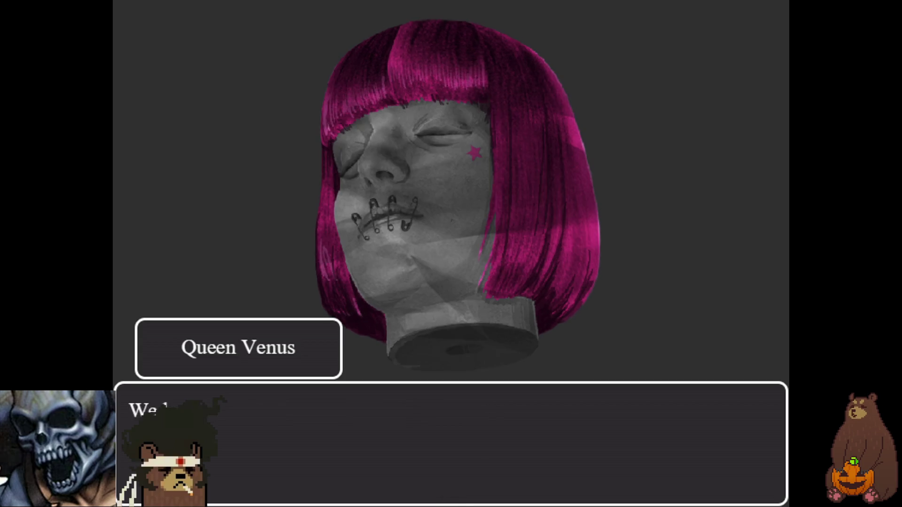
pyautogui.press('Return')
pyautogui.press('Return')
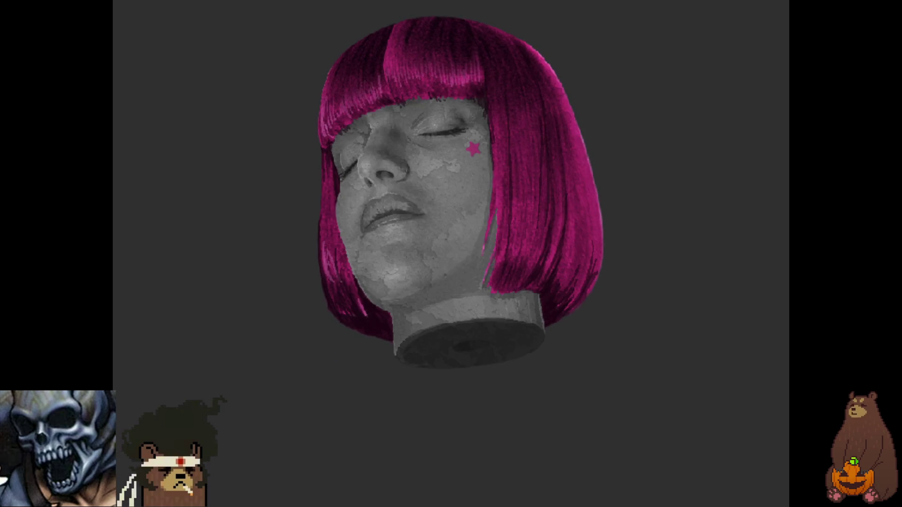
pyautogui.press('Return')
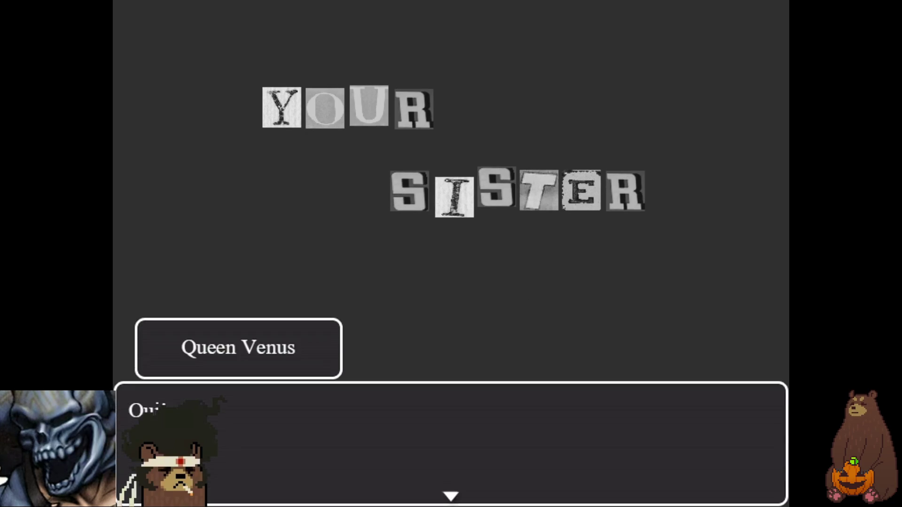
pyautogui.press('Return')
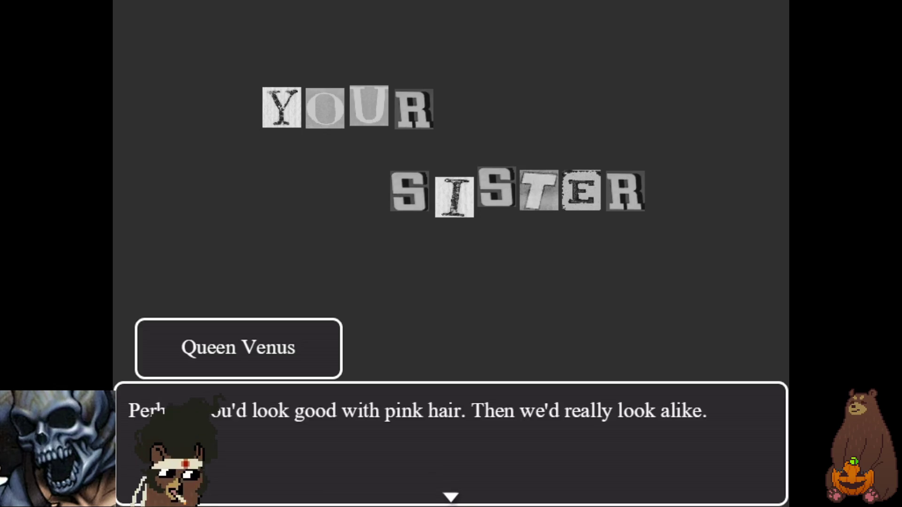
pyautogui.press('Return')
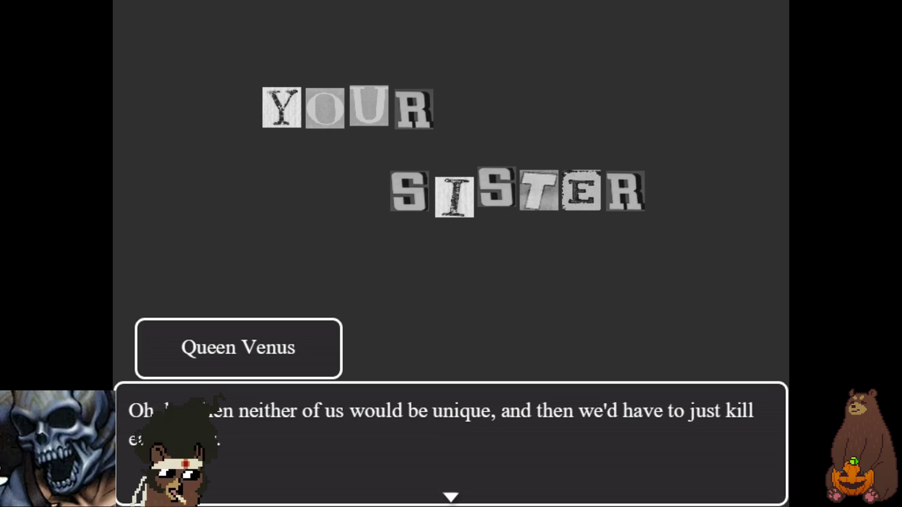
pyautogui.press('Return')
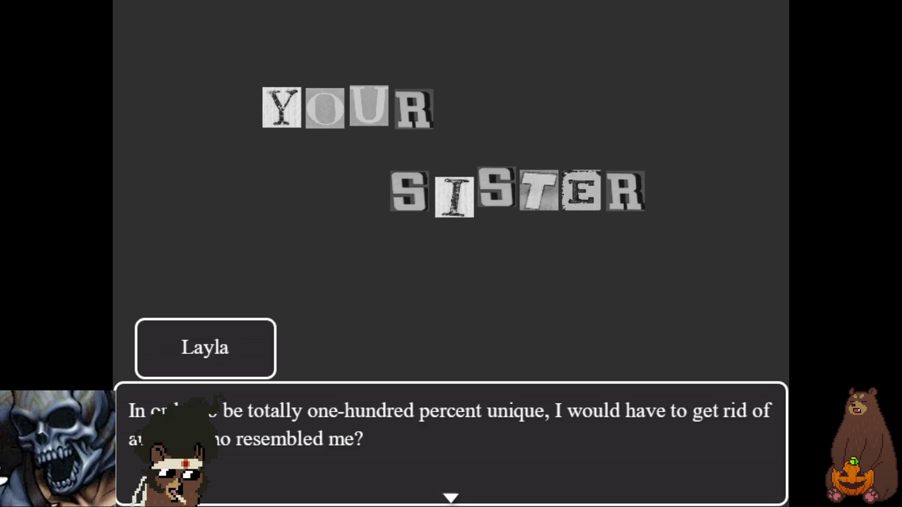
pyautogui.press('Return')
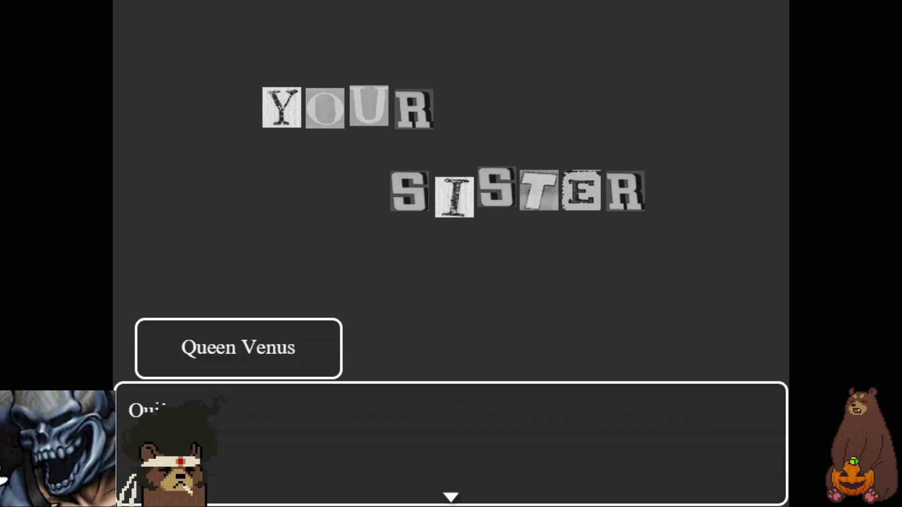
# Continue through 'Off with their heads' to Layla's offer, then leave fullscreen
pyautogui.press('Return')
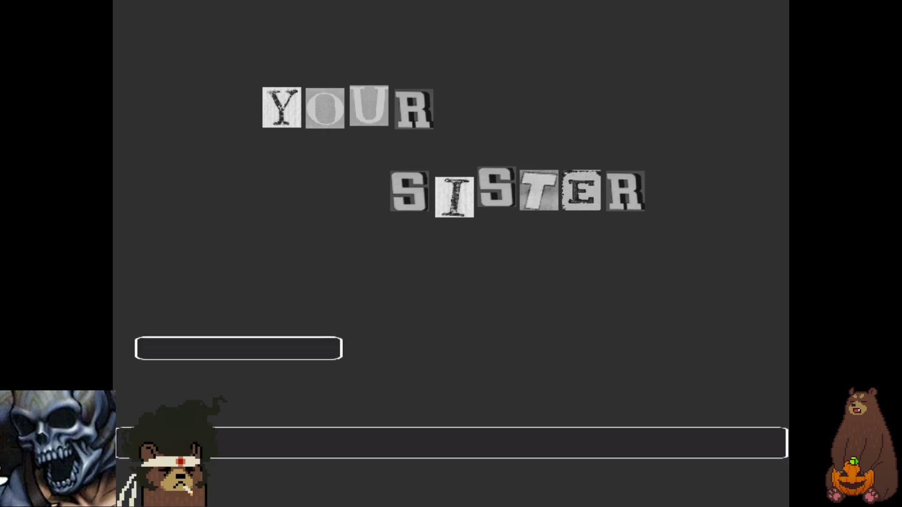
pyautogui.press('Return')
pyautogui.press('Return')
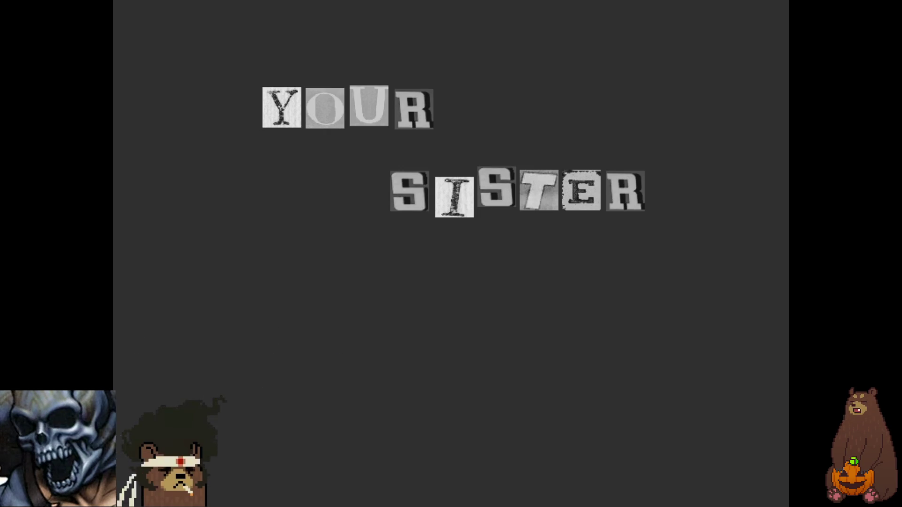
pyautogui.press('Return')
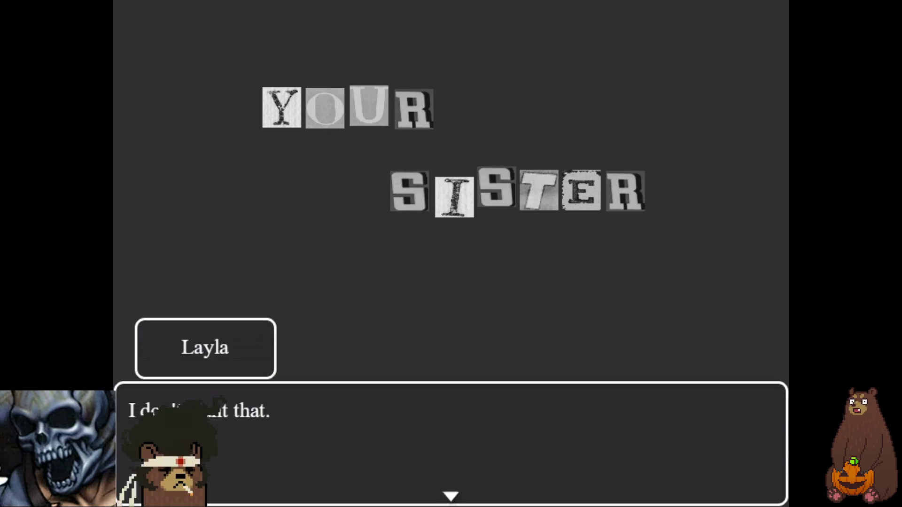
pyautogui.press('Return')
pyautogui.press('Return')
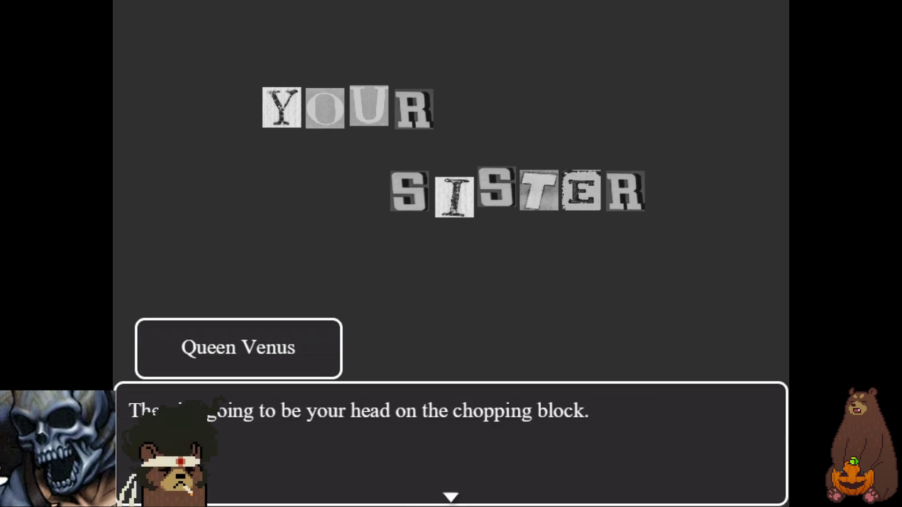
pyautogui.press('Return')
pyautogui.press('Return')
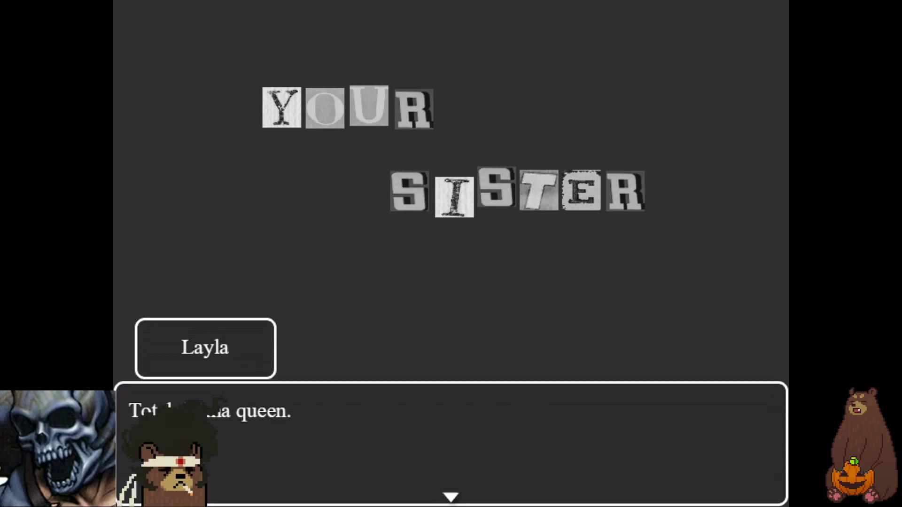
pyautogui.press('Return')
pyautogui.press('Return')
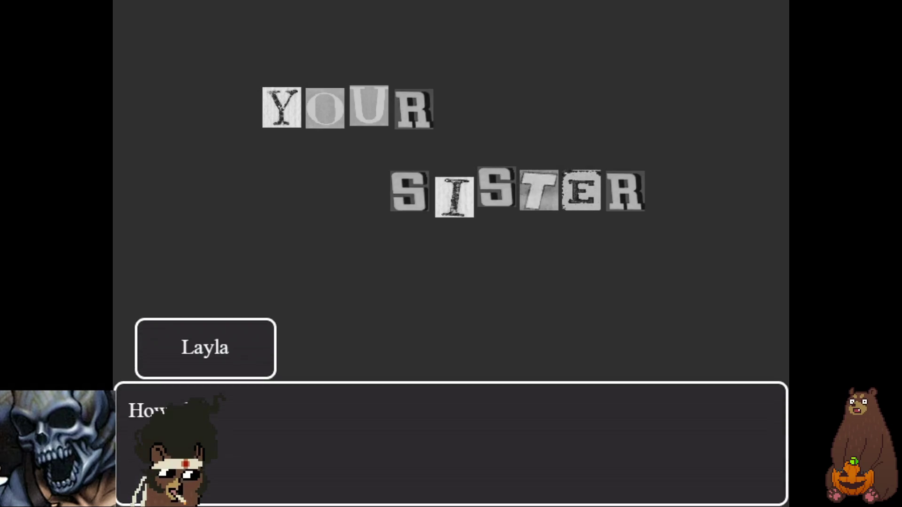
pyautogui.press('F4')
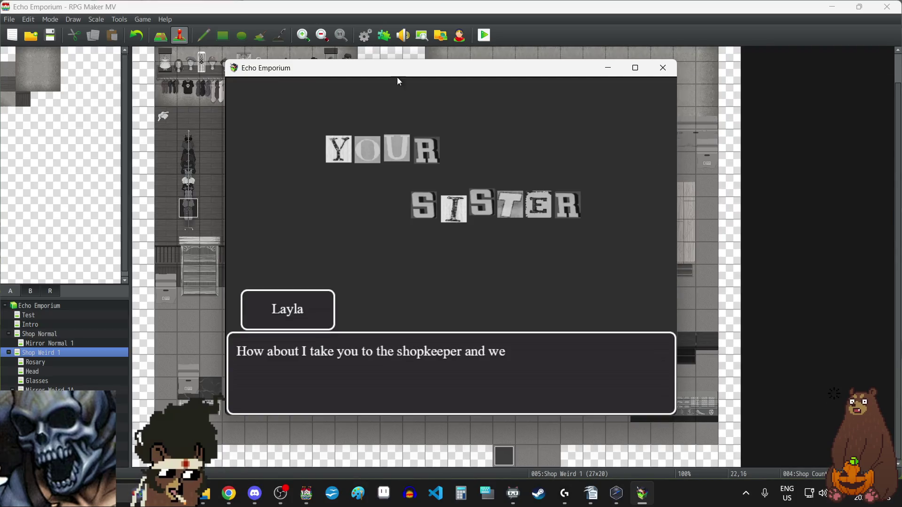
# Close the playtest and open event EV001 on the Head map for editing
pyautogui.click(663, 68)
pyautogui.click(30, 372)
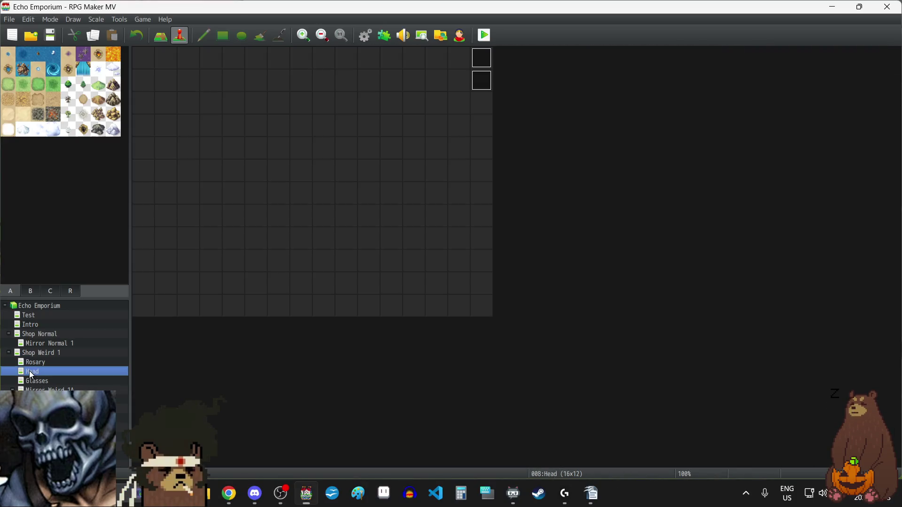
pyautogui.doubleClick(480, 61)
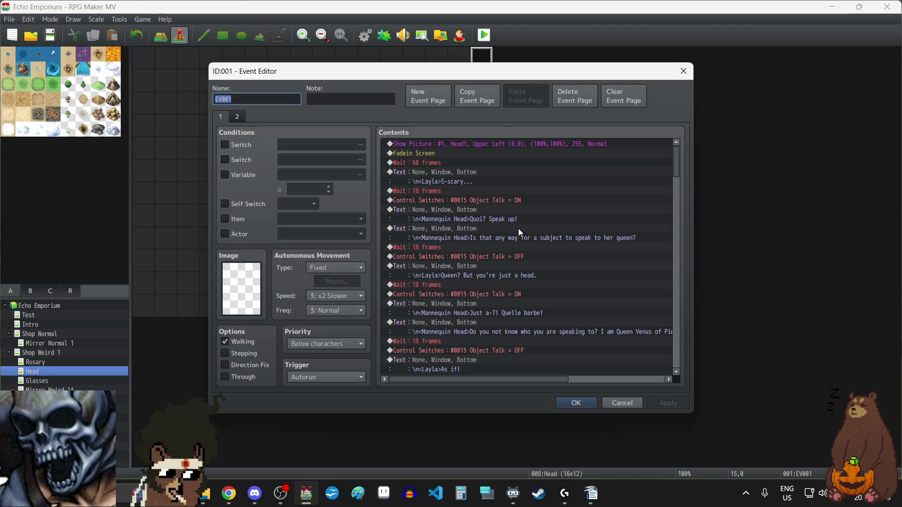
# Delete the trailing Show Picture #2 YOURSISTER1 command that follows YOURSISTER2
pyautogui.scroll(-15, 532, 245)
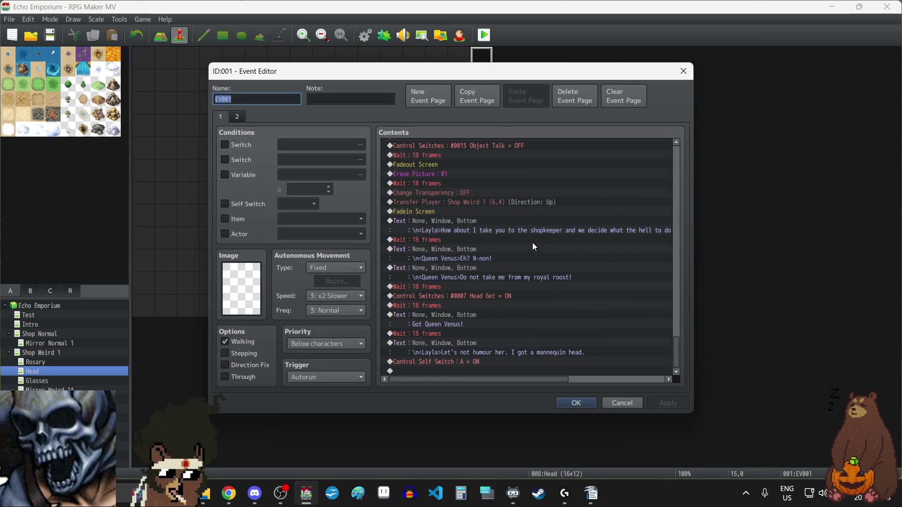
pyautogui.scroll(5, 540, 268)
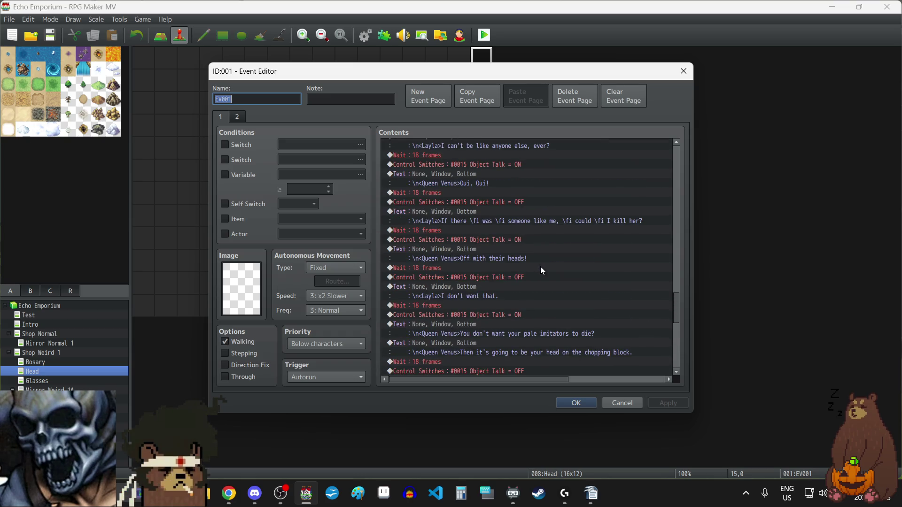
pyautogui.scroll(4, 540, 268)
pyautogui.scroll(6, 541, 269)
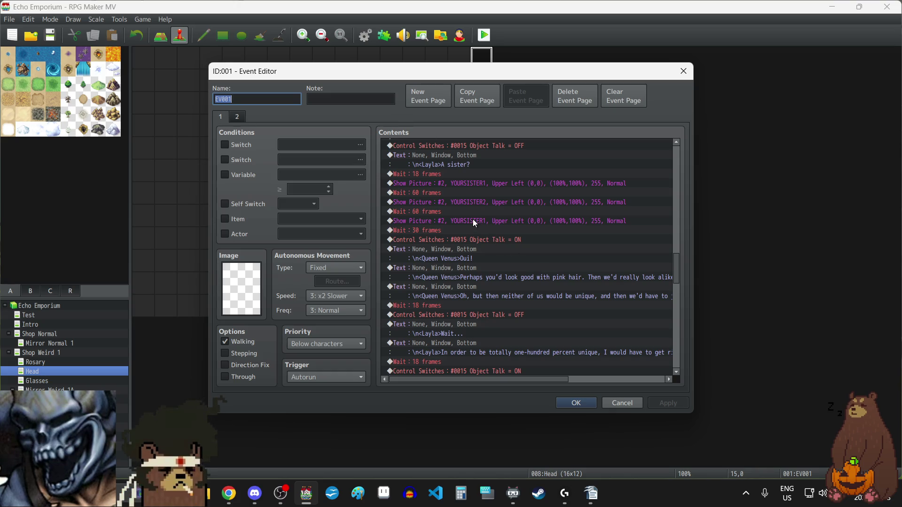
pyautogui.click(473, 219)
pyautogui.scroll(1, 585, 257)
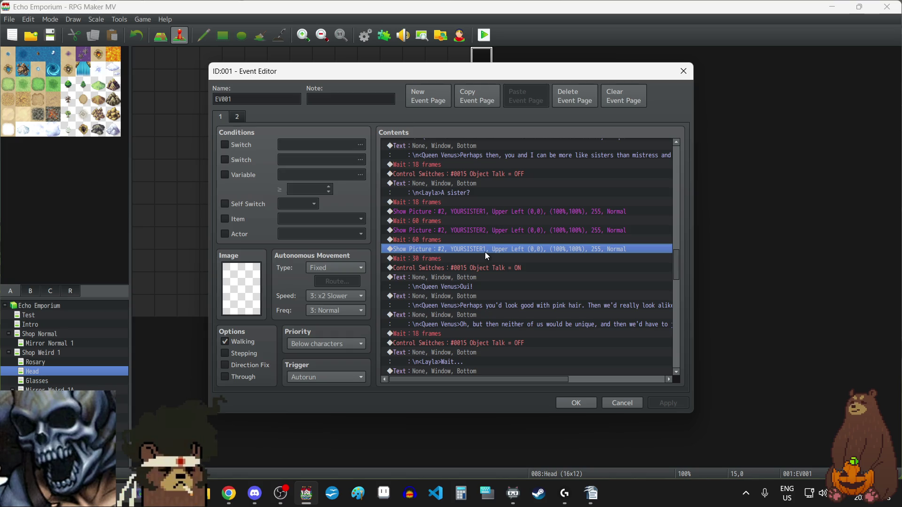
pyautogui.press('Delete')
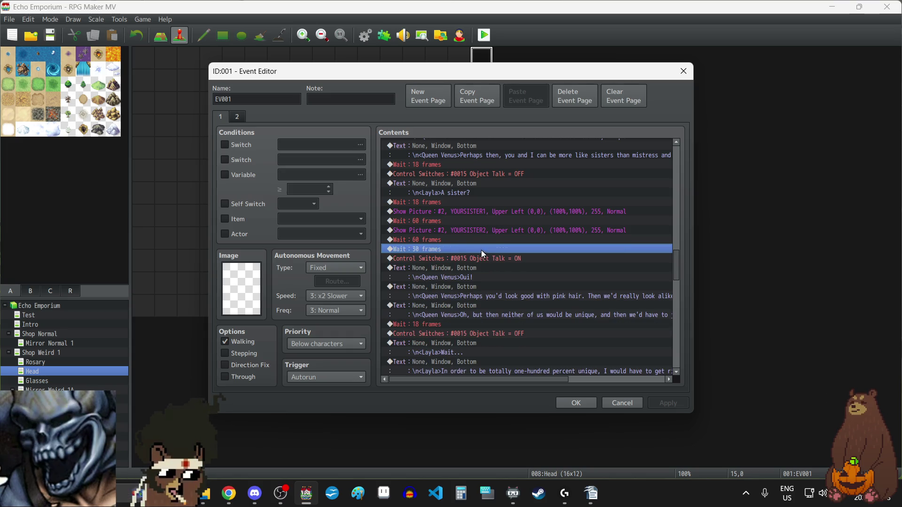
# Insert an Erase Picture #2 command after the wait line, then apply and close the event
pyautogui.doubleClick(442, 248)
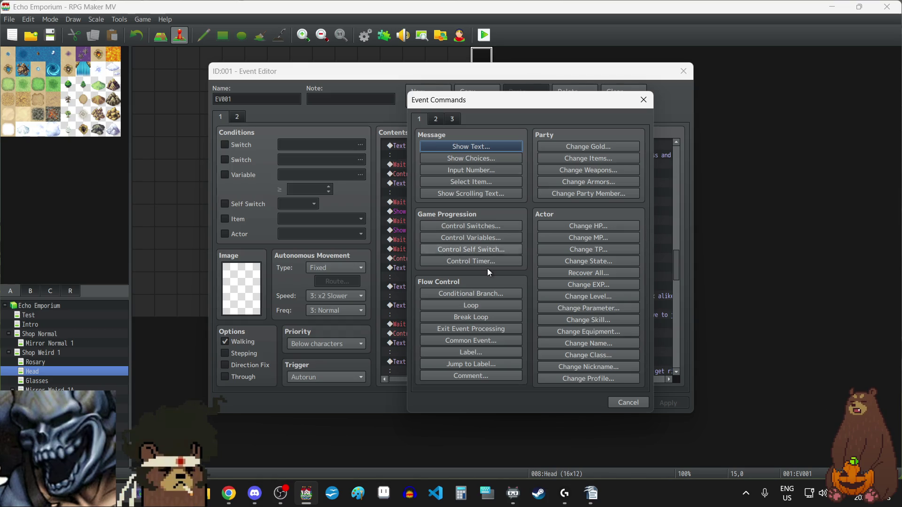
pyautogui.click(436, 117)
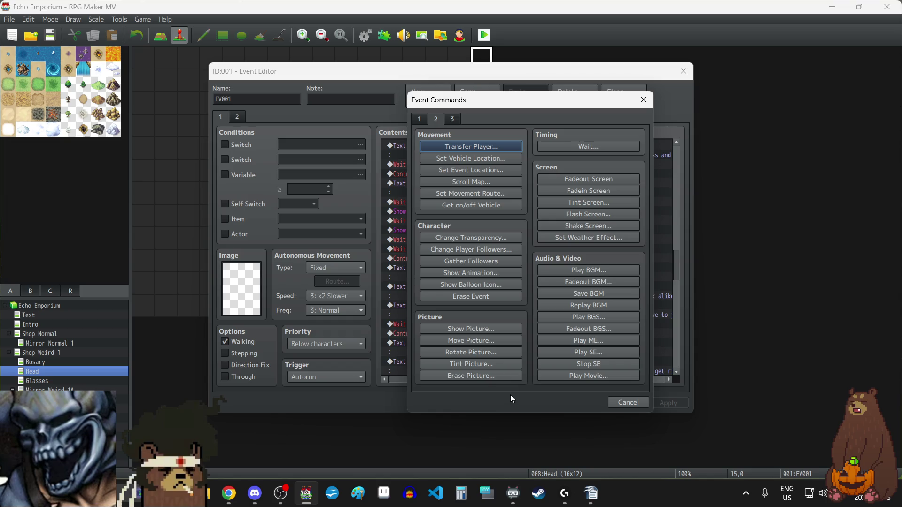
pyautogui.click(472, 375)
pyautogui.click(509, 282)
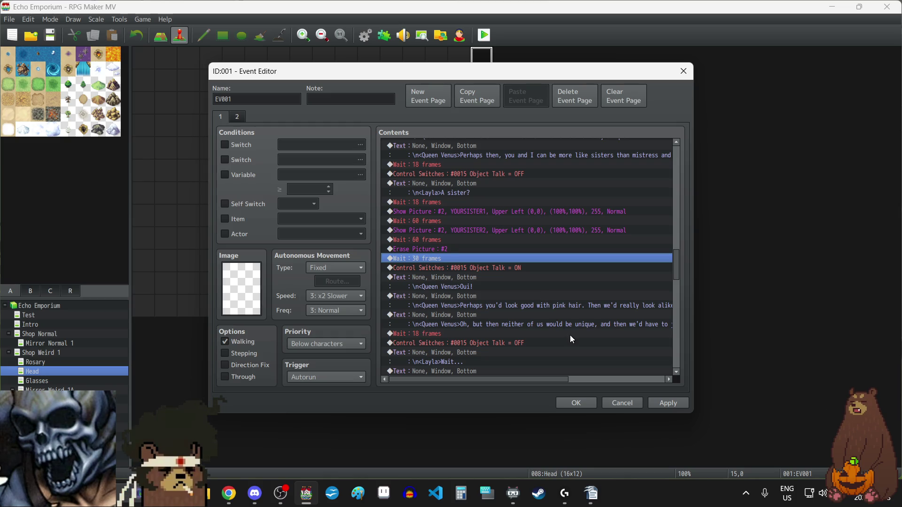
pyautogui.click(679, 406)
pyautogui.click(588, 403)
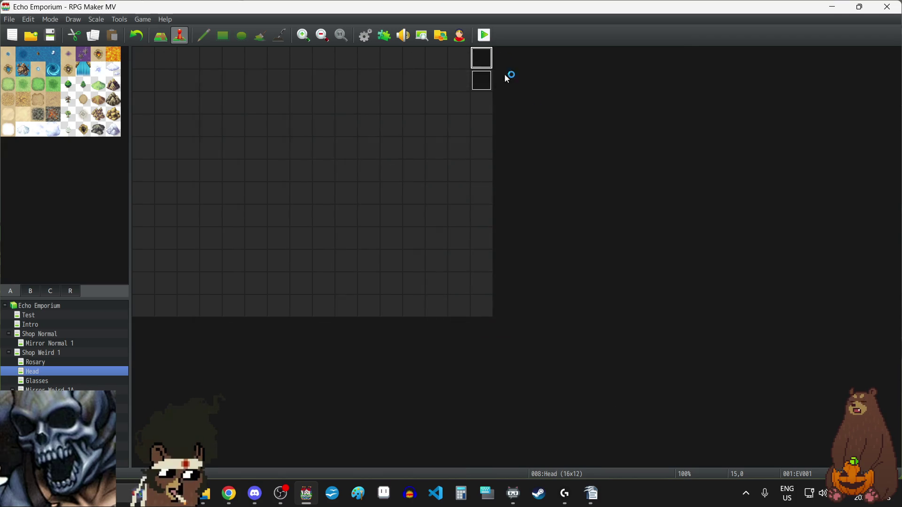
# Start a playtest and continue from save file 2
pyautogui.hotkey('ctrl', 'r')
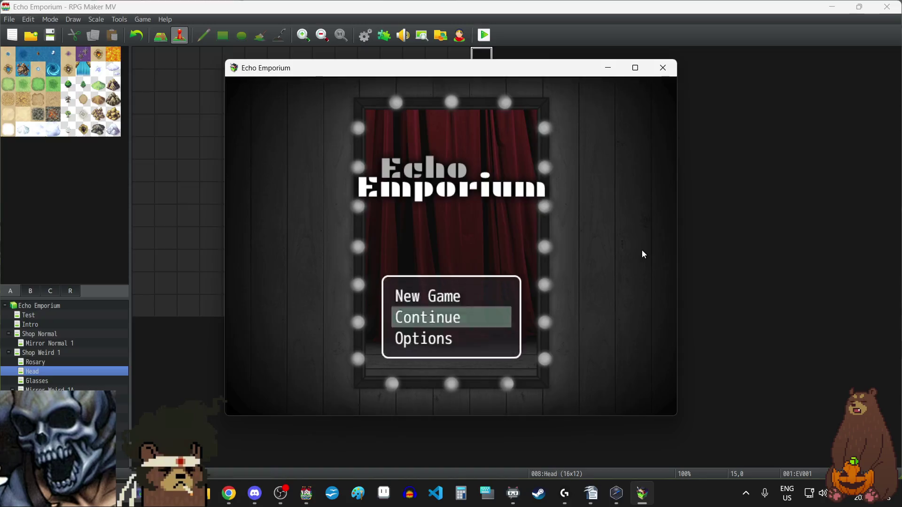
pyautogui.press('F4')
pyautogui.click(458, 359)
pyautogui.click(436, 218)
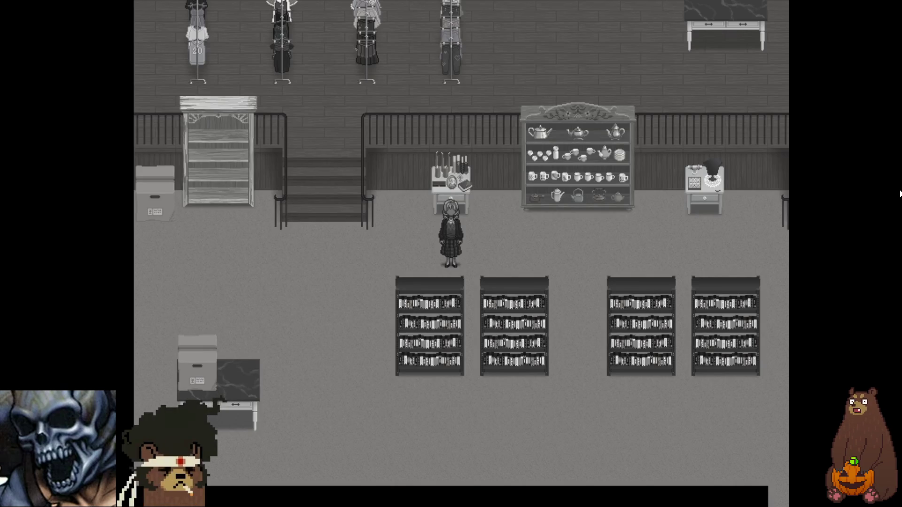
# Walk Layla to the counter and go through the shopkeeper's dialogue
pyautogui.press('Left')
pyautogui.press('Right')
pyautogui.press('Right')
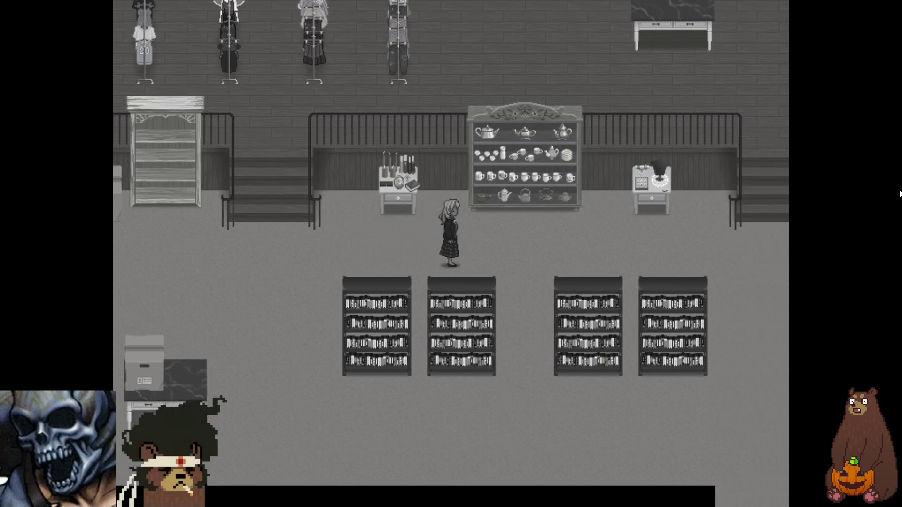
pyautogui.press('Down')
pyautogui.press('Down')
pyautogui.press('Right')
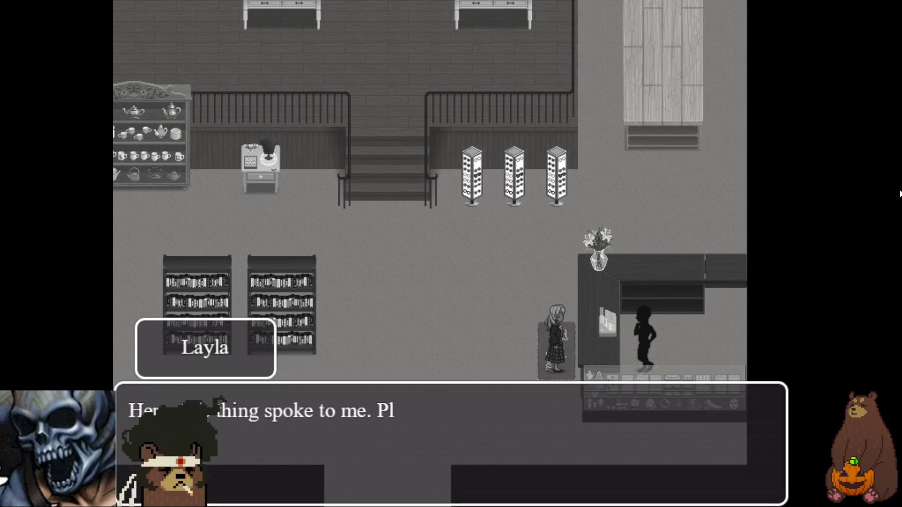
pyautogui.press('Return')
pyautogui.press('Return')
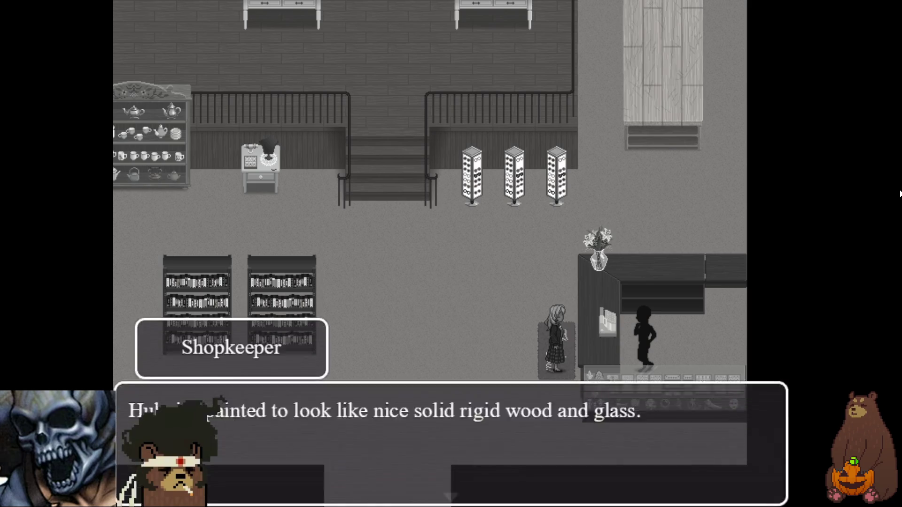
pyautogui.press('Return')
pyautogui.press('Return')
pyautogui.press('Return')
pyautogui.press('Return')
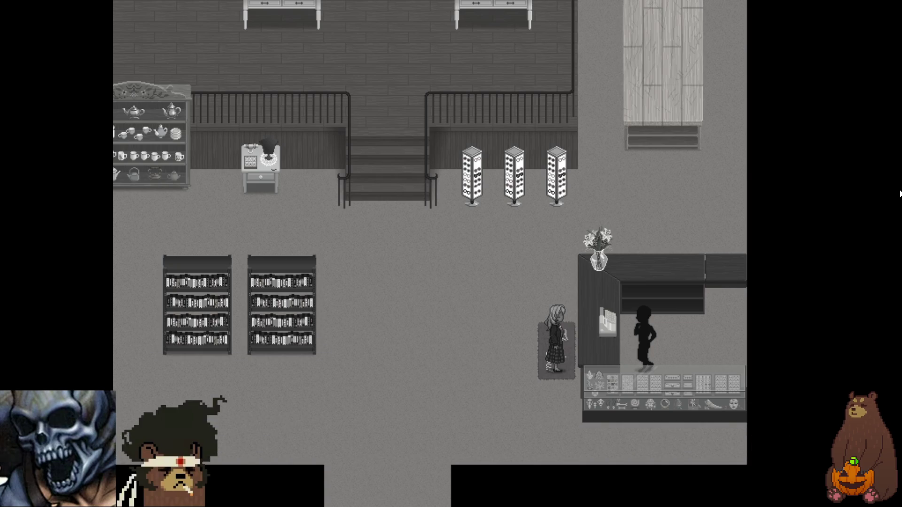
# Go upstairs, check a clothing rack, and examine the pink-haired wig head on the shelf
pyautogui.press('Up')
pyautogui.press('Left')
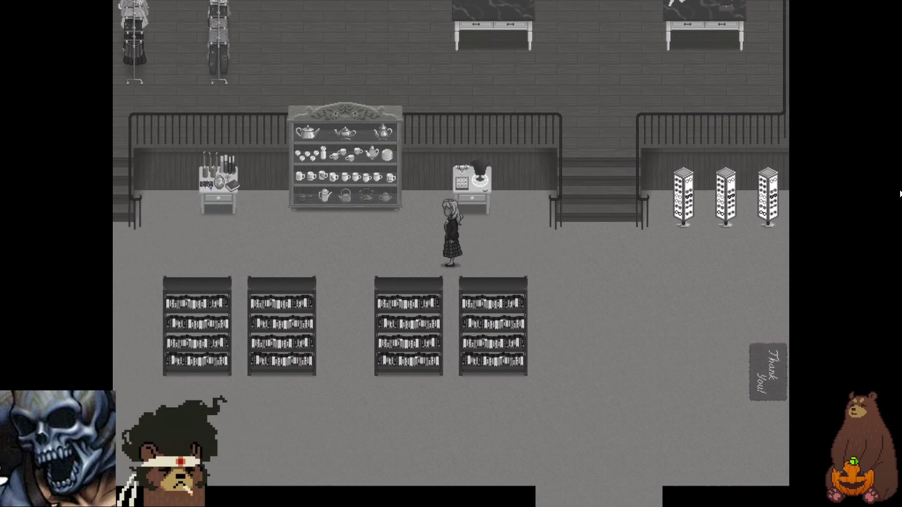
pyautogui.press('Up')
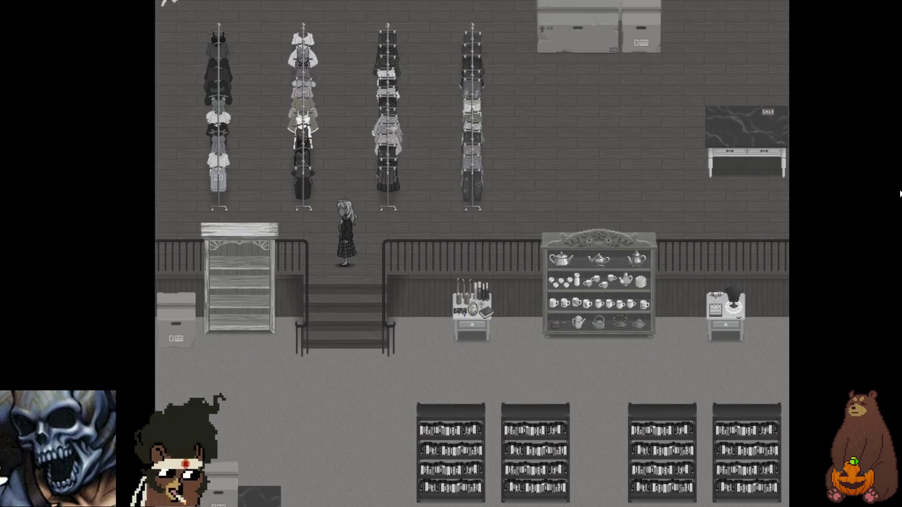
pyautogui.press('Left')
pyautogui.press('Return')
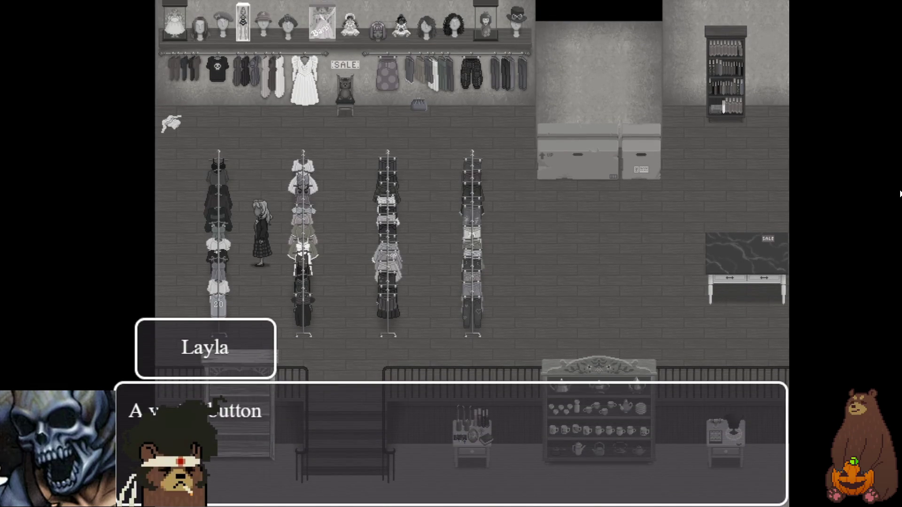
pyautogui.press('Return')
pyautogui.press('Up')
pyautogui.press('Right')
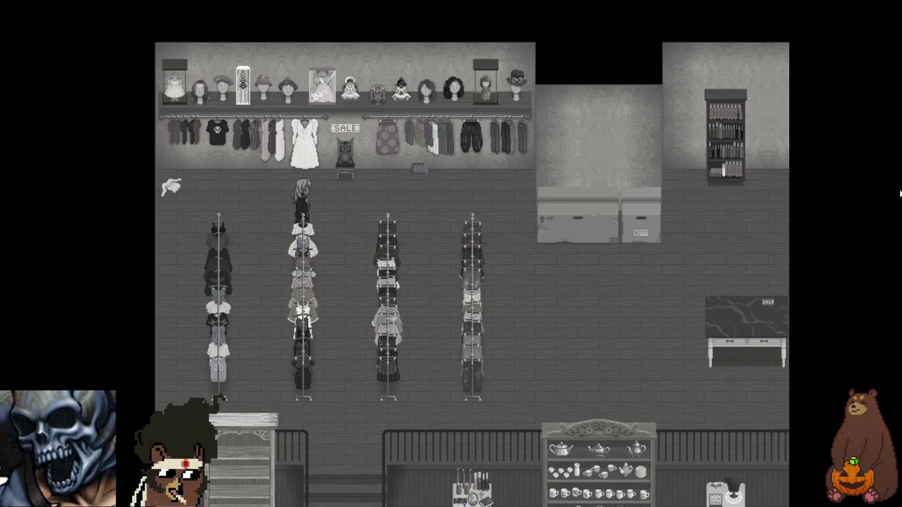
pyautogui.press('Right')
pyautogui.press('Return')
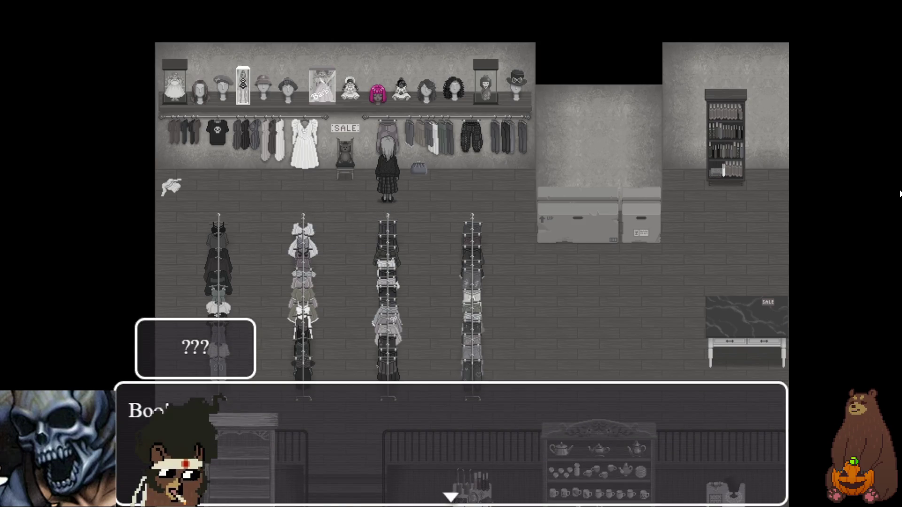
# Advance the Queen Venus close-up exchange with Layla as the stitched-mouth sister image flashes in
pyautogui.press('Return')
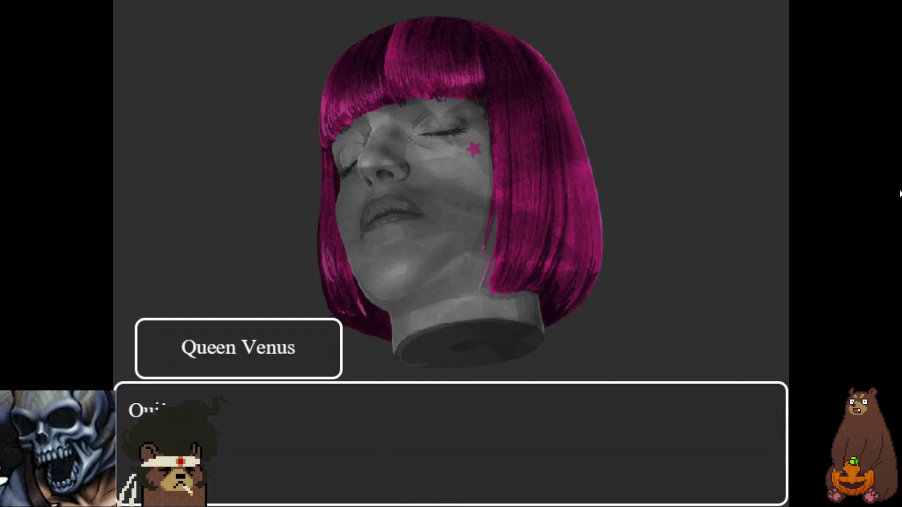
pyautogui.press('Return')
pyautogui.press('Return')
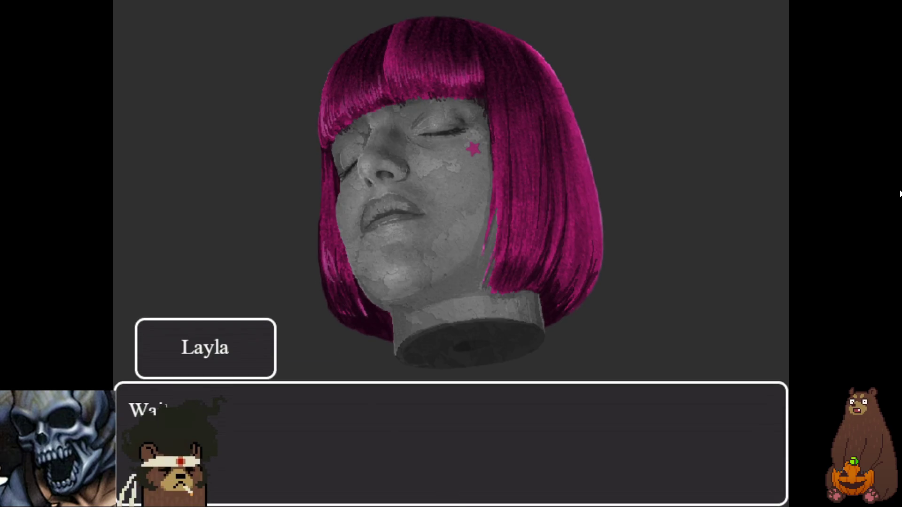
pyautogui.press('Return')
pyautogui.press('Return')
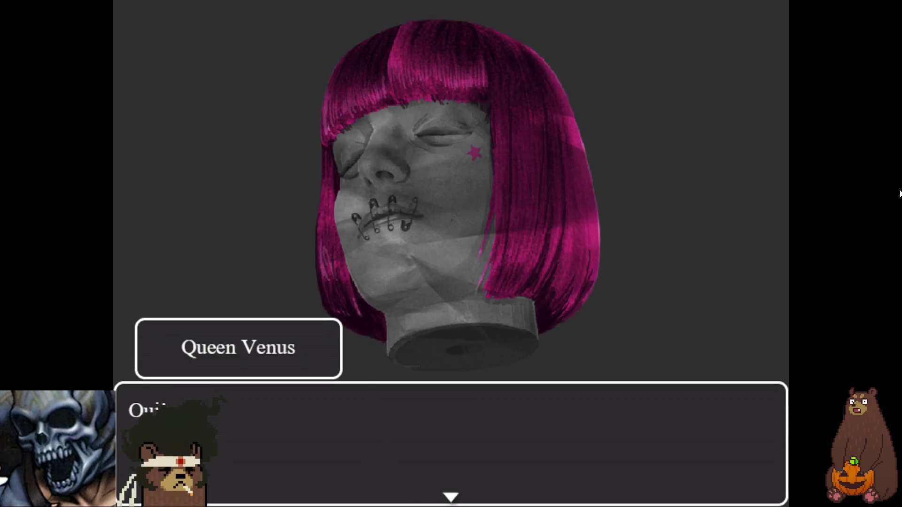
pyautogui.press('Return')
pyautogui.press('Return')
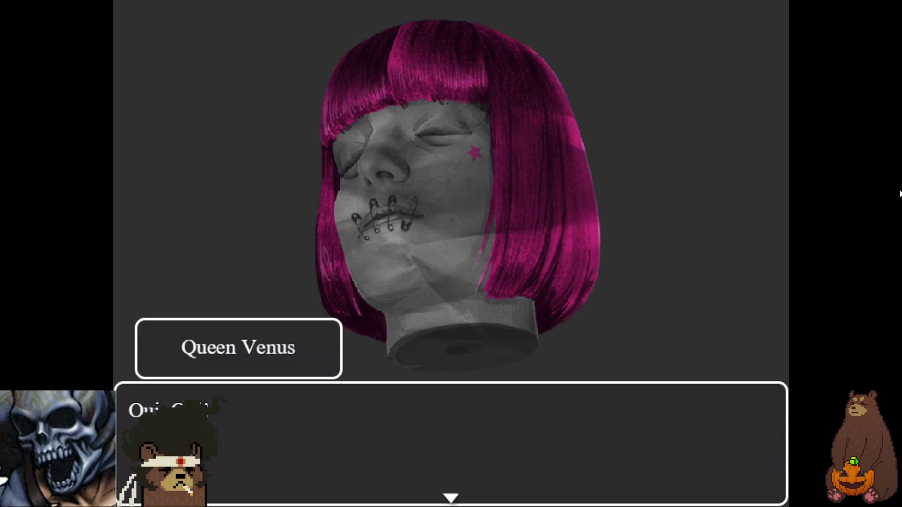
pyautogui.press('Return')
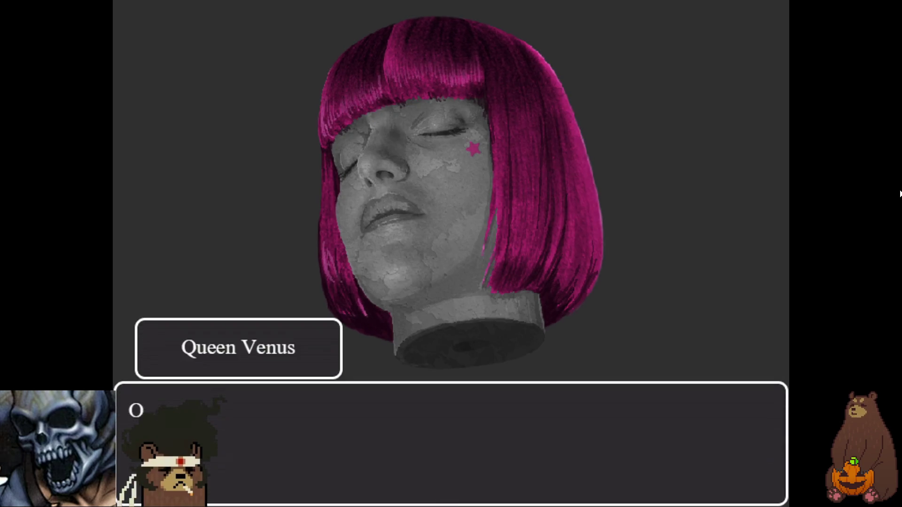
pyautogui.press('Return')
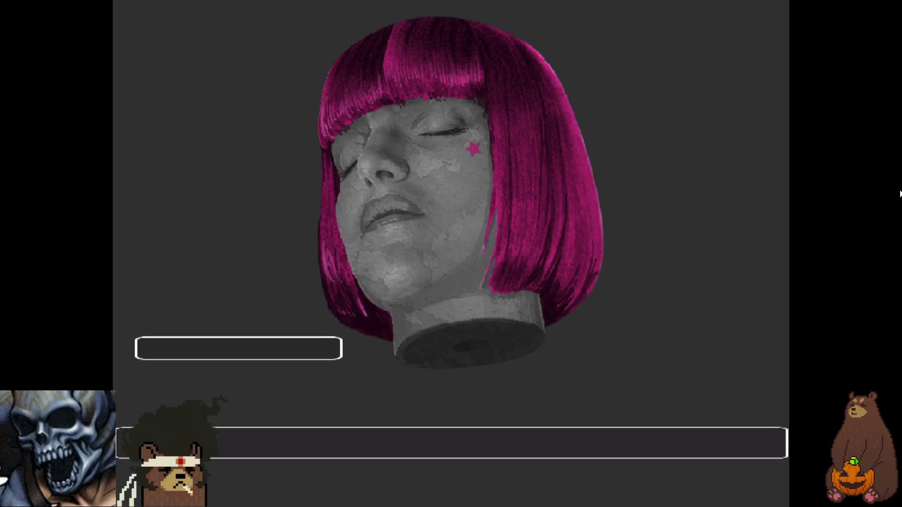
pyautogui.press('Return')
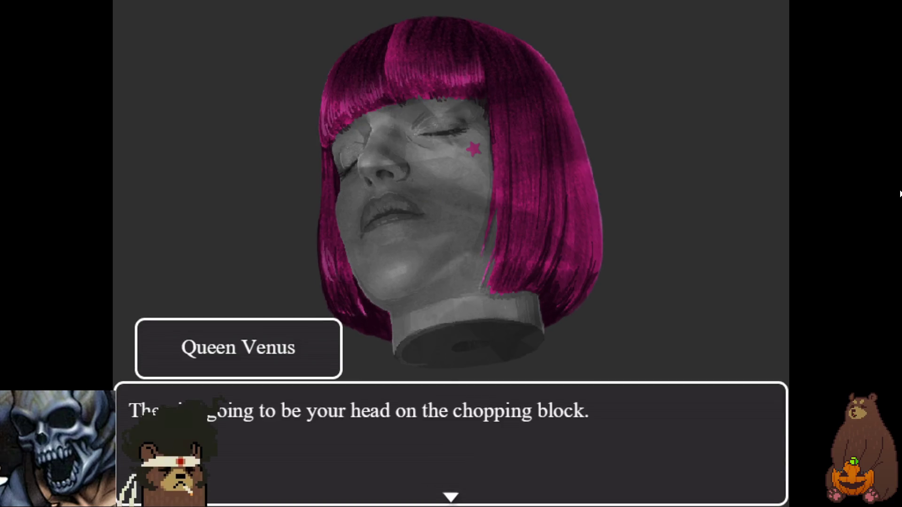
pyautogui.press('Return')
pyautogui.press('Return')
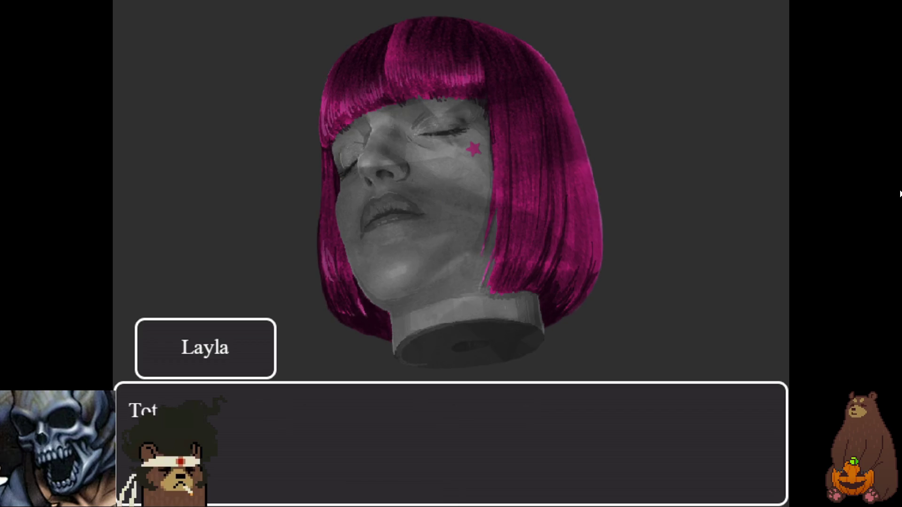
pyautogui.press('Return')
pyautogui.press('Return')
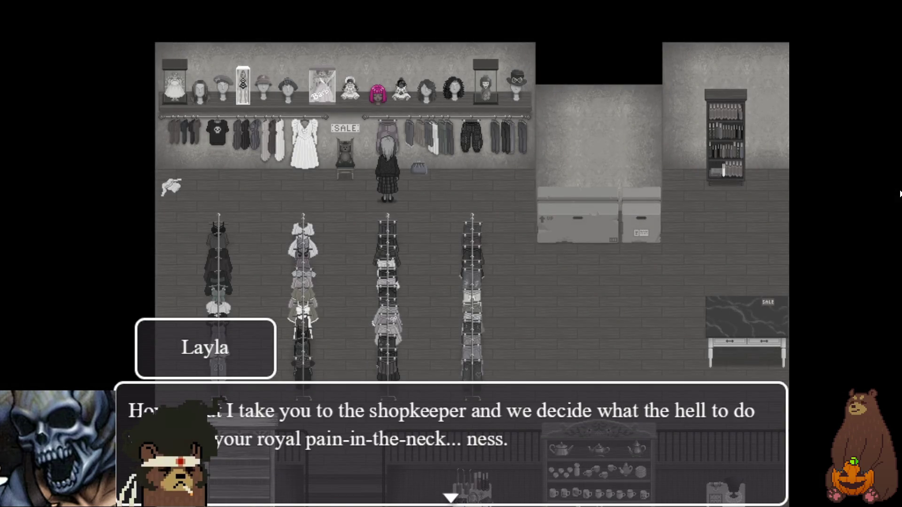
# Finish the last lines so Layla receives Queen Venus as an item
pyautogui.press('Return')
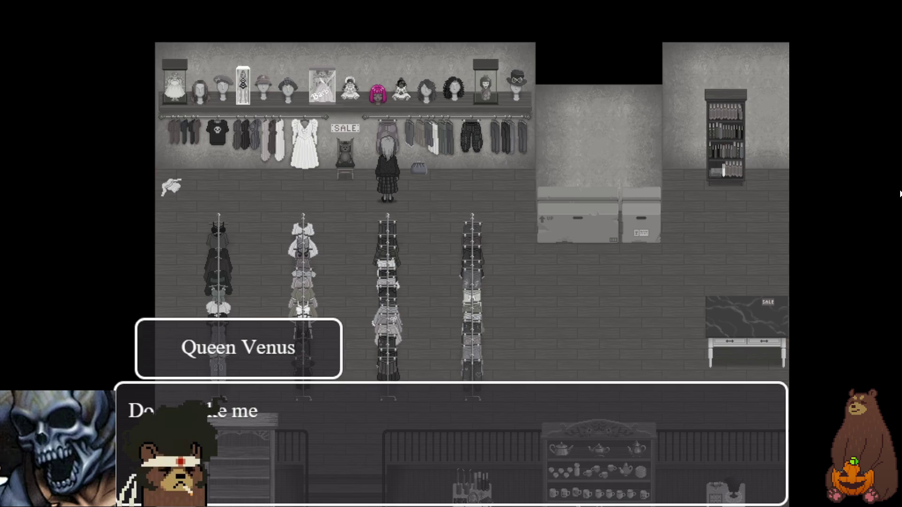
pyautogui.press('Return')
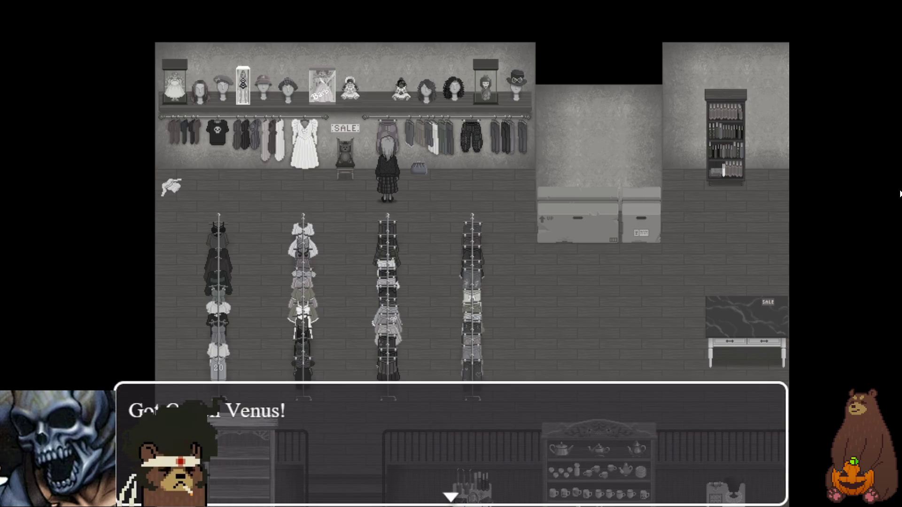
pyautogui.press('Return')
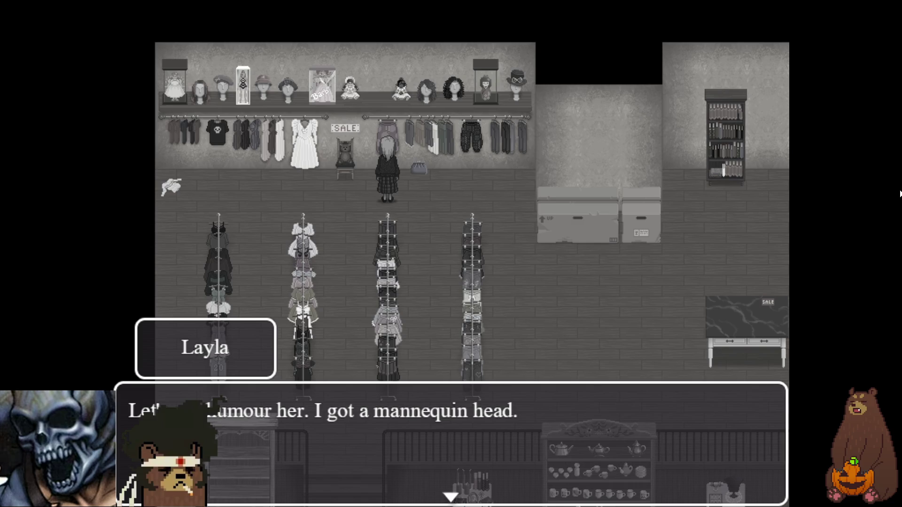
pyautogui.press('Return')
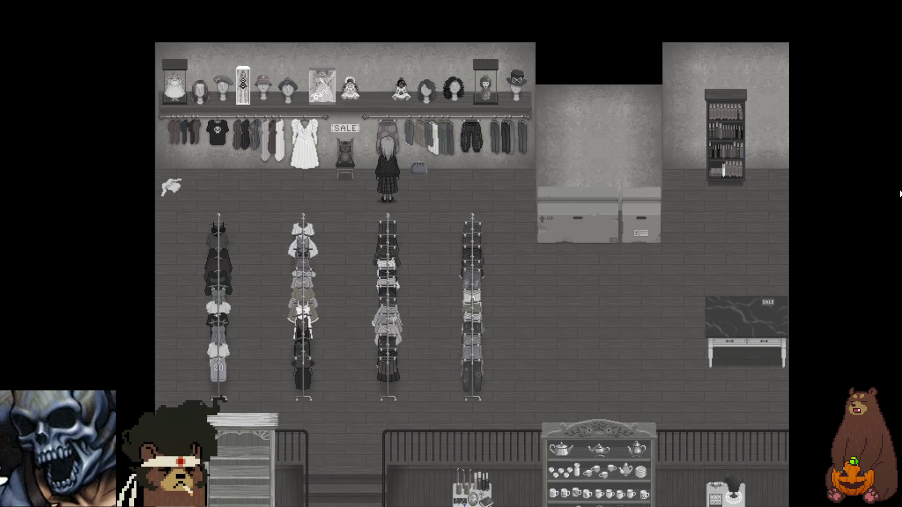
# Save the game to File 3 from the game menu and resume play
pyautogui.press('Escape')
pyautogui.press('Down')
pyautogui.press('Down')
pyautogui.press('Down')
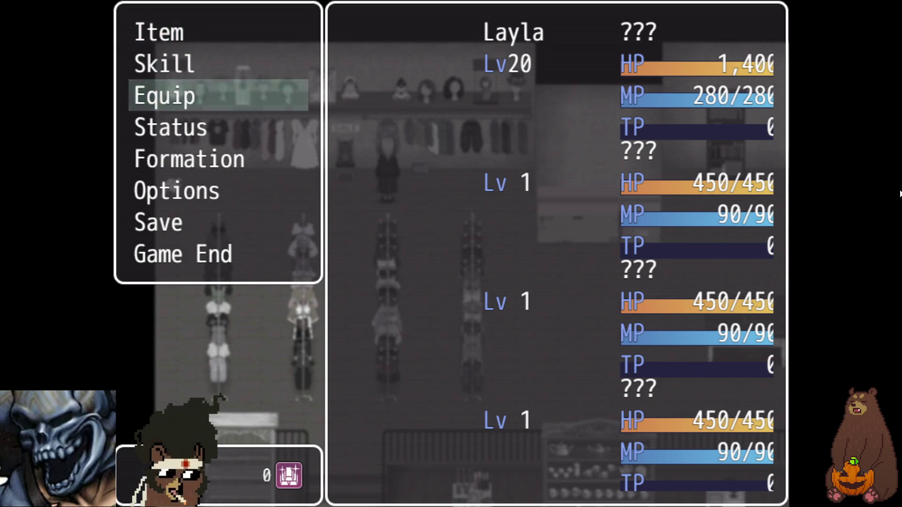
pyautogui.press('Return')
pyautogui.press('Down')
pyautogui.press('Return')
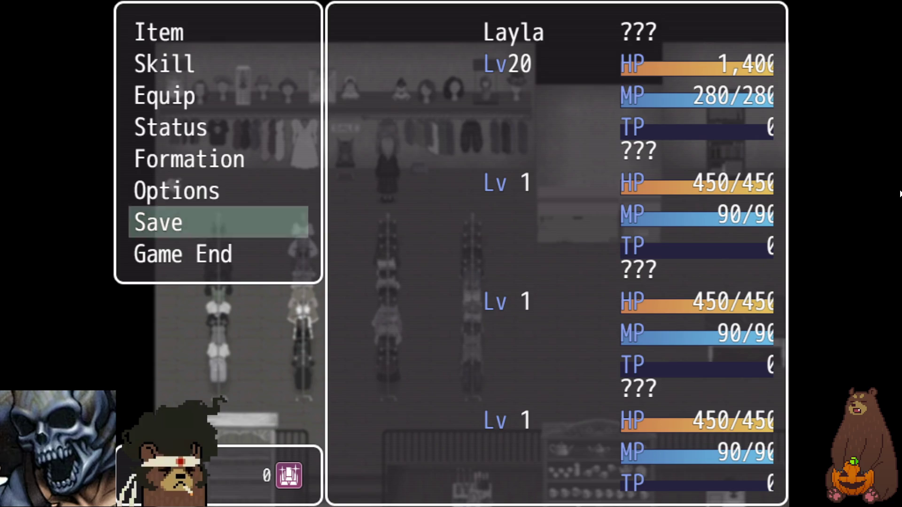
pyautogui.press('Escape')
# Walk Layla across the upper floor and down the stairs toward the counter
pyautogui.press('Right')
pyautogui.press('Down')
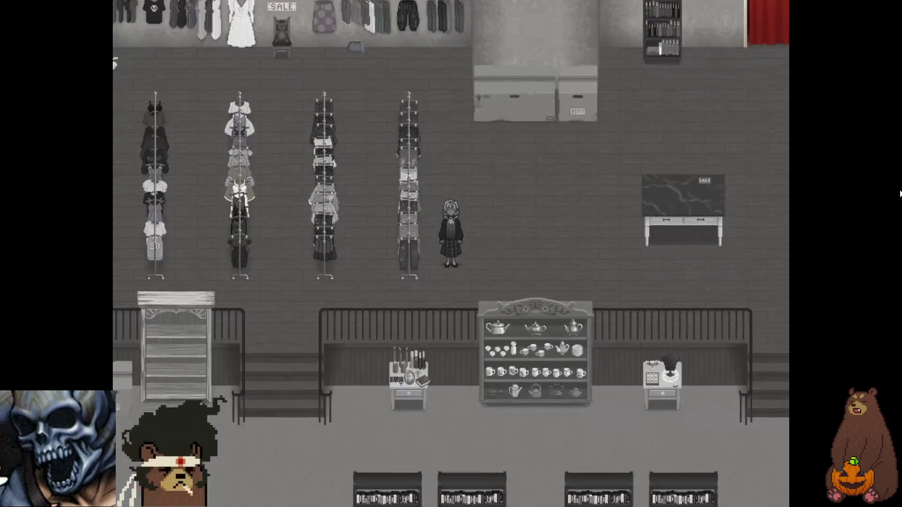
pyautogui.press('Right')
pyautogui.press('Left')
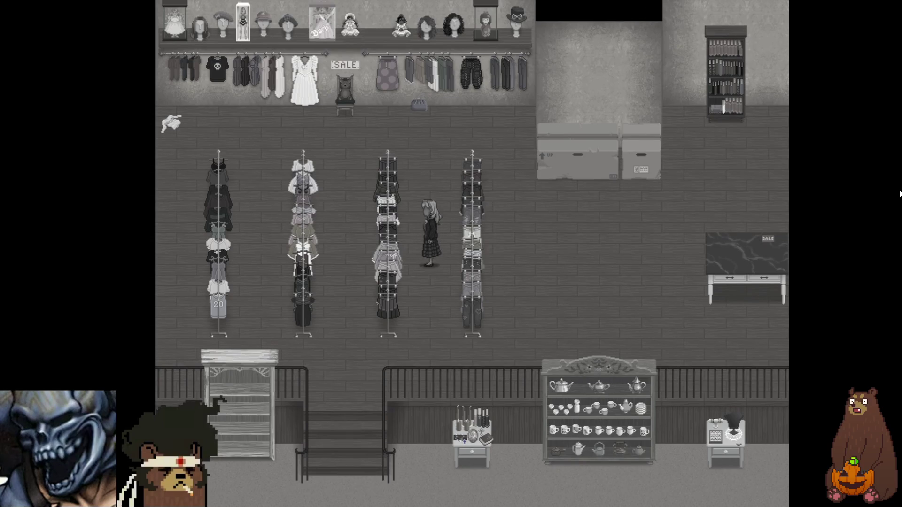
pyautogui.press('Right')
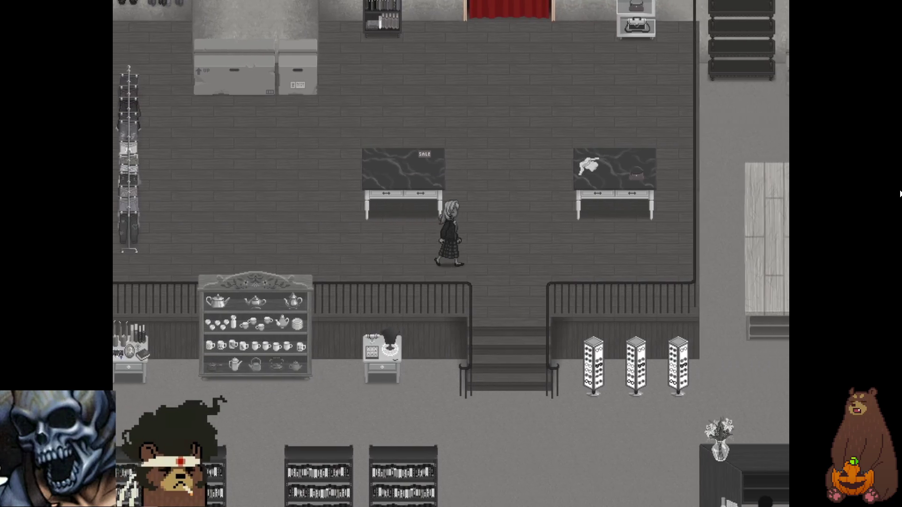
pyautogui.press('Down')
# Steer Layla past the display racks onto the Thank You mat and talk to the shopkeeper
pyautogui.press('Right')
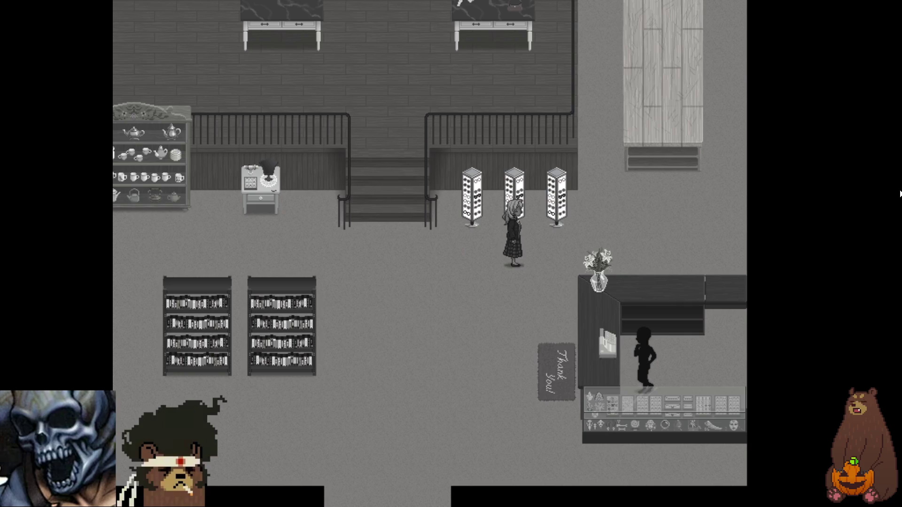
pyautogui.press('Left')
pyautogui.press('Right')
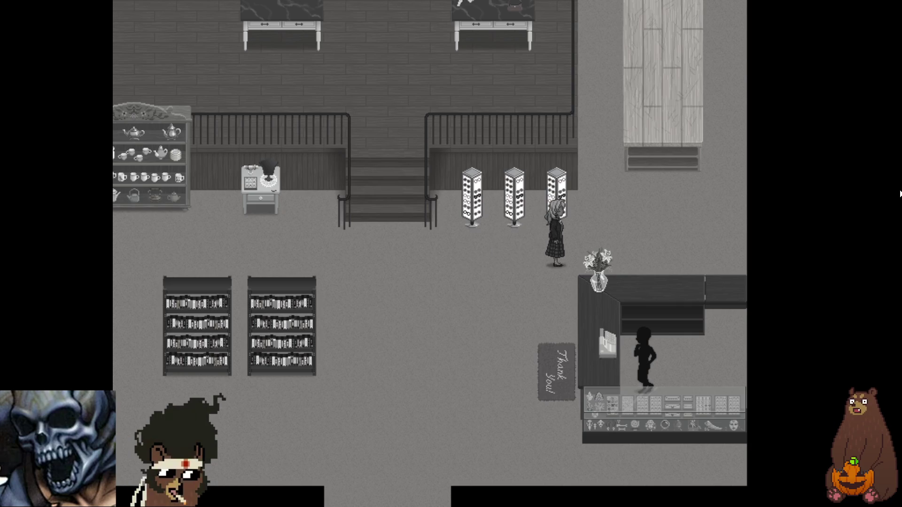
pyautogui.press('Left')
pyautogui.press('Left')
pyautogui.press('Right')
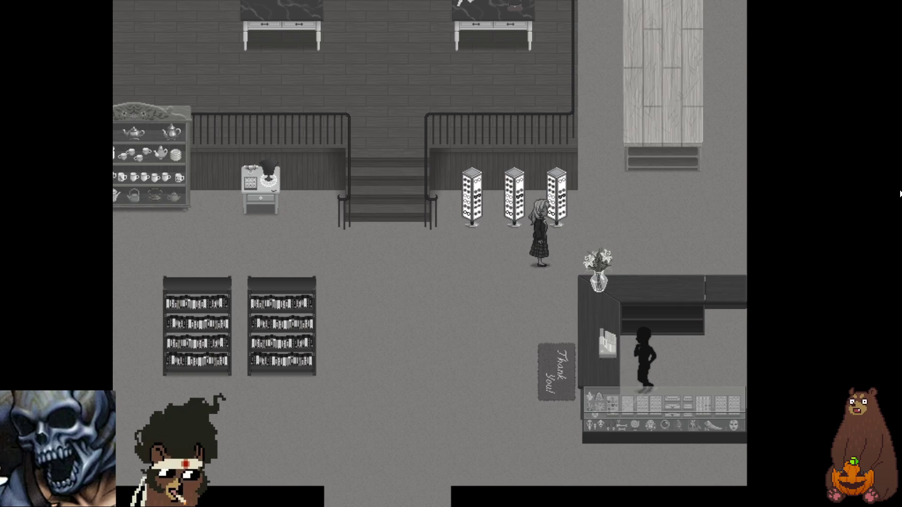
pyautogui.press('Left')
pyautogui.press('Down')
pyautogui.press('Right')
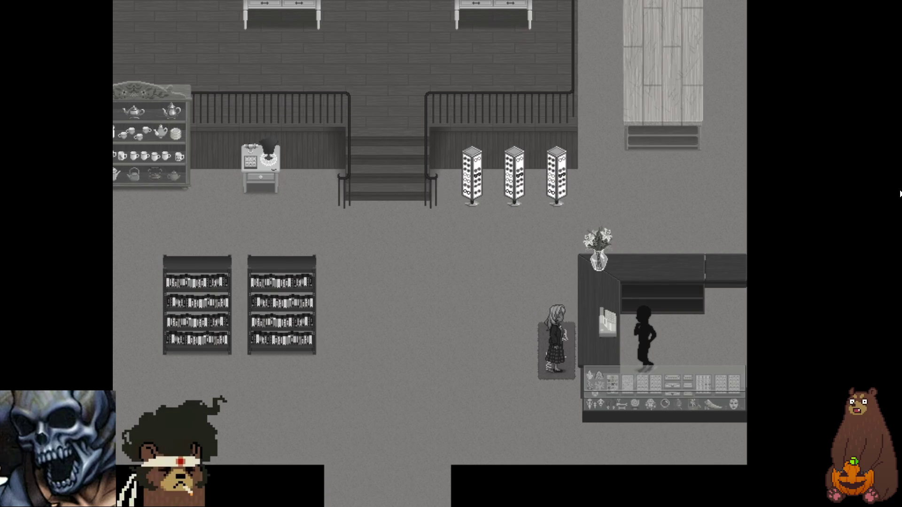
pyautogui.press('Return')
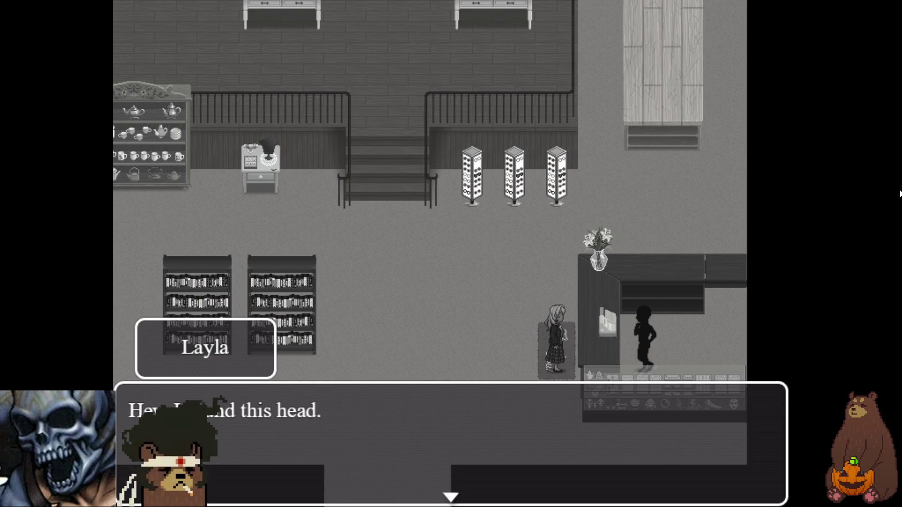
# Advance through the shopkeeper's and Layla's lines about the head until the dialogue closes
pyautogui.press('Return')
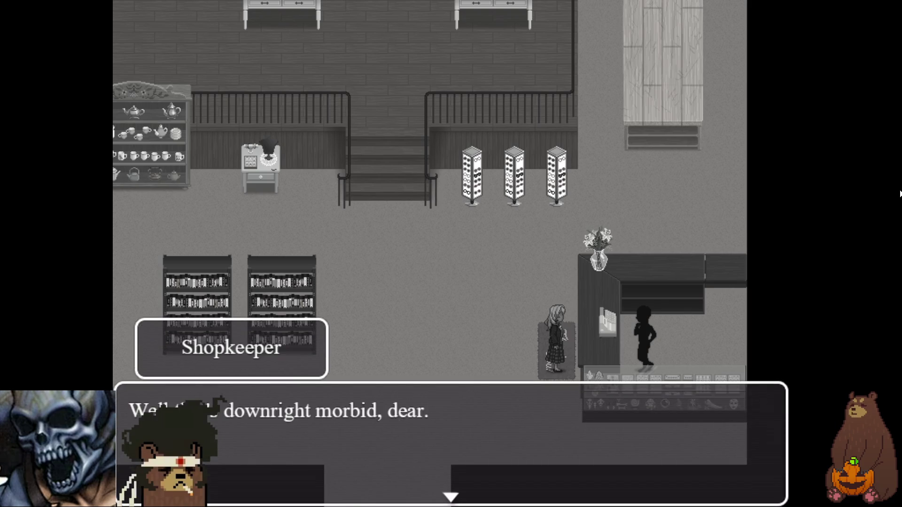
pyautogui.press('Return')
pyautogui.press('Return')
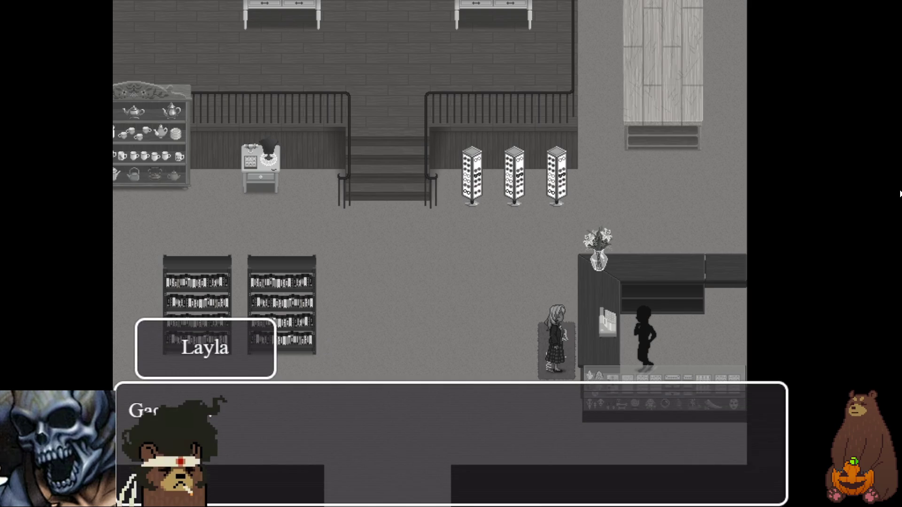
pyautogui.press('Return')
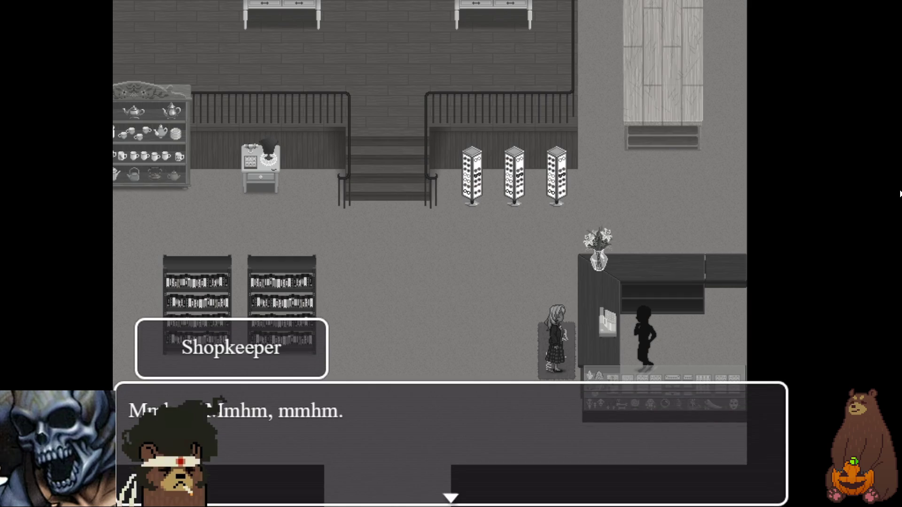
pyautogui.press('Return')
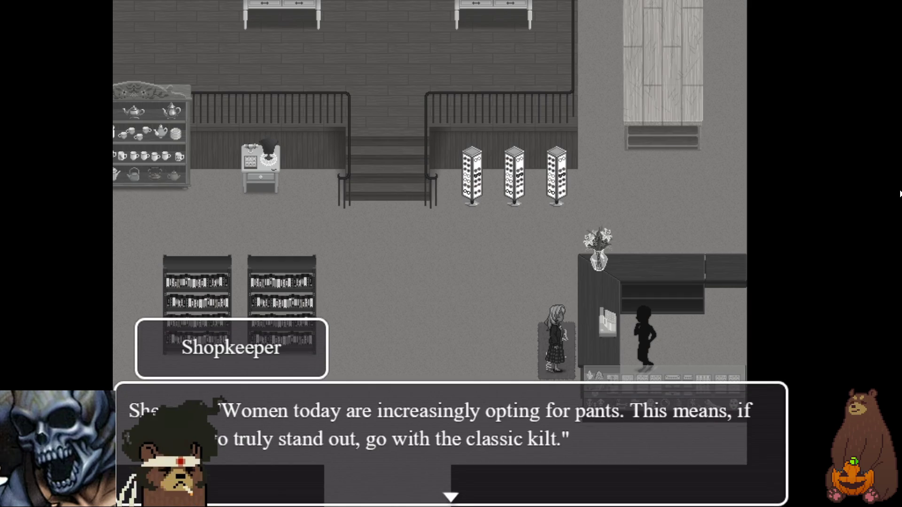
pyautogui.press('Return')
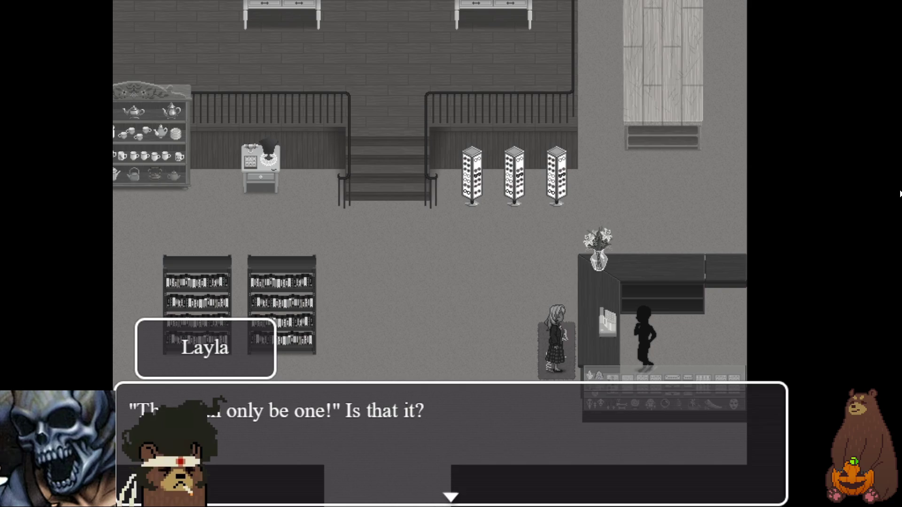
pyautogui.press('Return')
pyautogui.press('Return')
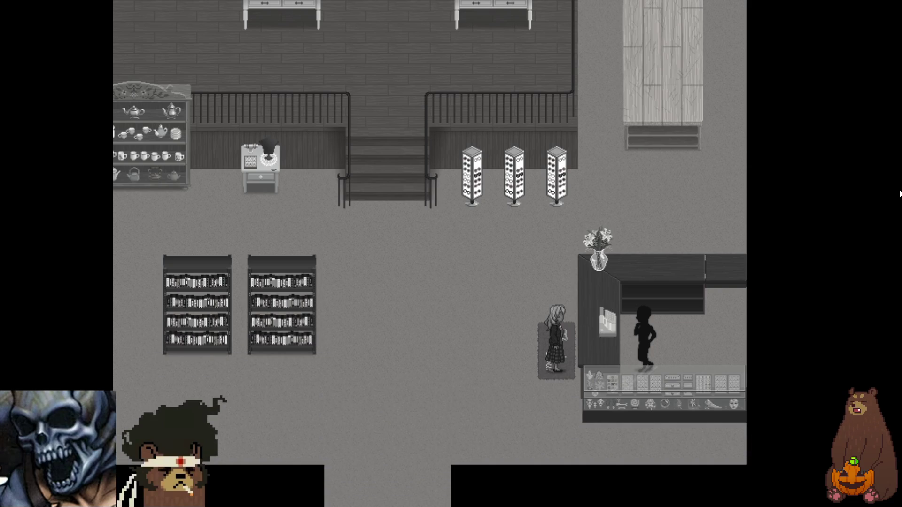
# Walk Layla upstairs to the clothing racks and check the skirt rack
pyautogui.press('Left')
pyautogui.press('Up')
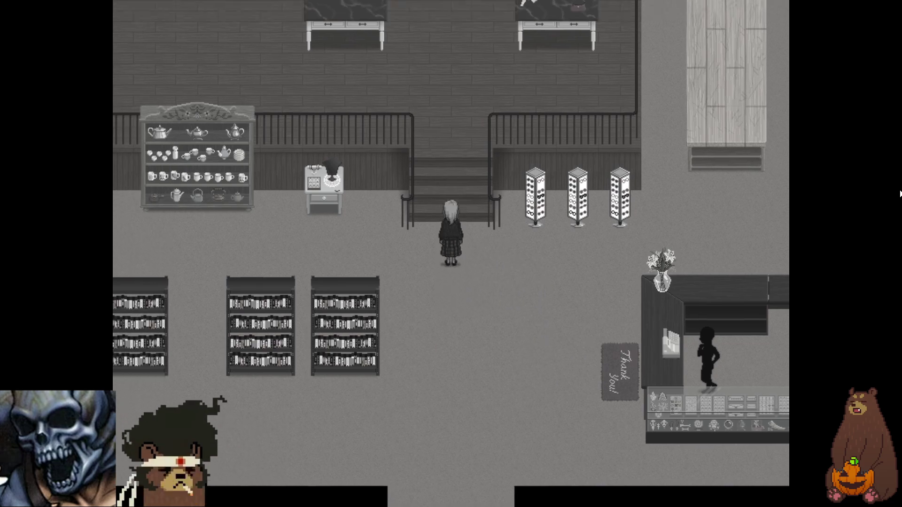
pyautogui.press('Left')
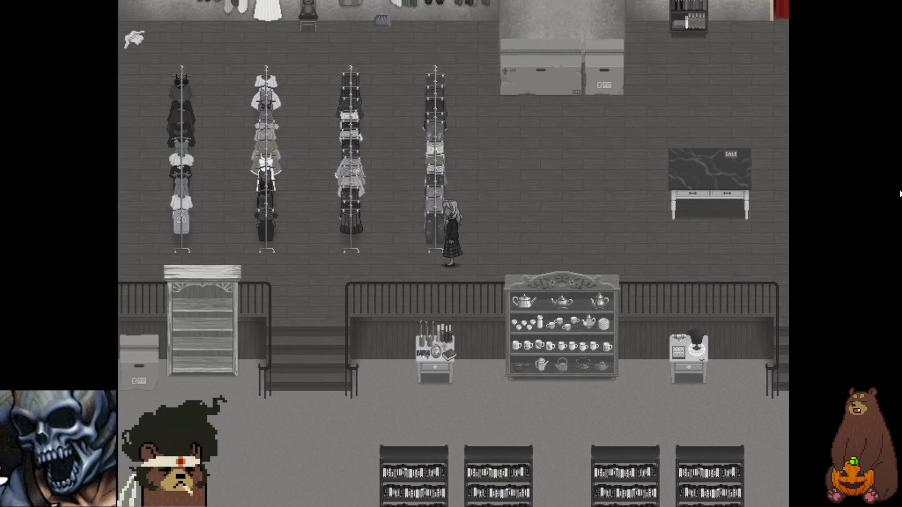
pyautogui.press('Up')
pyautogui.press('Left')
pyautogui.press('Return')
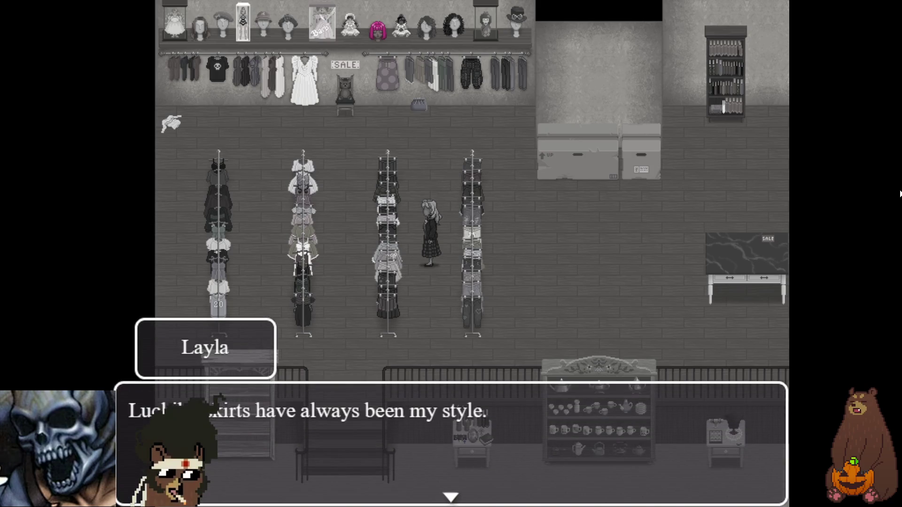
pyautogui.press('Return')
pyautogui.press('Return')
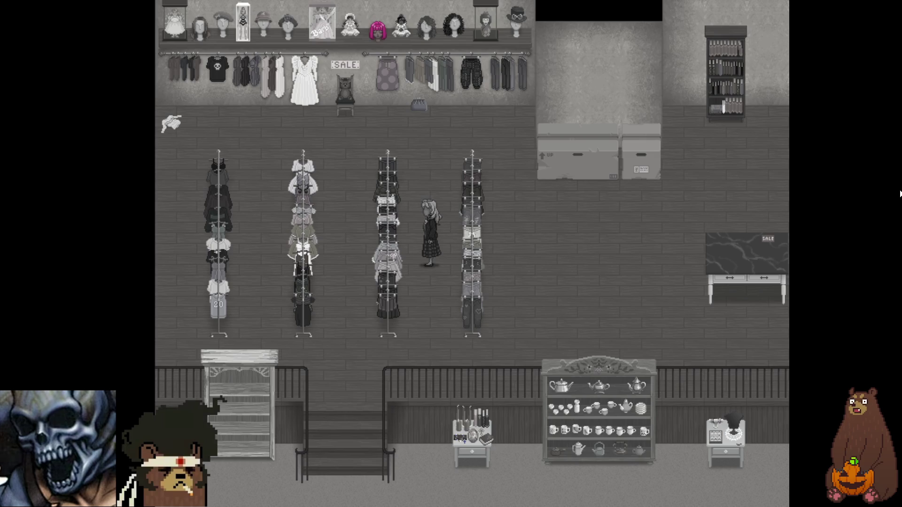
# Trigger the 'Boo!' scare at the back-wall clothes rail, then leave fullscreen
pyautogui.press('Up')
pyautogui.press('Left')
pyautogui.press('Up')
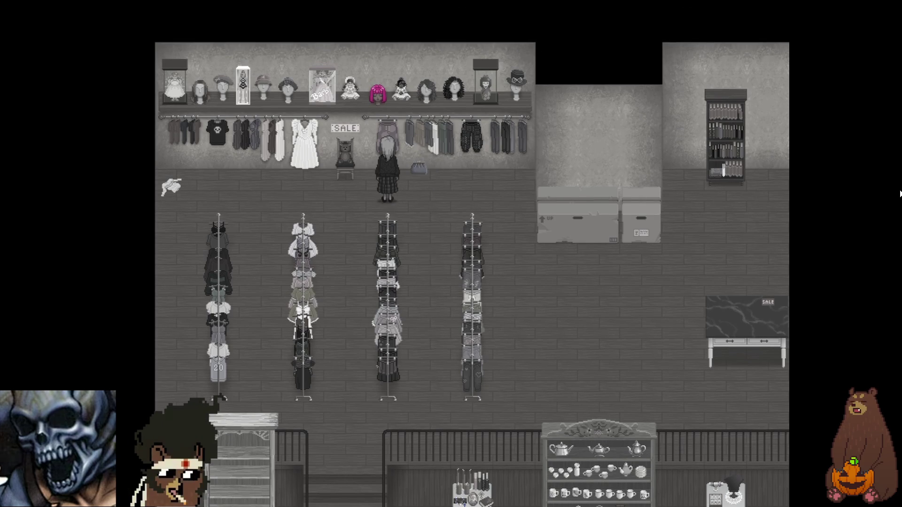
pyautogui.press('Return')
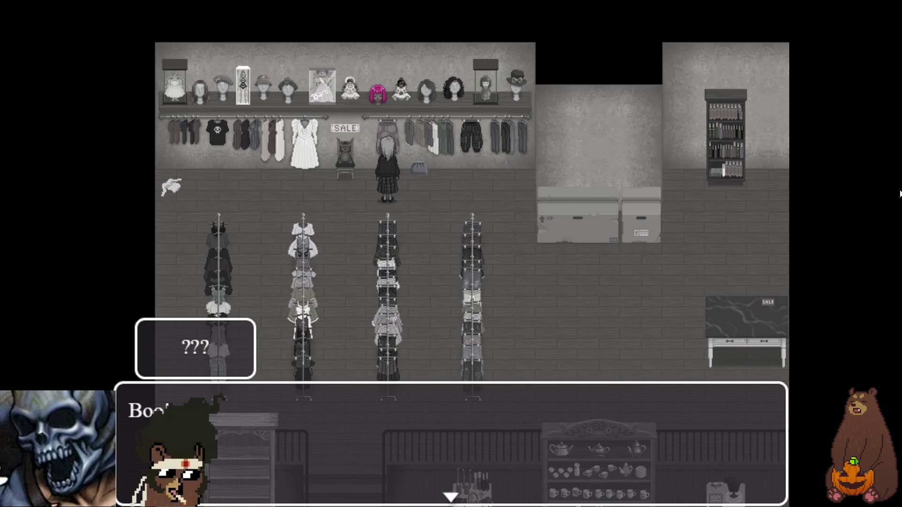
pyautogui.press('F4')
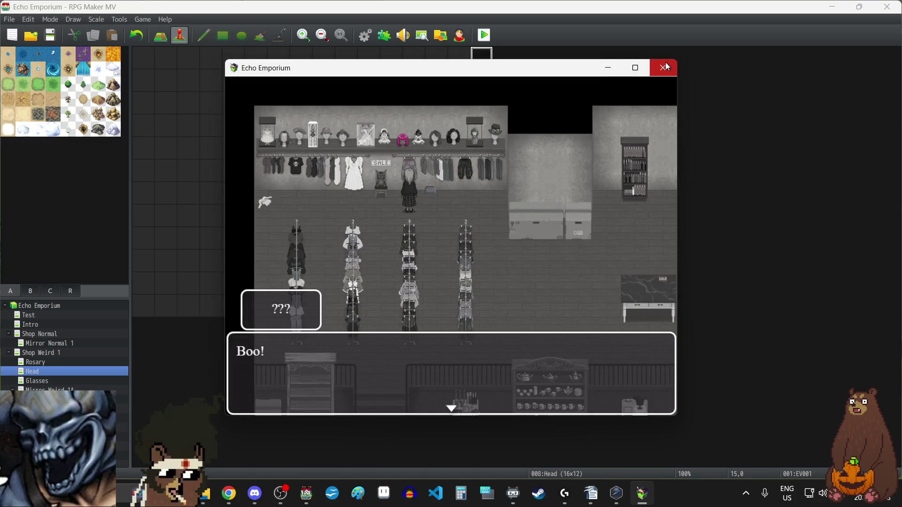
# Close the playtest and open the Head event on the Shop Weird 1 map
pyautogui.click(663, 63)
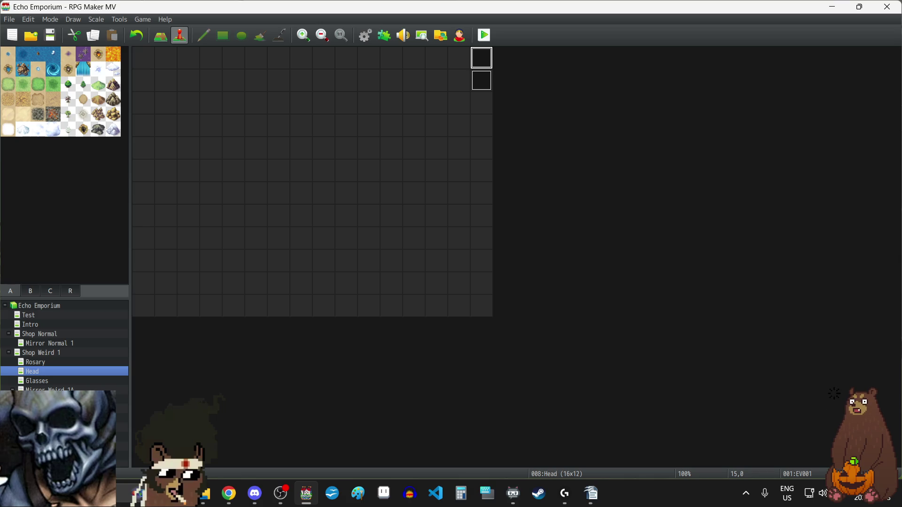
pyautogui.click(43, 353)
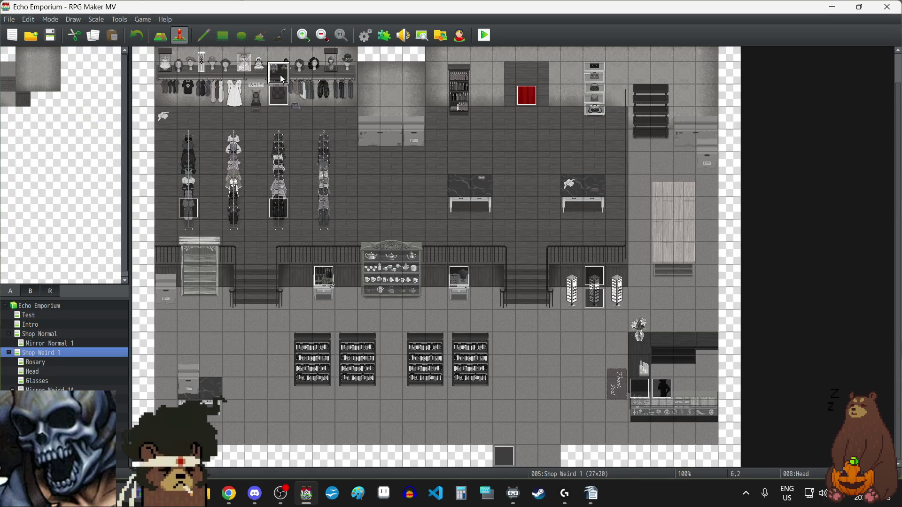
pyautogui.doubleClick(282, 79)
pyautogui.click(252, 116)
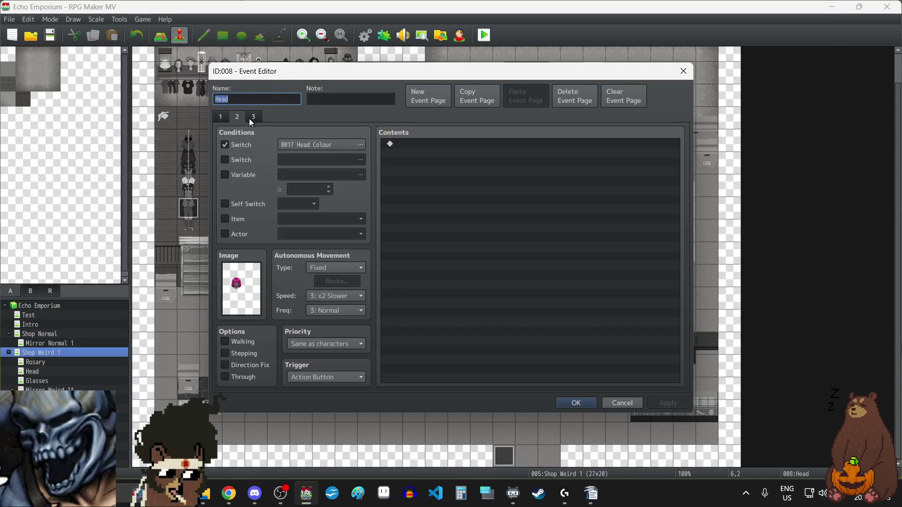
pyautogui.click(239, 117)
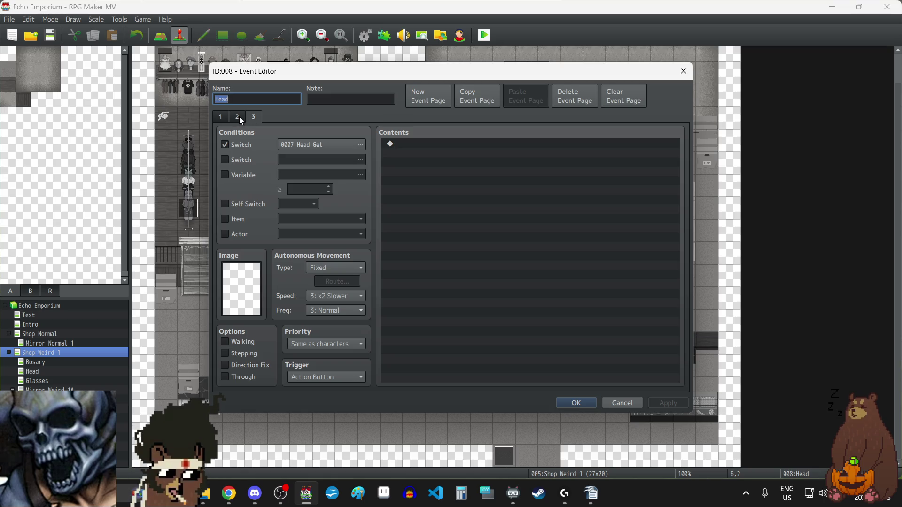
pyautogui.click(226, 116)
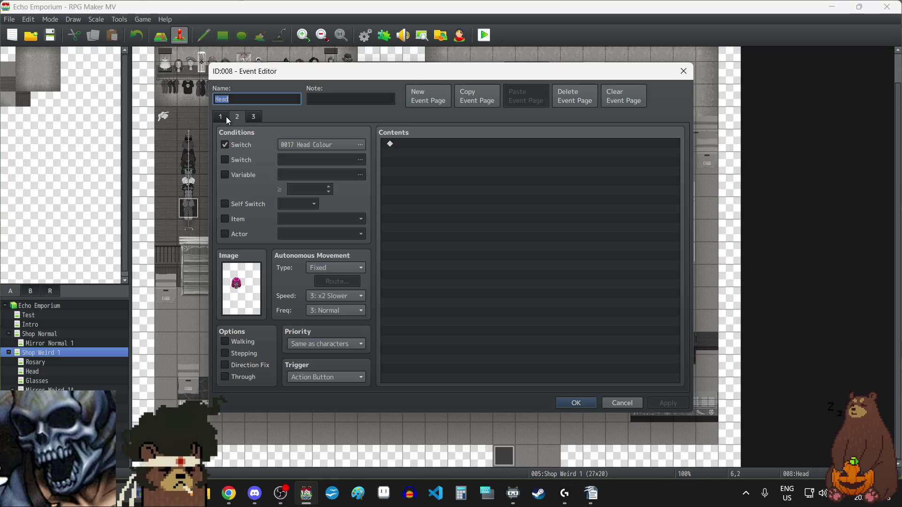
pyautogui.click(252, 117)
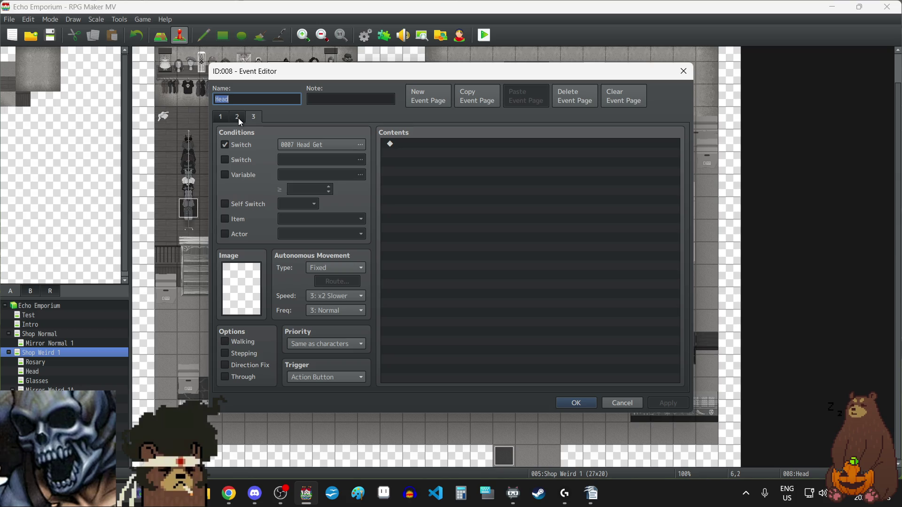
pyautogui.click(238, 118)
pyautogui.click(222, 118)
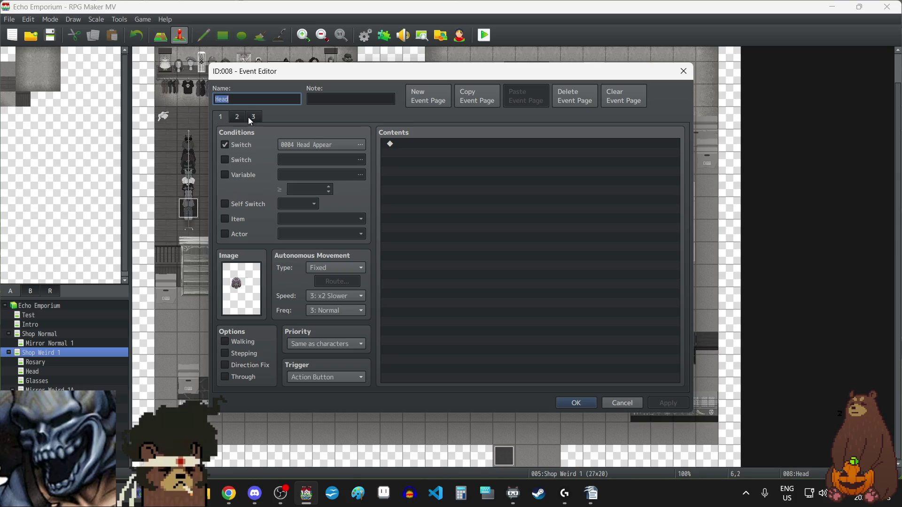
pyautogui.click(253, 119)
# Close the Head event unchanged and review the Shop Counter event's third and fourth pages
pyautogui.click(685, 71)
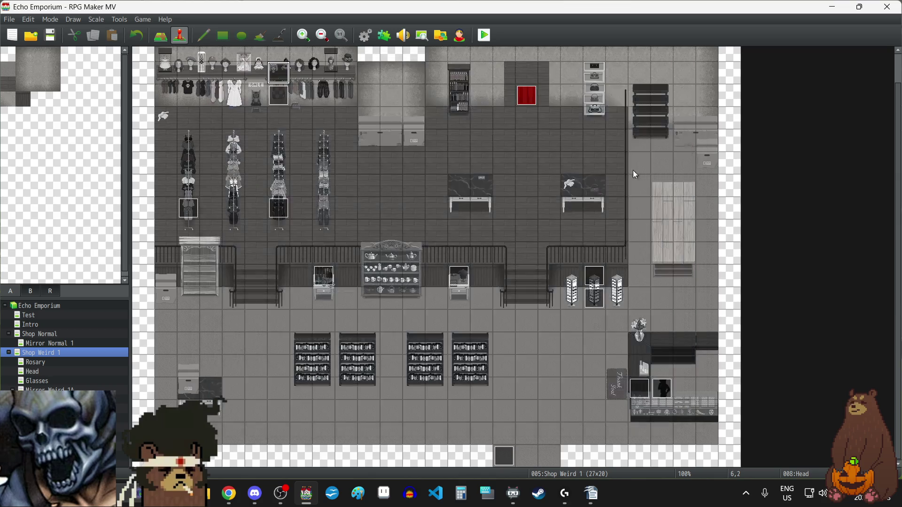
pyautogui.doubleClick(639, 386)
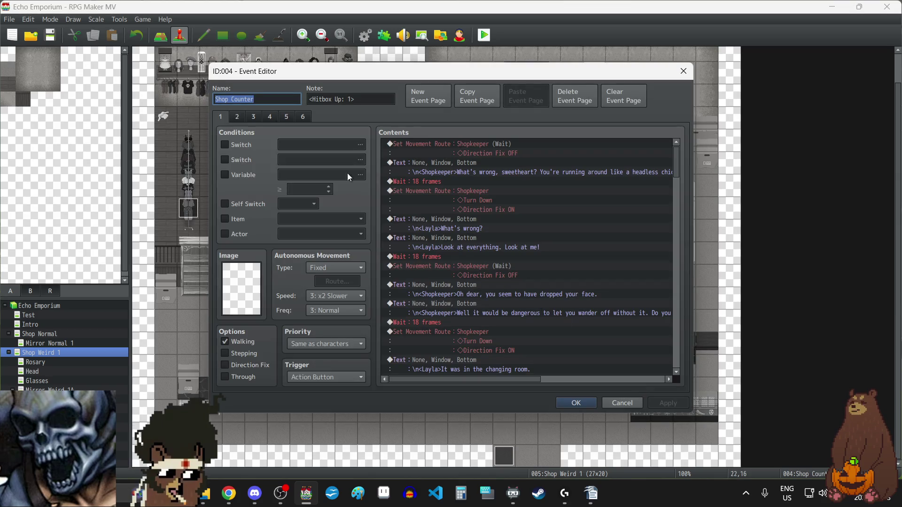
pyautogui.click(254, 118)
pyautogui.click(270, 117)
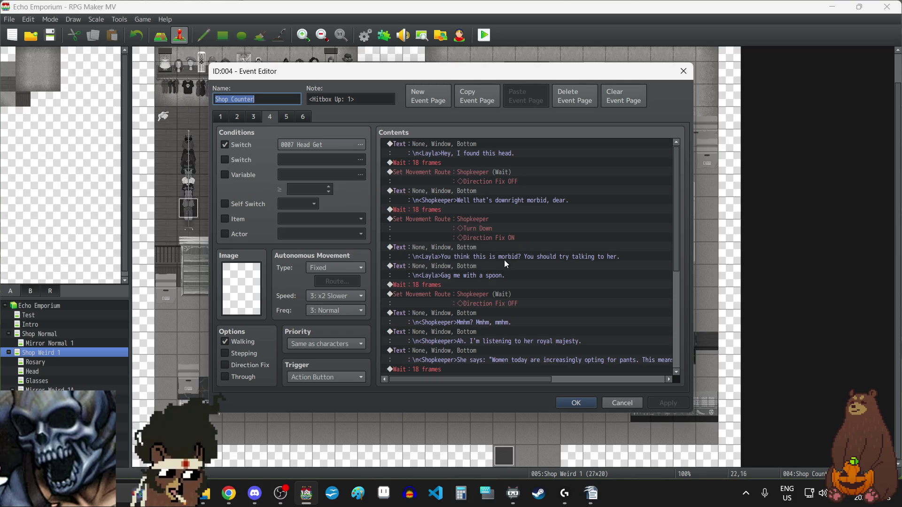
pyautogui.scroll(-7, 504, 258)
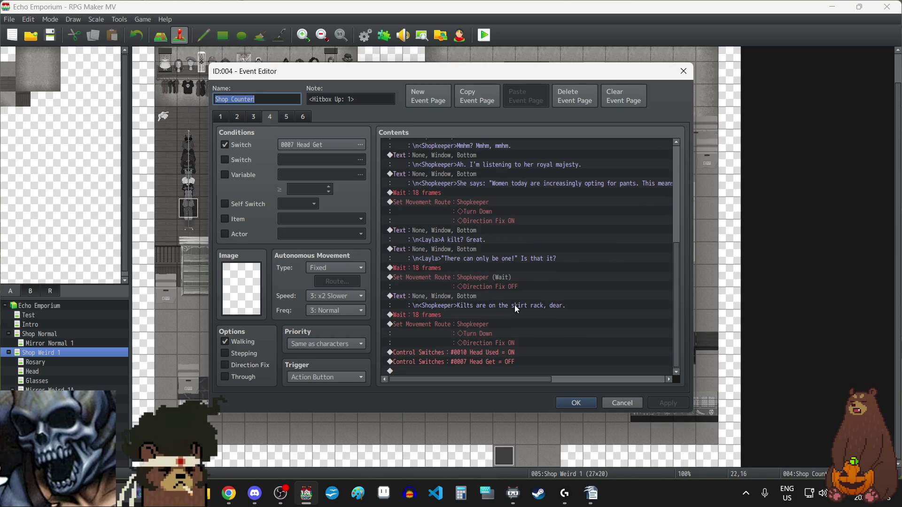
pyautogui.click(254, 116)
pyautogui.scroll(-5, 551, 271)
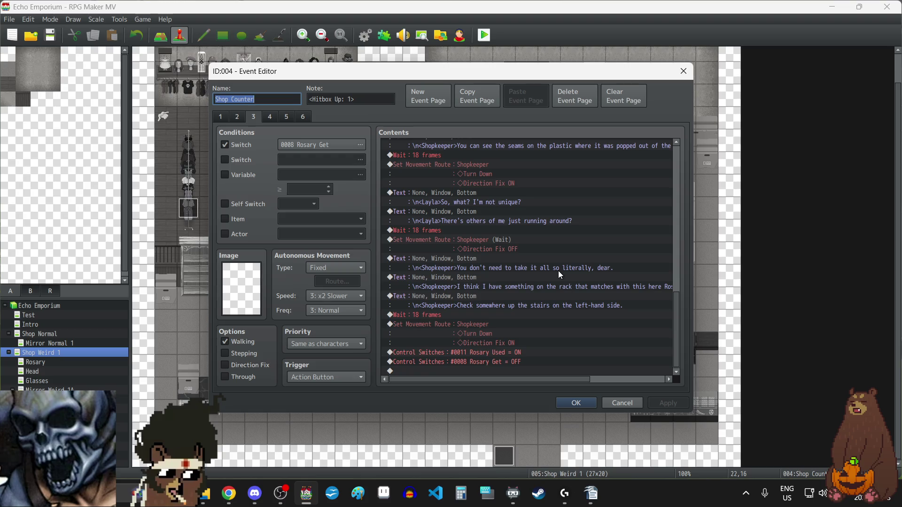
pyautogui.click(269, 118)
pyautogui.scroll(-5, 508, 254)
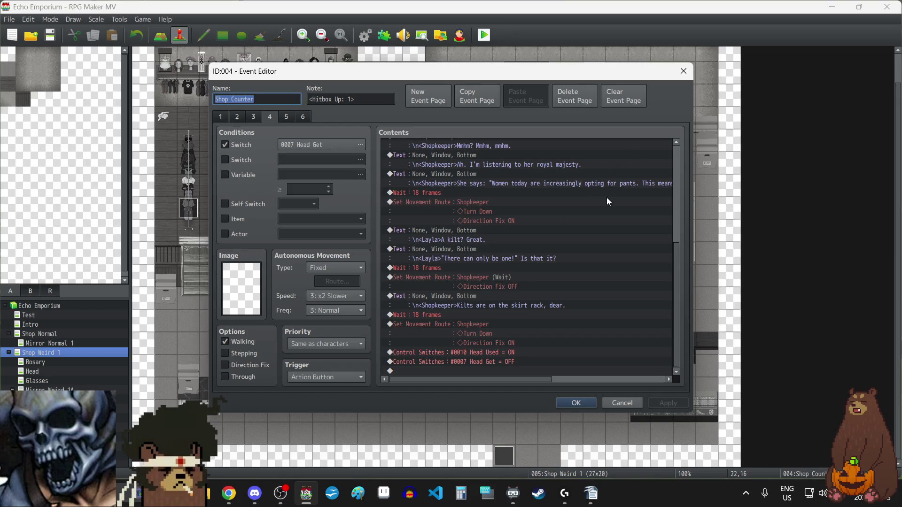
# Copy the Head event's page 3 into a new page 4 conditioned on switch 0010 Head Used
pyautogui.click(684, 71)
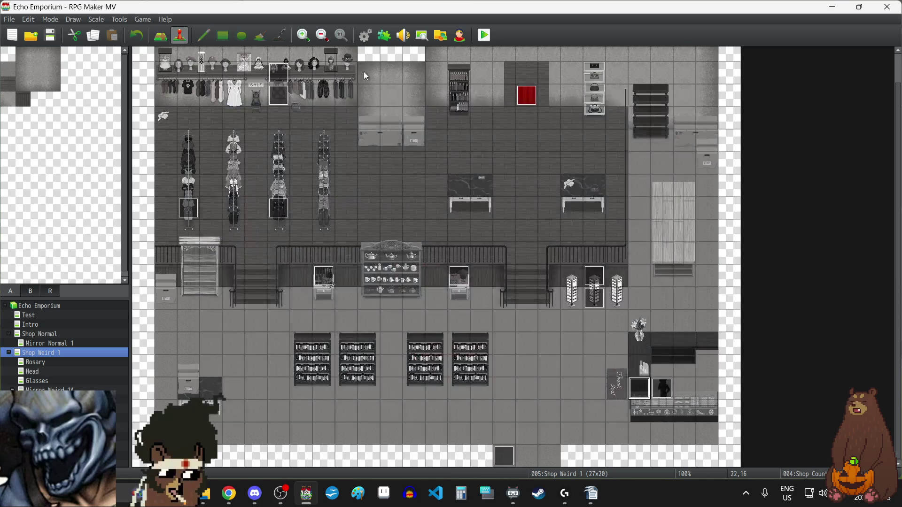
pyautogui.doubleClick(279, 96)
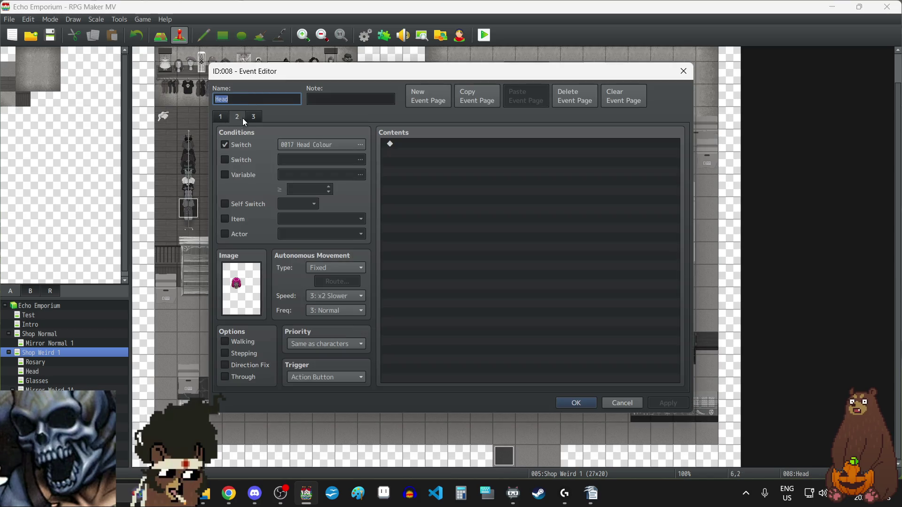
pyautogui.click(249, 117)
pyautogui.click(491, 99)
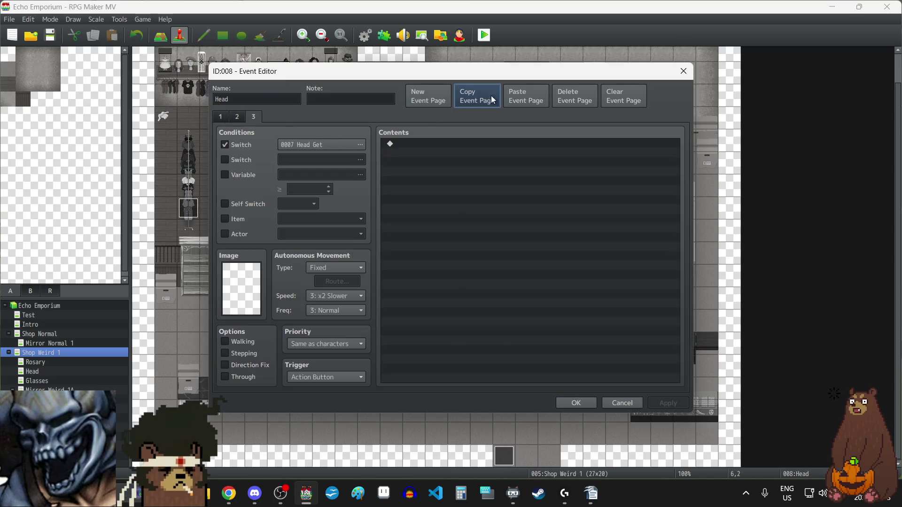
pyautogui.click(523, 95)
pyautogui.click(348, 144)
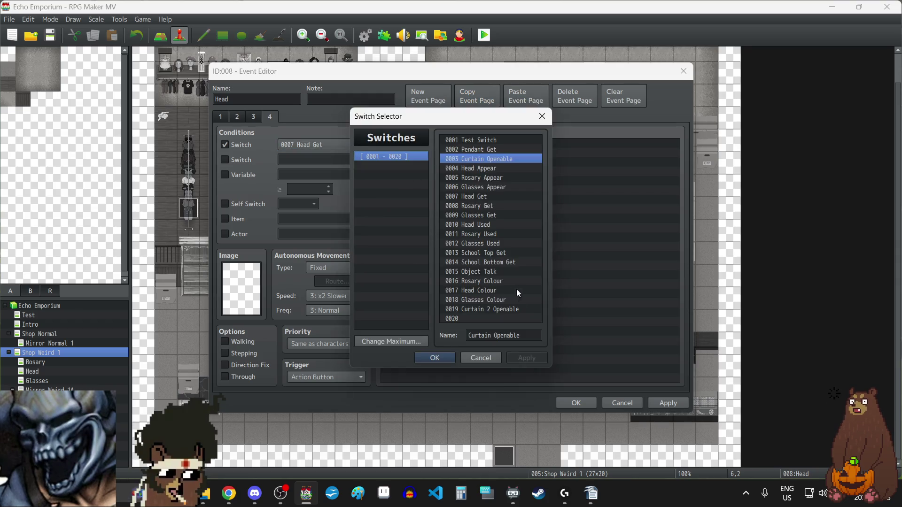
pyautogui.click(480, 226)
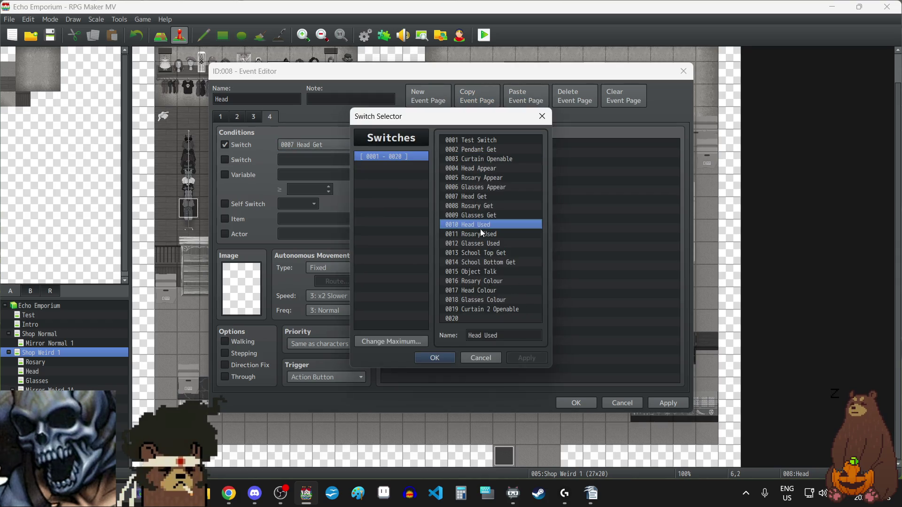
pyautogui.click(441, 357)
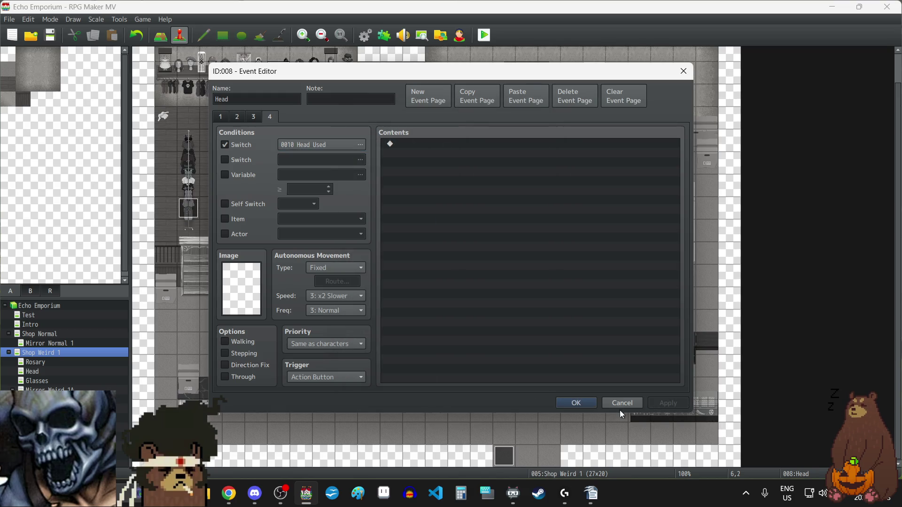
pyautogui.click(575, 403)
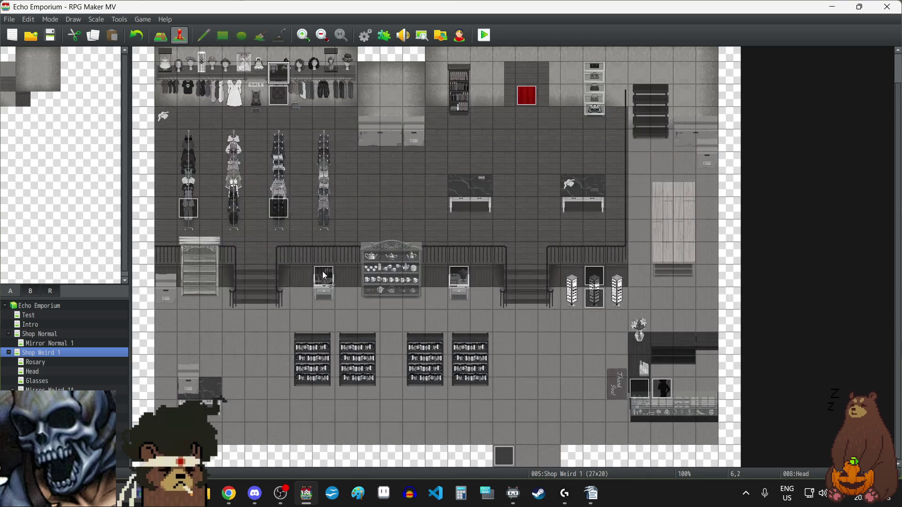
# Copy the Rosary event's page 2 into a new third page with its own switch condition
pyautogui.doubleClick(320, 274)
pyautogui.click(237, 116)
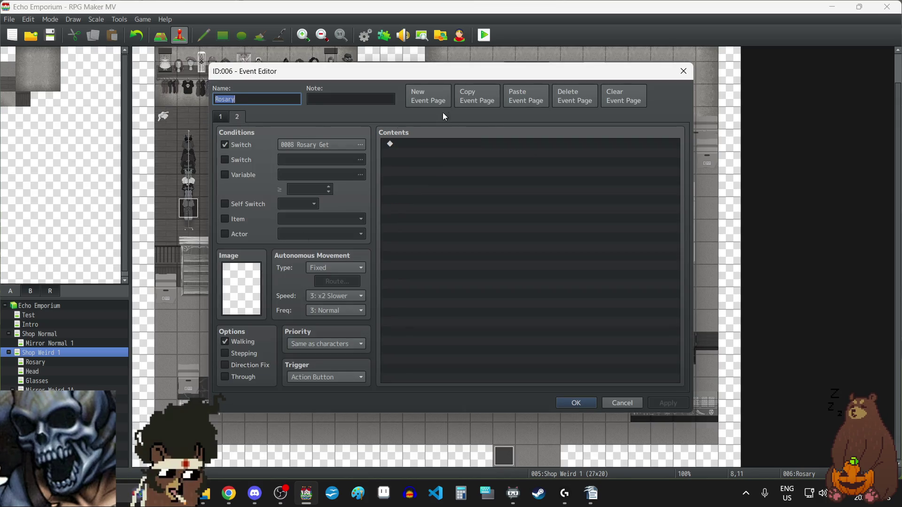
pyautogui.click(491, 97)
pyautogui.click(516, 102)
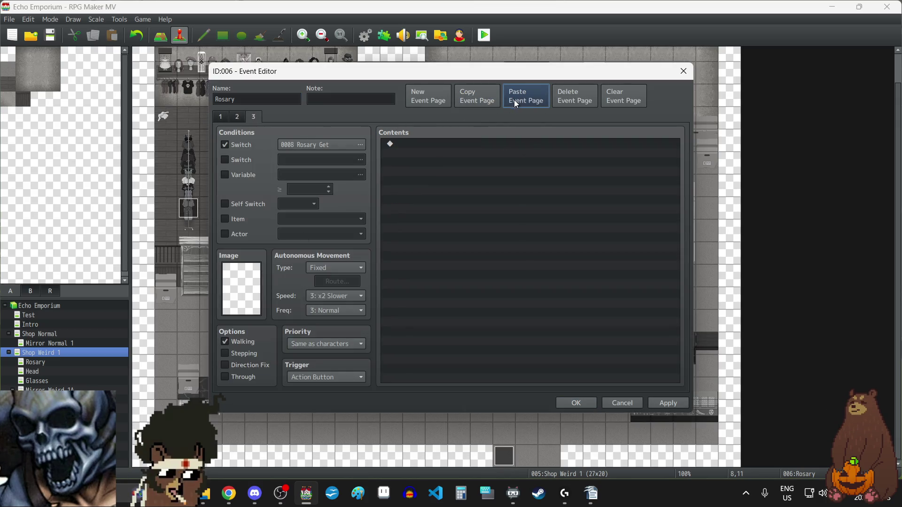
pyautogui.click(341, 144)
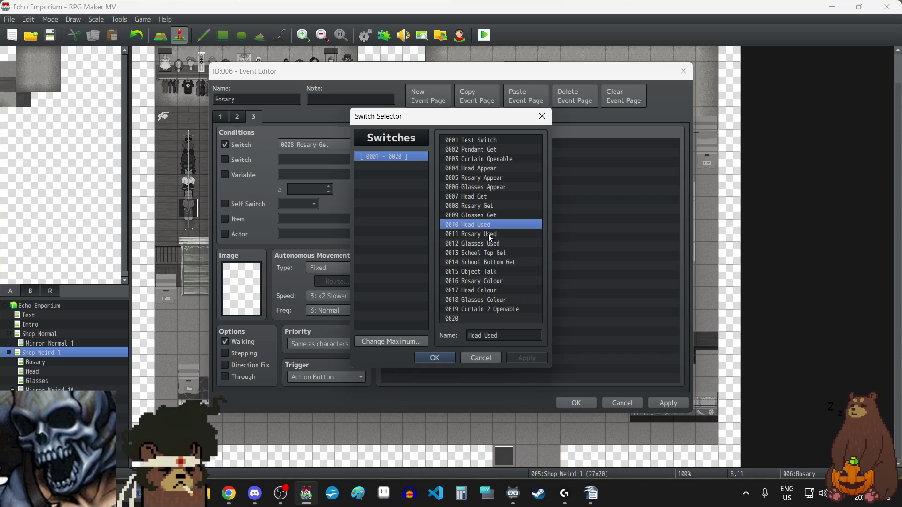
pyautogui.click(433, 357)
pyautogui.click(669, 403)
pyautogui.click(576, 402)
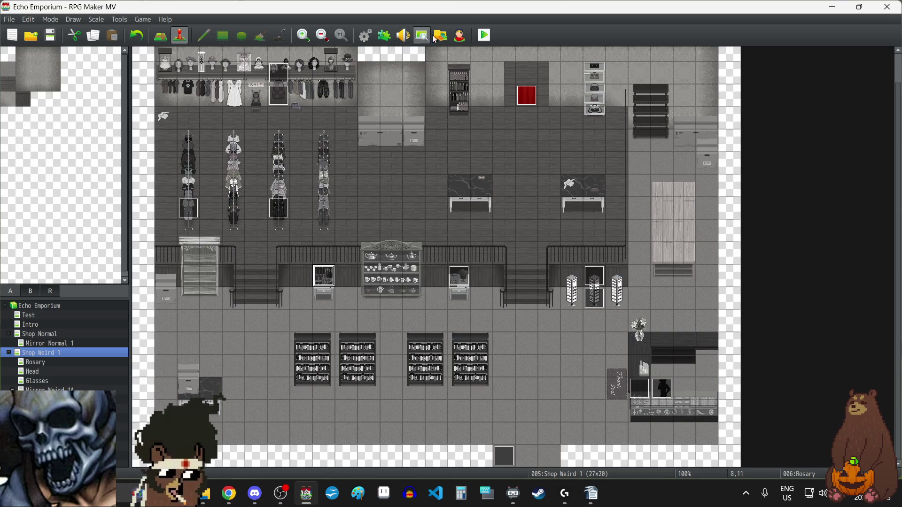
# Start a playtest and continue from save File 3
pyautogui.click(484, 36)
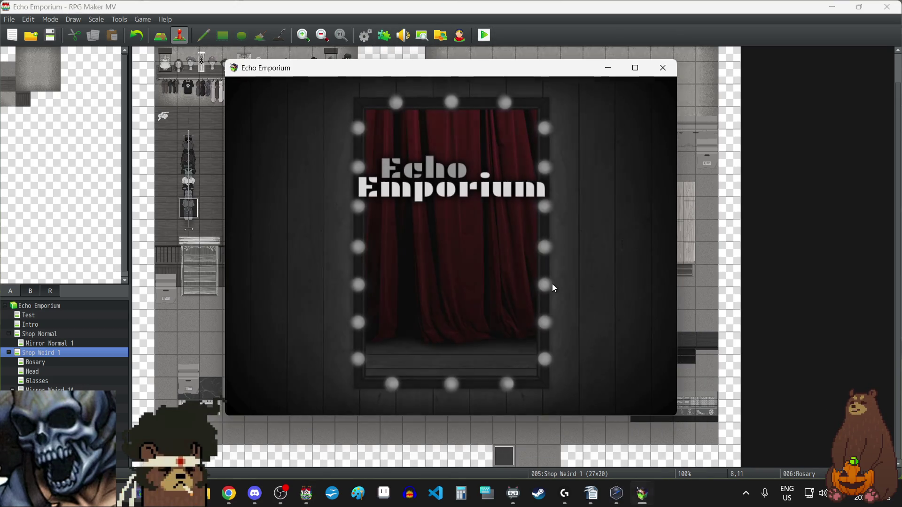
pyautogui.press('F4')
pyautogui.click(481, 367)
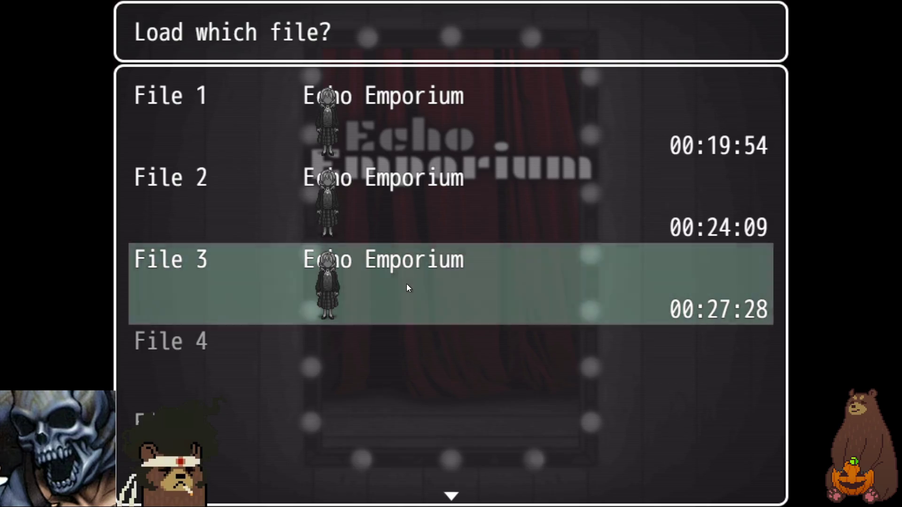
pyautogui.click(406, 284)
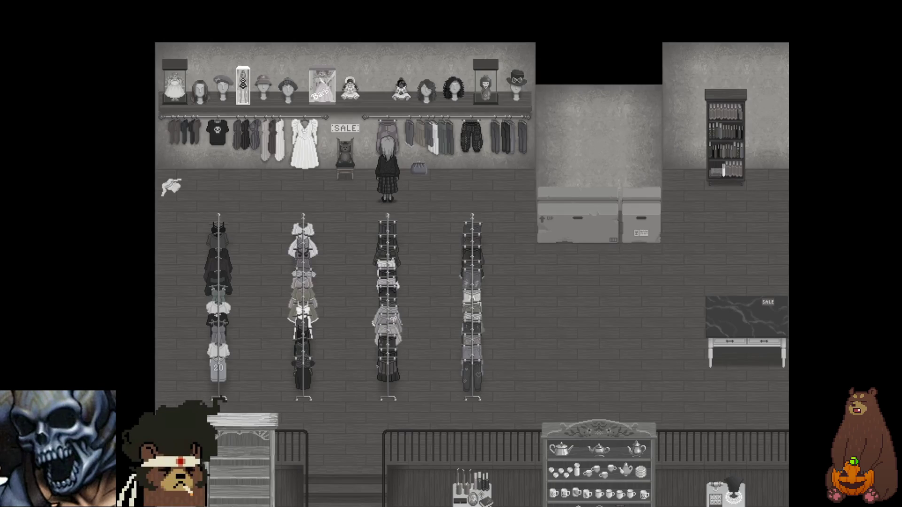
# Walk Layla to the shop counter and talk through the shopkeeper's dialogue
pyautogui.press('Right')
pyautogui.press('Down')
pyautogui.press('Right')
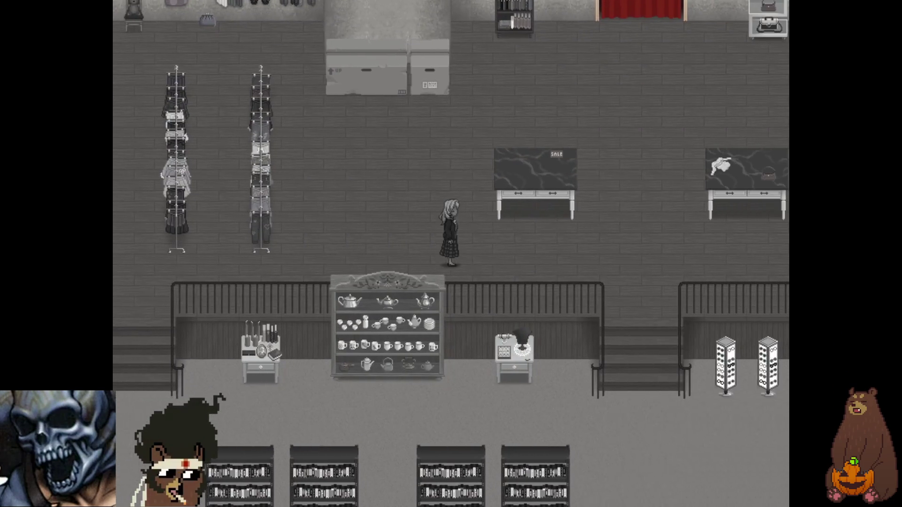
pyautogui.press('Down')
pyautogui.press('Right')
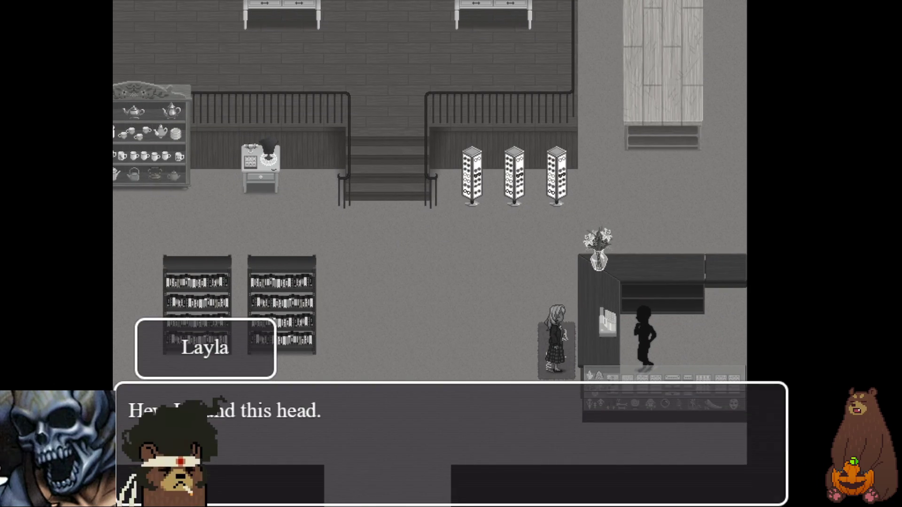
pyautogui.press('Return')
pyautogui.press('Return')
pyautogui.press('Return')
pyautogui.press('Return')
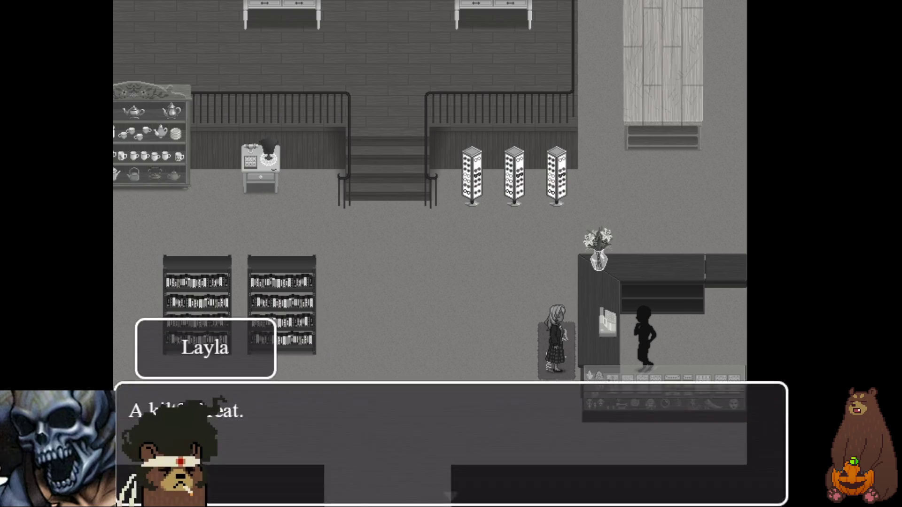
pyautogui.press('Return')
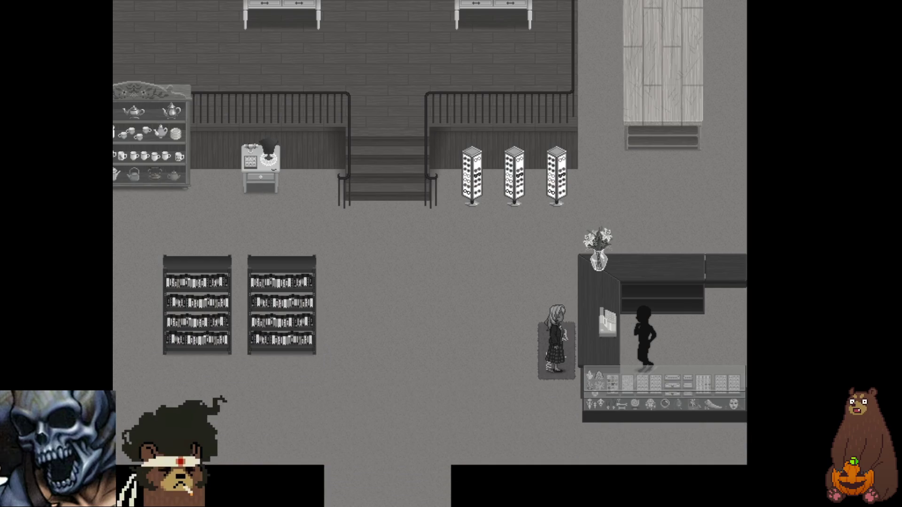
# Climb to the upper floor and interact with the clothing wall
pyautogui.press('Up')
pyautogui.press('Left')
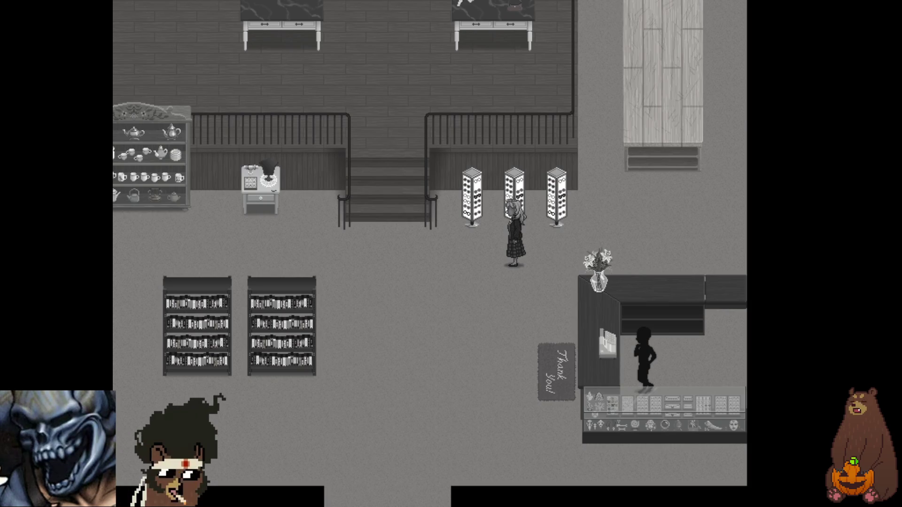
pyautogui.press('Up')
pyautogui.press('Left')
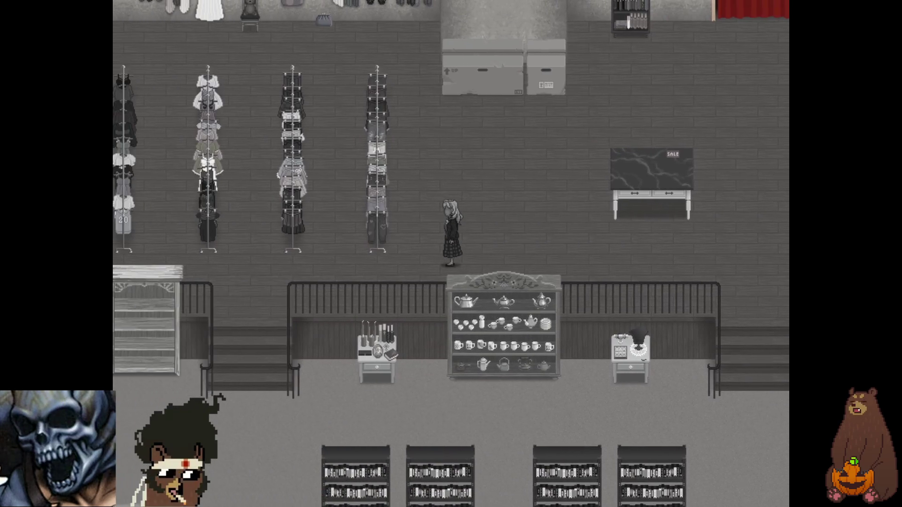
pyautogui.press('Up')
pyautogui.press('Return')
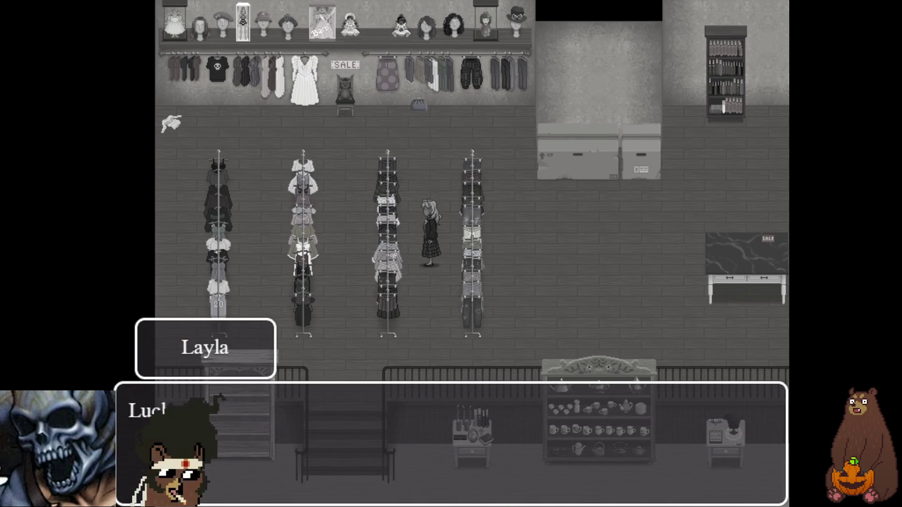
pyautogui.press('Return')
pyautogui.press('Return')
pyautogui.press('Down')
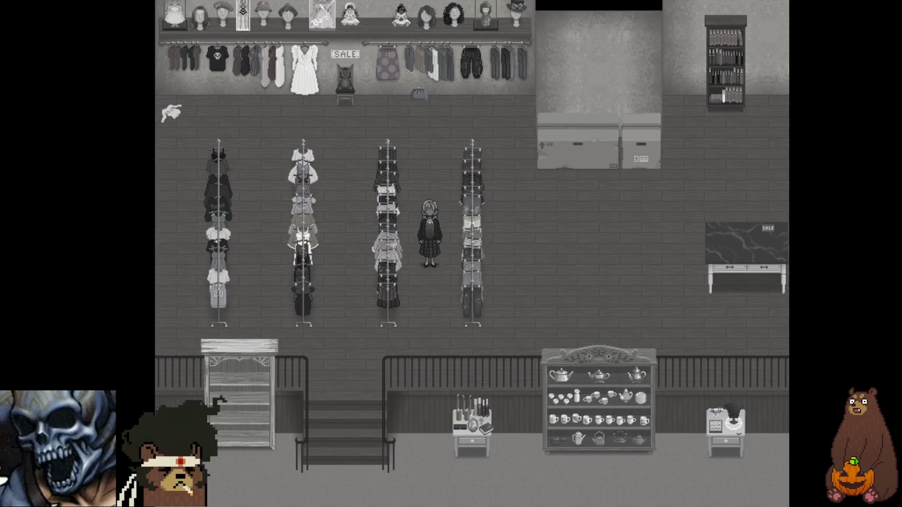
# Return downstairs, examine the glasses display rack, then leave fullscreen with F4
pyautogui.press('Right')
pyautogui.press('Right')
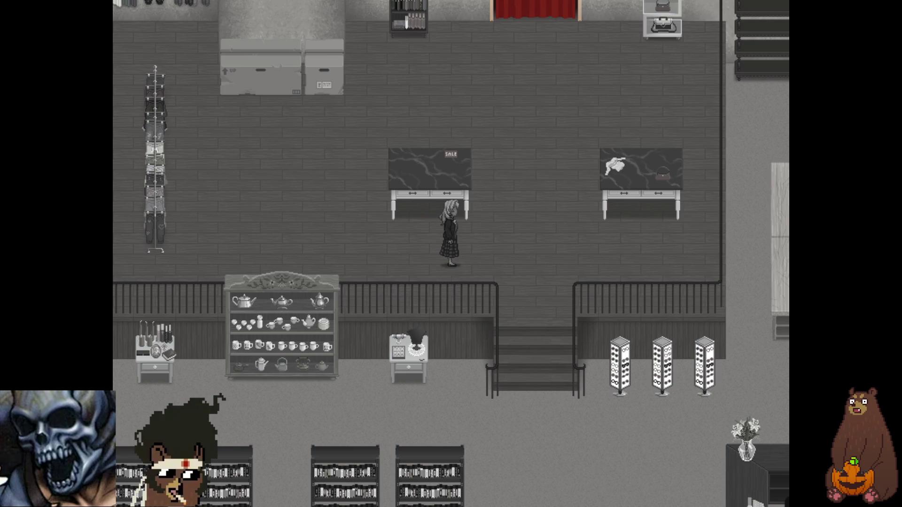
pyautogui.press('Right')
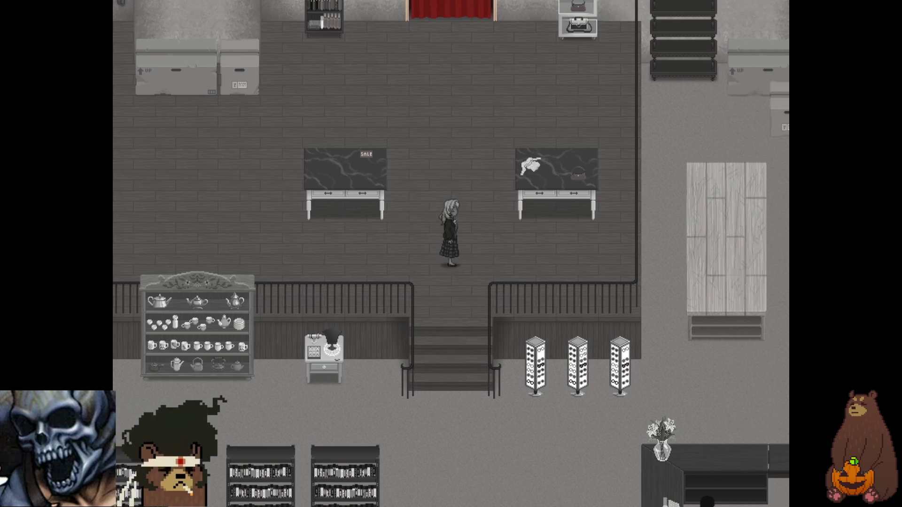
pyautogui.press('Down')
pyautogui.press('Down')
pyautogui.press('Right')
pyautogui.press('Up')
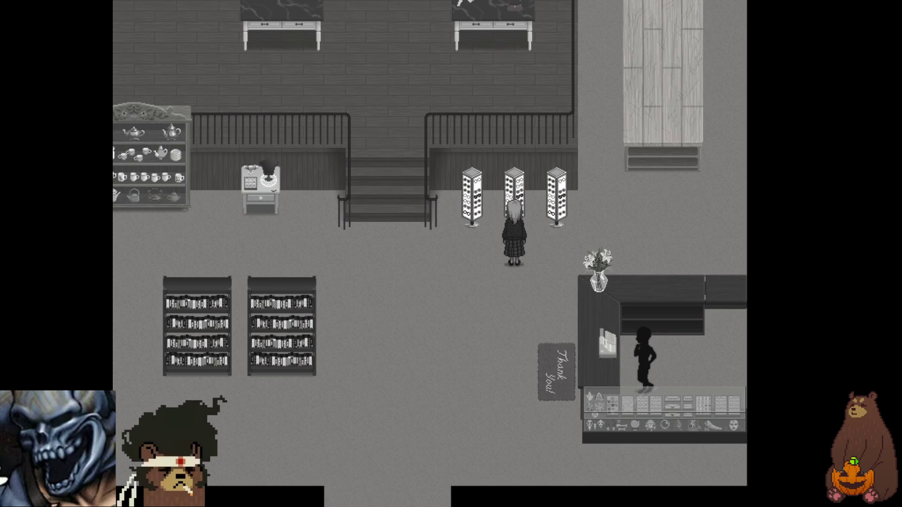
pyautogui.press('Return')
pyautogui.press('Return')
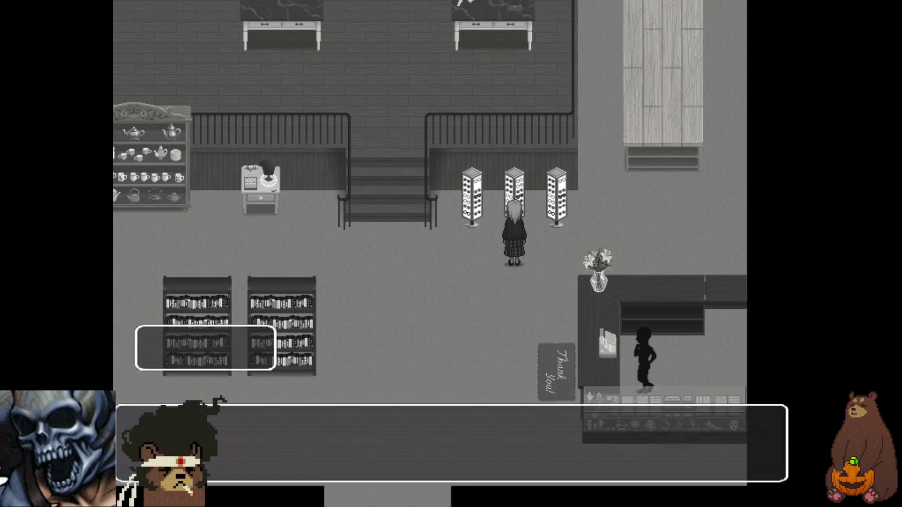
pyautogui.press('Return')
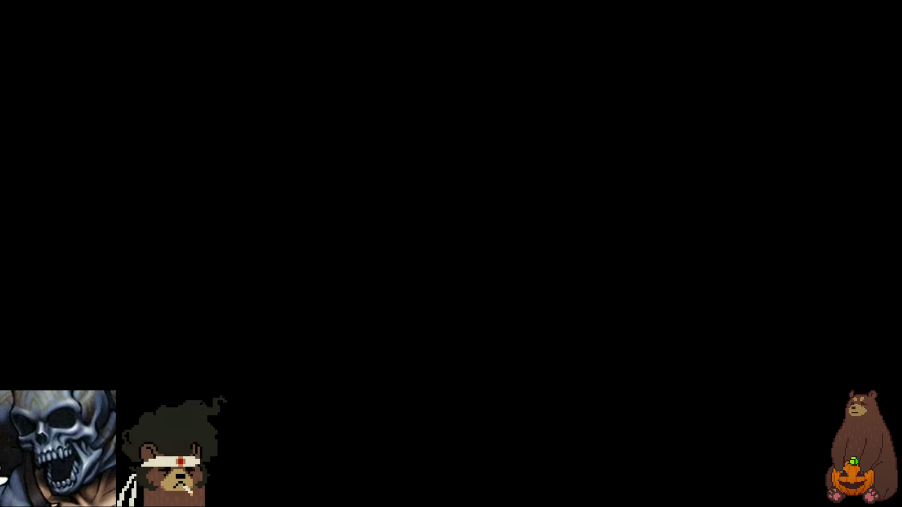
pyautogui.press('F4')
# Close the playtest and inspect both pages of the Glasses map's event without changes
pyautogui.click(663, 67)
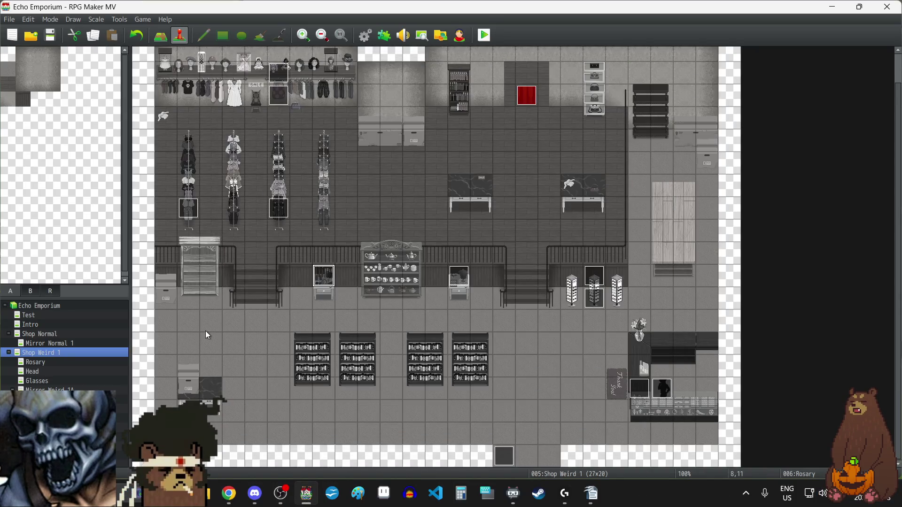
pyautogui.click(46, 381)
pyautogui.doubleClick(488, 56)
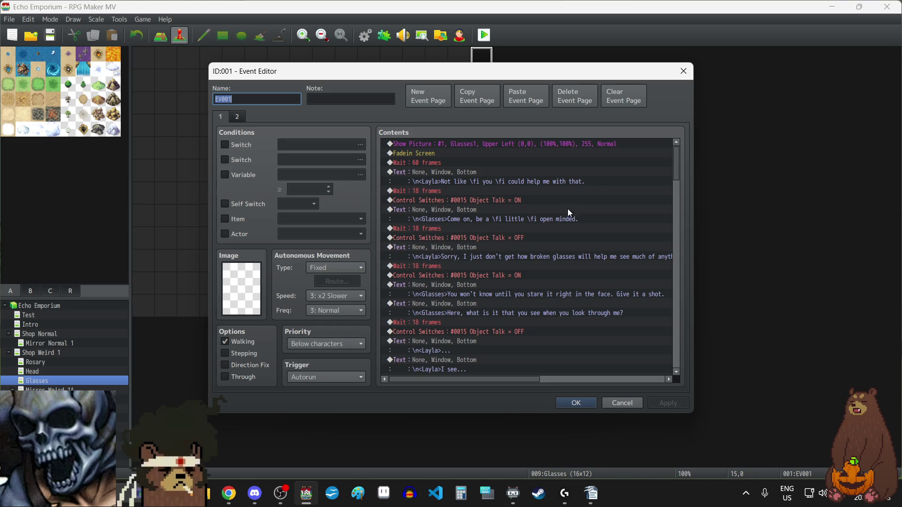
pyautogui.click(238, 116)
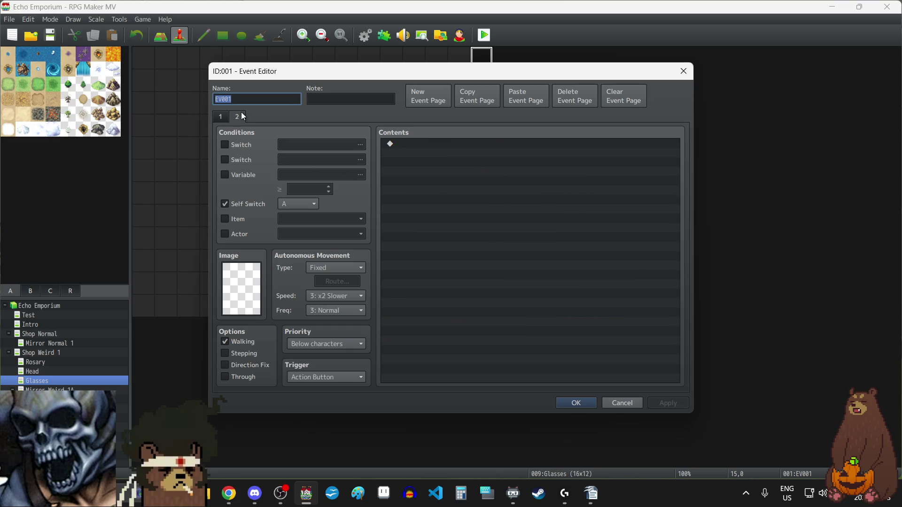
pyautogui.click(221, 120)
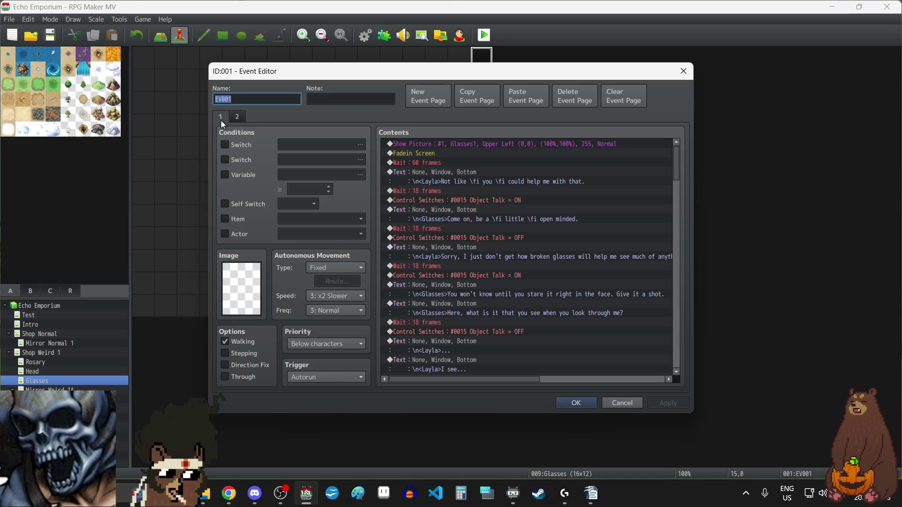
pyautogui.click(237, 117)
pyautogui.click(220, 119)
pyautogui.click(683, 72)
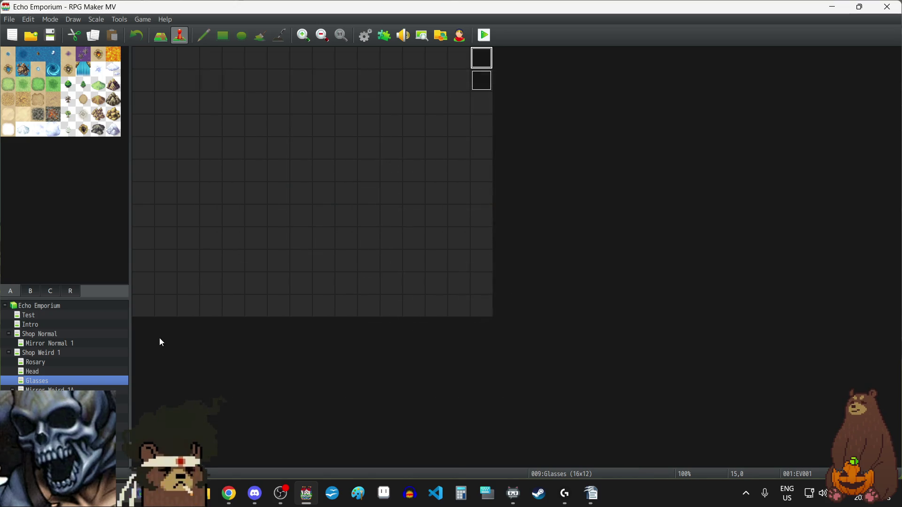
# Change the Glasses Interact event's Transfer Player destination to Glasses (0,0) and save it
pyautogui.click(45, 353)
pyautogui.doubleClick(599, 304)
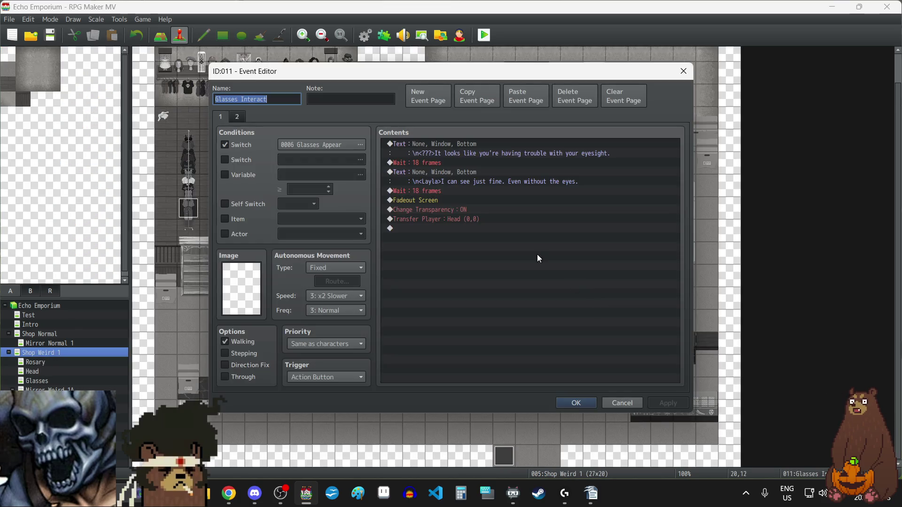
pyautogui.click(444, 224)
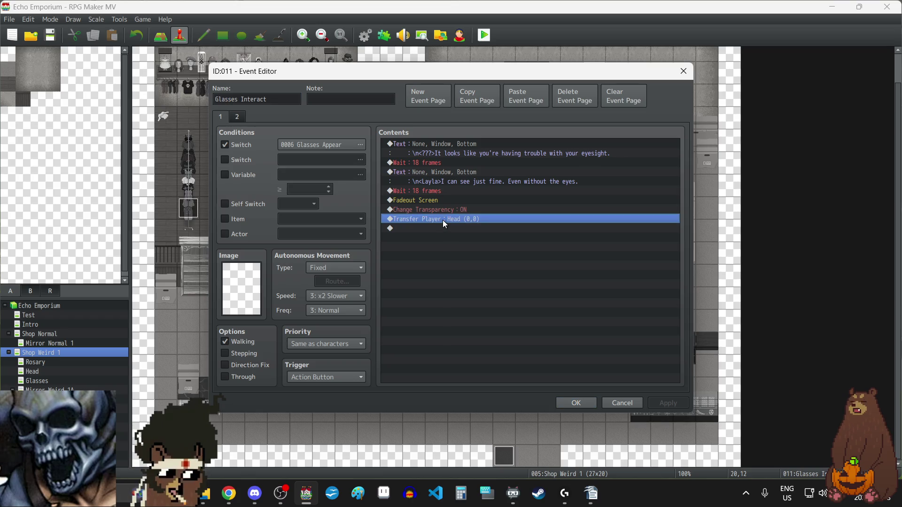
pyautogui.doubleClick(442, 219)
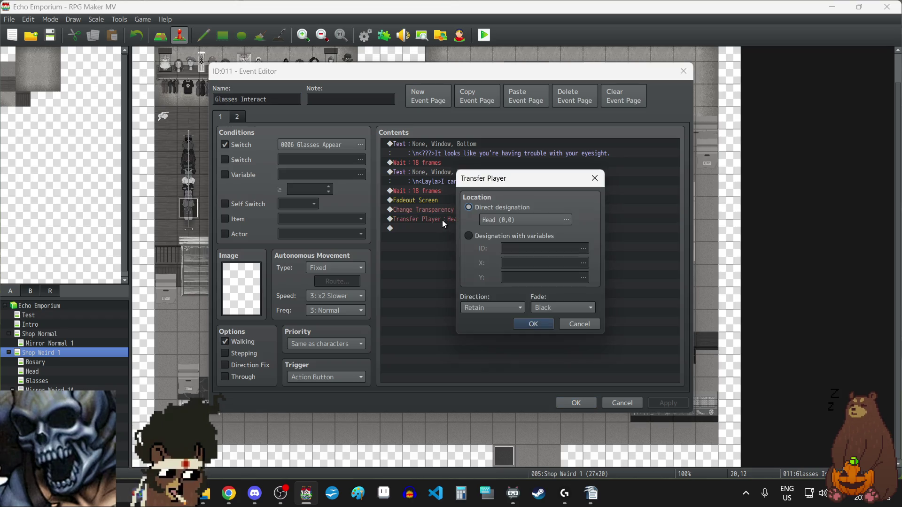
pyautogui.click(503, 219)
pyautogui.click(350, 182)
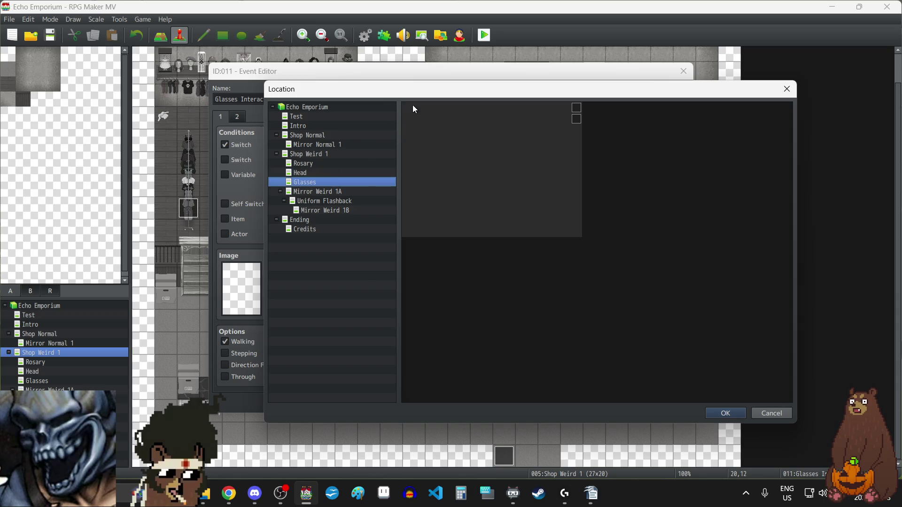
pyautogui.click(736, 417)
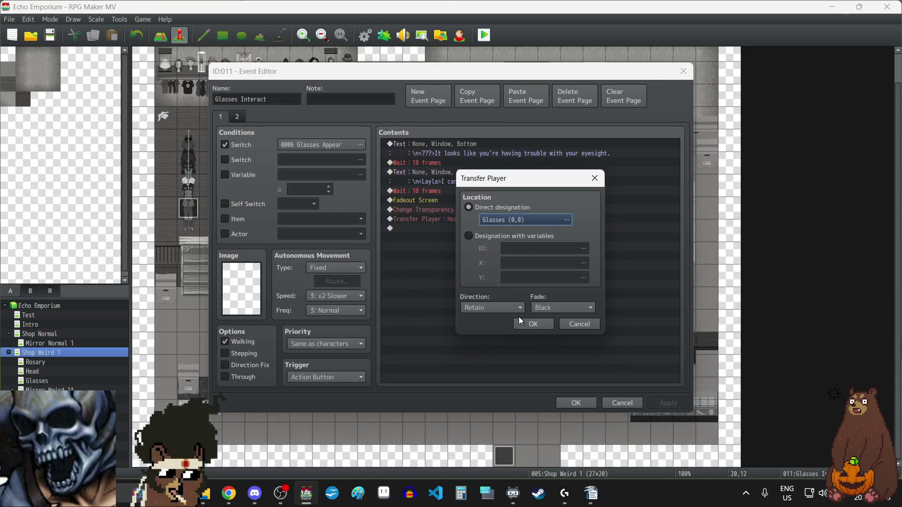
pyautogui.click(533, 323)
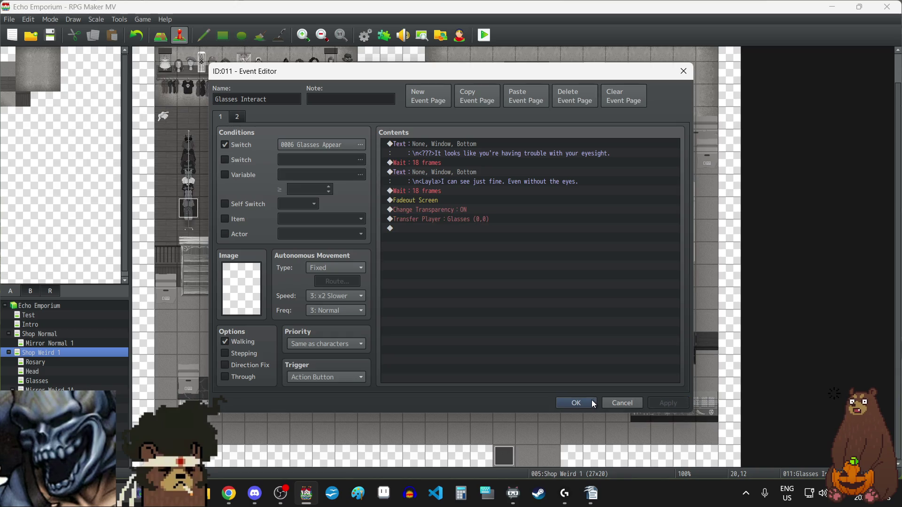
pyautogui.click(575, 403)
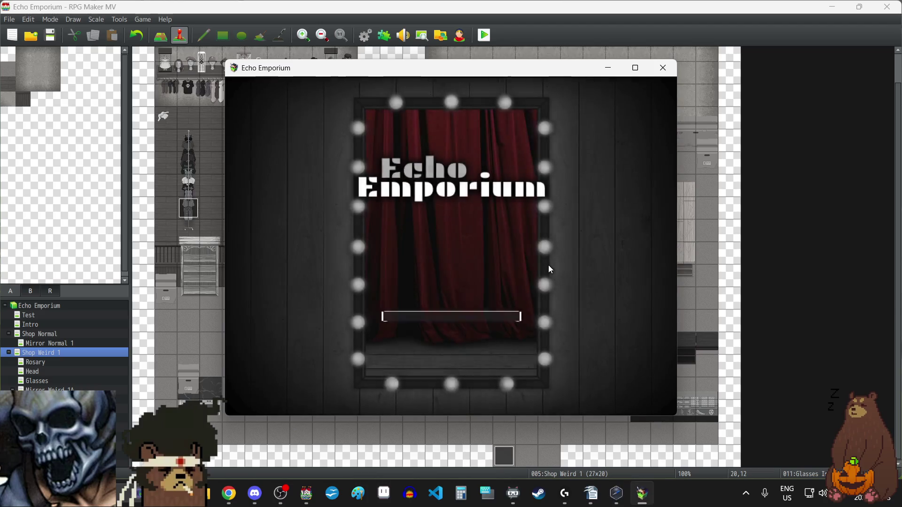
# Playtest from save File 3 and talk to the shopkeeper at the counter
pyautogui.press('F4')
pyautogui.click(447, 357)
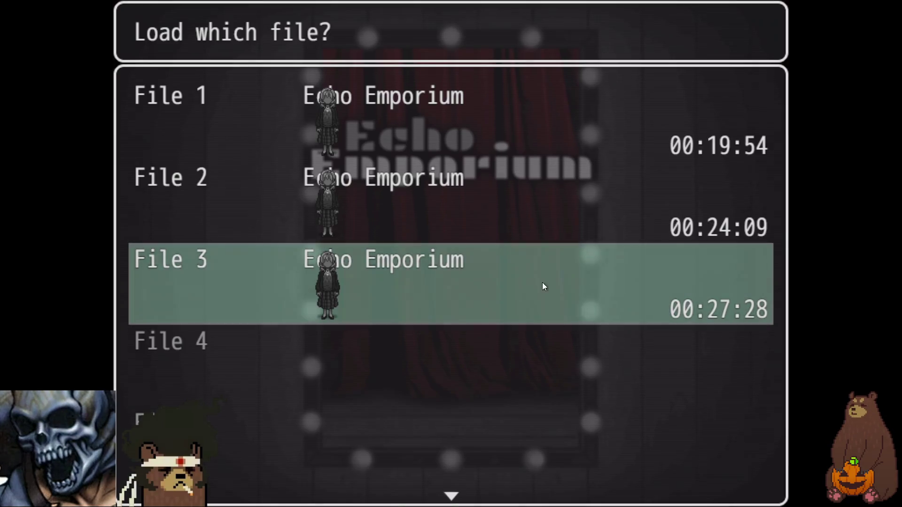
pyautogui.click(544, 286)
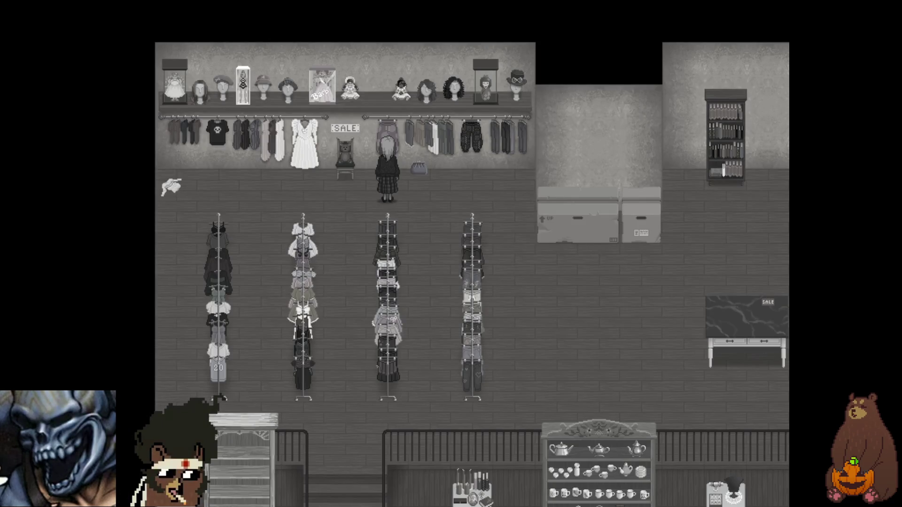
pyautogui.press('Right')
pyautogui.press('Down')
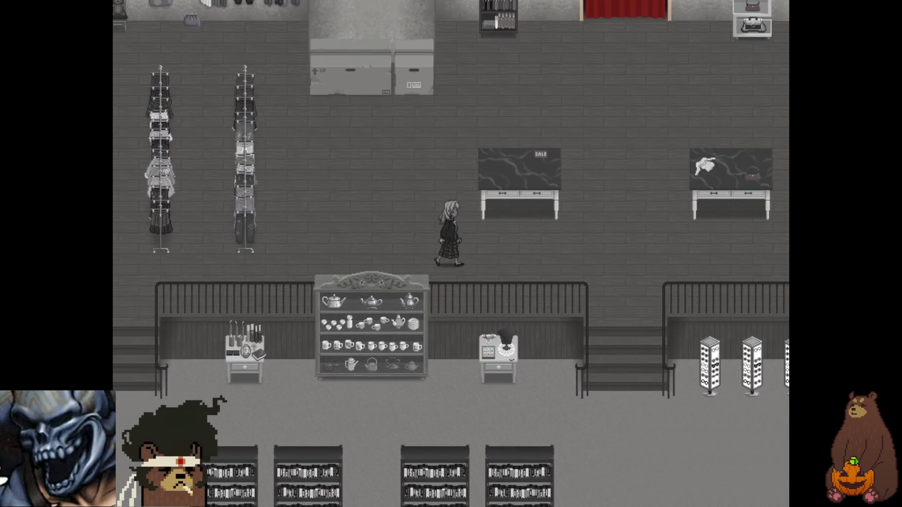
pyautogui.press('Down')
pyautogui.press('Right')
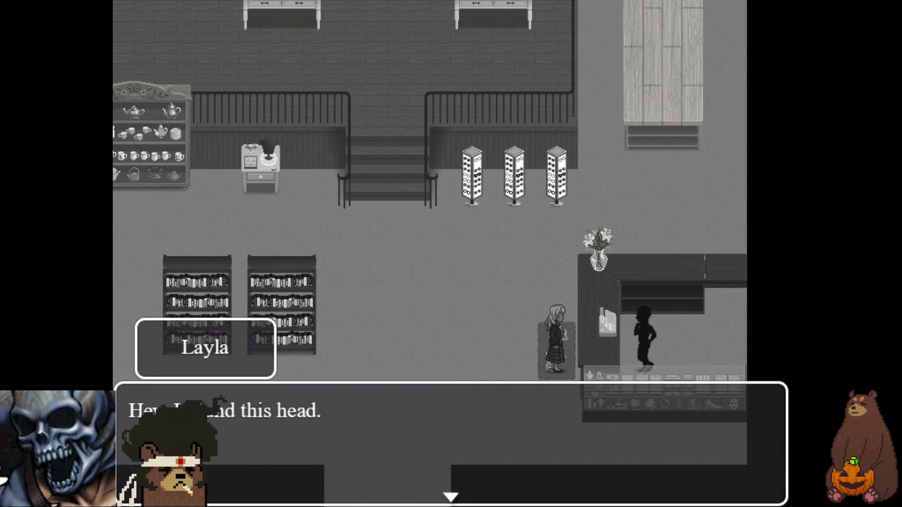
pyautogui.press('Return')
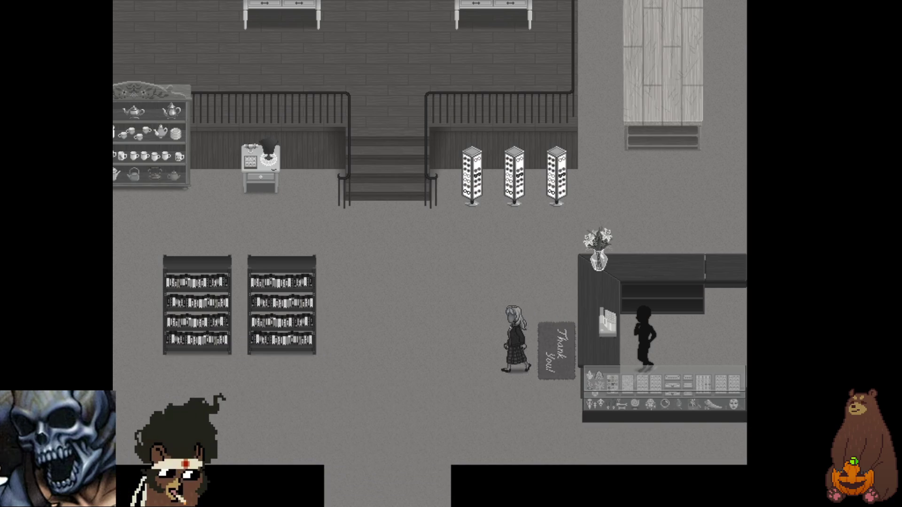
# Go upstairs, check the clothing racks, and walk up to the red curtain
pyautogui.press('Left')
pyautogui.press('Up')
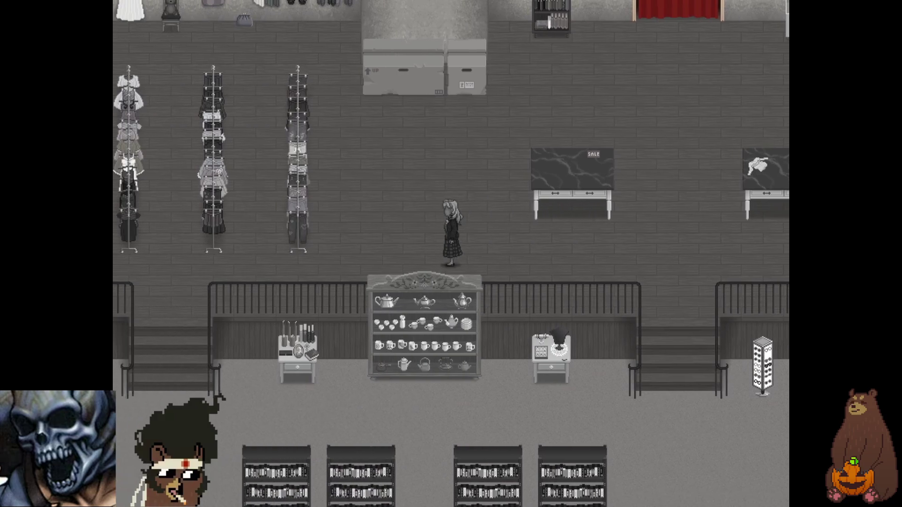
pyautogui.press('Left')
pyautogui.press('Return')
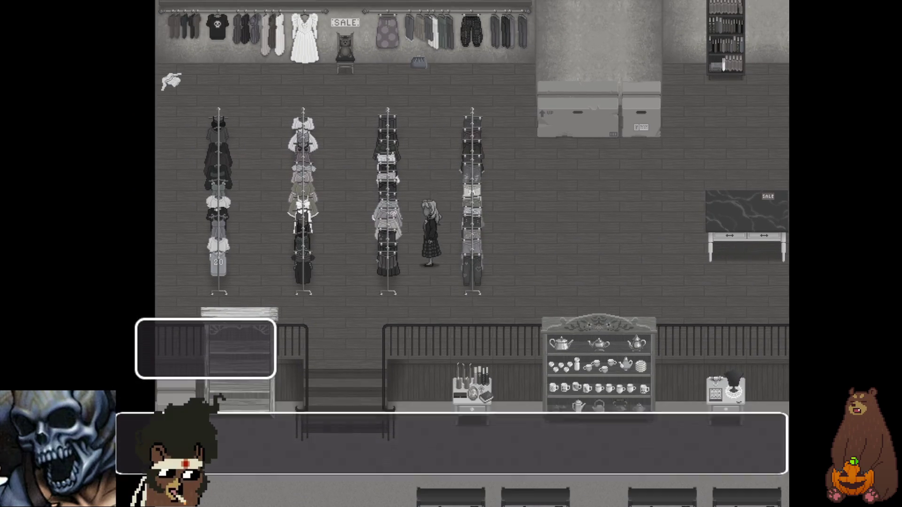
pyautogui.press('Down')
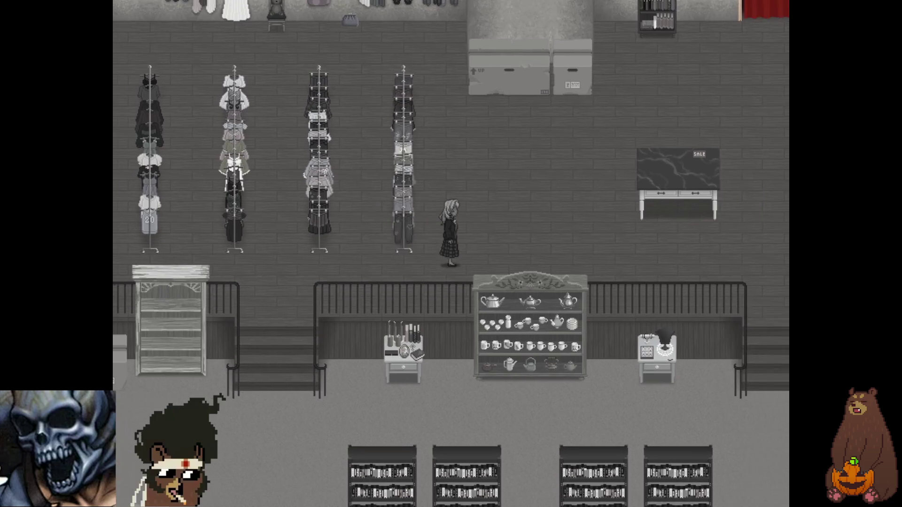
pyautogui.press('Right')
pyautogui.press('Up')
pyautogui.press('Up')
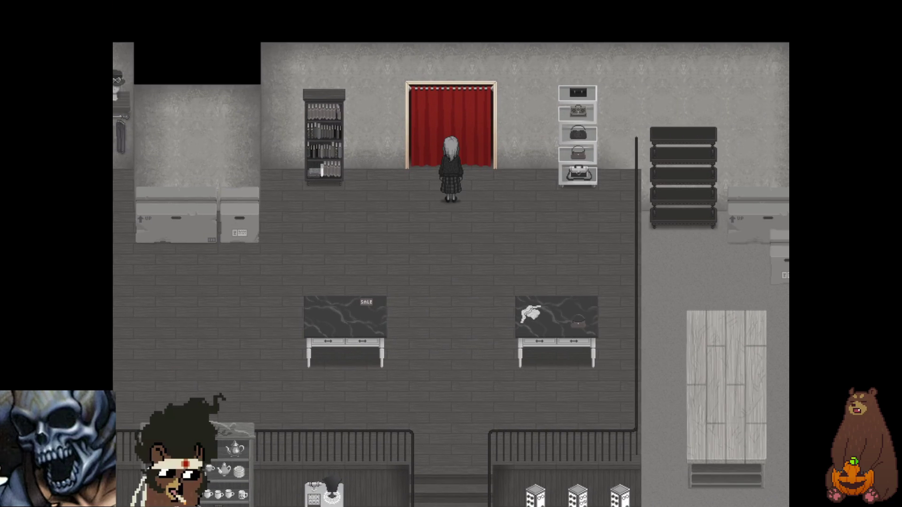
# Walk back down to the glasses rack and interact to trigger the transfer
pyautogui.press('Down')
pyautogui.press('Down')
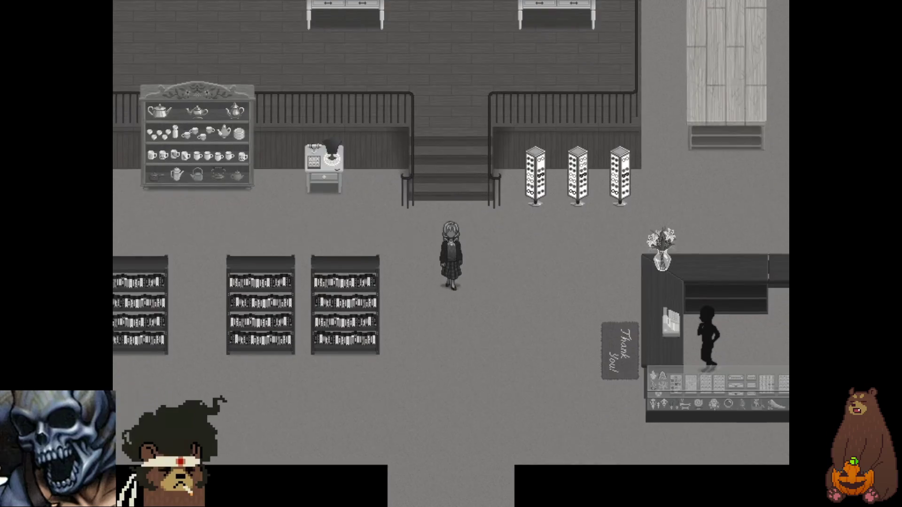
pyautogui.press('Right')
pyautogui.press('Up')
pyautogui.press('Return')
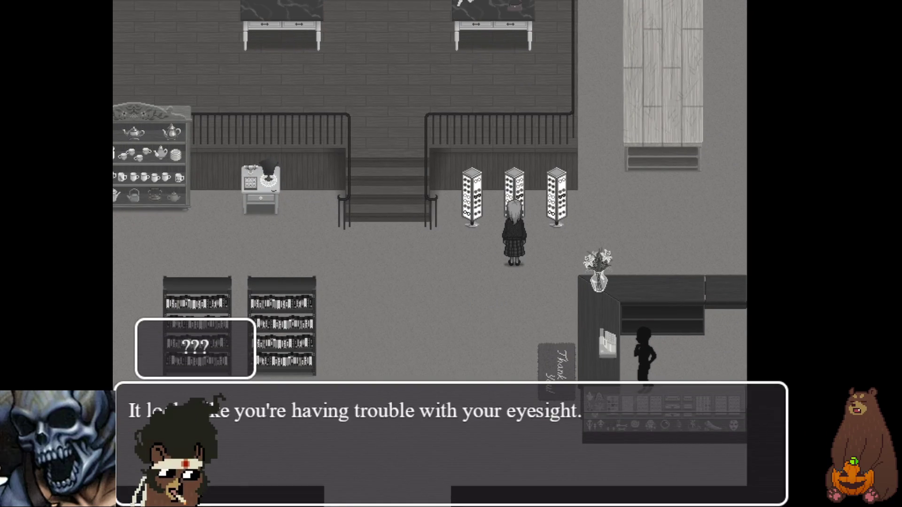
pyautogui.press('Return')
pyautogui.press('Return')
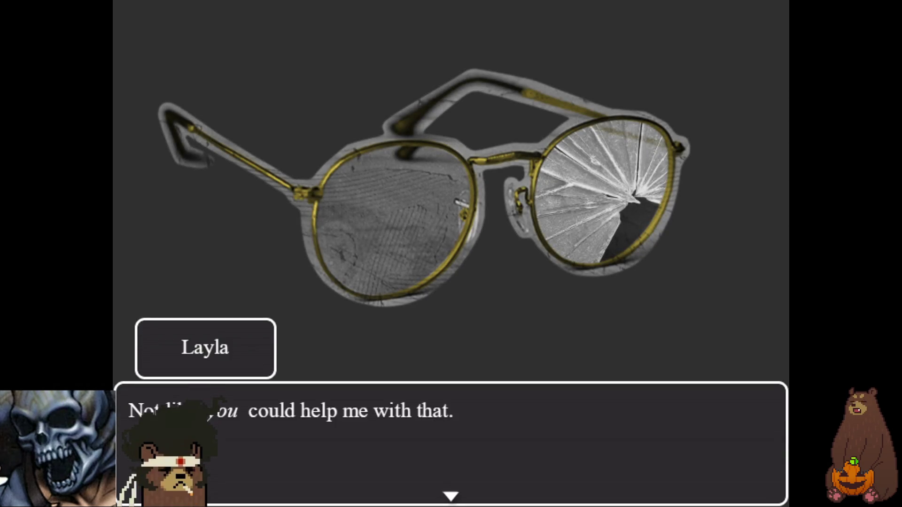
# Advance the Glasses conversation through the narration up to the mirror line
pyautogui.press('Return')
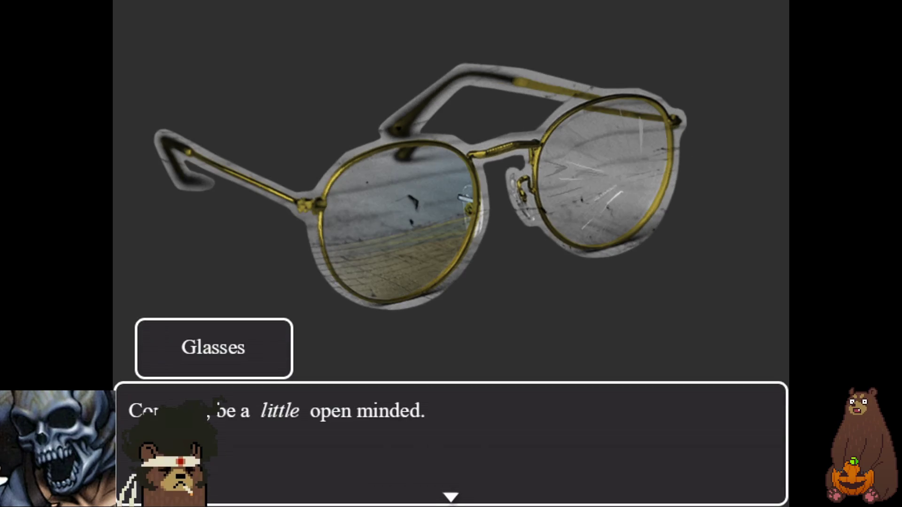
pyautogui.press('Return')
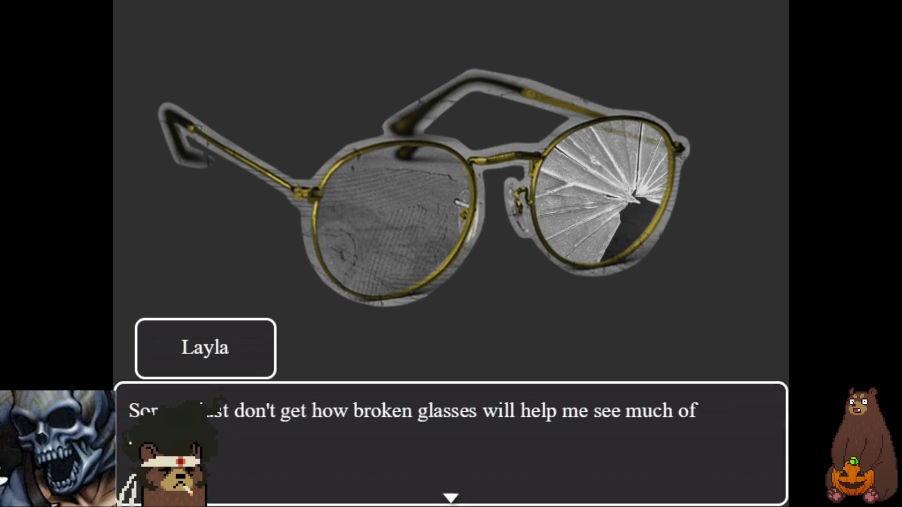
pyautogui.press('Return')
pyautogui.press('Return')
pyautogui.press('Return')
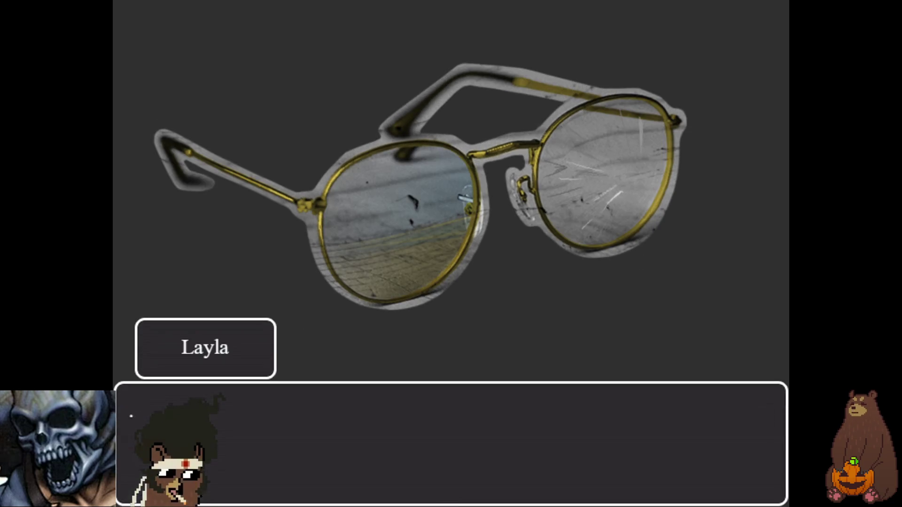
pyautogui.press('Return')
pyautogui.press('Return')
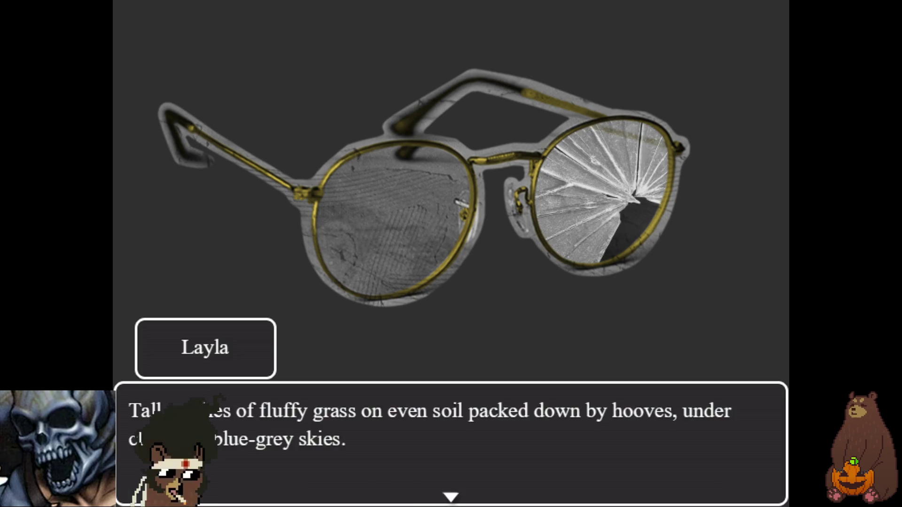
pyautogui.press('Return')
pyautogui.press('Return')
pyautogui.press('Return')
pyautogui.press('Return')
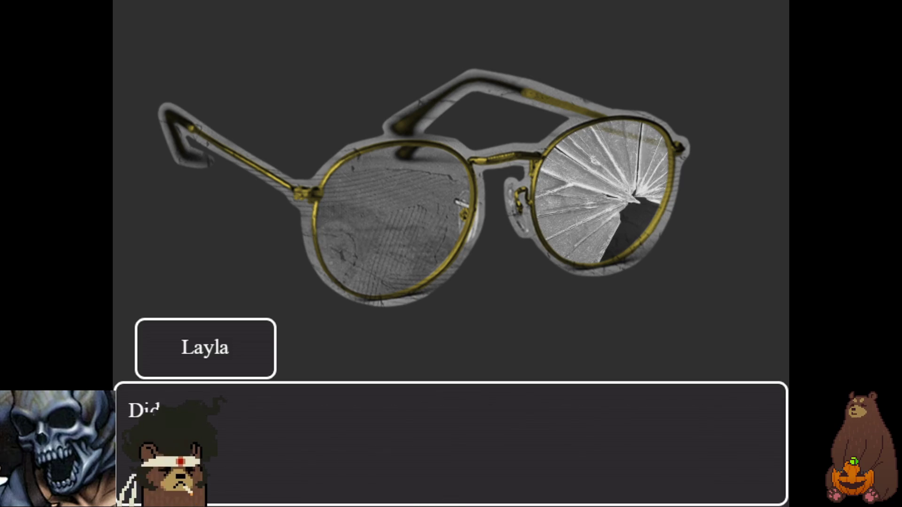
pyautogui.press('Return')
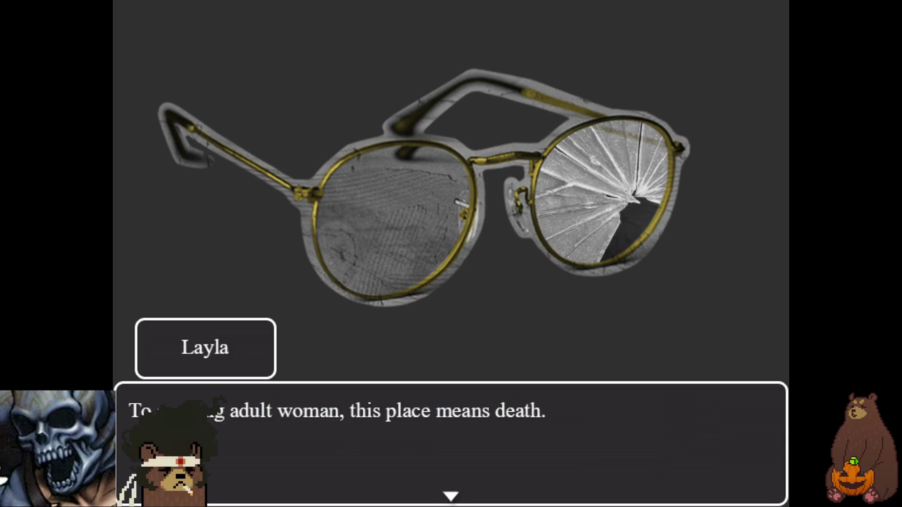
pyautogui.press('Return')
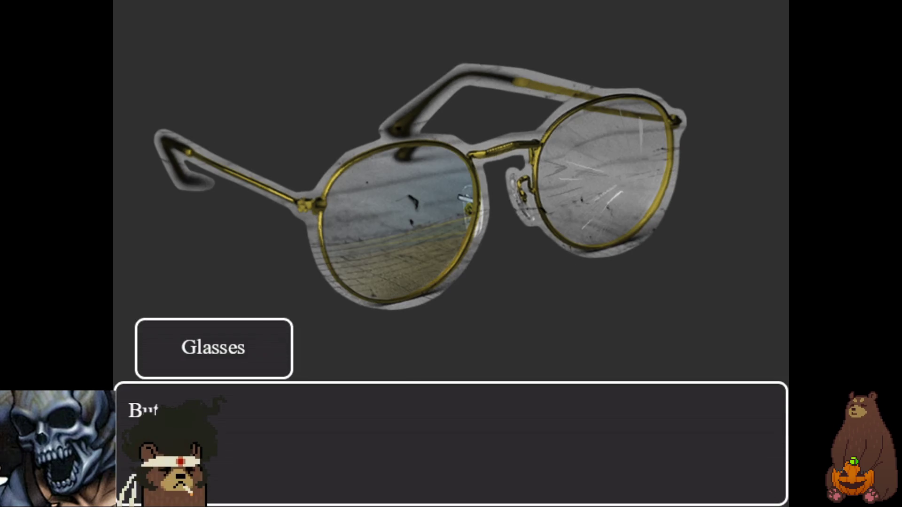
pyautogui.press('Return')
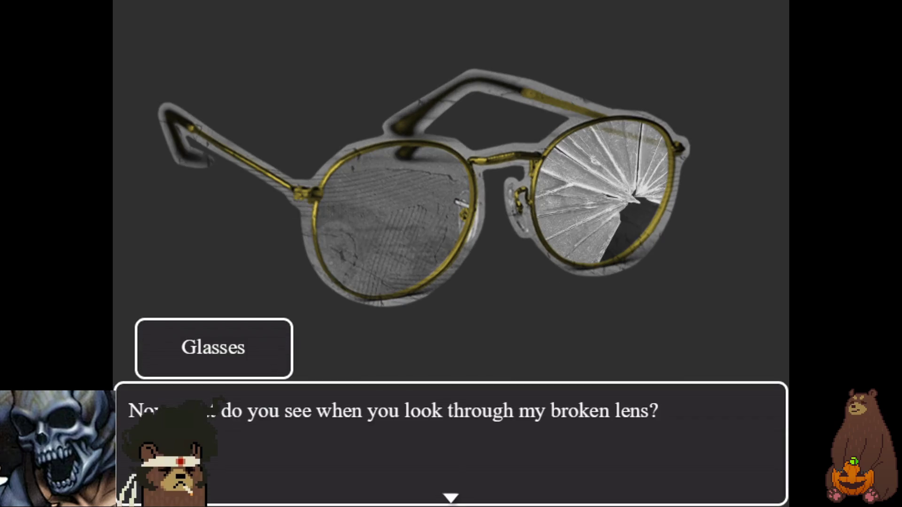
pyautogui.press('Return')
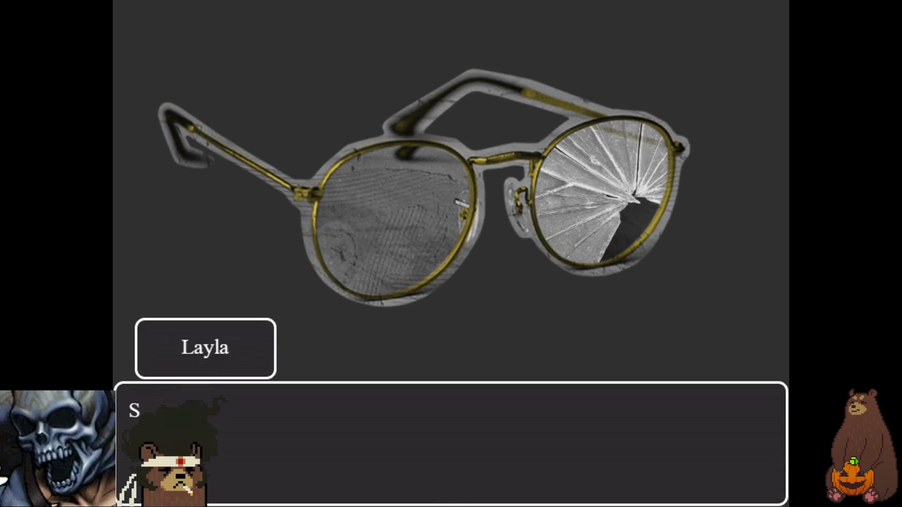
pyautogui.press('Return')
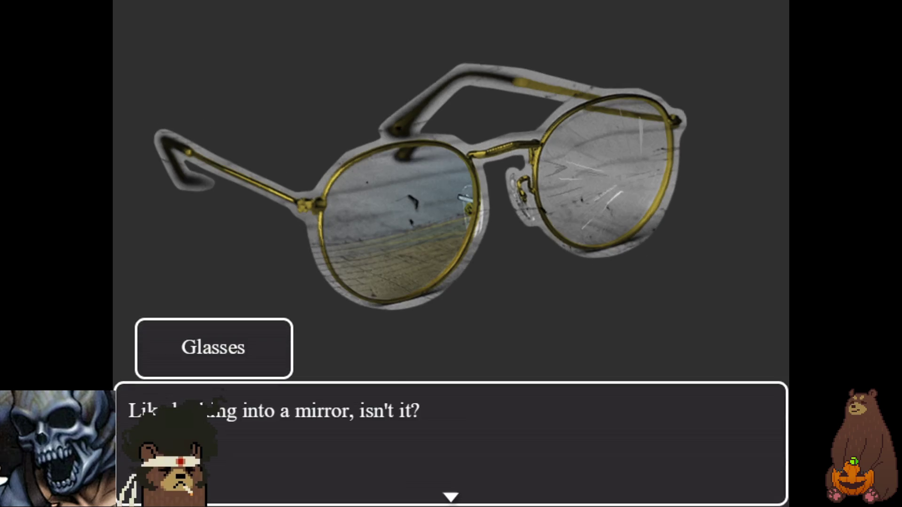
pyautogui.press('Return')
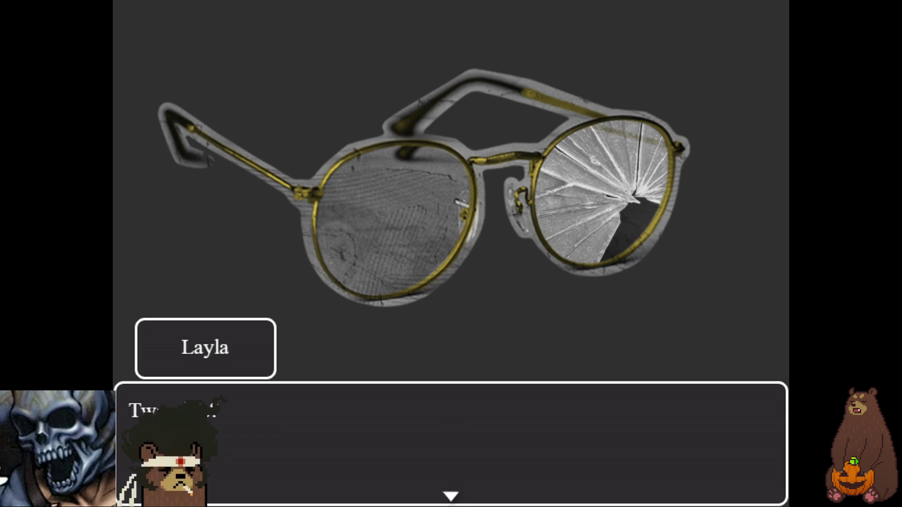
# Finish the Glasses conversation and dismiss the Broken Glasses received message
pyautogui.press('Return')
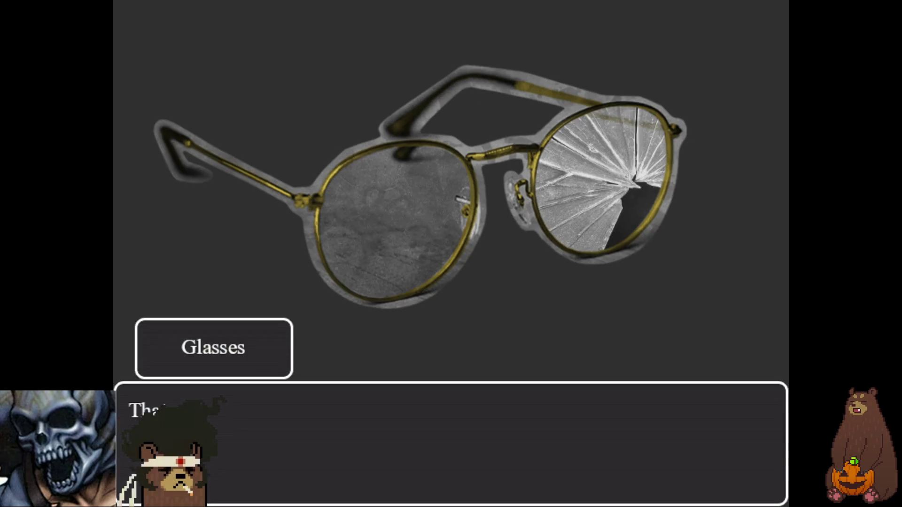
pyautogui.press('Return')
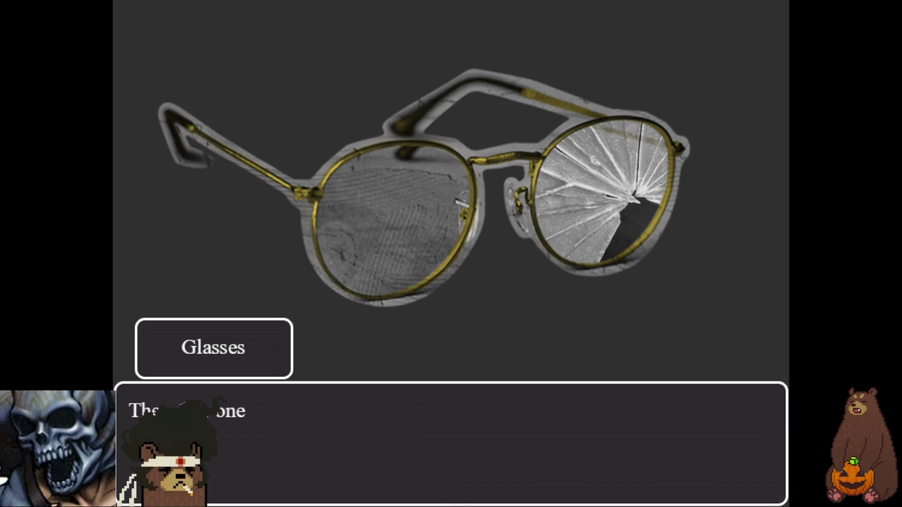
pyautogui.press('Return')
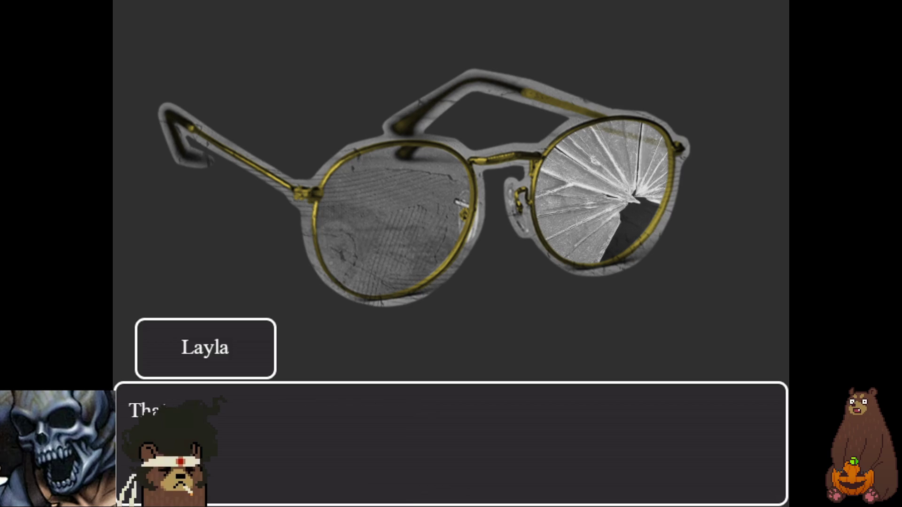
pyautogui.press('Return')
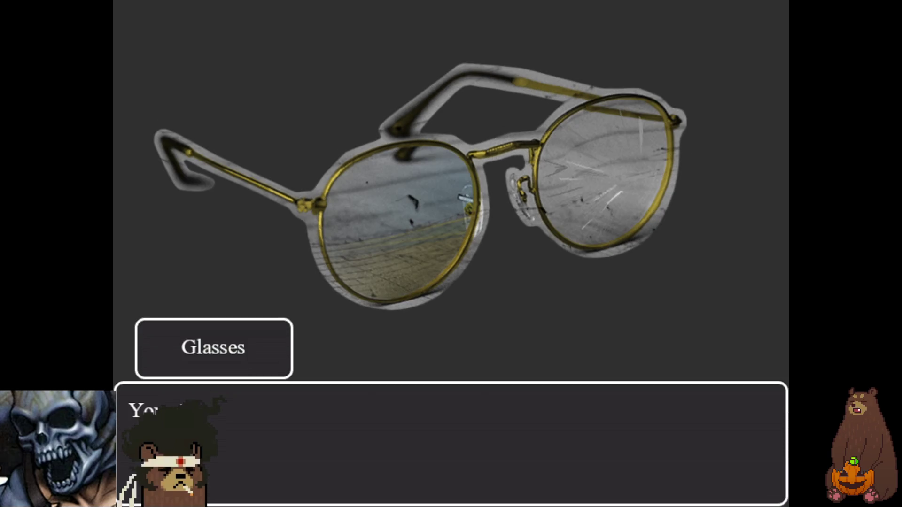
pyautogui.press('Return')
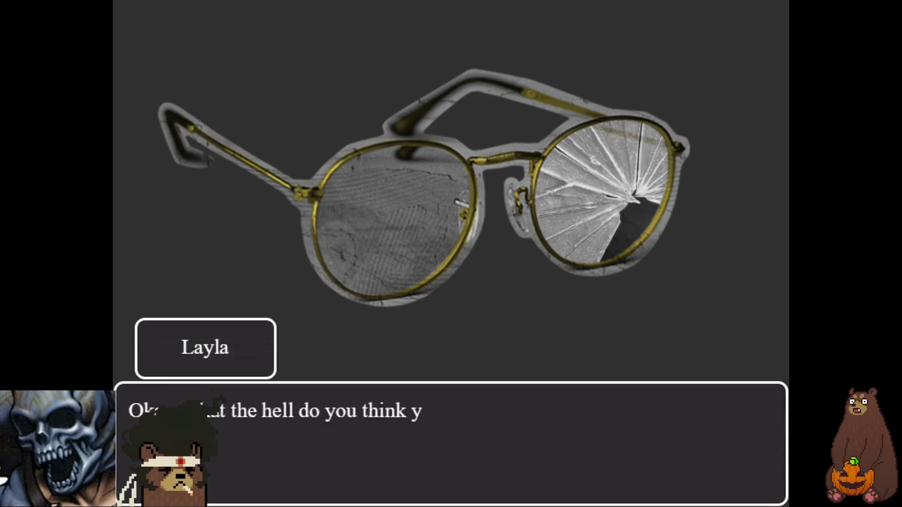
pyautogui.press('Return')
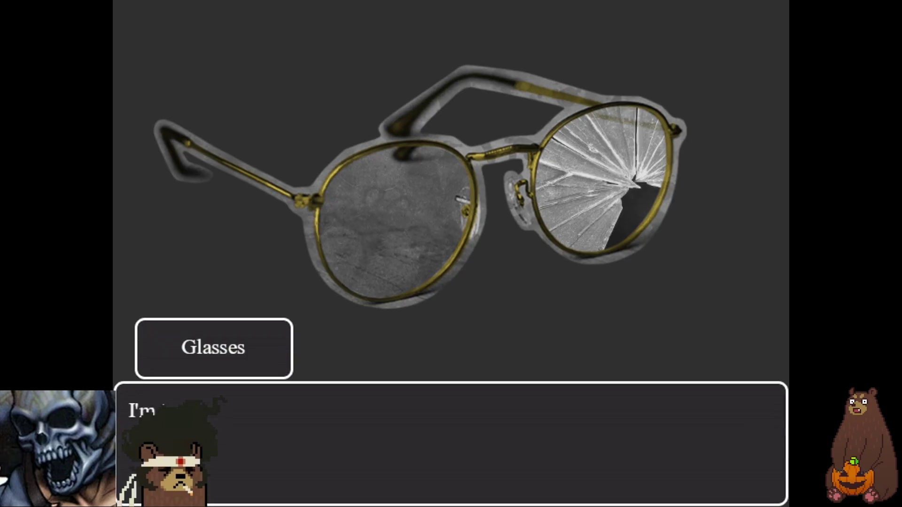
pyautogui.press('Return')
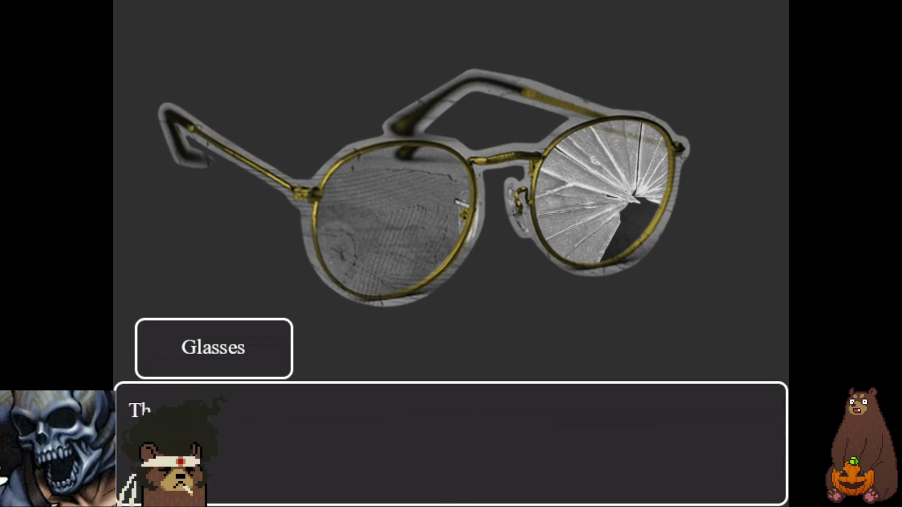
pyautogui.press('Return')
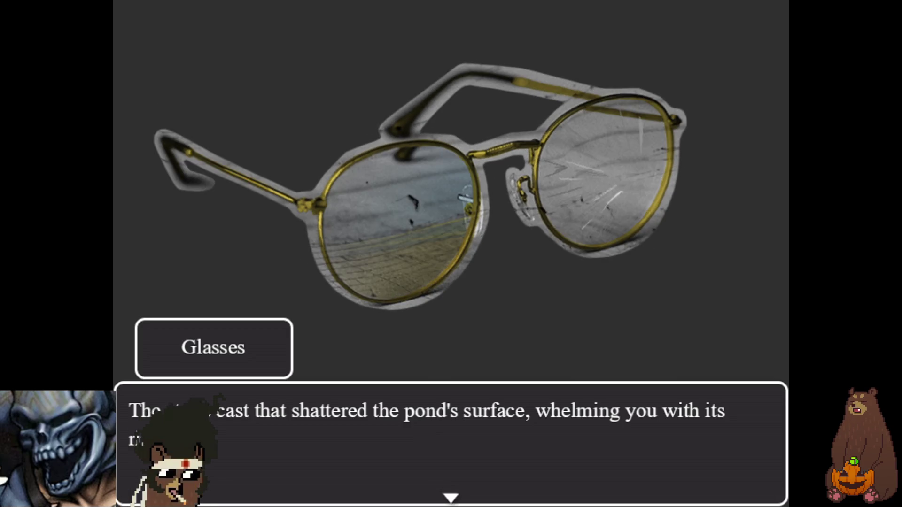
pyautogui.press('Return')
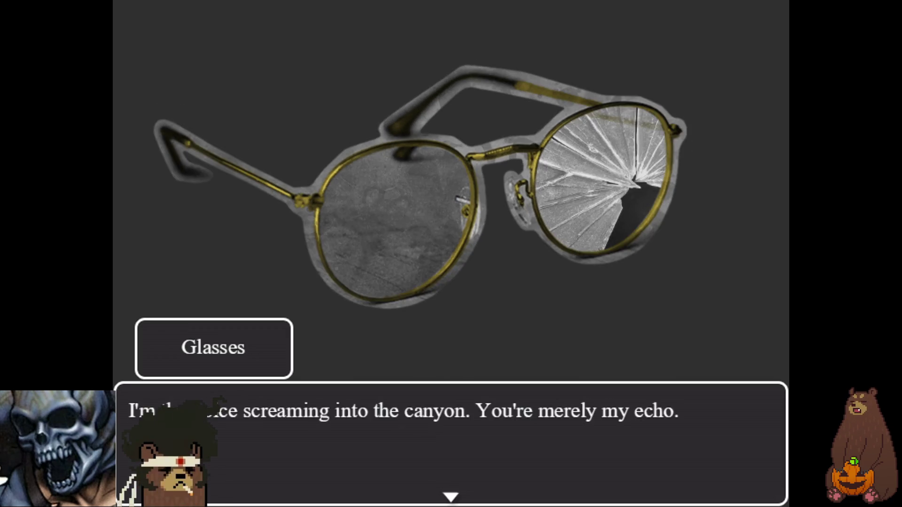
pyautogui.press('Return')
pyautogui.press('Return')
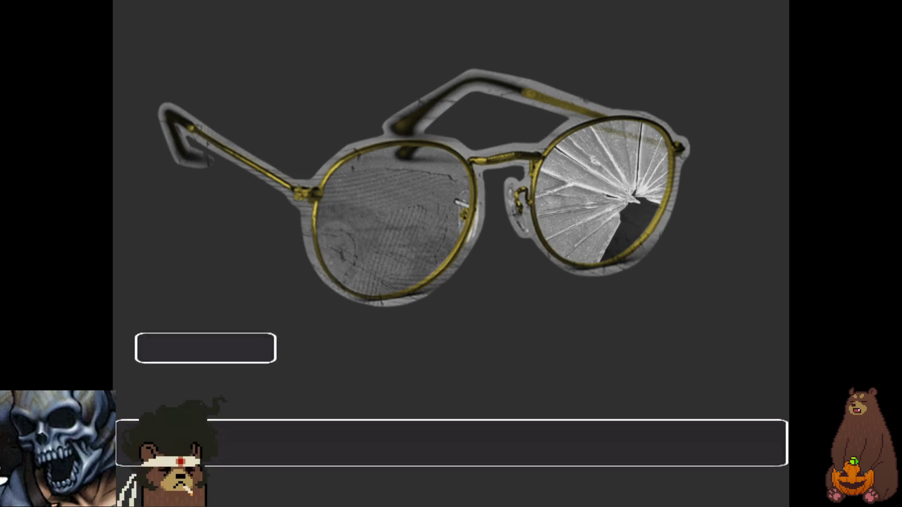
pyautogui.press('Return')
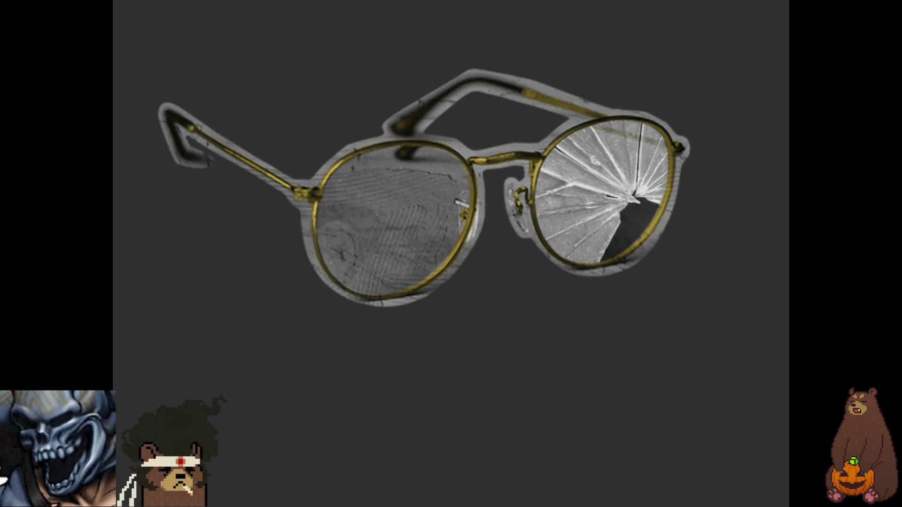
pyautogui.press('Return')
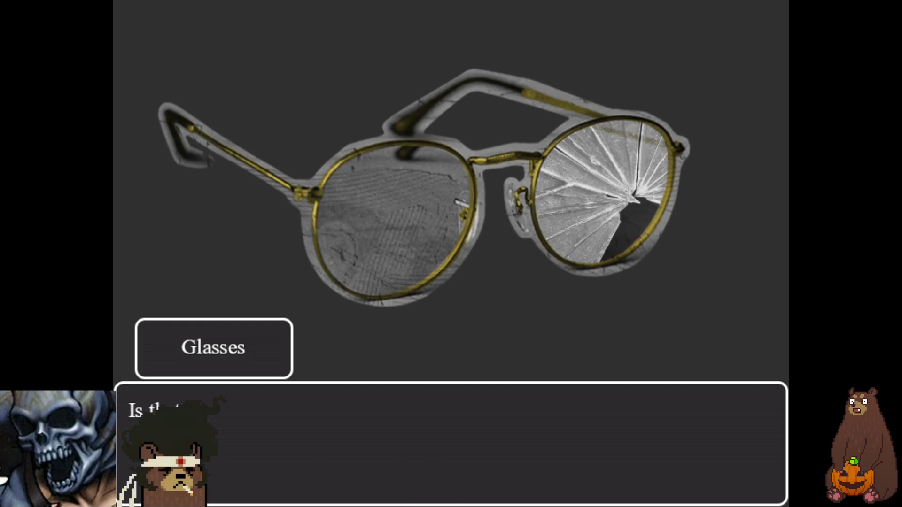
pyautogui.press('Return')
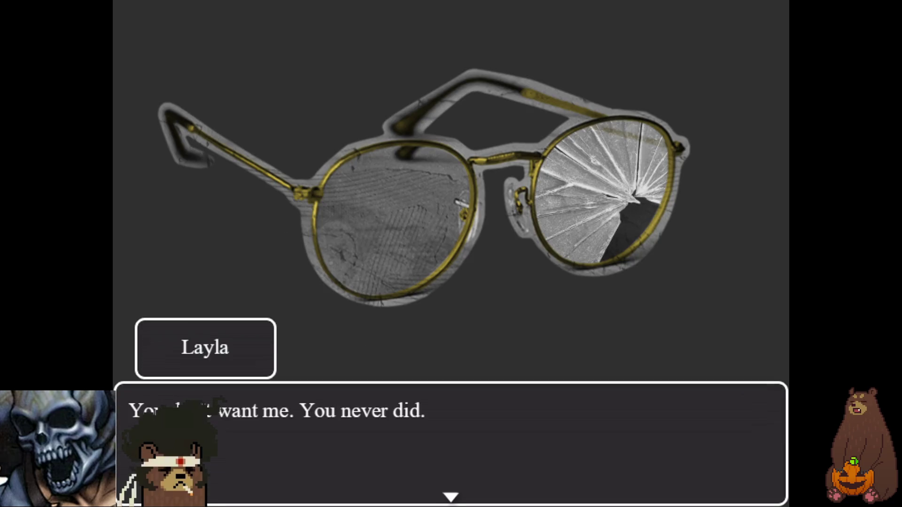
pyautogui.press('Return')
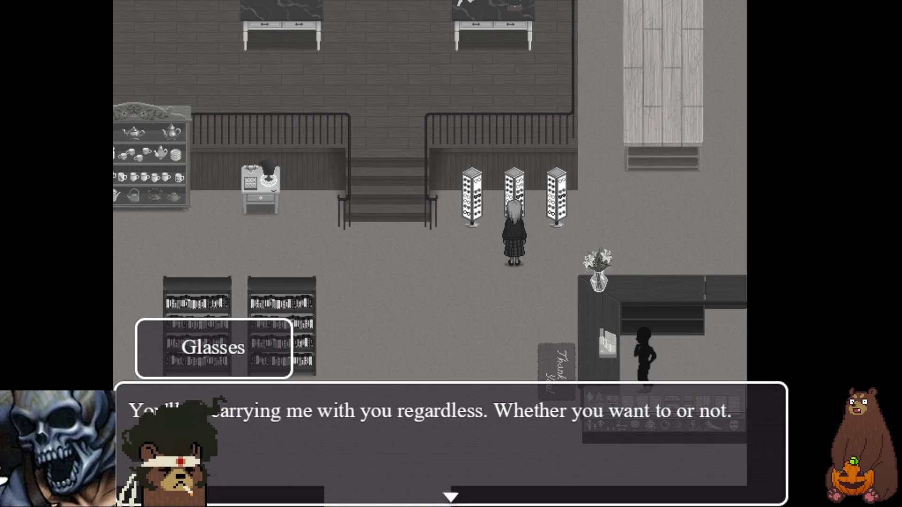
pyautogui.press('Return')
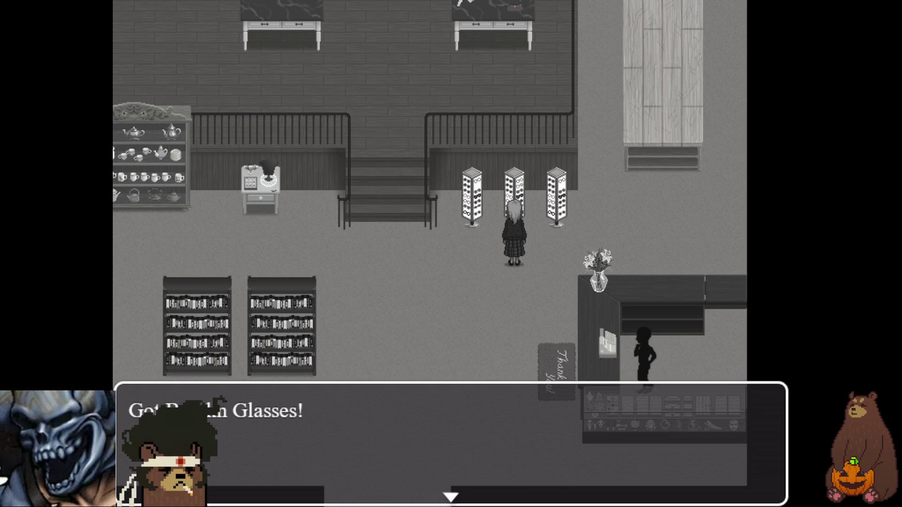
pyautogui.press('Return')
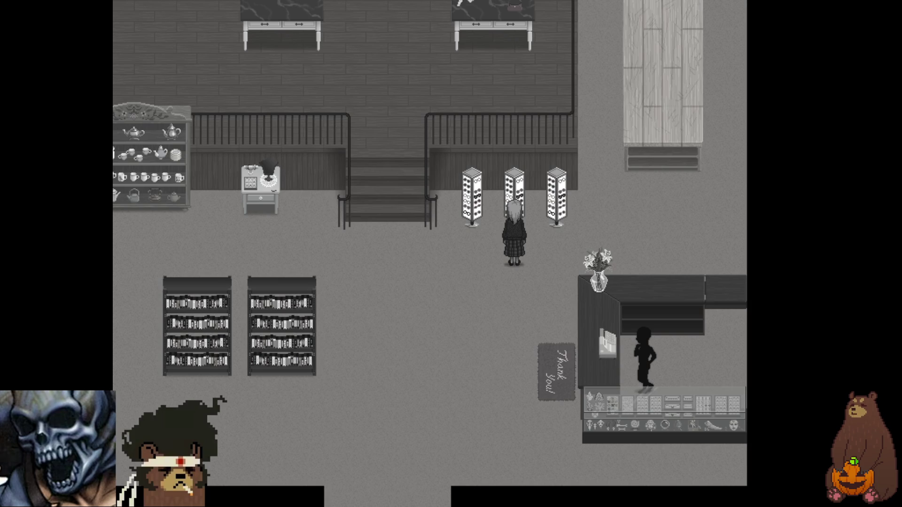
# Open the game menu's Save list, back out, and window the game with F4
pyautogui.press('Escape')
pyautogui.press('Up')
pyautogui.press('Up')
pyautogui.press('Return')
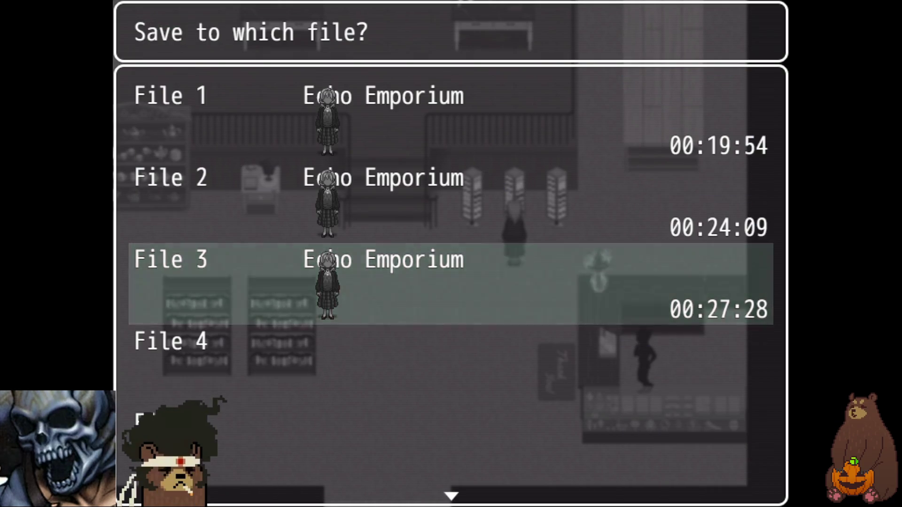
pyautogui.press('Return')
pyautogui.press('F4')
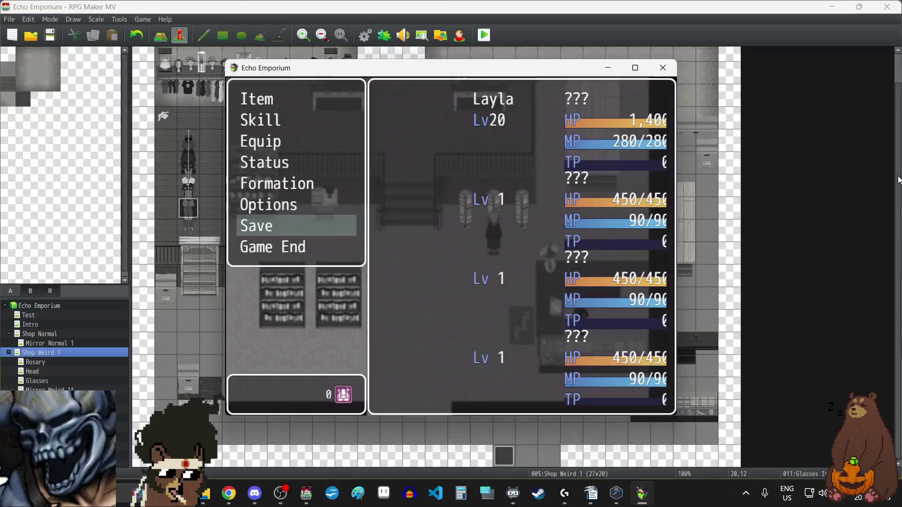
# Close the playtest and open the Glasses map's Glasses event
pyautogui.click(663, 67)
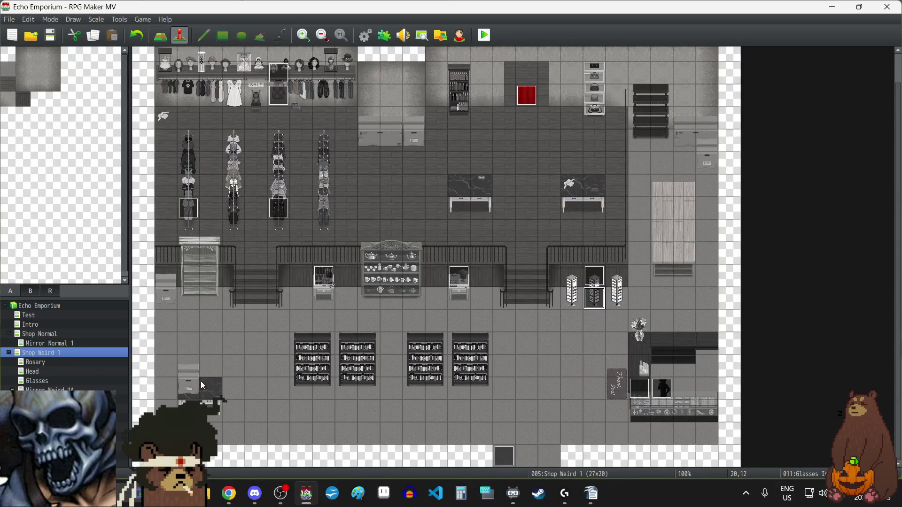
pyautogui.click(37, 381)
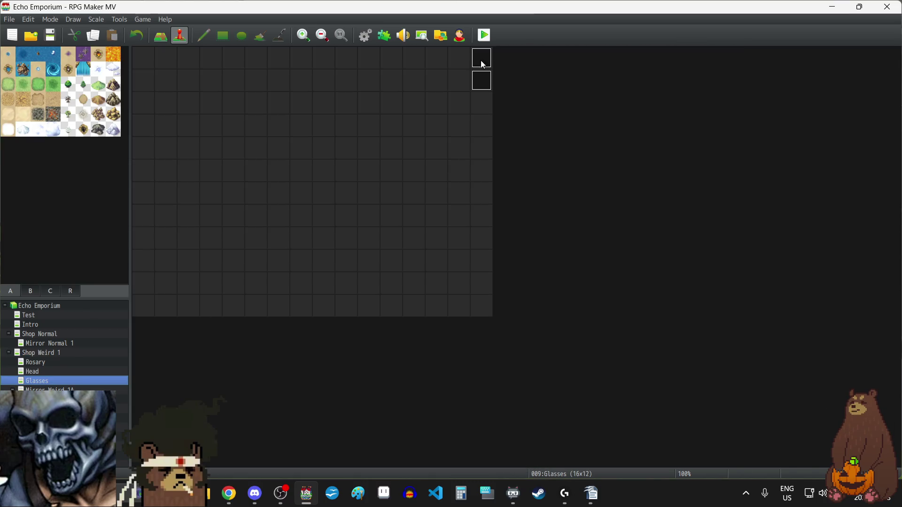
pyautogui.doubleClick(484, 87)
pyautogui.scroll(-10, 510, 277)
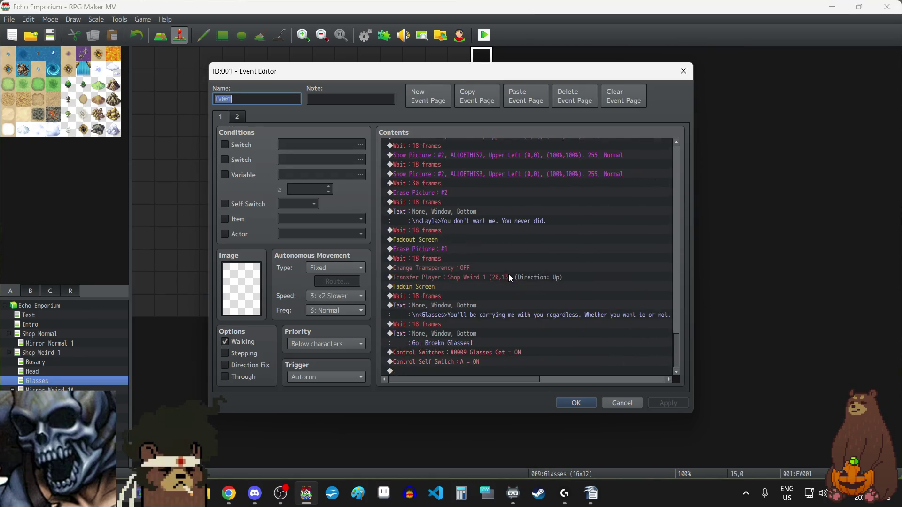
# Correct the 'Got Broekn Glasses!' message to 'Got Broken Glasses!' and close the editor
pyautogui.doubleClick(457, 345)
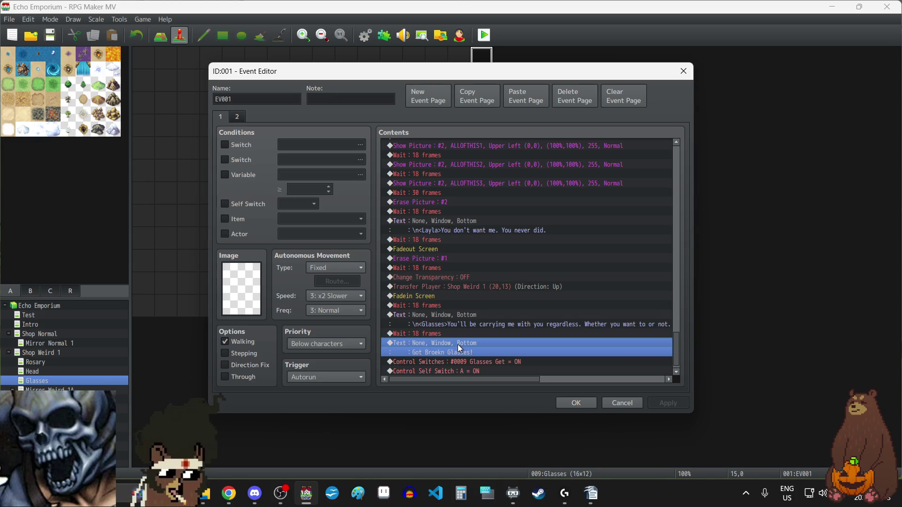
pyautogui.press('Left')
pyautogui.press('Left')
pyautogui.press('Left')
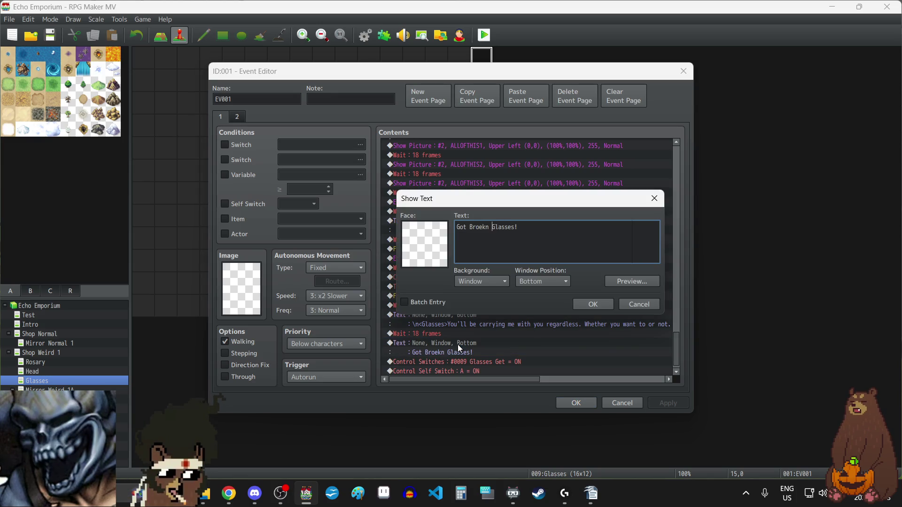
pyautogui.press('Left')
pyautogui.press('Left')
pyautogui.press('Left')
pyautogui.press('Delete')
pyautogui.press('Left')
pyautogui.write('k')
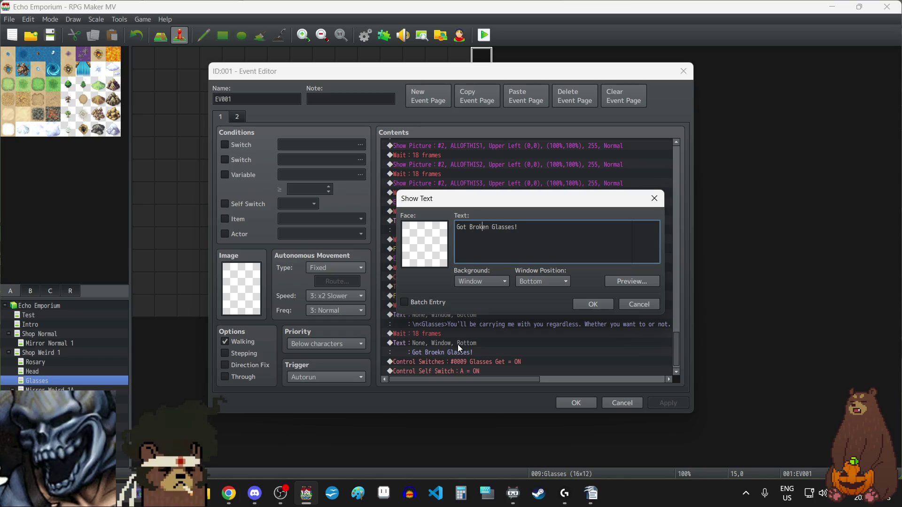
pyautogui.click(599, 304)
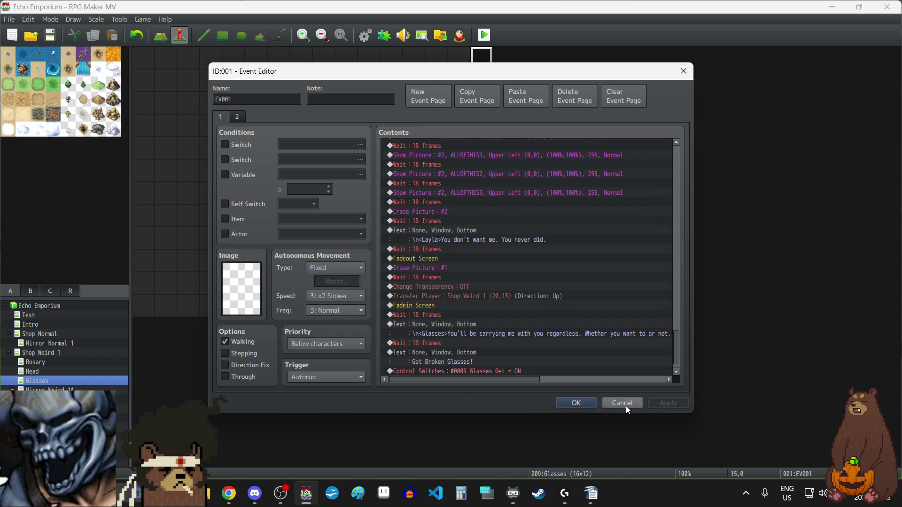
pyautogui.click(582, 403)
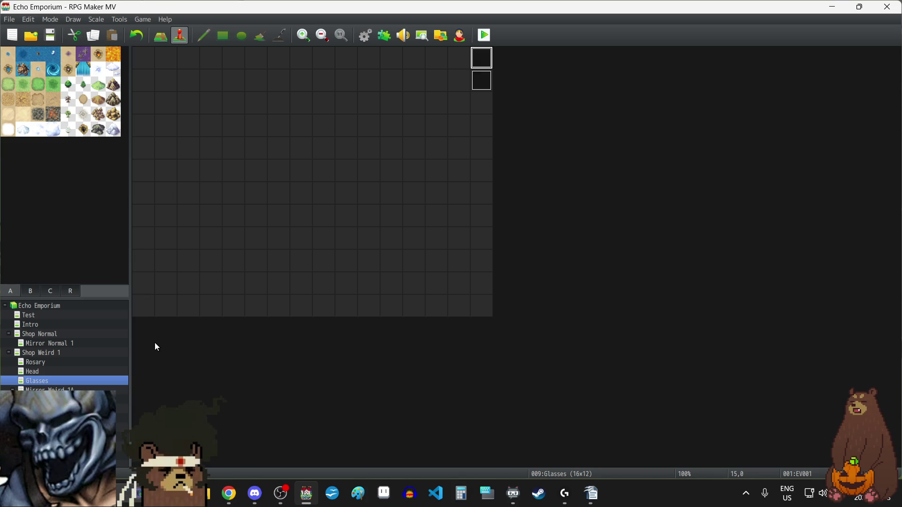
pyautogui.click(51, 389)
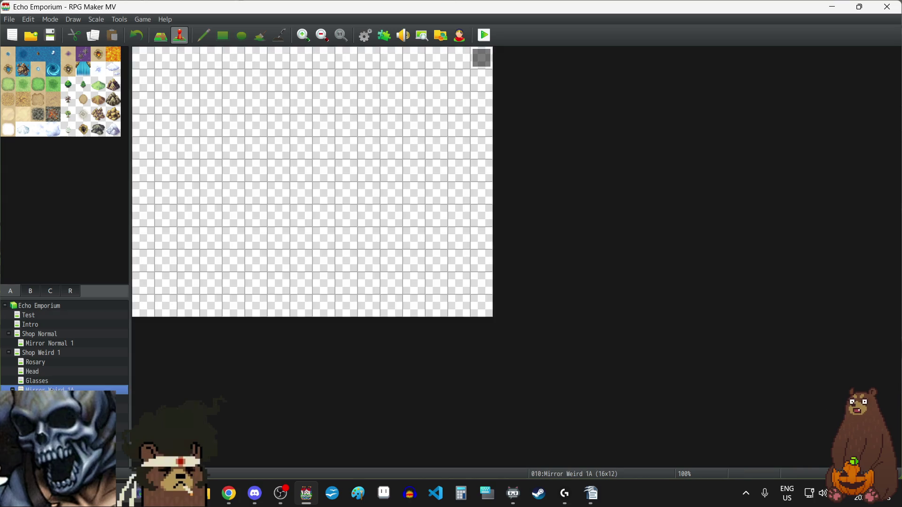
# Start a fullscreen playtest and load save File 4 onto the shop floor
pyautogui.click(47, 381)
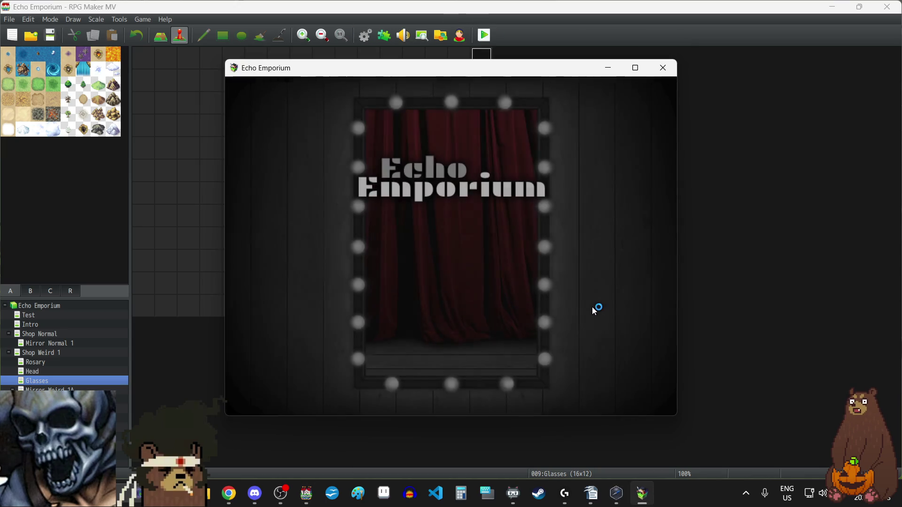
pyautogui.press('F4')
pyautogui.click(470, 360)
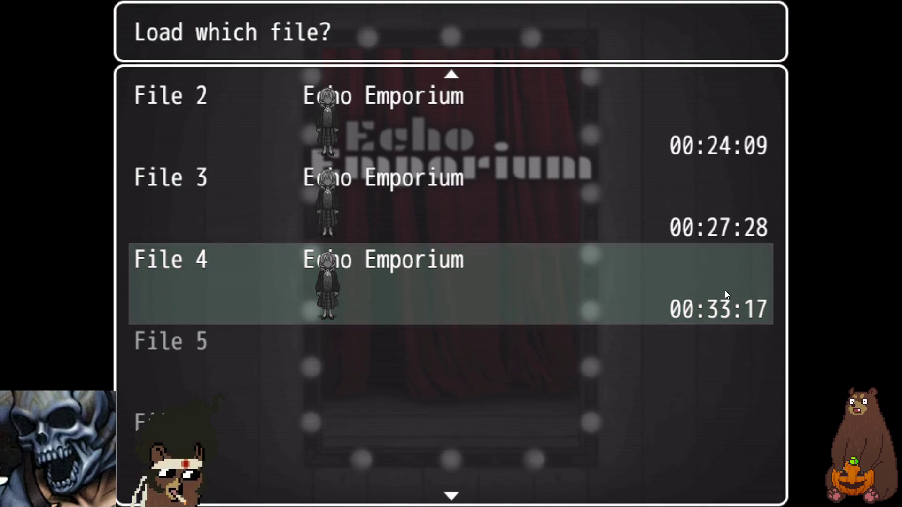
pyautogui.click(722, 290)
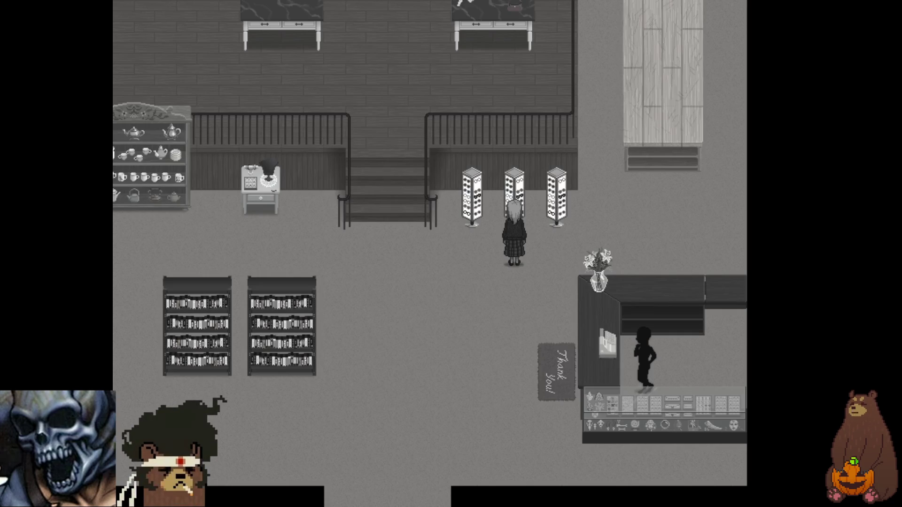
# Walk Layla to the shop counter and start the shopkeeper's conversation about the broken glasses
pyautogui.press('Down')
pyautogui.press('Down')
pyautogui.press('Down')
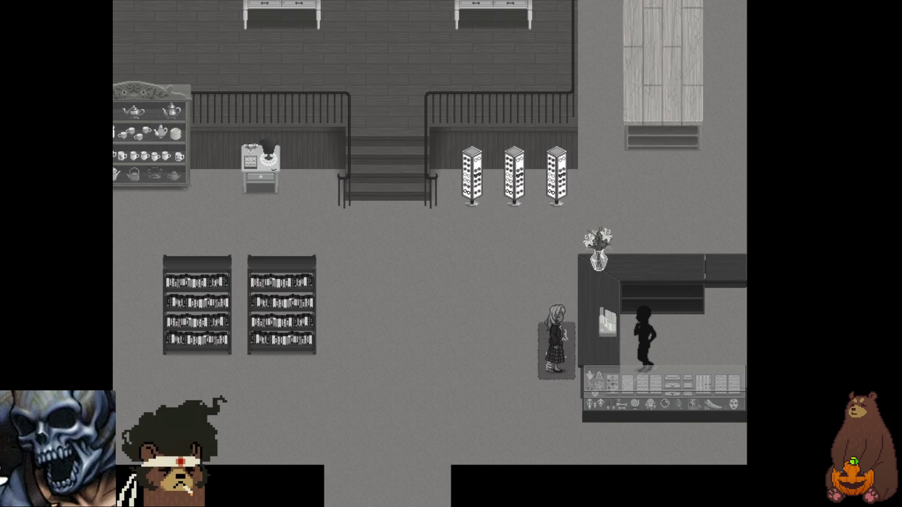
pyautogui.press('Return')
pyautogui.press('Return')
pyautogui.press('Return')
pyautogui.press('Return')
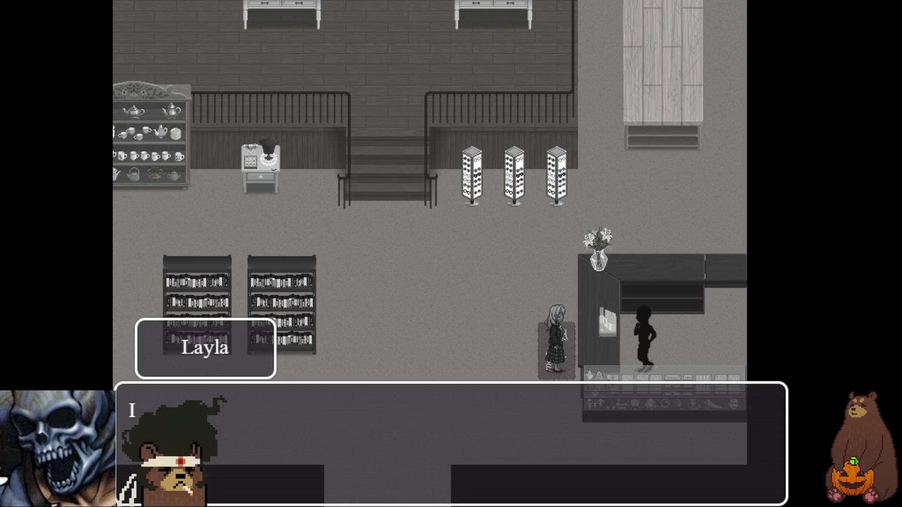
pyautogui.press('Return')
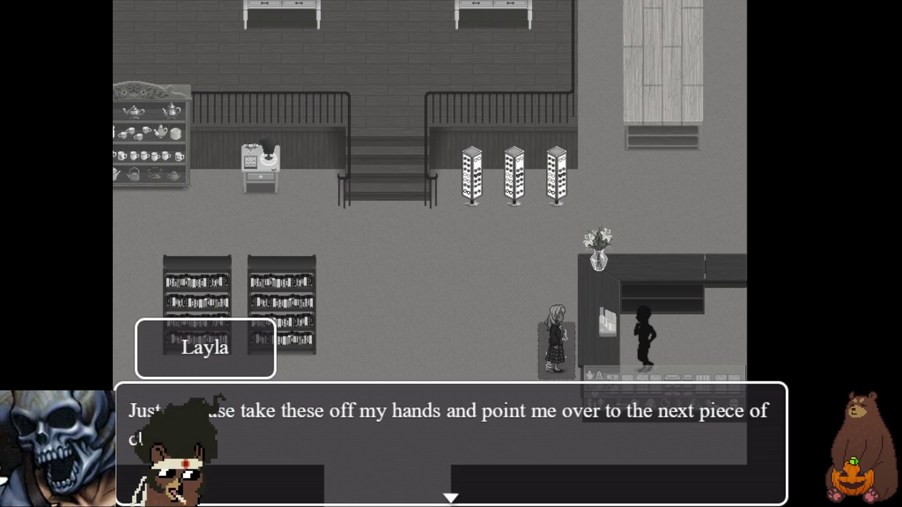
pyautogui.press('Return')
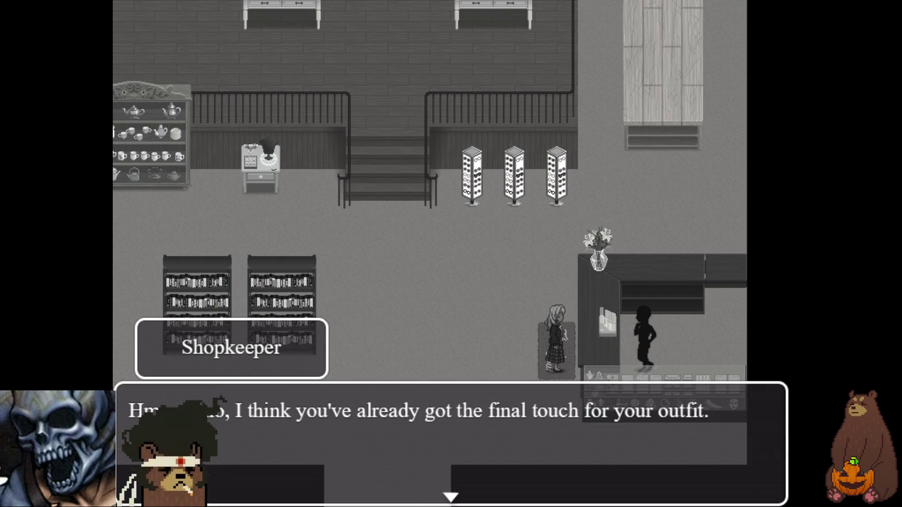
pyautogui.press('Return')
pyautogui.press('Return')
pyautogui.press('Return')
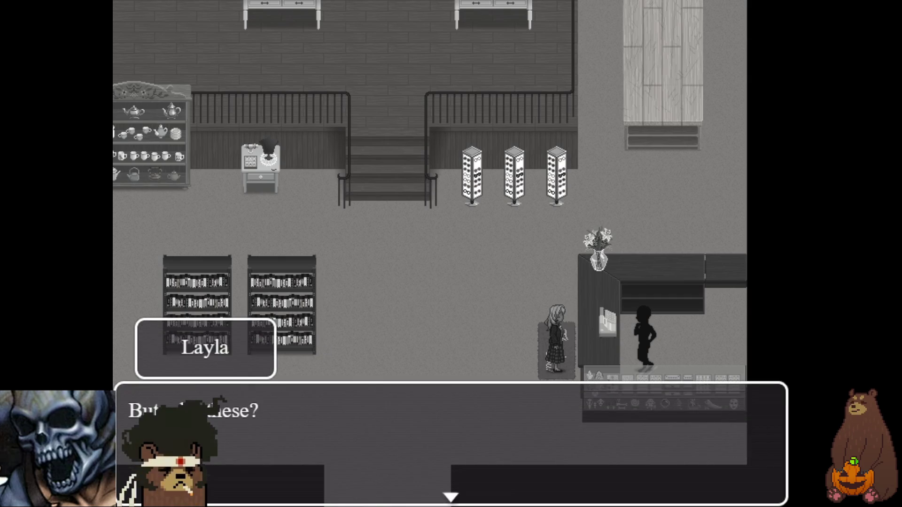
pyautogui.press('Return')
pyautogui.press('Return')
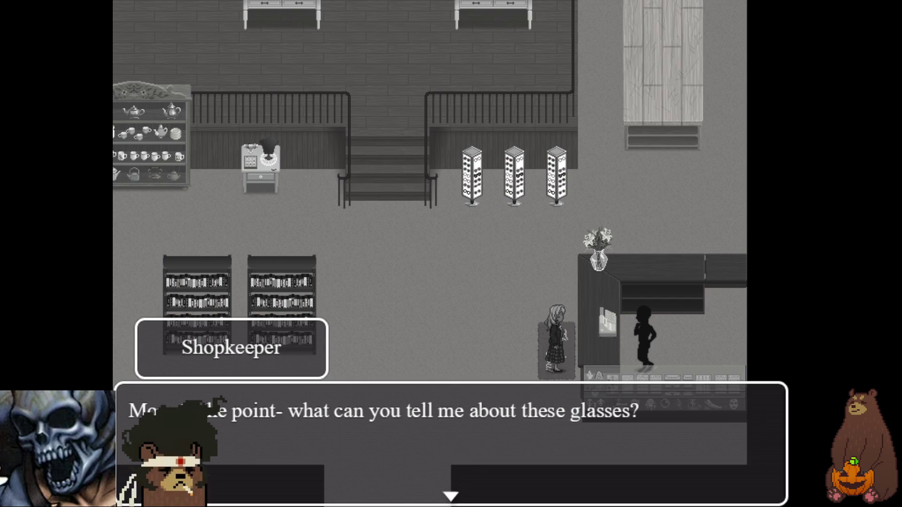
pyautogui.press('Return')
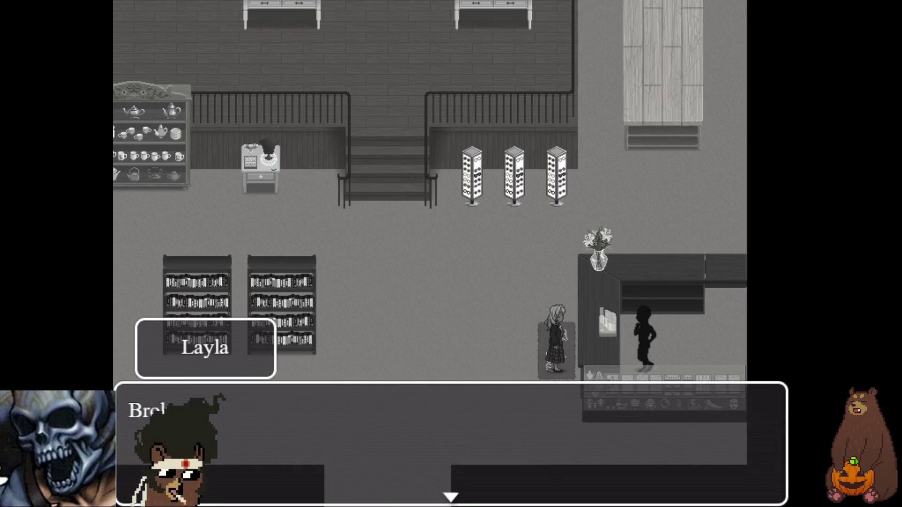
# Play through the rest of the dialogue past the title card, then step away from the counter
pyautogui.press('Return')
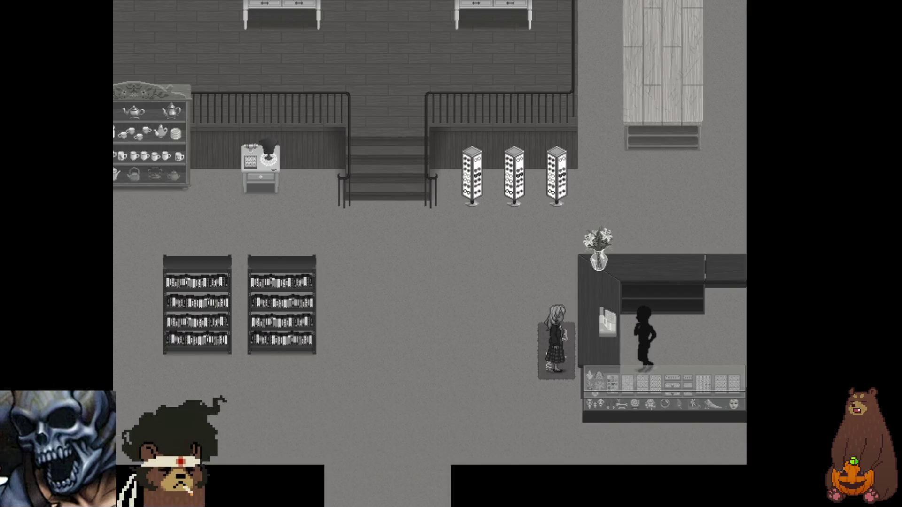
pyautogui.press('Return')
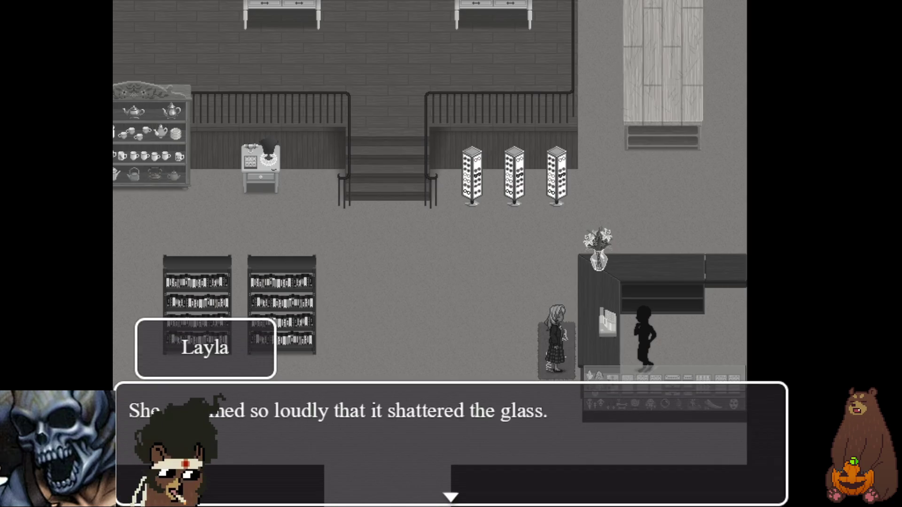
pyautogui.press('Return')
pyautogui.press('Return')
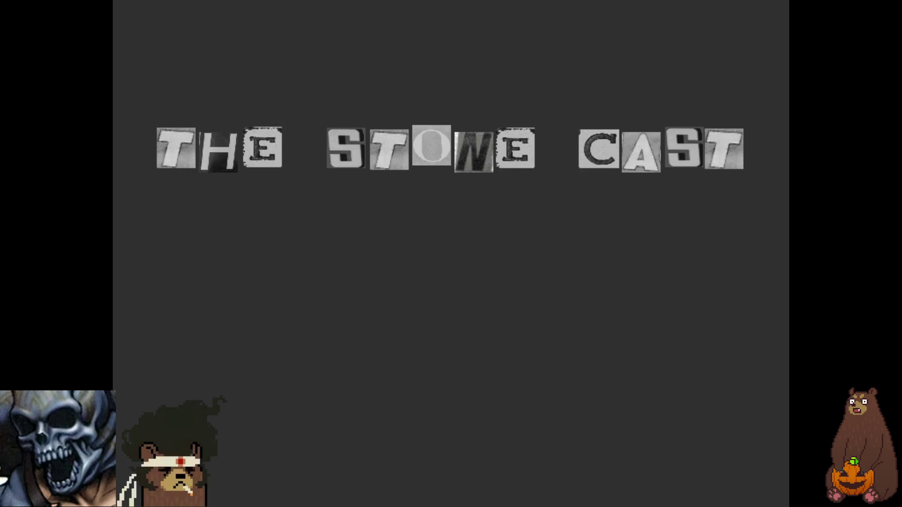
pyautogui.press('Return')
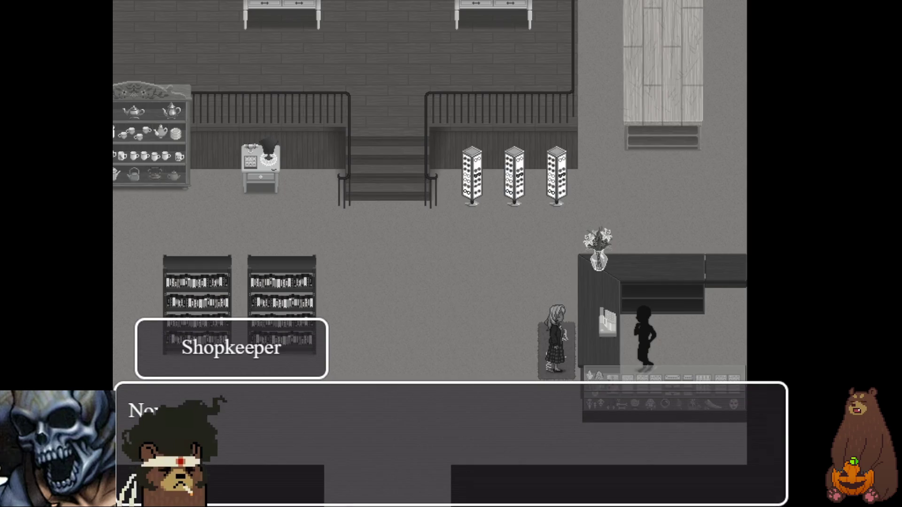
pyautogui.press('Return')
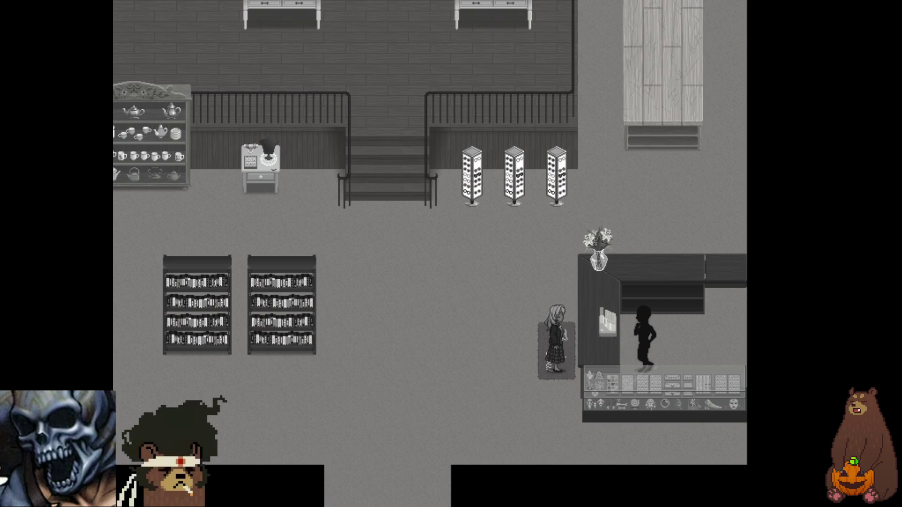
pyautogui.press('Return')
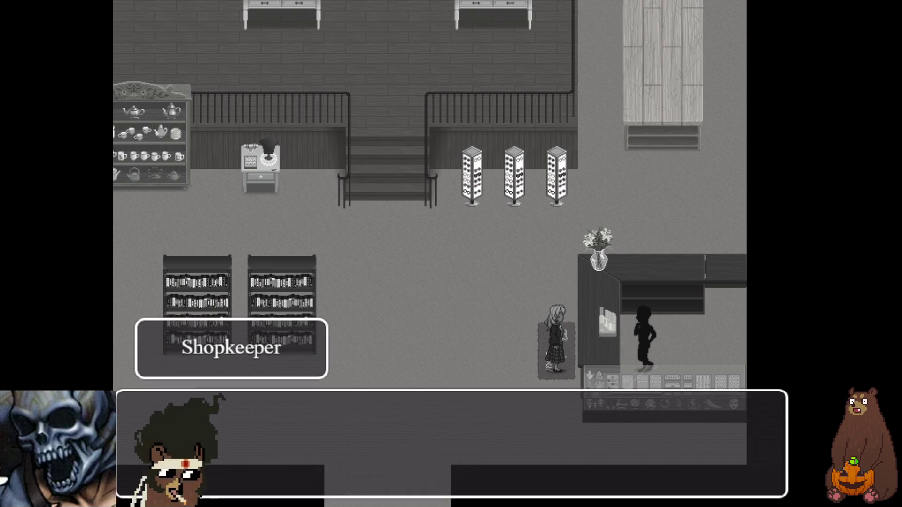
pyautogui.press('Return')
pyautogui.press('Left')
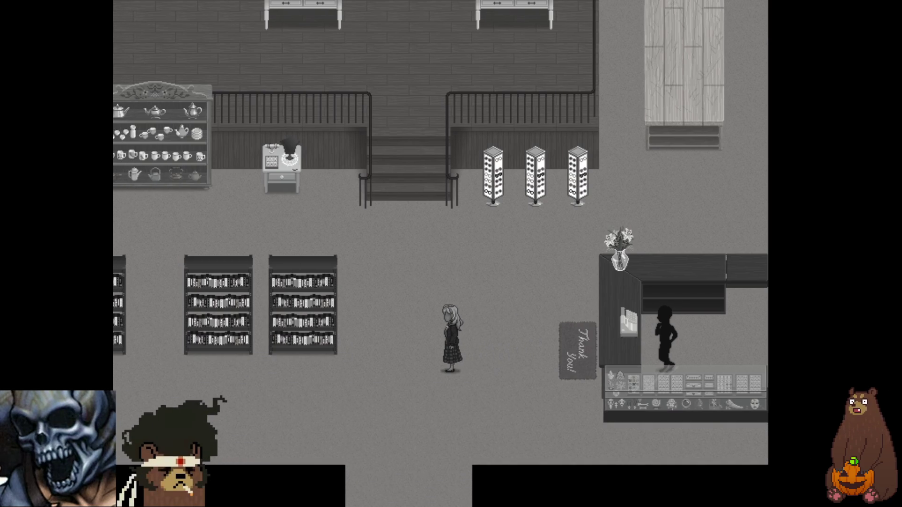
# Climb the stairs, save the playtest into File 5, and walk toward the red curtain
pyautogui.press('Up')
pyautogui.press('Up')
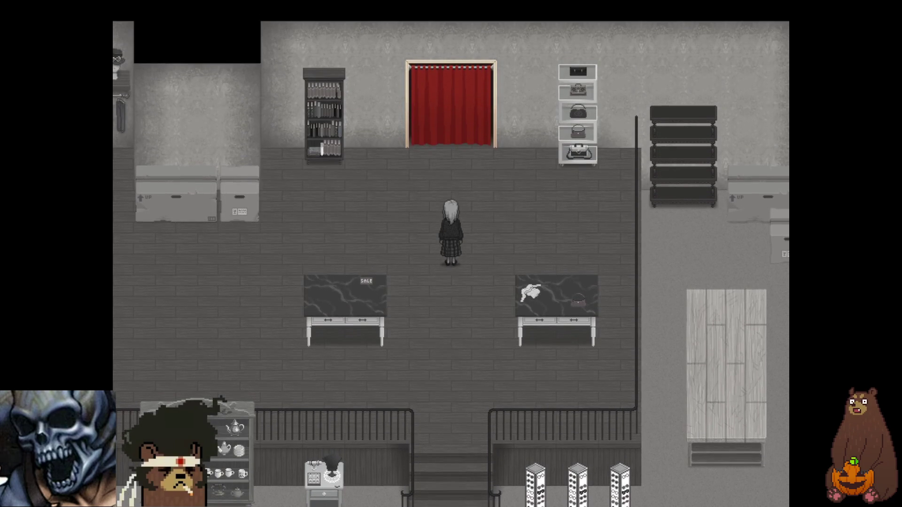
pyautogui.press('Escape')
pyautogui.press('Down')
pyautogui.press('Up')
pyautogui.press('Up')
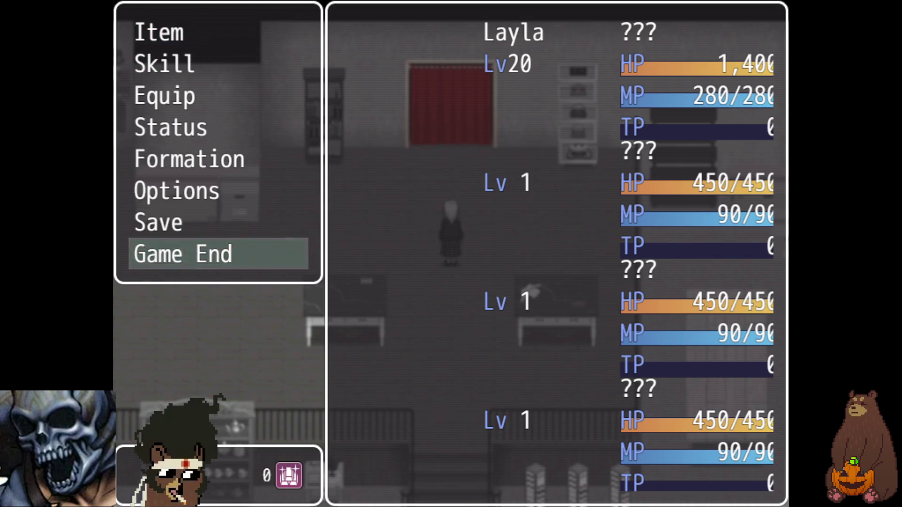
pyautogui.press('Up')
pyautogui.press('Return')
pyautogui.press('Down')
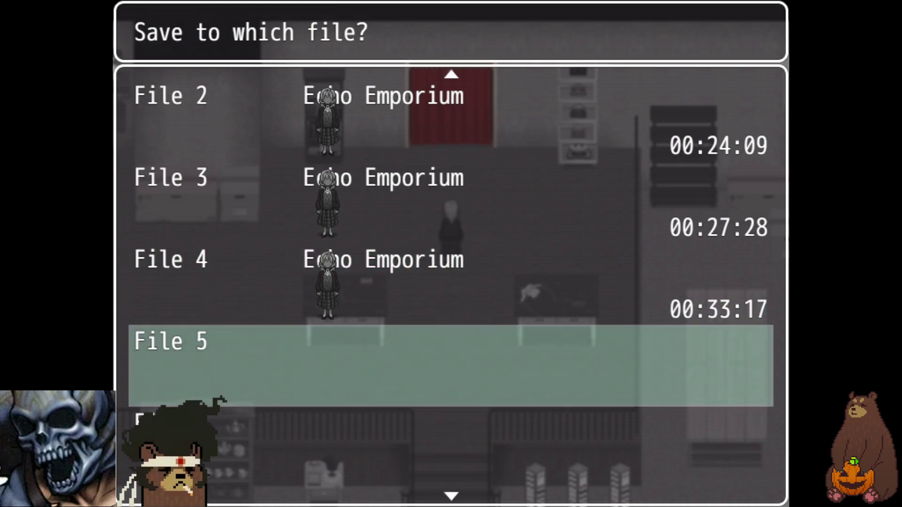
pyautogui.press('Escape')
pyautogui.press('Escape')
pyautogui.press('Up')
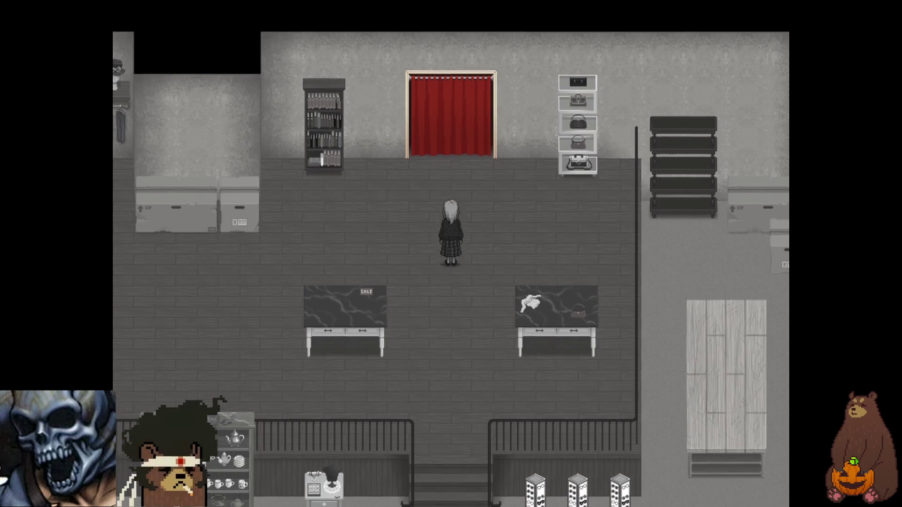